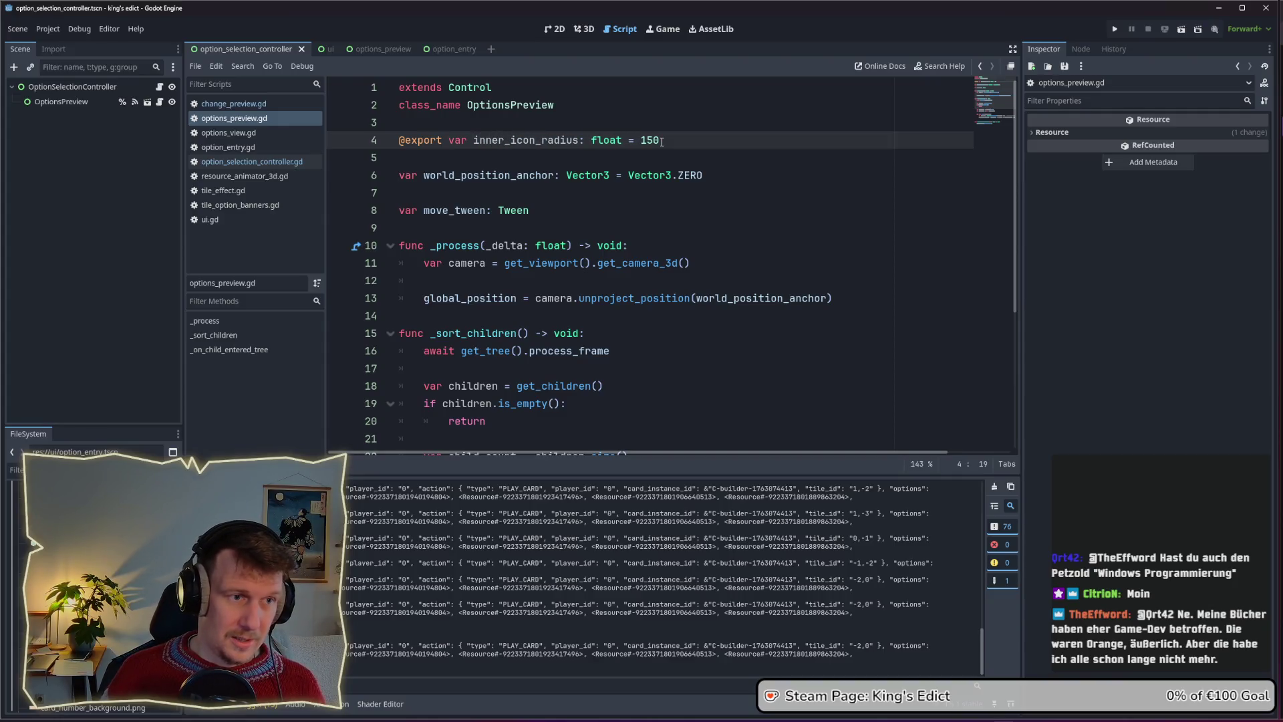
Duplicate the inner_icon_radius export as outer_icon_radius with a default of 200.
{"action": "key", "text": "ctrl+shift+d"}
{"action": "key", "text": "BackSpace"}
{"action": "key", "text": "BackSpace"}
{"action": "key", "text": "BackSpace"}
{"action": "type", "text": "outer_icon_radius: float = 150"}
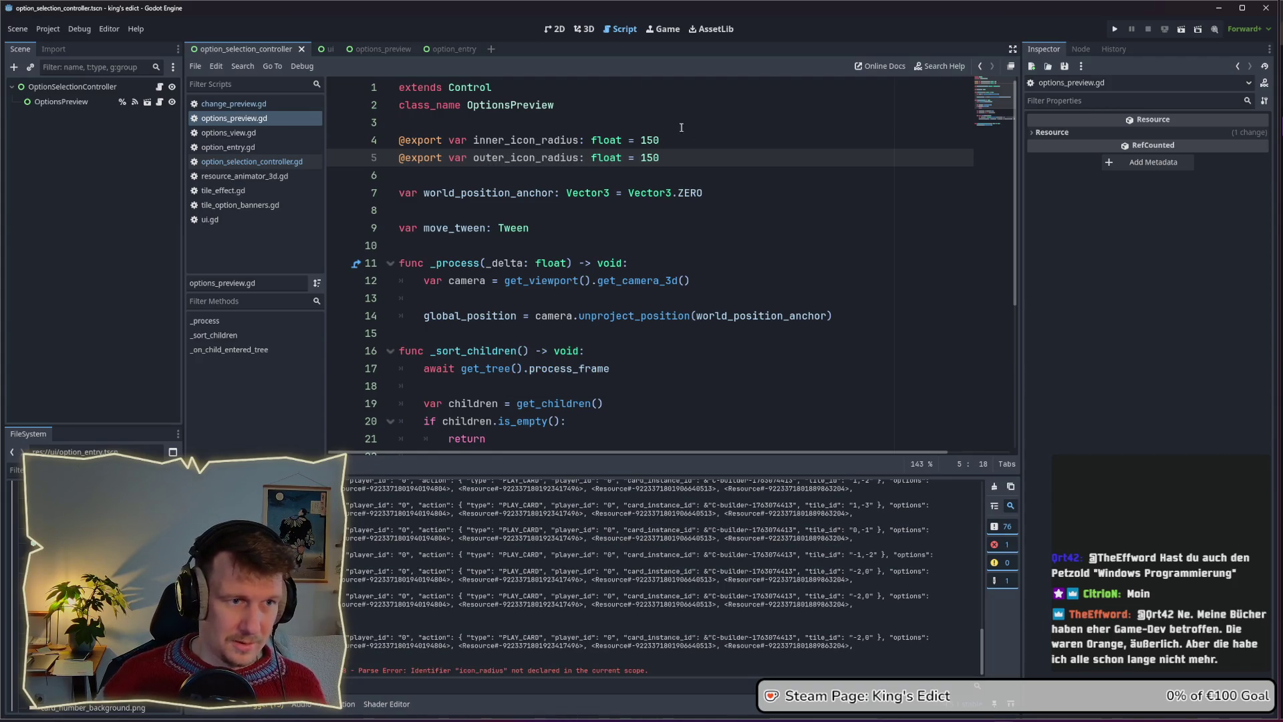
{"action": "left_click", "coordinate": [648, 159]}
{"action": "double_click", "coordinate": [649, 159]}
{"action": "type", "text": "200"}
{"action": "scroll", "coordinate": [658, 160], "scroll_direction": "down", "scroll_amount": 2}
{"action": "scroll", "coordinate": [568, 200], "scroll_direction": "up", "scroll_amount": 2}
Rename the icon_radius reference on line 28 to inner_icon_radius.
{"action": "double_click", "coordinate": [526, 141]}
{"action": "scroll", "coordinate": [551, 351], "scroll_direction": "down", "scroll_amount": 1}
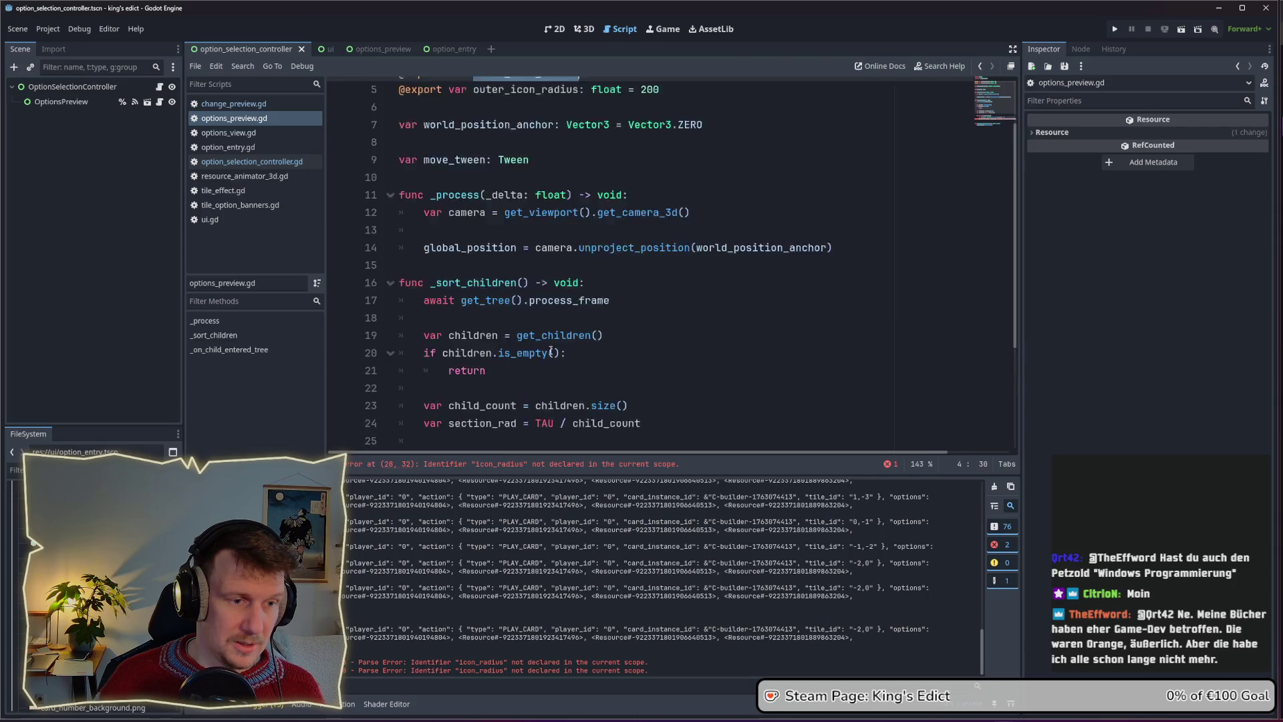
{"action": "scroll", "coordinate": [562, 351], "scroll_direction": "down", "scroll_amount": 3}
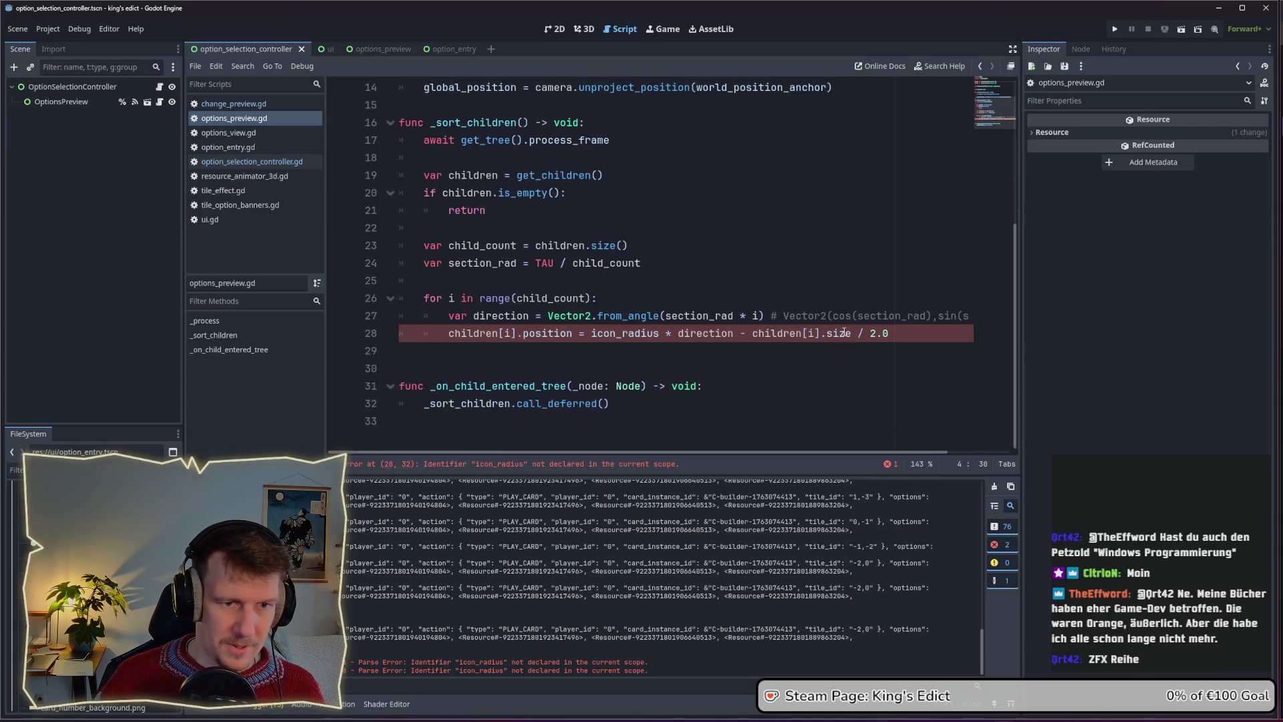
{"action": "double_click", "coordinate": [706, 332]}
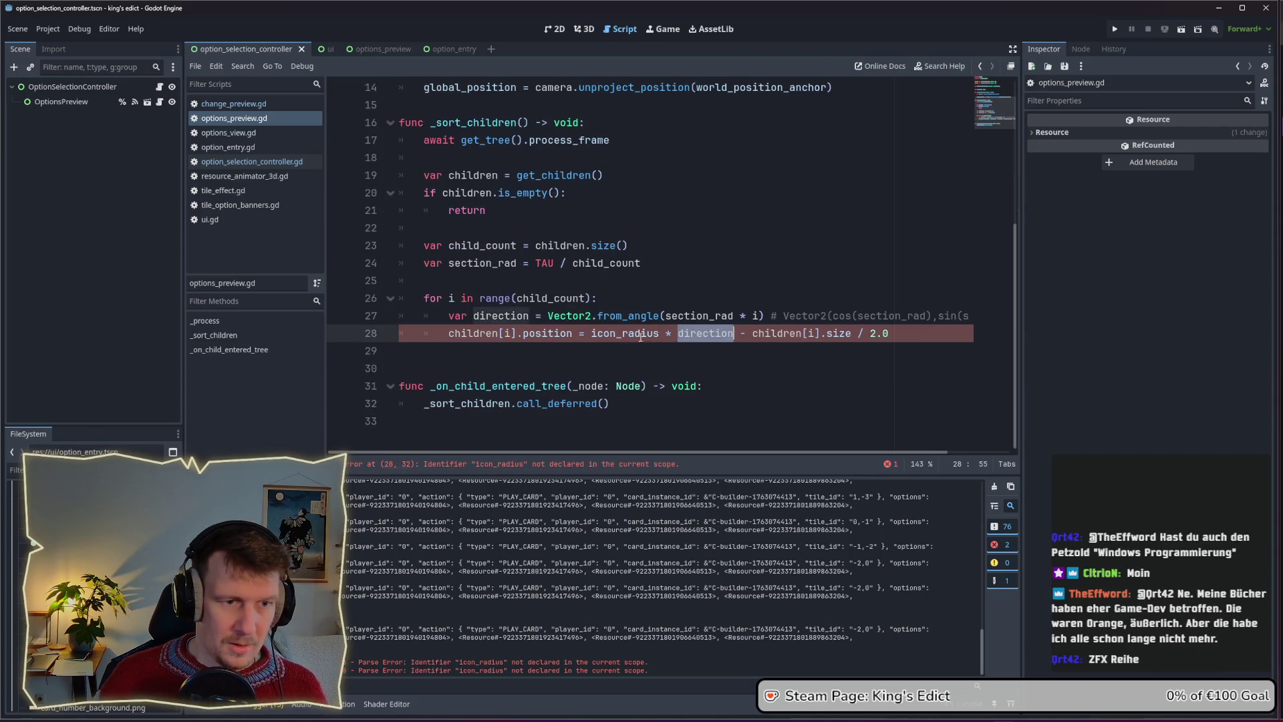
{"action": "double_click", "coordinate": [648, 334]}
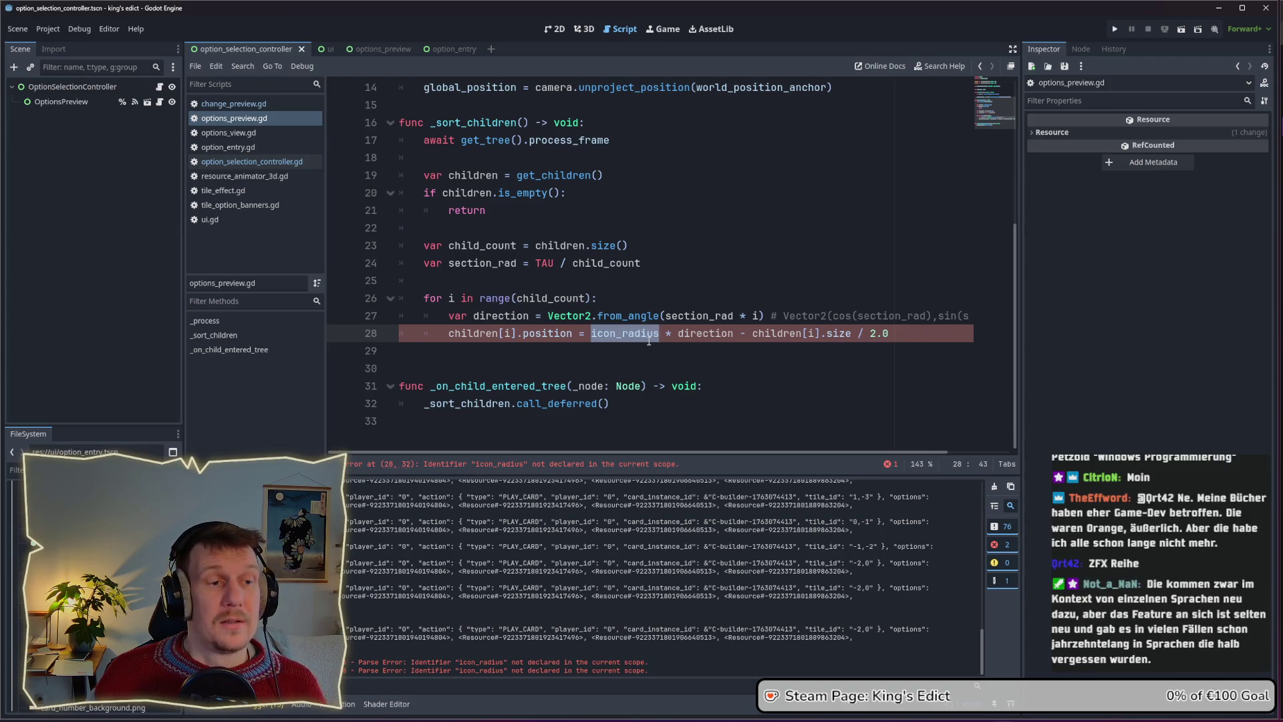
{"action": "type", "text": "inner_icon_radius"}
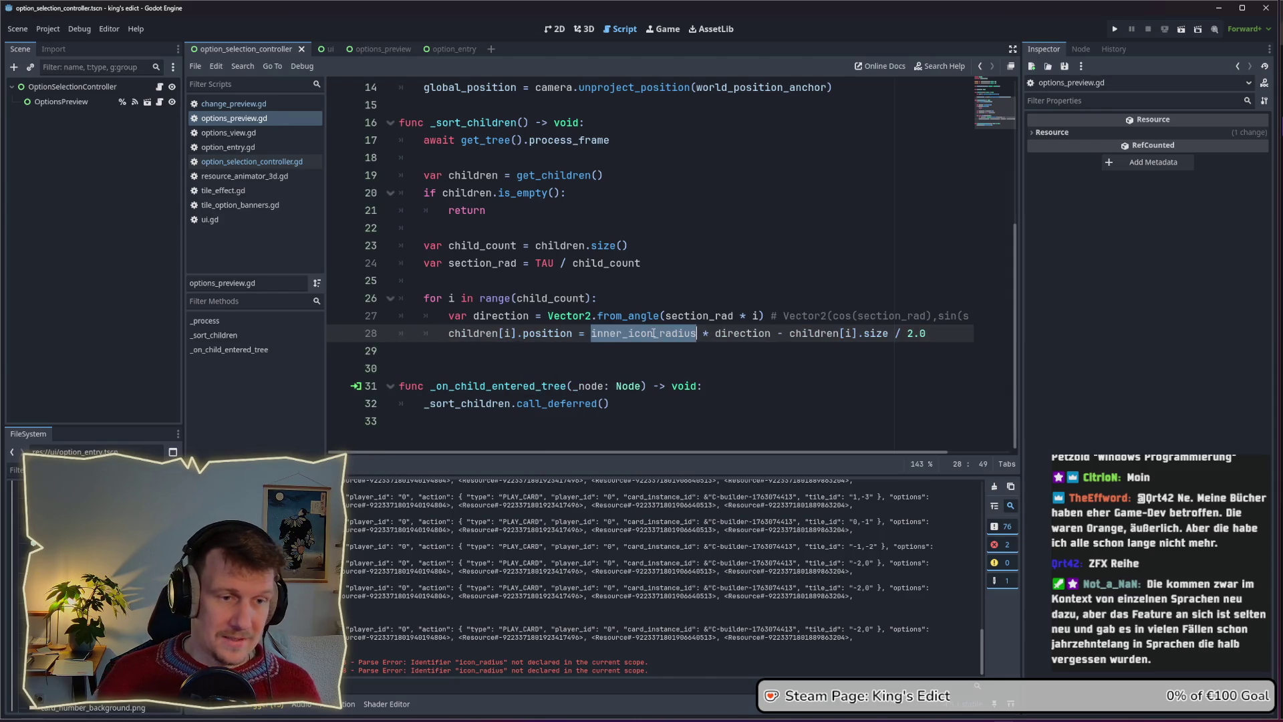
{"action": "left_click", "coordinate": [654, 333]}
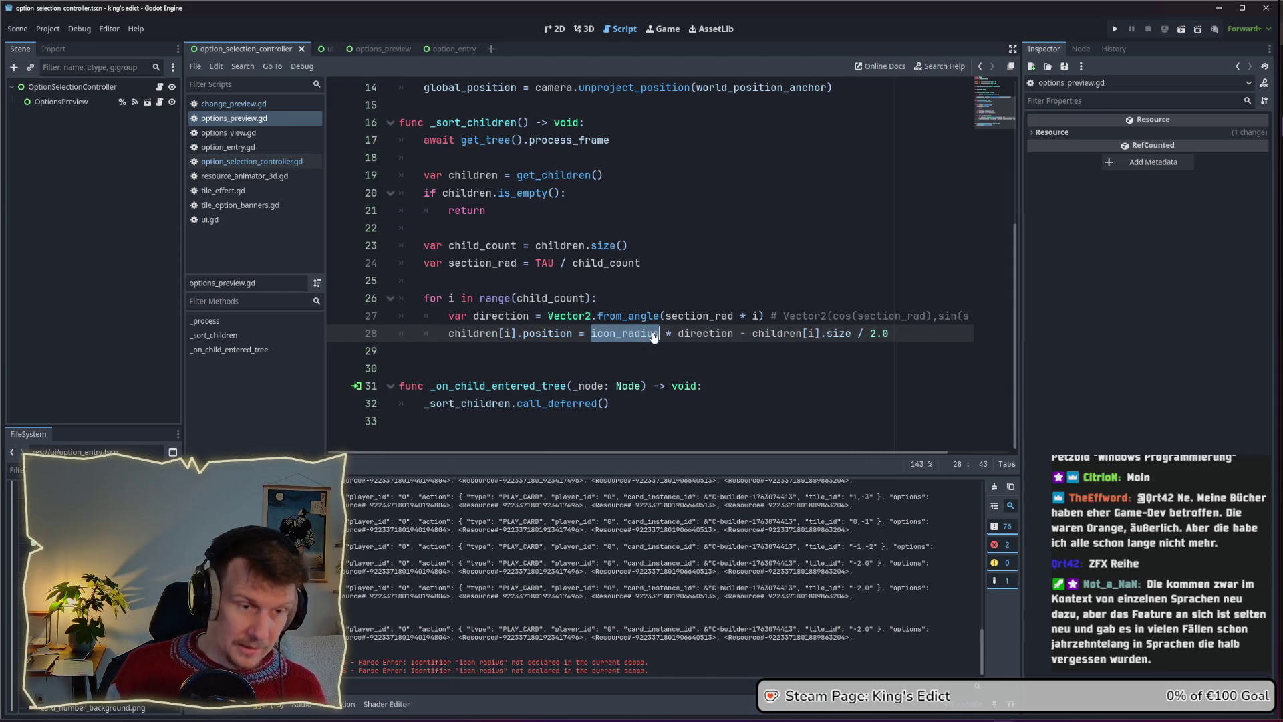
{"action": "scroll", "coordinate": [654, 338], "scroll_direction": "up", "scroll_amount": 3}
{"action": "scroll", "coordinate": [654, 338], "scroll_direction": "up", "scroll_amount": 2}
Add an icon_radius export of 150 below the class name and save the script.
{"action": "left_click", "coordinate": [645, 129]}
{"action": "key", "text": "Return"}
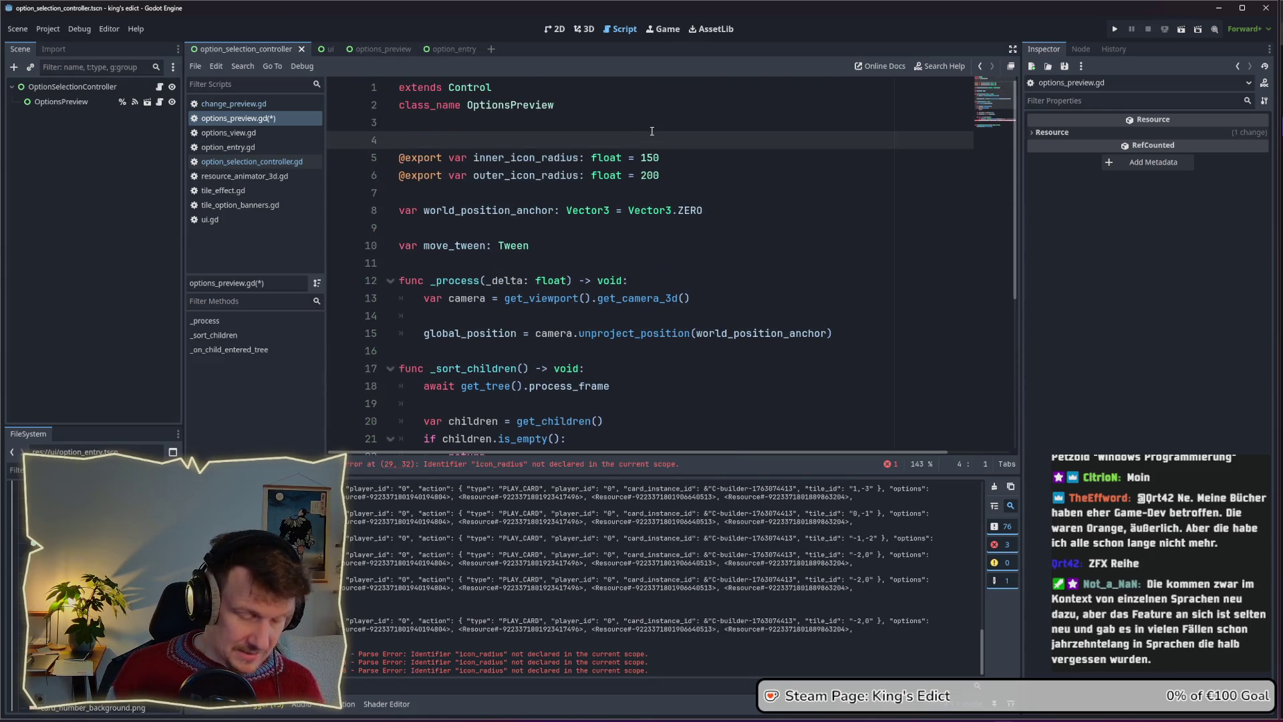
{"action": "key", "text": "Down"}
{"action": "key", "text": "ctrl+shift+d"}
{"action": "key", "text": "ctrl+Right"}
{"action": "key", "text": "ctrl+Right"}
{"action": "key", "text": "ctrl+Right"}
{"action": "key", "text": "Delete"}
{"action": "key", "text": "Delete"}
{"action": "key", "text": "Delete"}
{"action": "key", "text": "ctrl+s"}
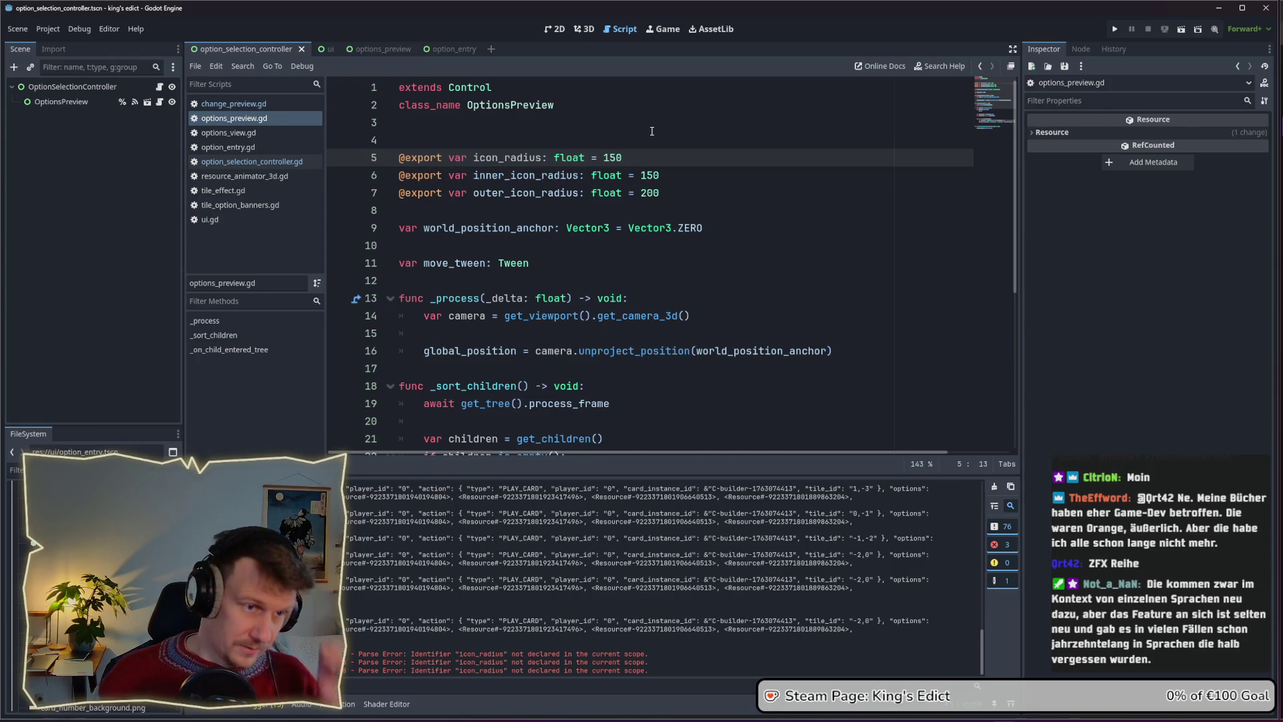
Tidy the blank lines after the loop and at the end of the script.
{"action": "scroll", "coordinate": [649, 176], "scroll_direction": "down", "scroll_amount": 5}
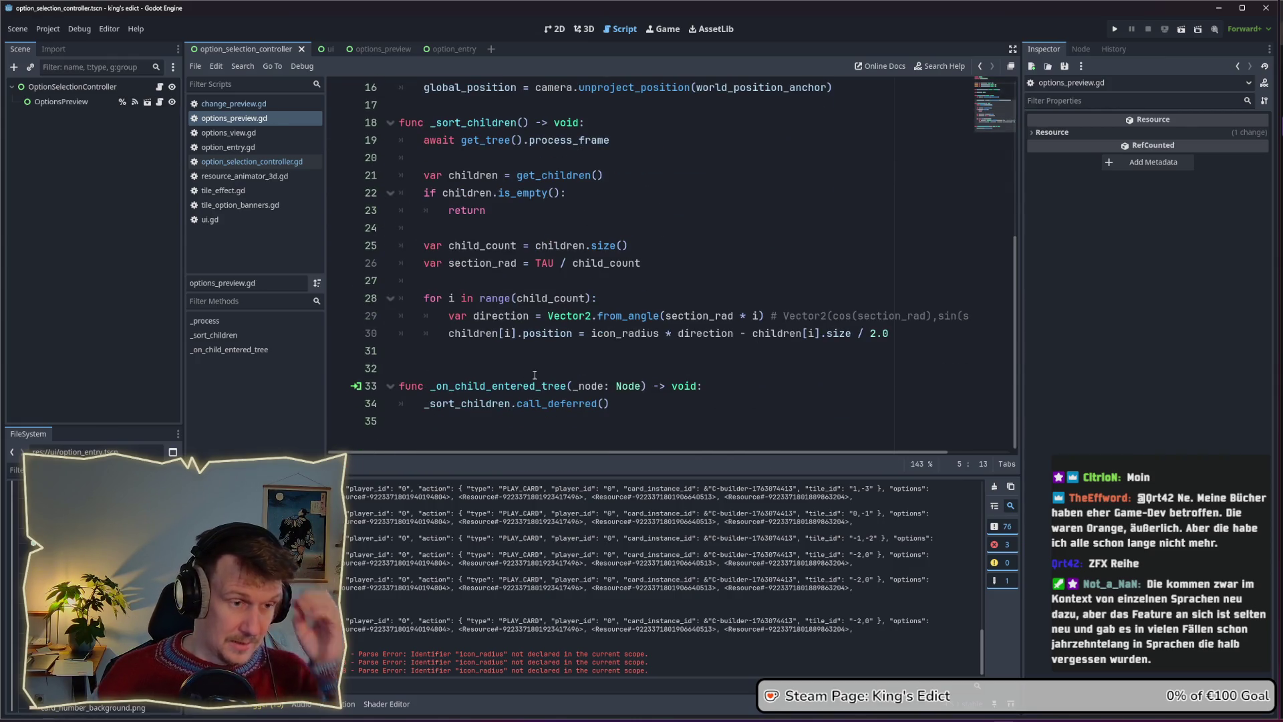
{"action": "left_click", "coordinate": [455, 366]}
{"action": "key", "text": "BackSpace"}
{"action": "key", "text": "BackSpace"}
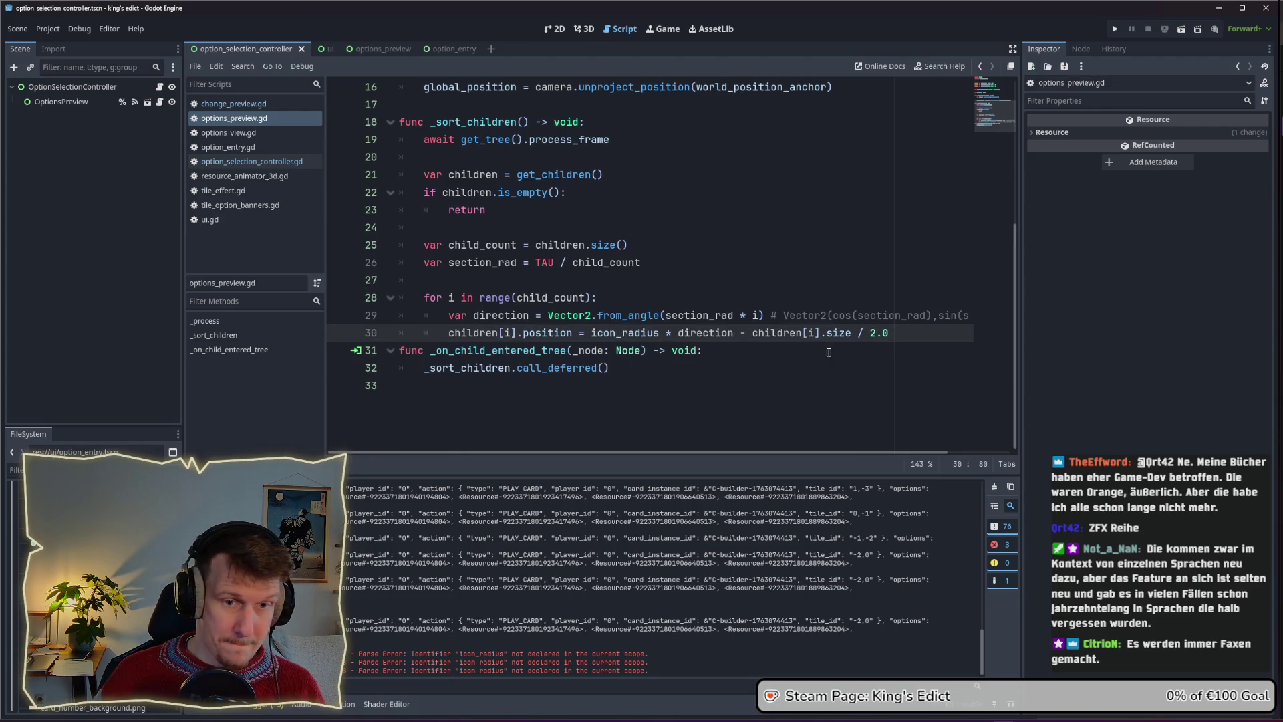
{"action": "key", "text": "Return"}
{"action": "left_click", "coordinate": [524, 406]}
{"action": "key", "text": "Return"}
{"action": "key", "text": "Return"}
{"action": "left_click", "coordinate": [439, 403]}
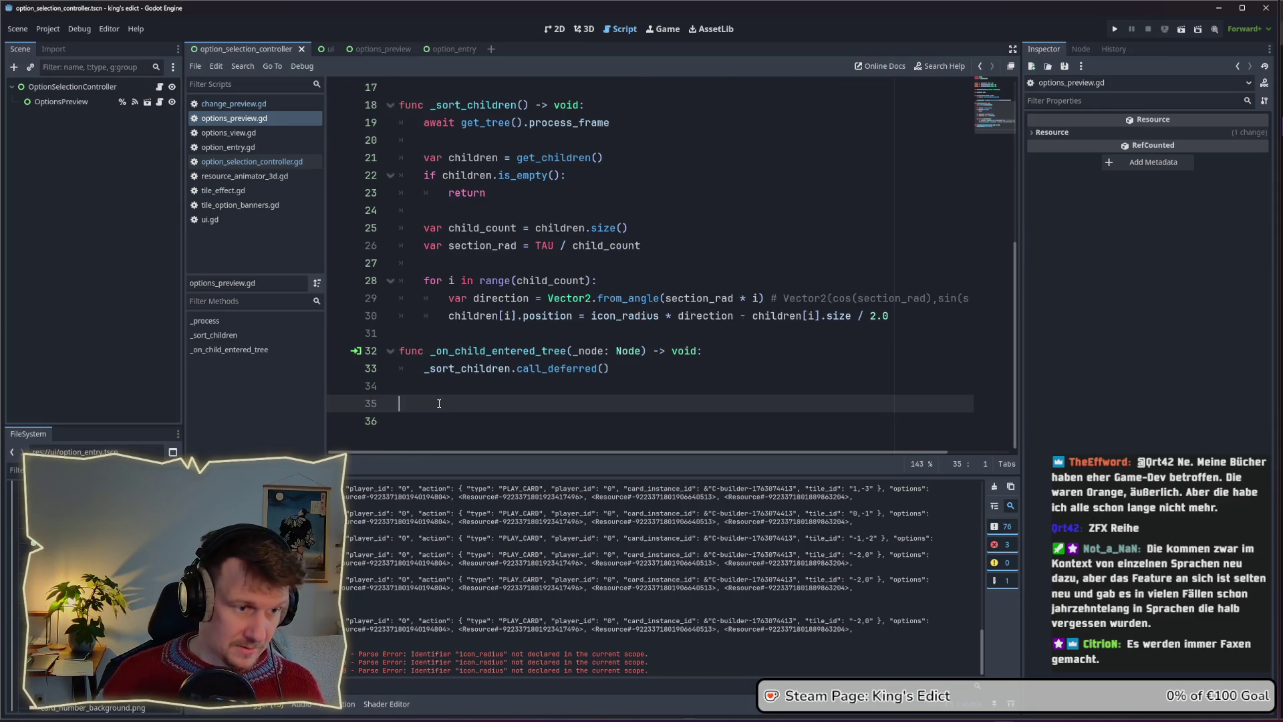
Start a new move_in() -> void function at the end of options_preview.gd.
{"action": "type", "text": "func start_"}
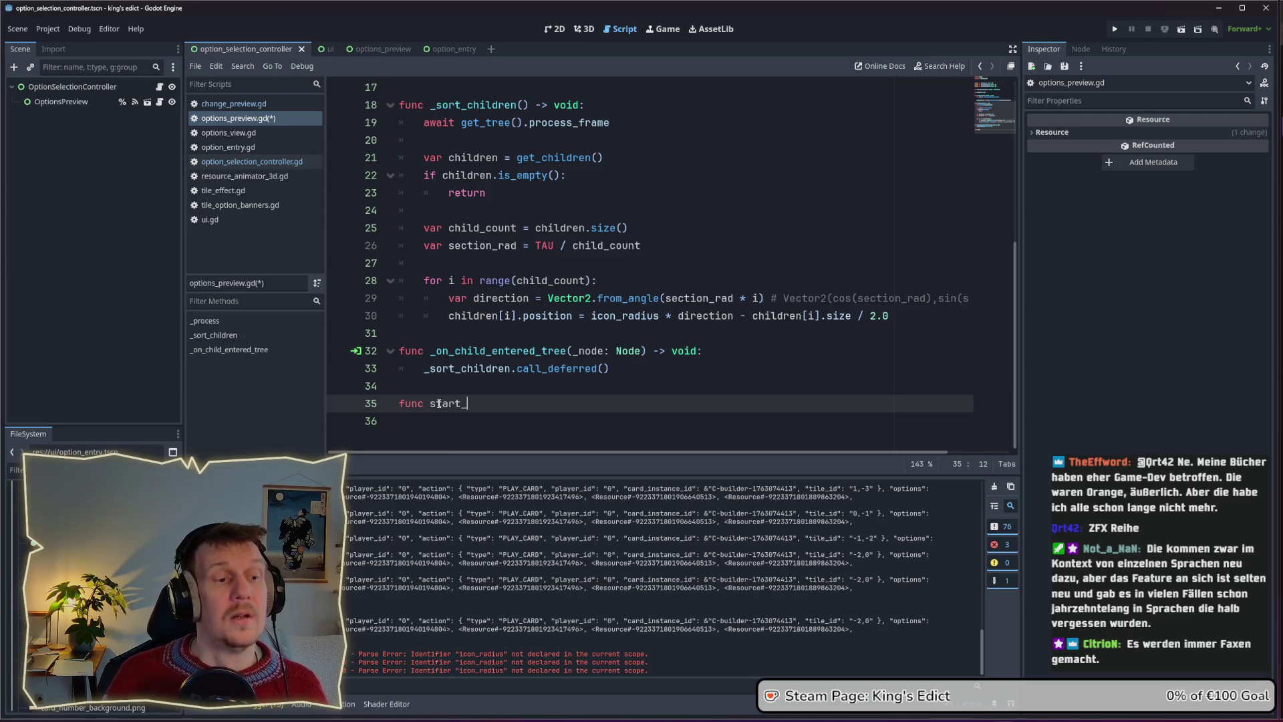
{"action": "key", "text": "BackSpace"}
{"action": "key", "text": "BackSpace"}
{"action": "key", "text": "BackSpace"}
{"action": "type", "text": "move_in"}
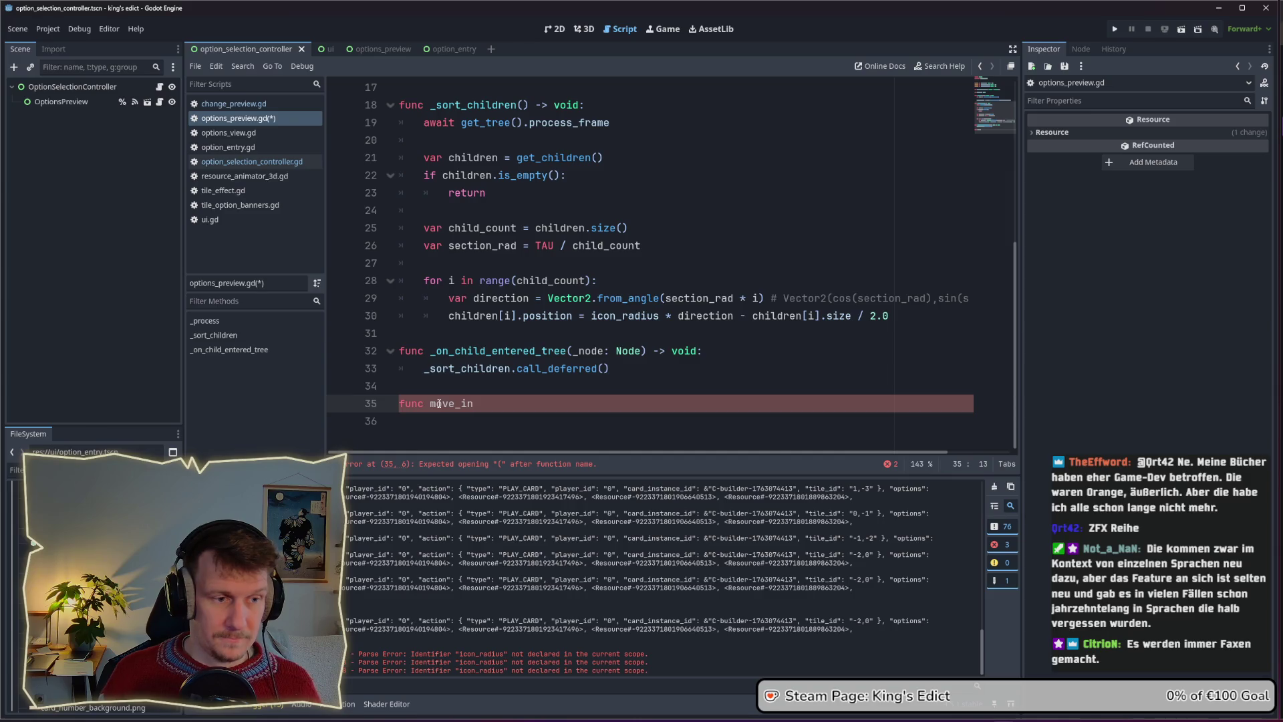
{"action": "type", "text": "() -> v"}
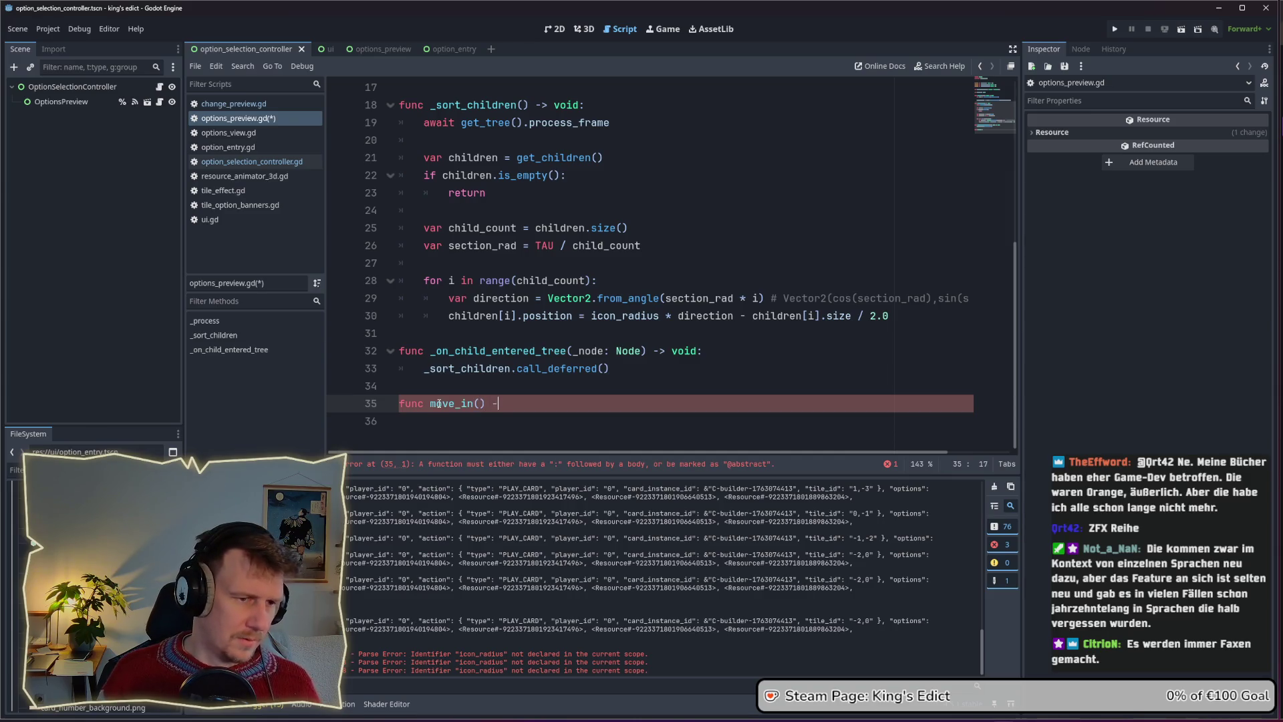
{"action": "type", "text": "oid"}
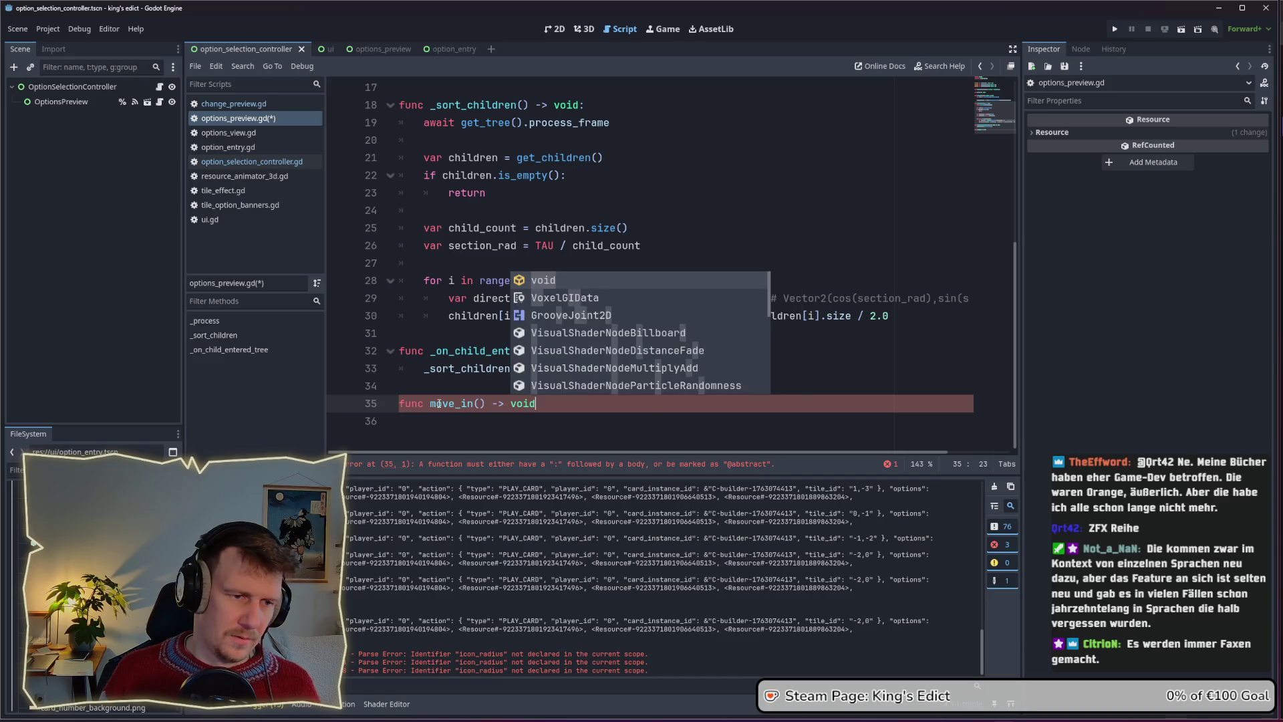
{"action": "type", "text": ":"}
{"action": "key", "text": "Return"}
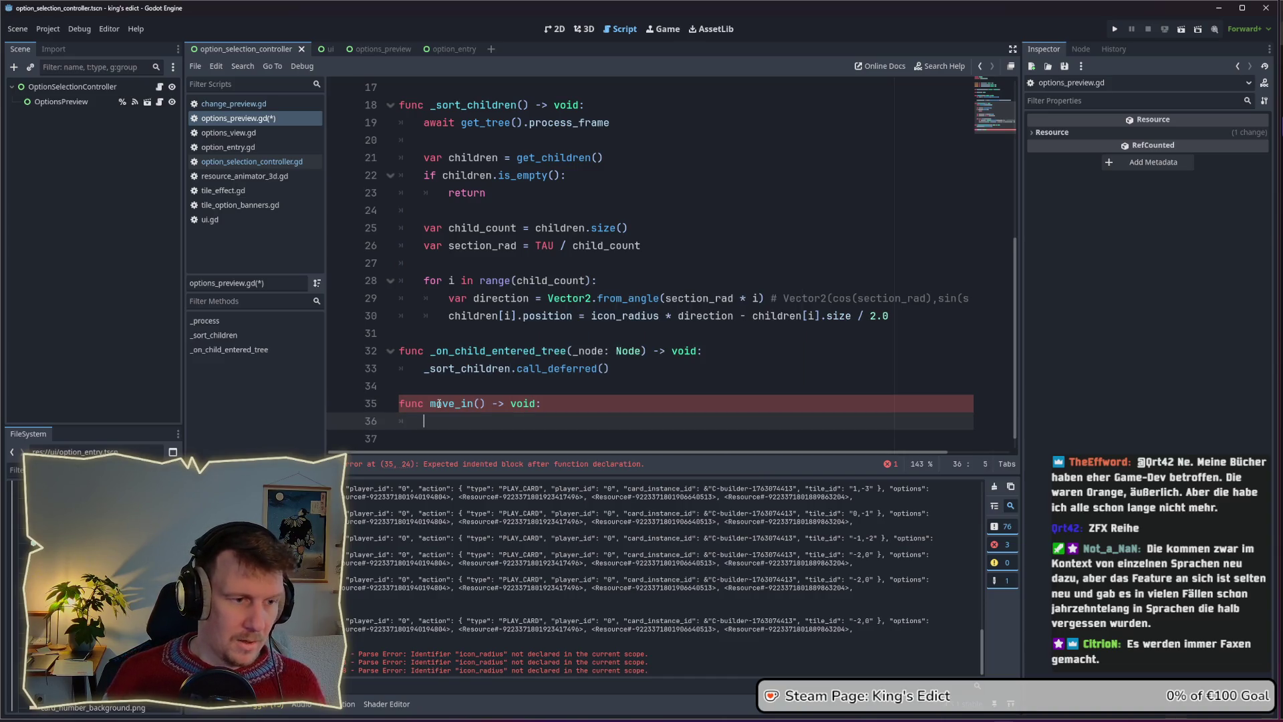
{"action": "scroll", "coordinate": [439, 403], "scroll_direction": "down", "scroll_amount": 1}
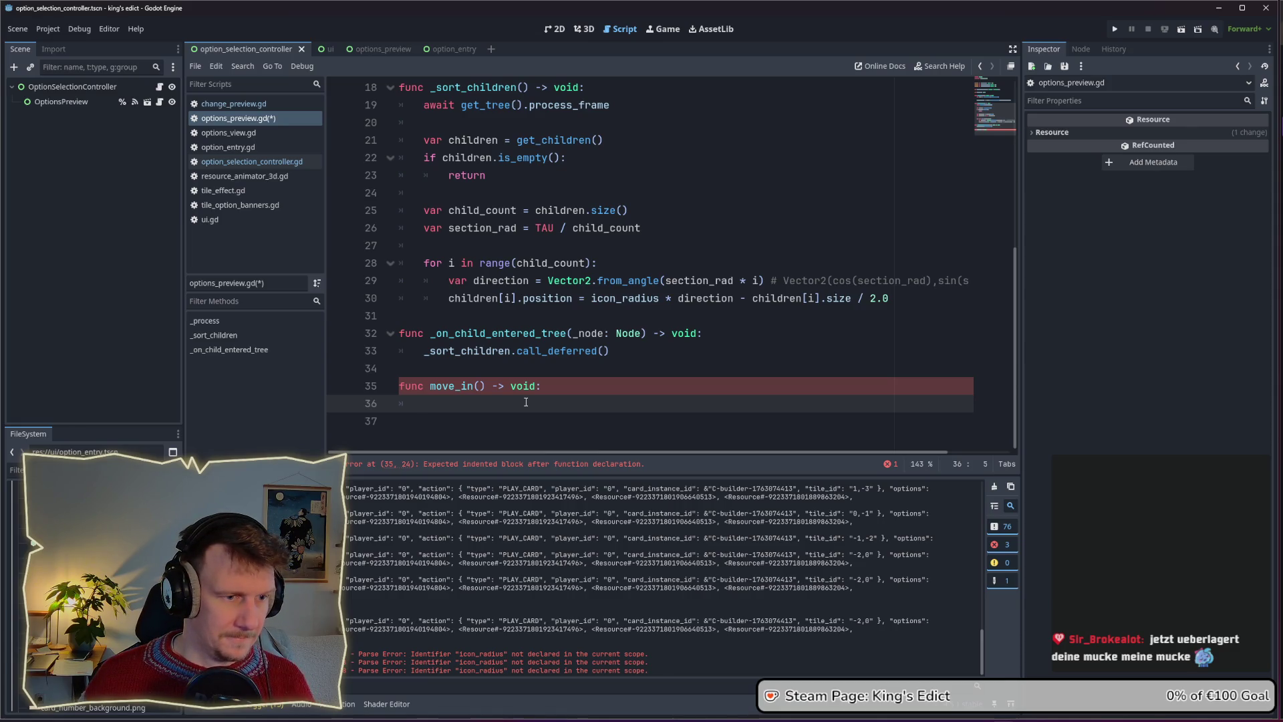
Add an 'if move_tween: move_tween.kill()' guard at the start of move_in.
{"action": "type", "text": "if "}
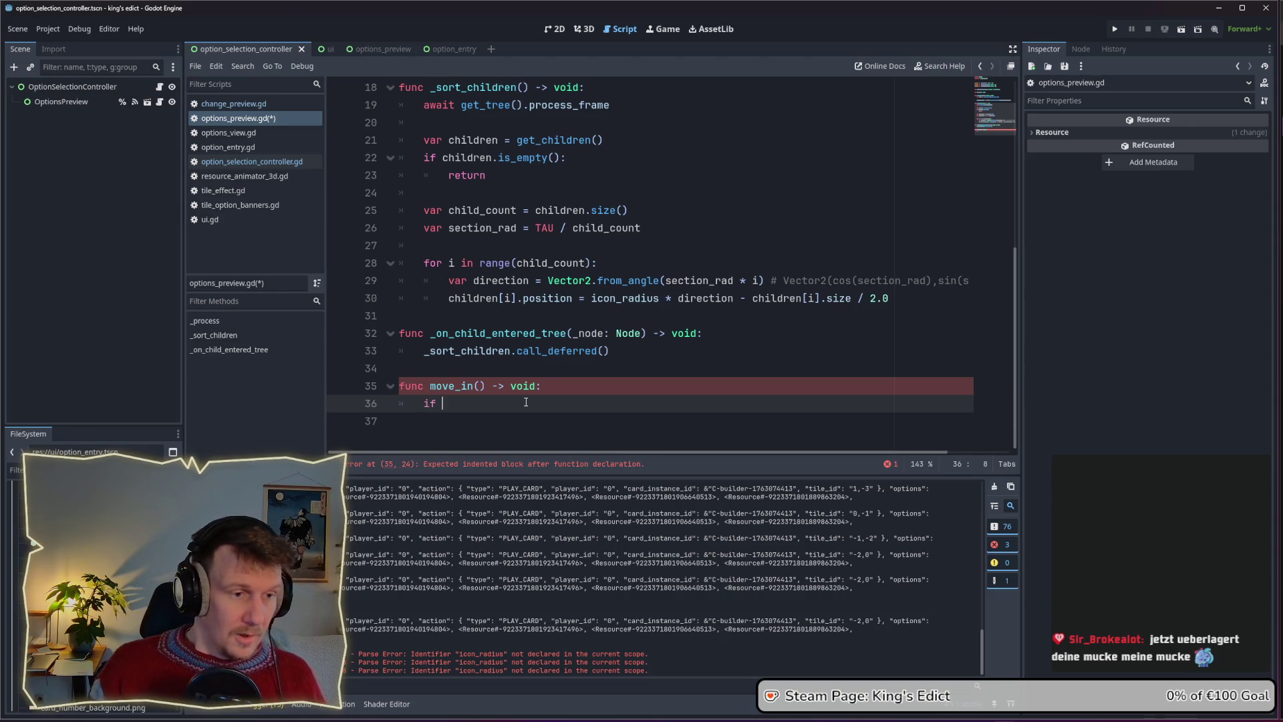
{"action": "type", "text": "move_"}
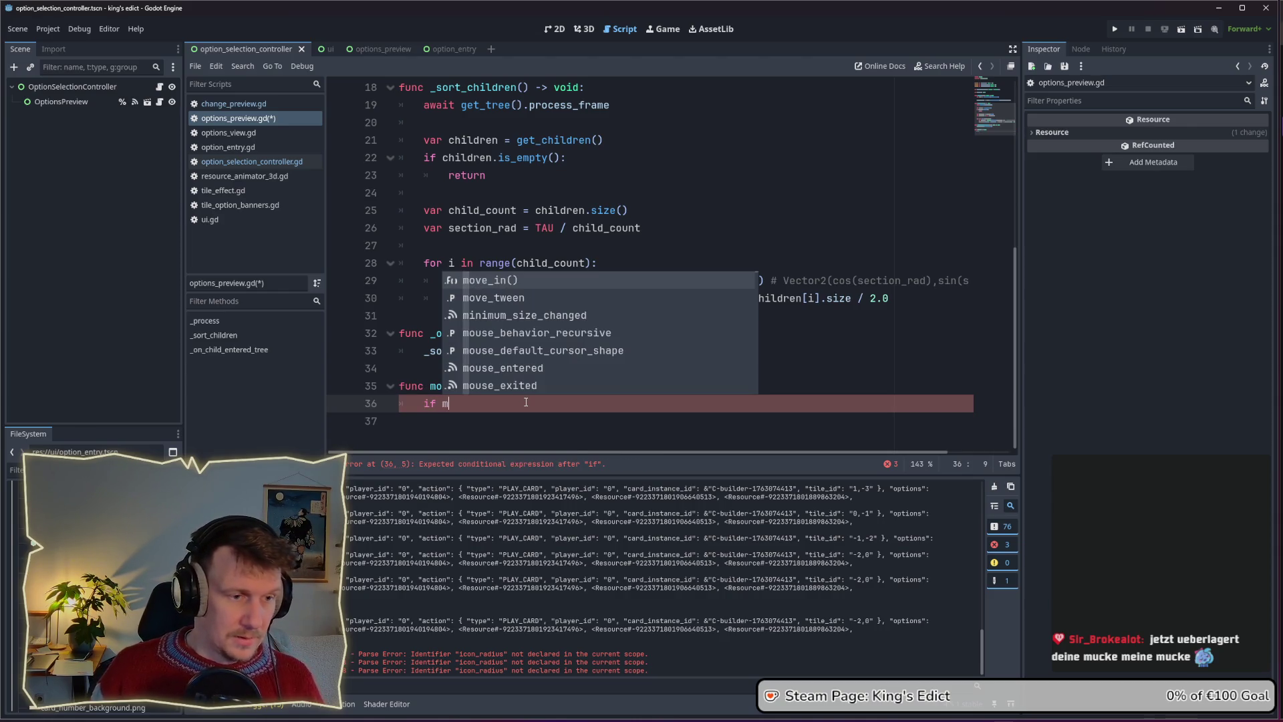
{"action": "key", "text": "Down"}
{"action": "key", "text": "Return"}
{"action": "type", "text": ":"}
{"action": "key", "text": "Return"}
{"action": "scroll", "coordinate": [525, 393], "scroll_direction": "down", "scroll_amount": 1}
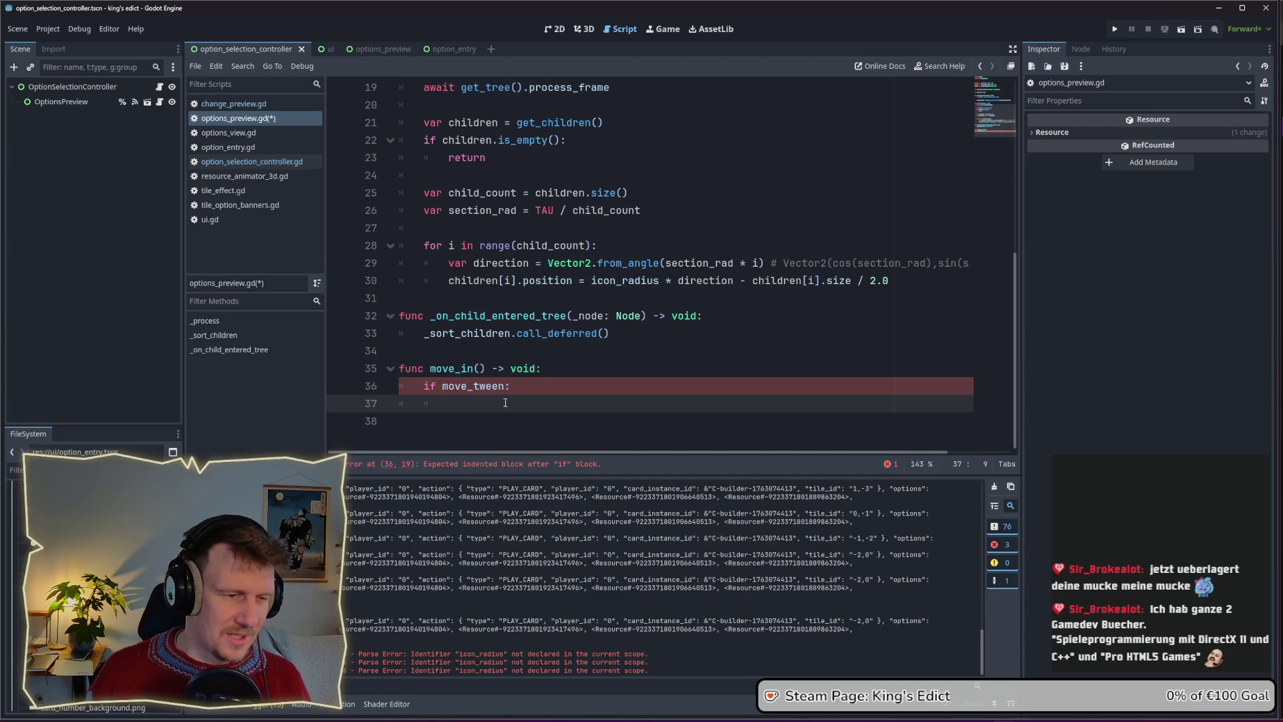
{"action": "type", "text": "move_twee"}
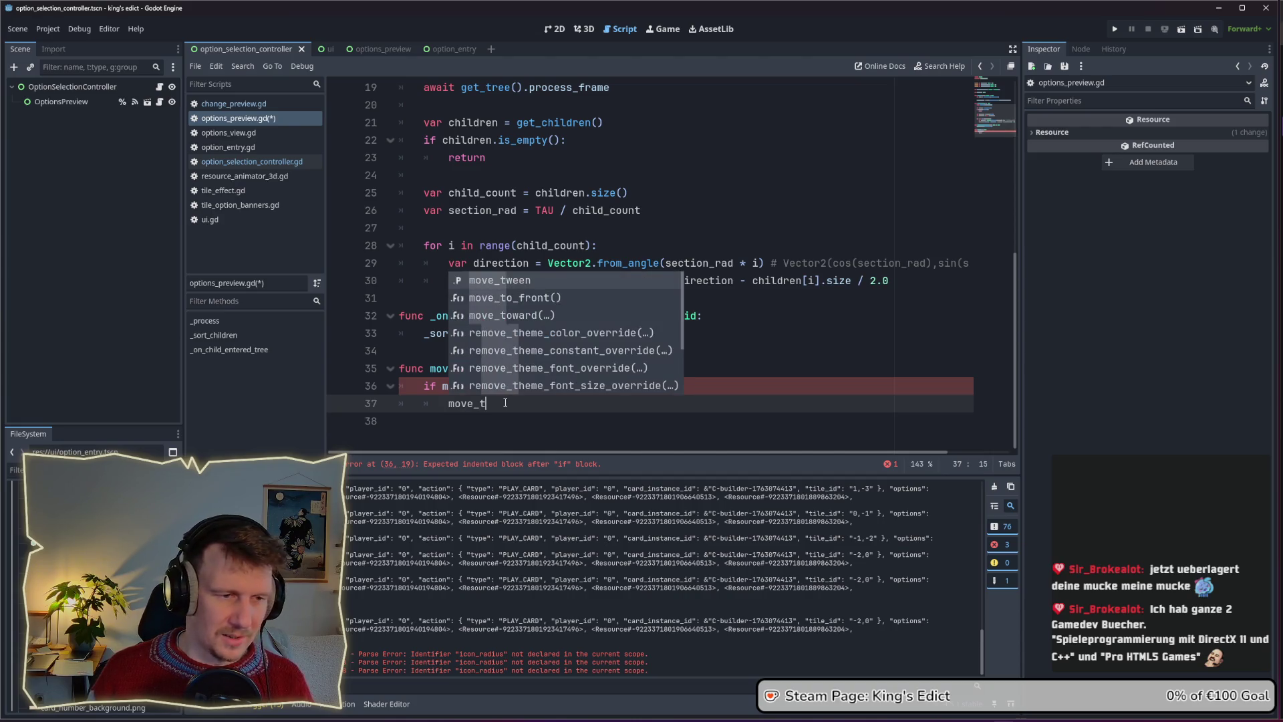
{"action": "type", "text": "n.ki"}
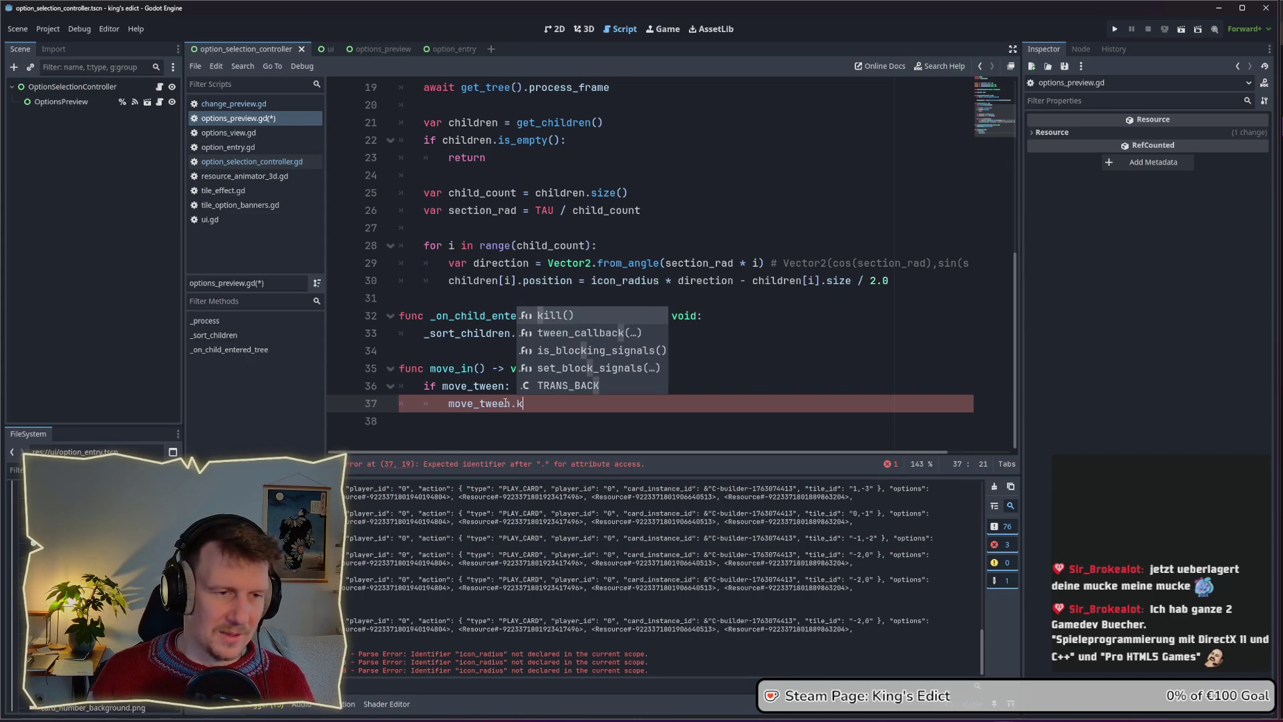
{"action": "key", "text": "Return"}
{"action": "key", "text": "Return"}
{"action": "key", "text": "ctrl+s"}
{"action": "key", "text": "Return"}
Assign move_tween = create_tween() on the line after the kill guard.
{"action": "type", "text": "move_"}
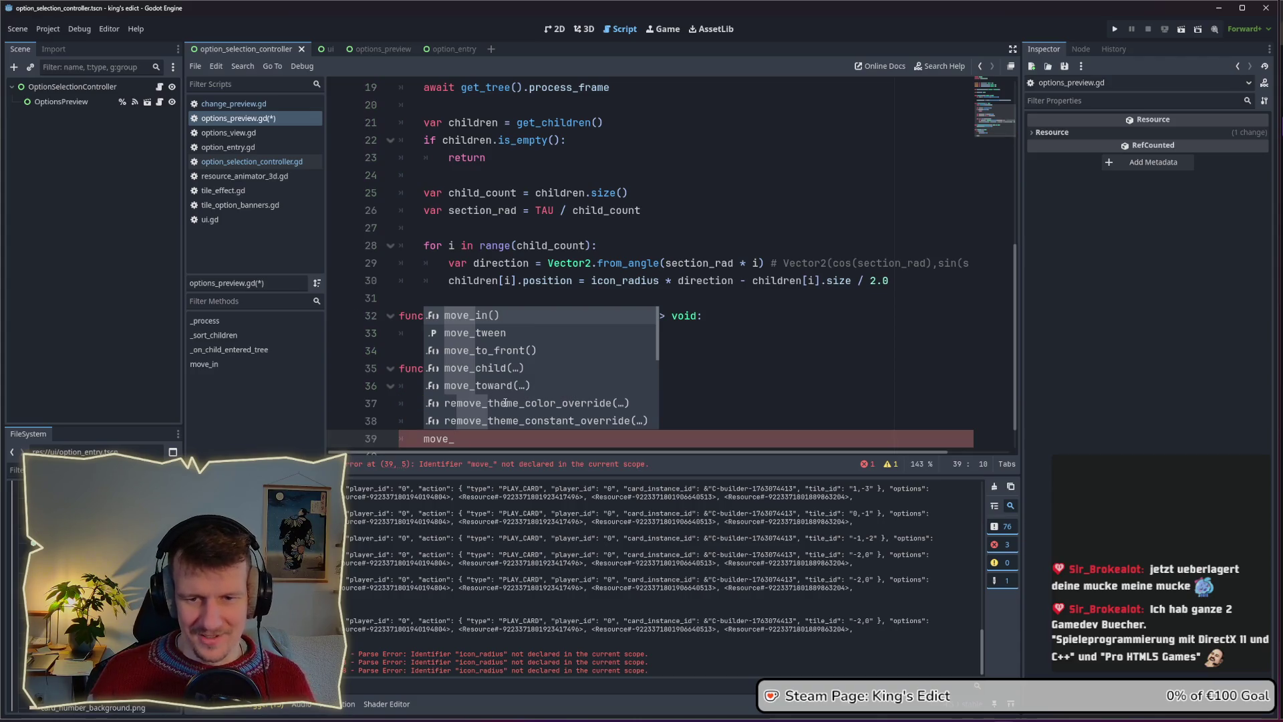
{"action": "key", "text": "Down"}
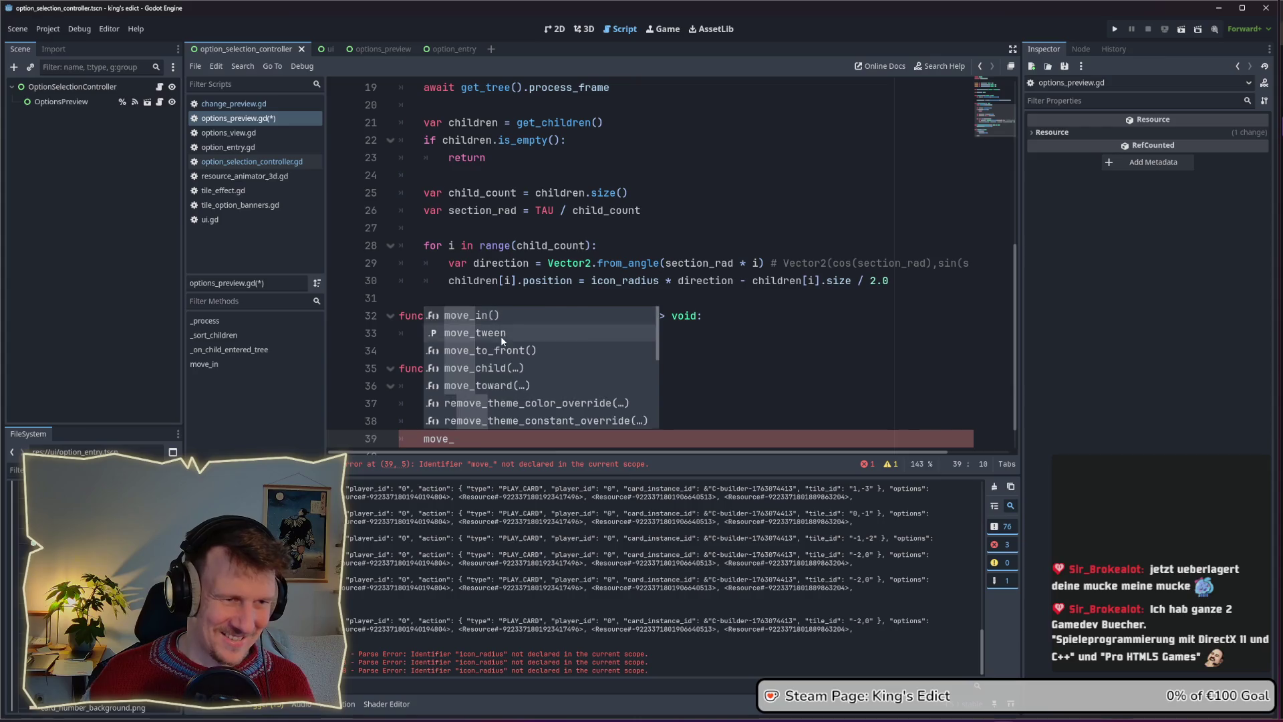
{"action": "key", "text": "Return"}
{"action": "scroll", "coordinate": [518, 364], "scroll_direction": "down", "scroll_amount": 1}
{"action": "type", "text": "."}
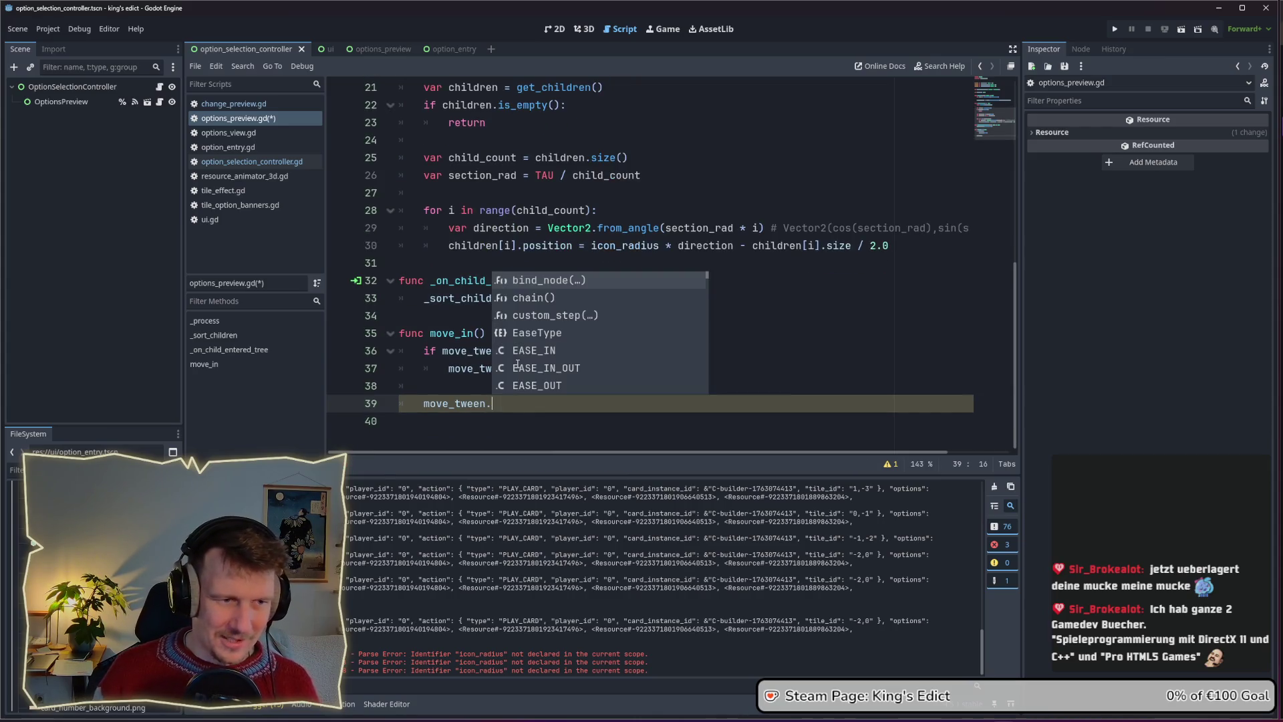
{"action": "key", "text": "BackSpace"}
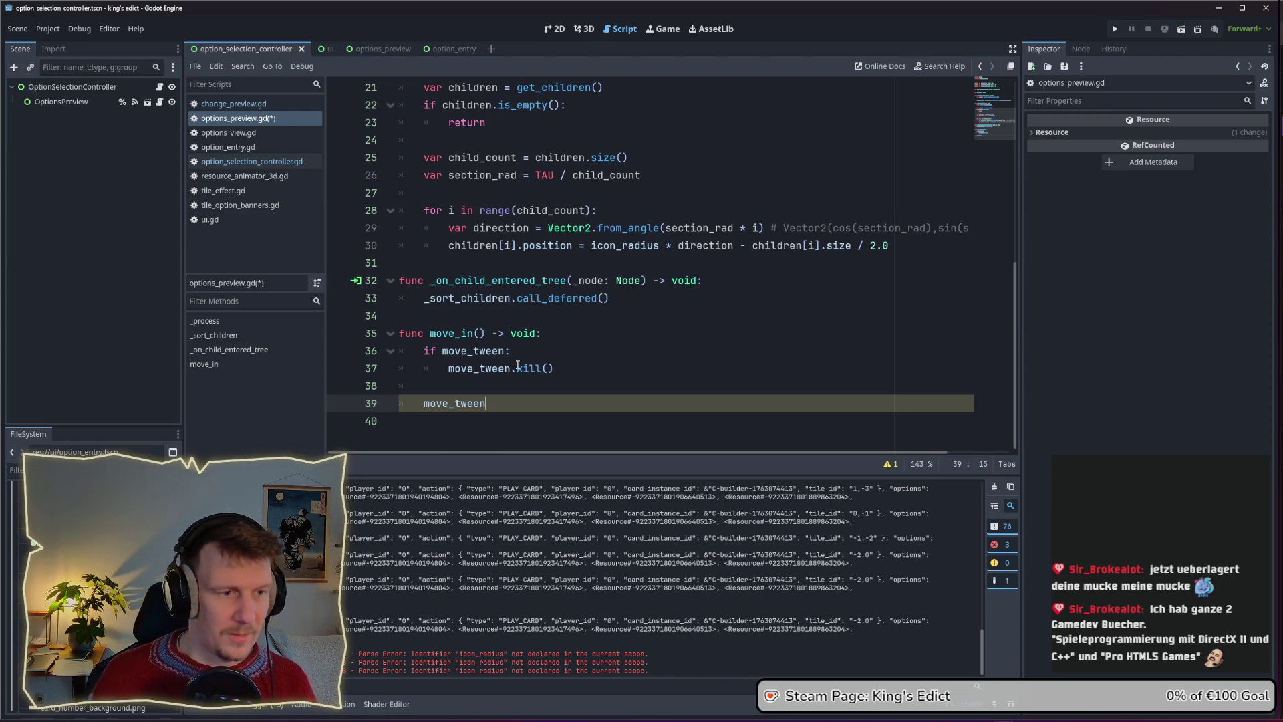
{"action": "type", "text": "."}
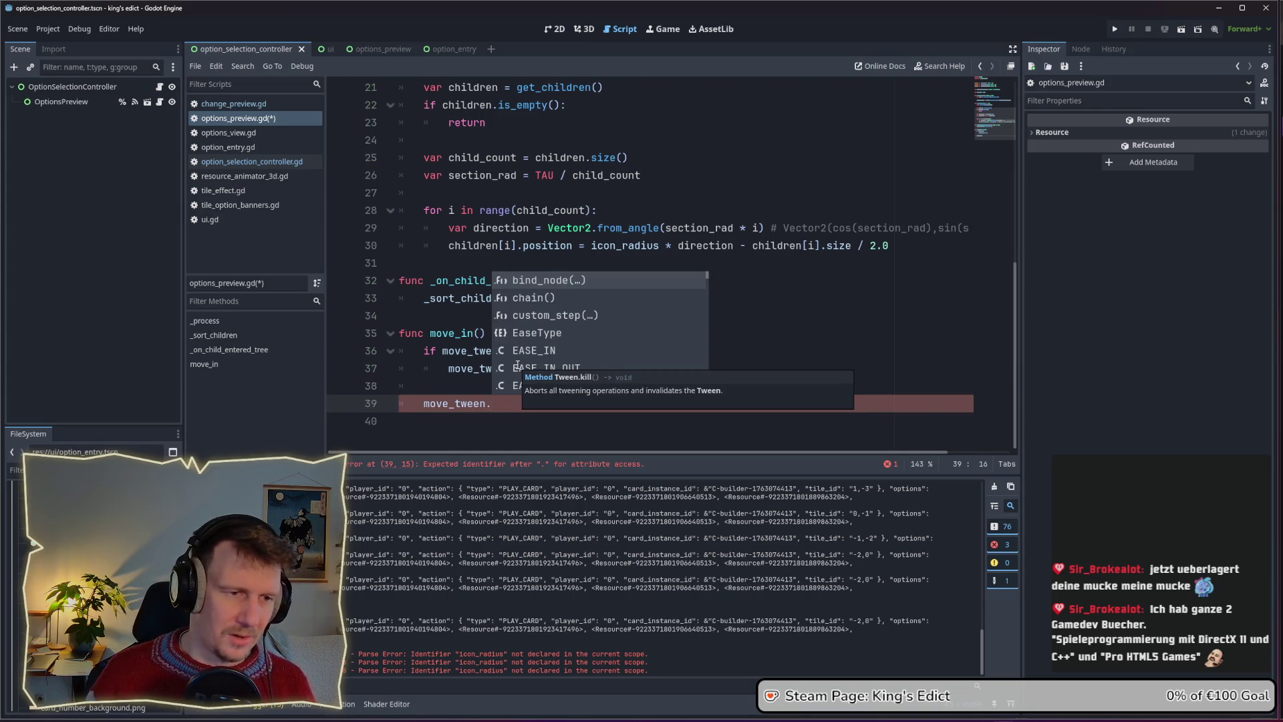
{"action": "key", "text": "BackSpace"}
{"action": "type", "text": "= create"}
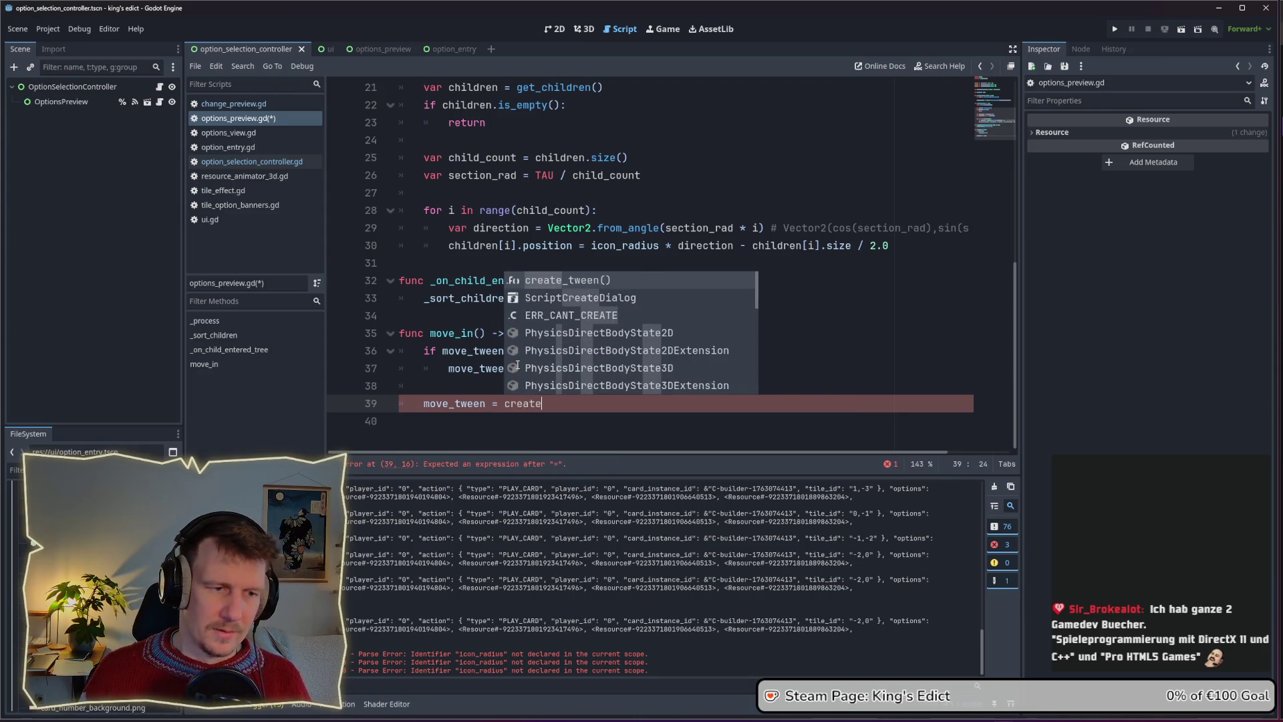
{"action": "key", "text": "Return"}
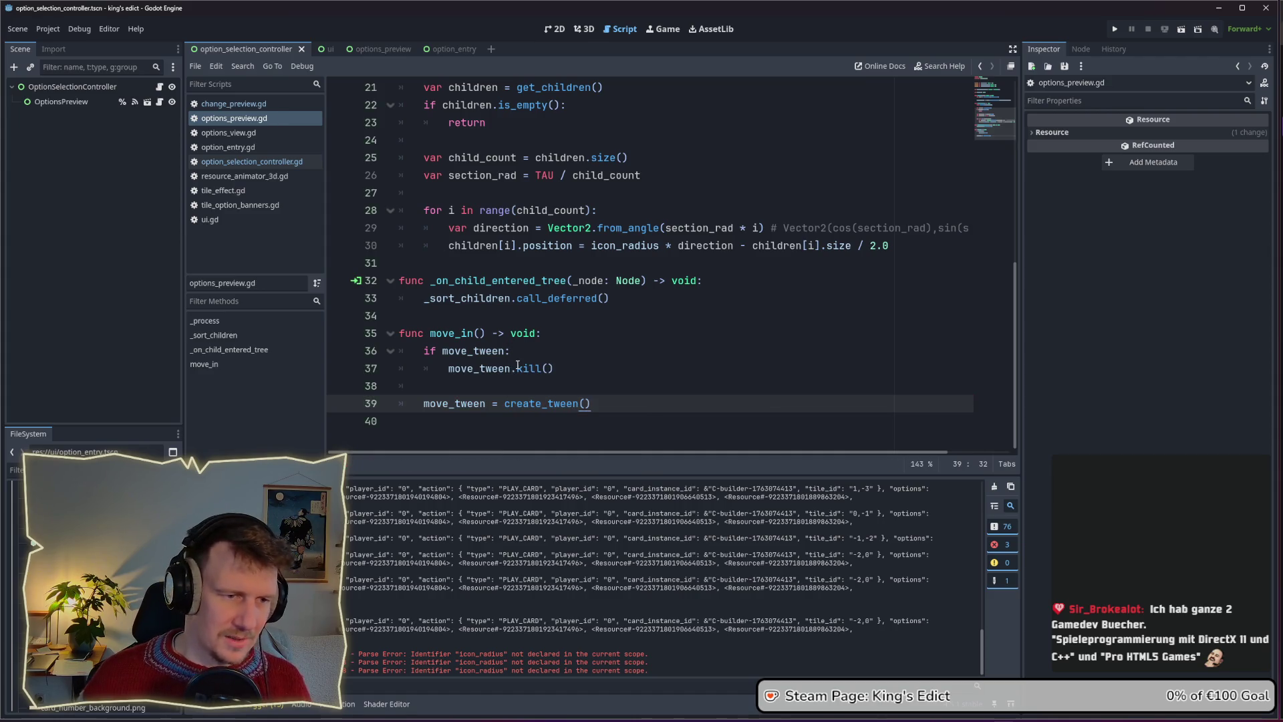
{"action": "key", "text": "Return"}
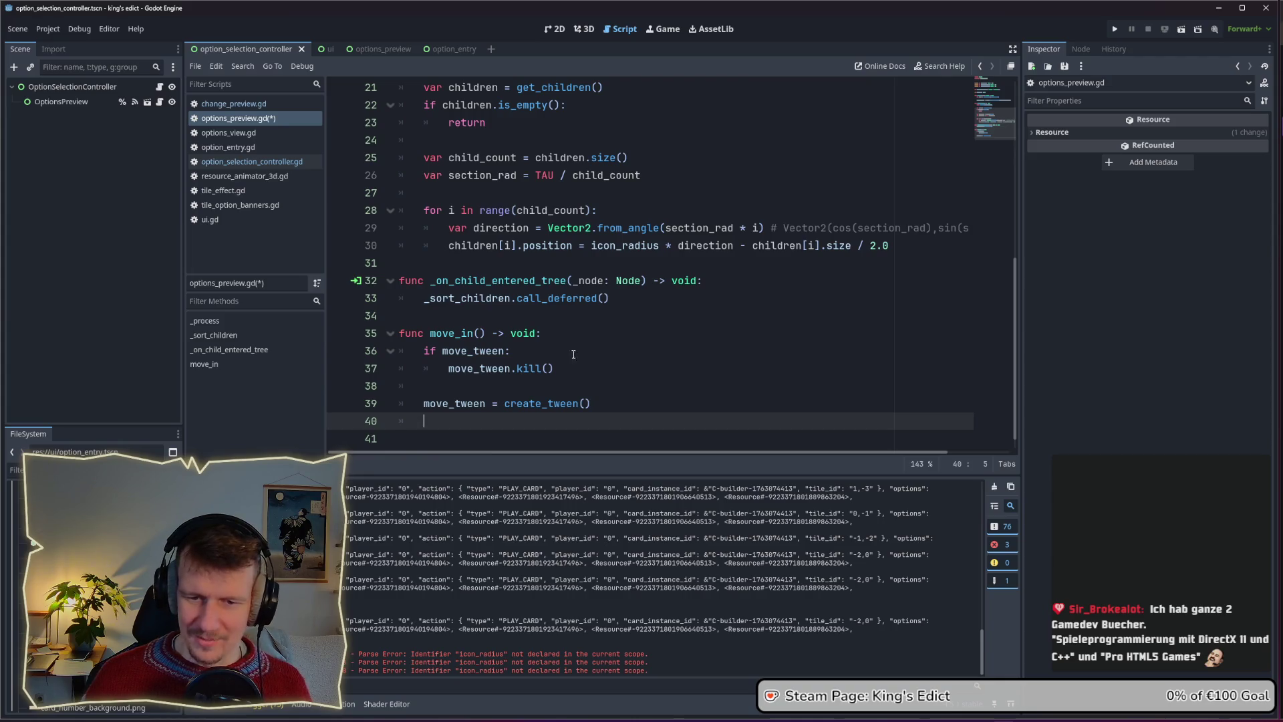
Save options_preview.gd with the move_in tween setup in place.
{"action": "scroll", "coordinate": [554, 339], "scroll_direction": "down", "scroll_amount": 1}
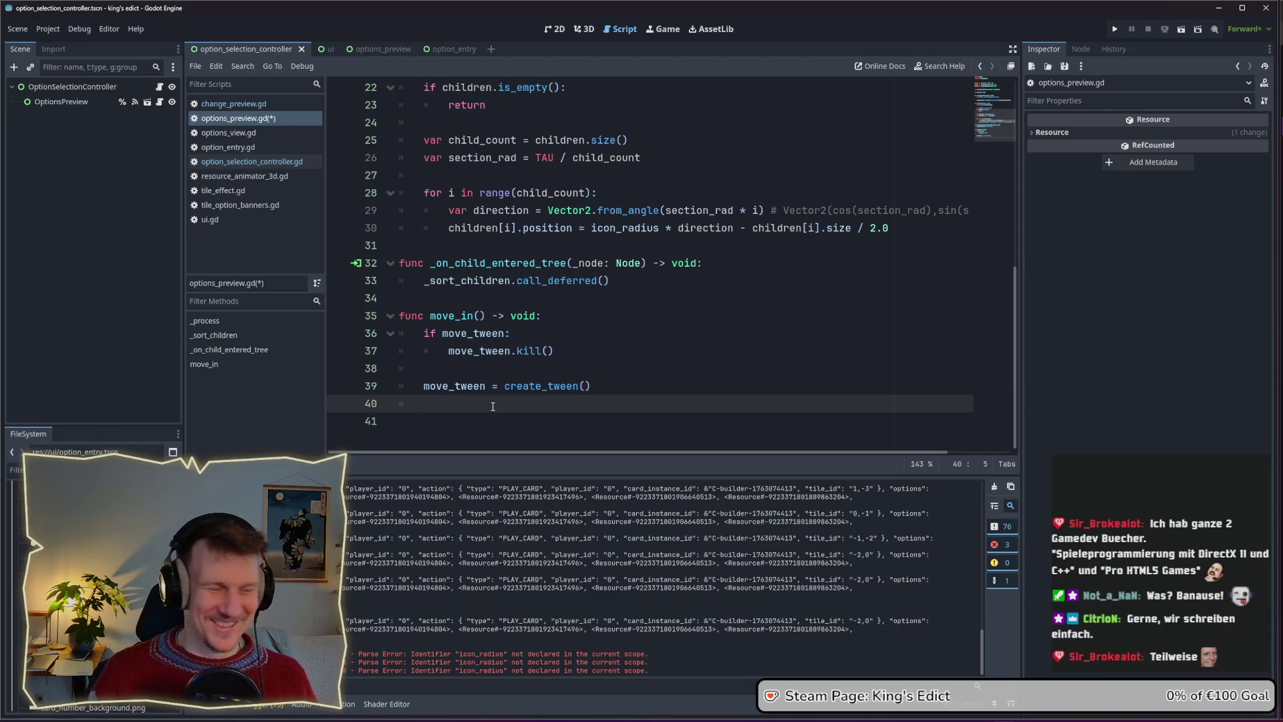
{"action": "key", "text": "ctrl+s"}
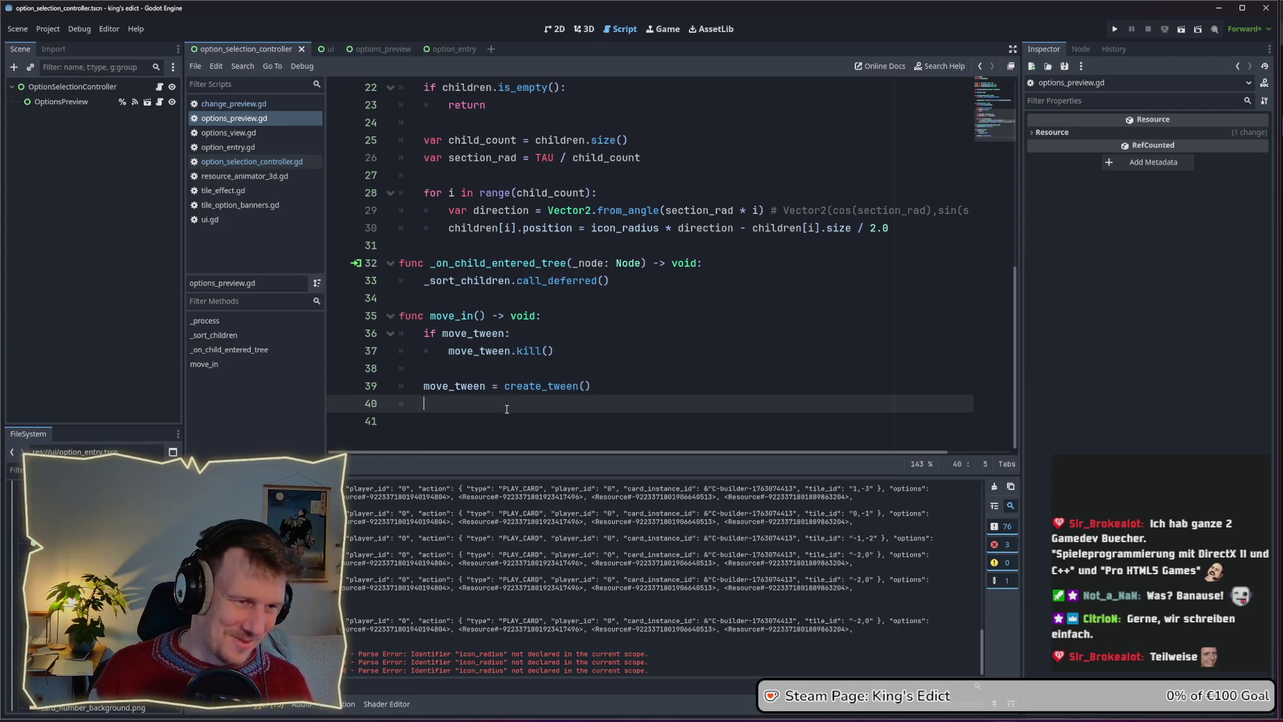
Begin a move_tween.tween_property(self, "icon_radius", ...) call in the function body.
{"action": "type", "text": "move_"}
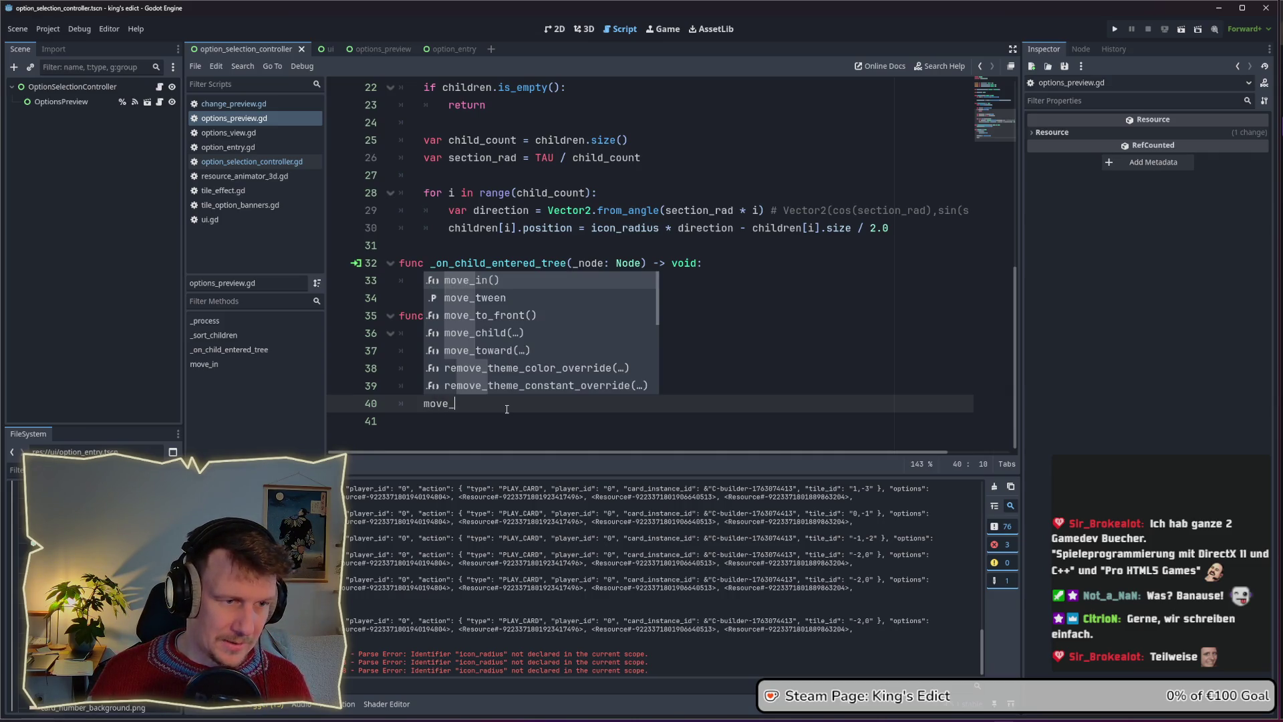
{"action": "type", "text": "tween.t"}
{"action": "key", "text": "Down"}
{"action": "key", "text": "Down"}
{"action": "key", "text": "Down"}
{"action": "key", "text": "Return"}
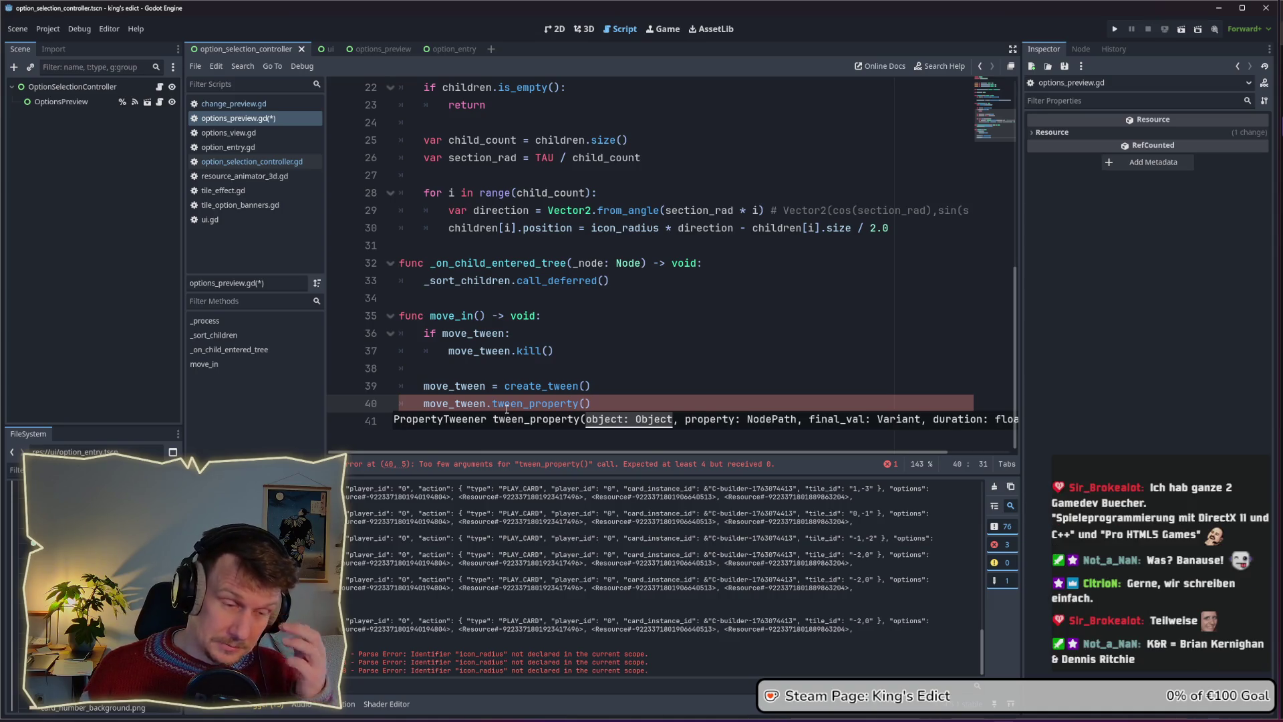
{"action": "type", "text": "self, "}
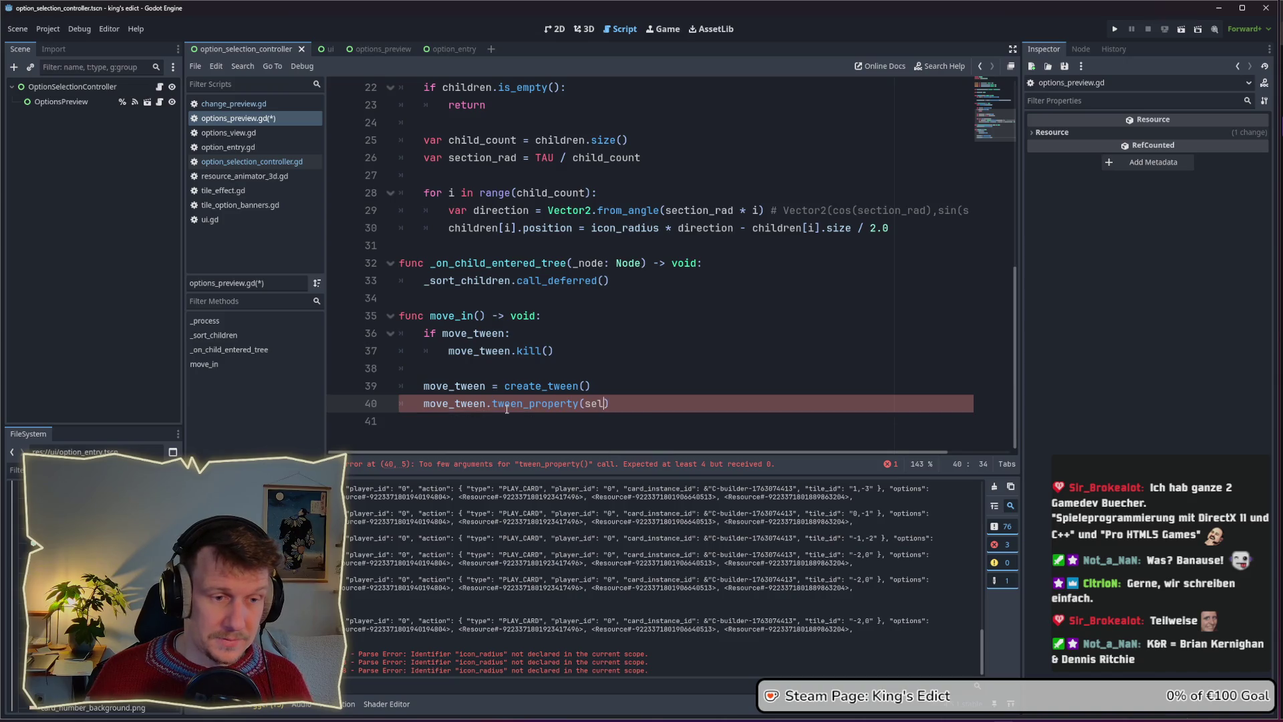
{"action": "type", "text": "\""}
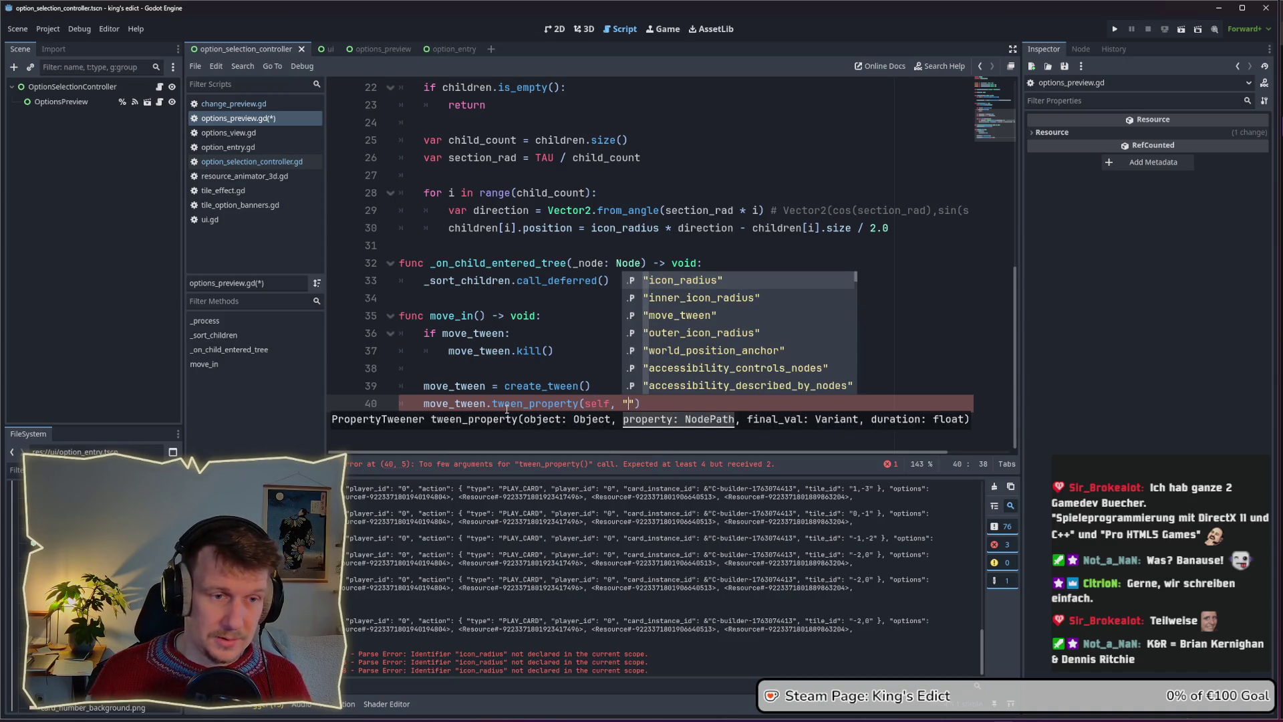
{"action": "key", "text": "Return"}
{"action": "type", "text": ","}
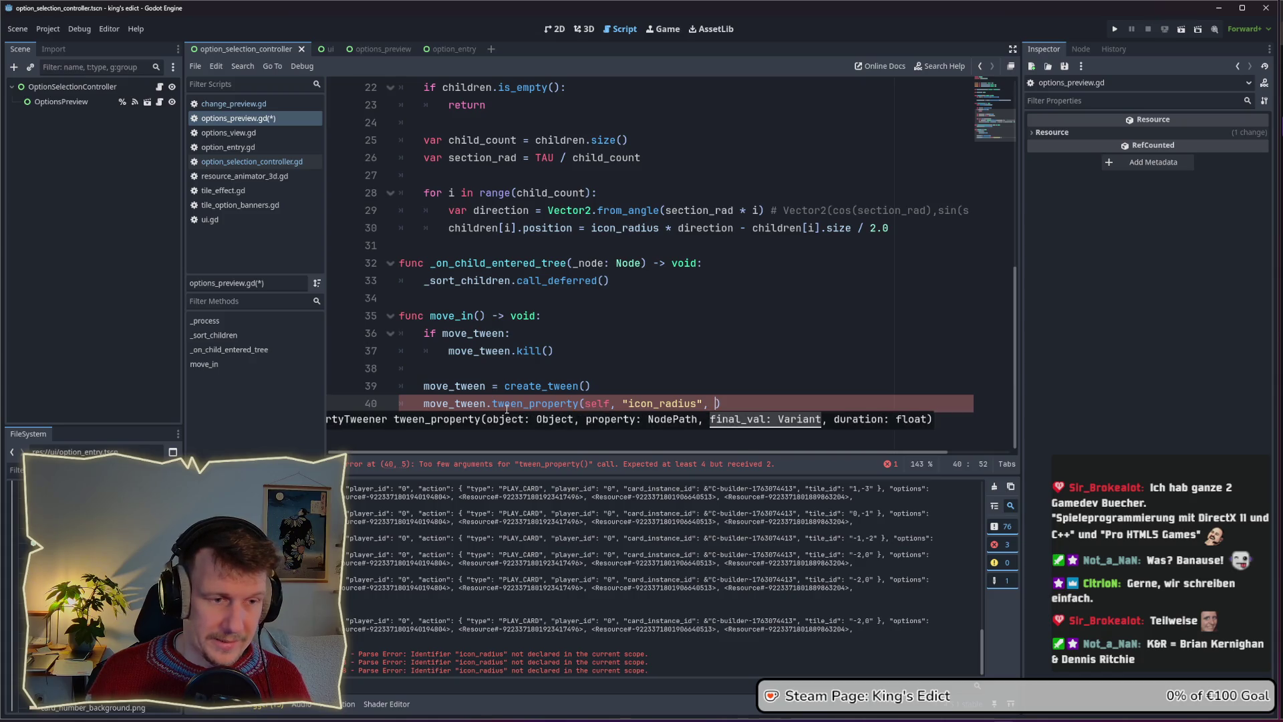
{"action": "key", "text": "ctrl+space"}
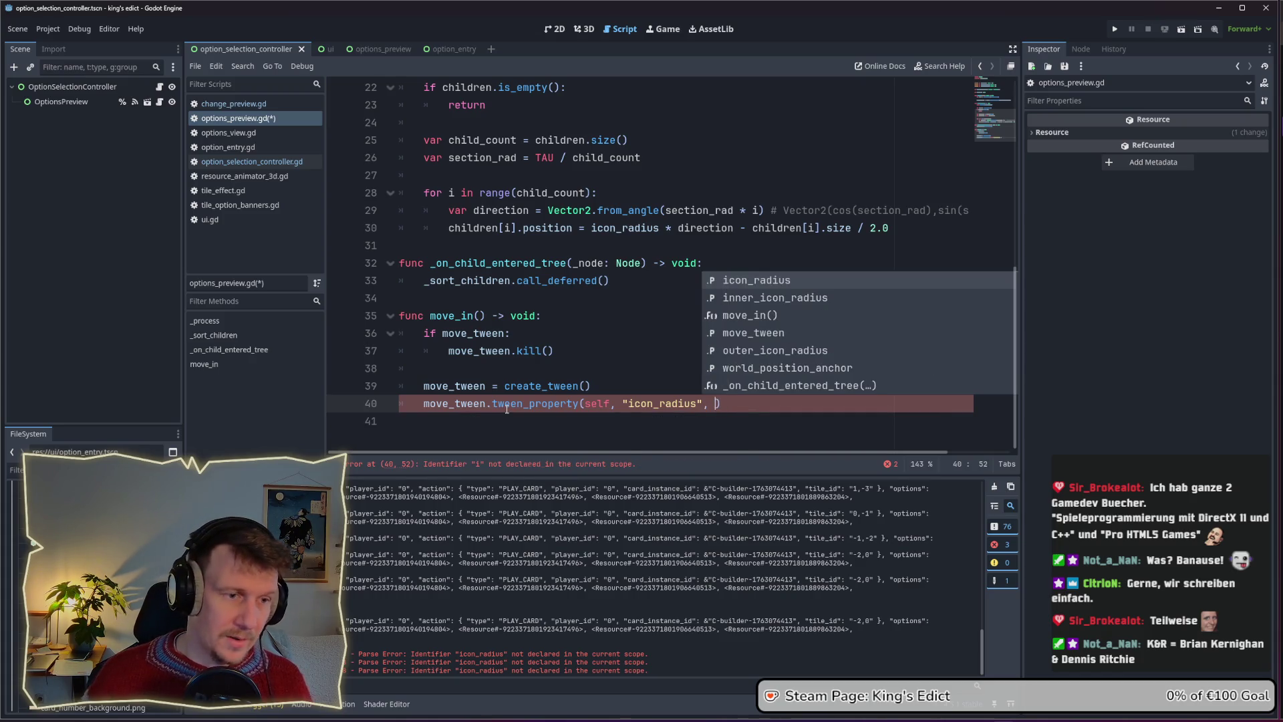
Rename the function to move_icons(radius: float), finish the call with radius, 0.6, and save.
{"action": "left_click_drag", "start_coordinate": [474, 317], "coordinate": [458, 318]}
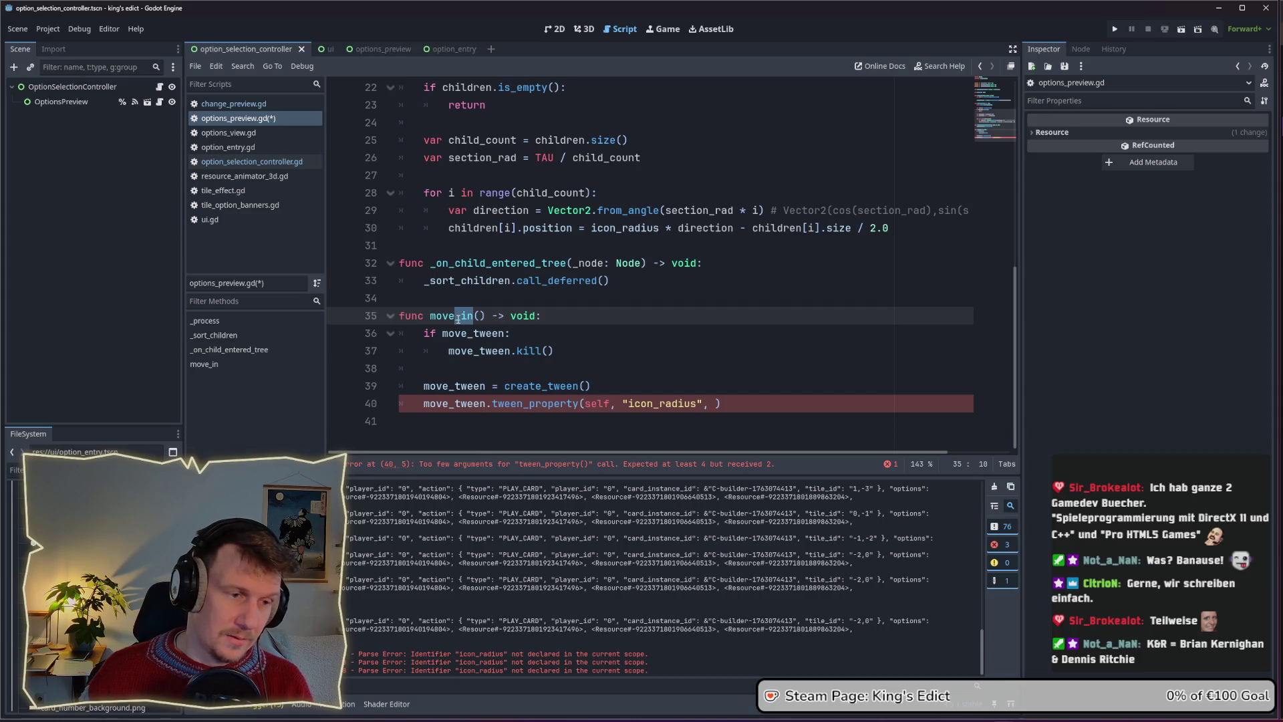
{"action": "key", "text": "BackSpace"}
{"action": "type", "text": "icons"}
{"action": "key", "text": "Right"}
{"action": "type", "text": "radius"}
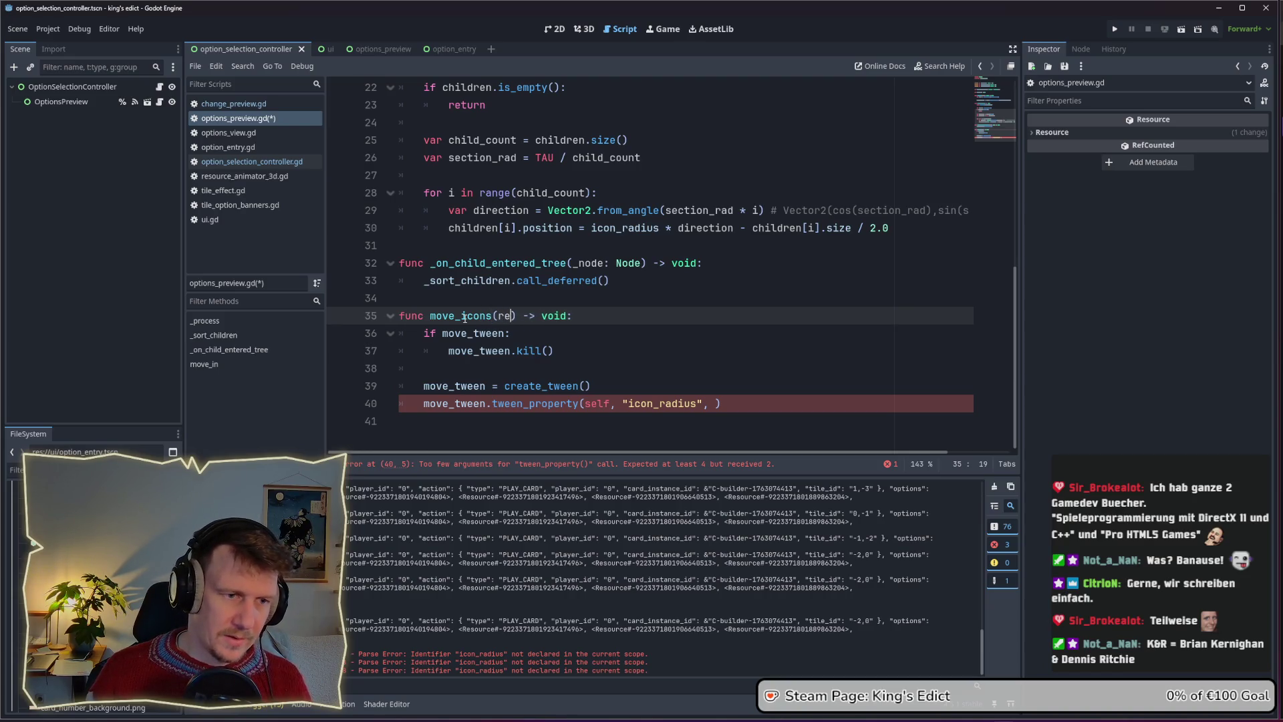
{"action": "type", "text": ": float"}
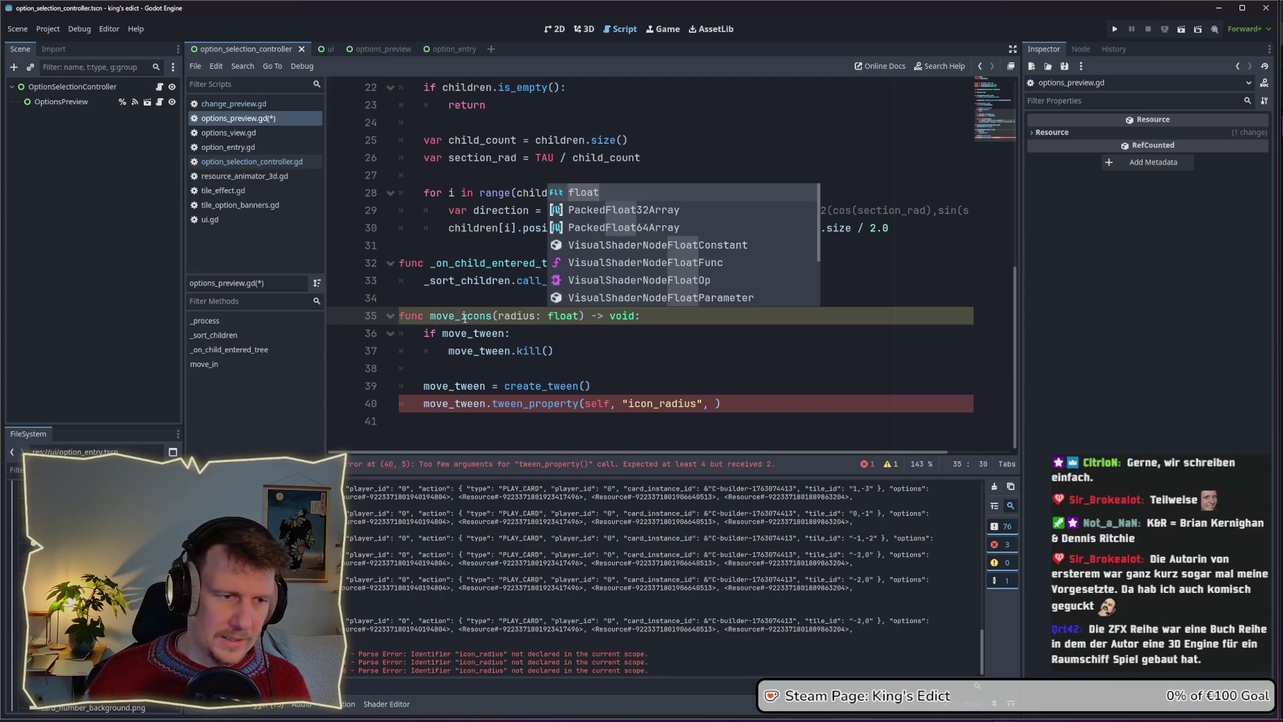
{"action": "left_click", "coordinate": [713, 405]}
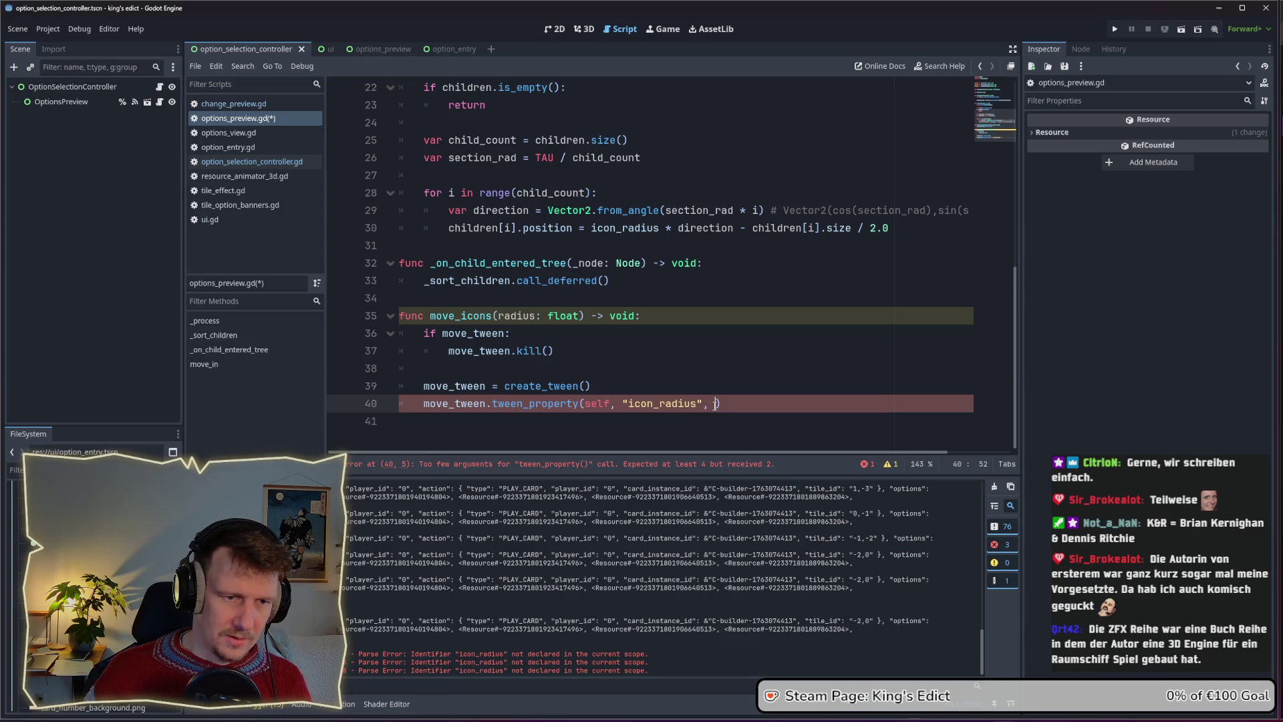
{"action": "type", "text": "radius"}
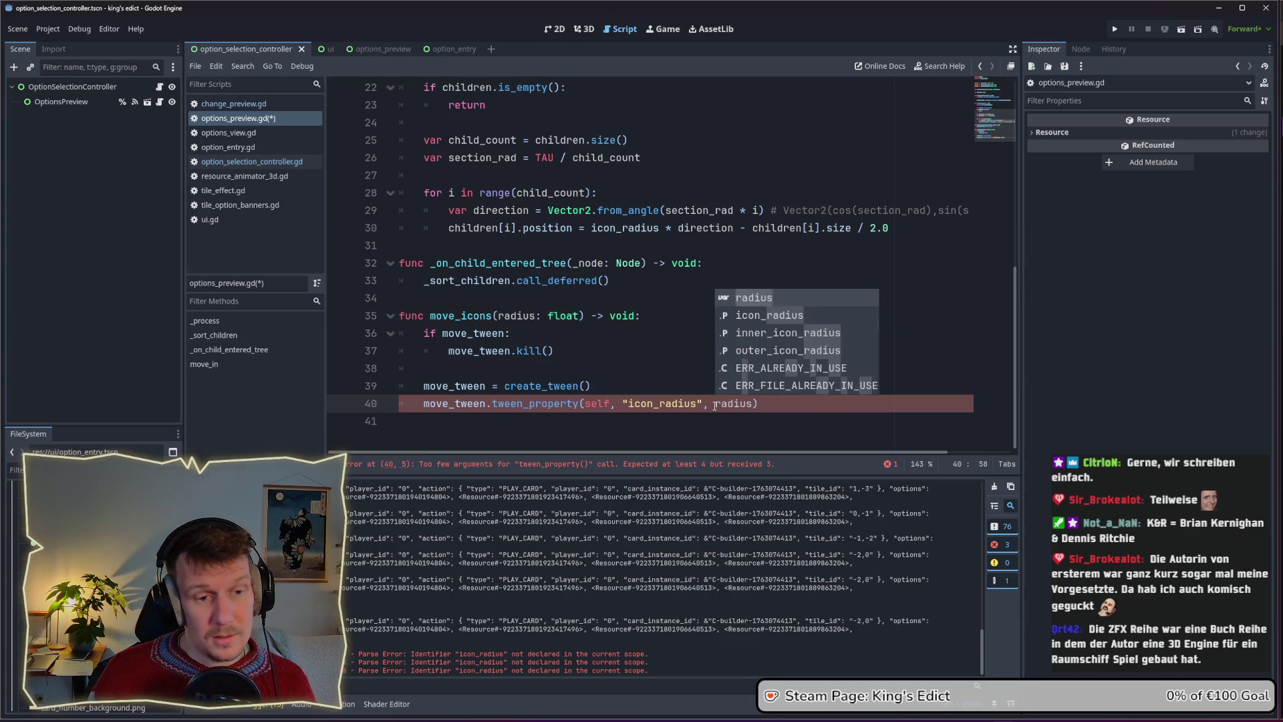
{"action": "type", "text": ","}
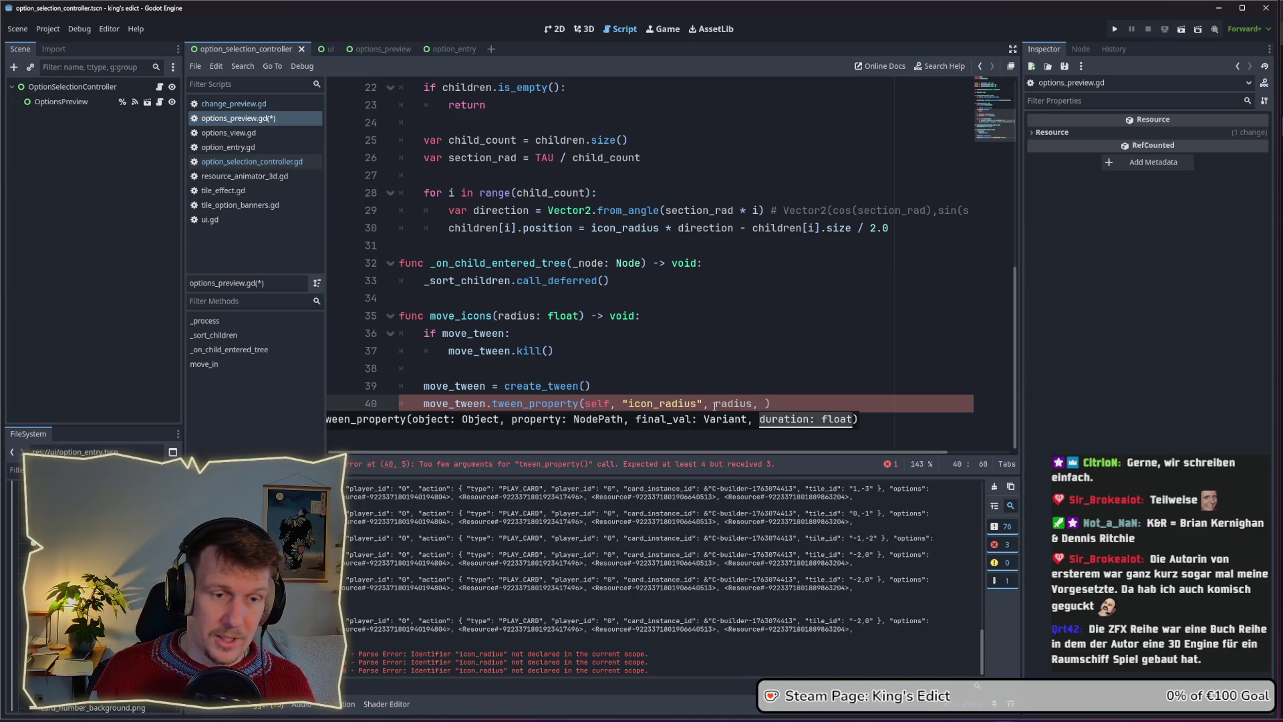
{"action": "type", "text": " 0.6"}
{"action": "key", "text": "ctrl+s"}
{"action": "scroll", "coordinate": [696, 267], "scroll_direction": "up", "scroll_amount": 7}
Add an exported animation_time float below the radius exports.
{"action": "left_click", "coordinate": [693, 194]}
{"action": "key", "text": "Return"}
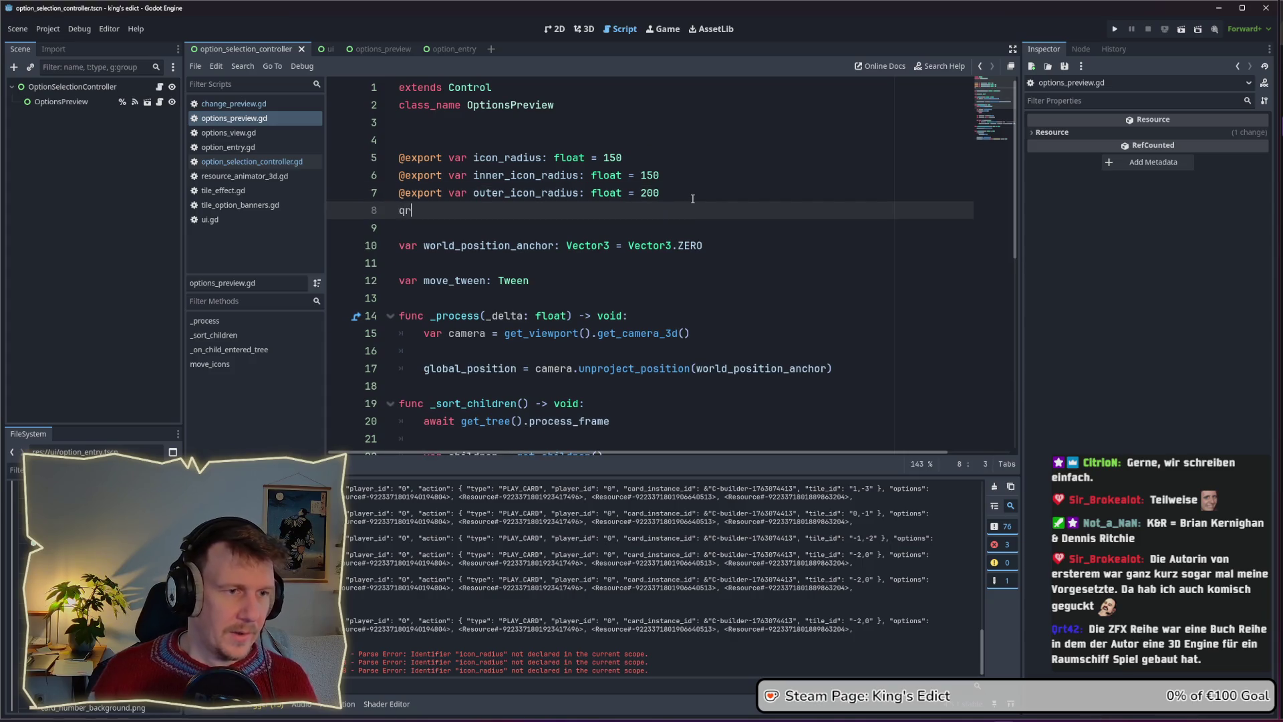
{"action": "type", "text": "@export "}
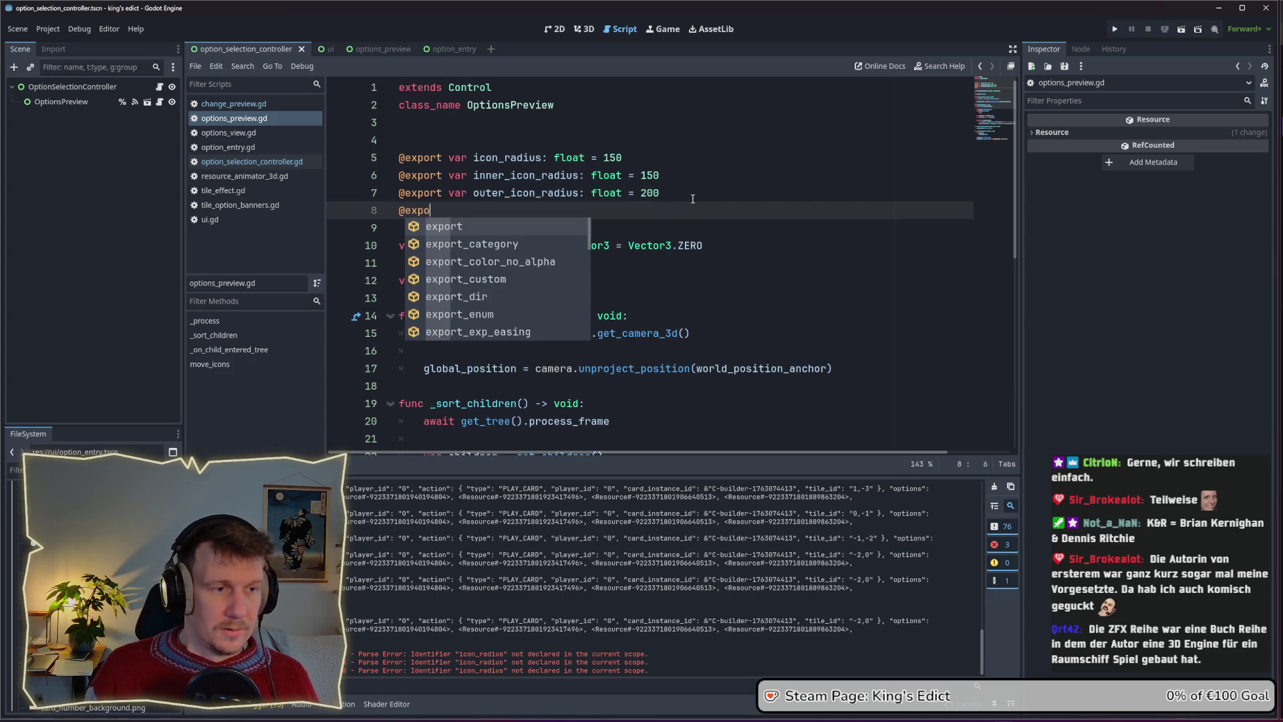
{"action": "type", "text": "var animatio"}
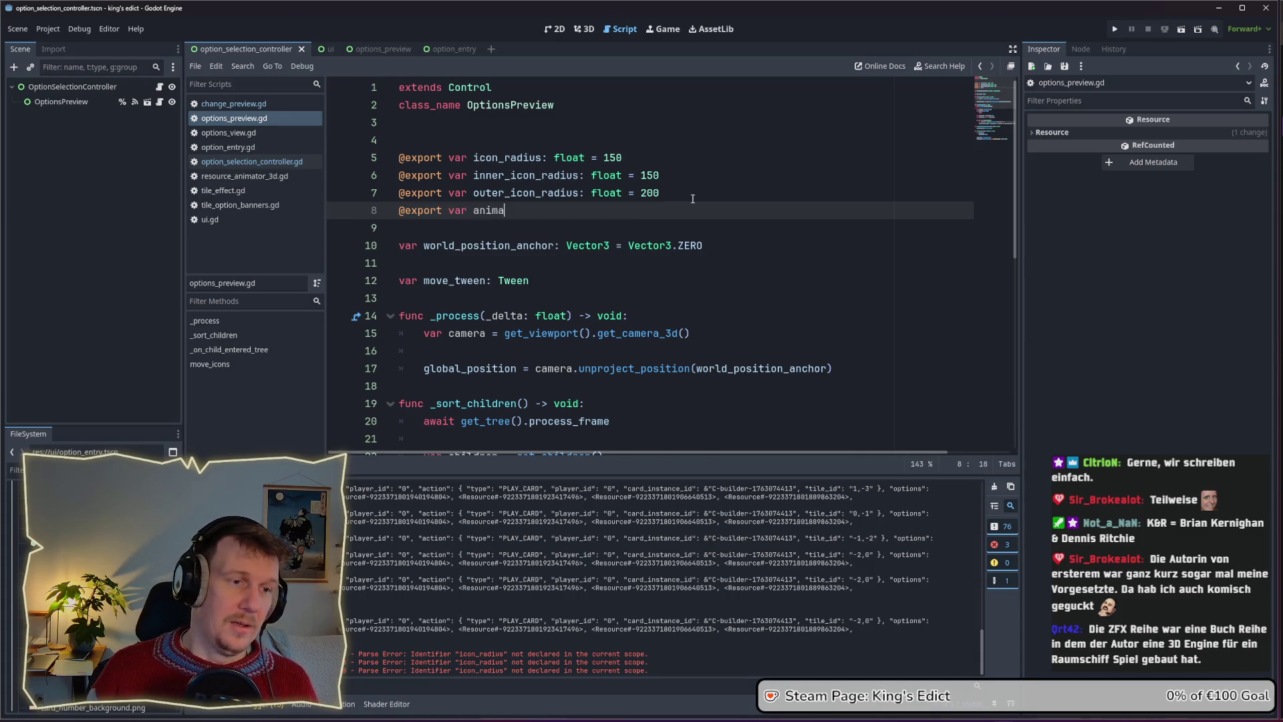
{"action": "type", "text": "n_time: FDL"}
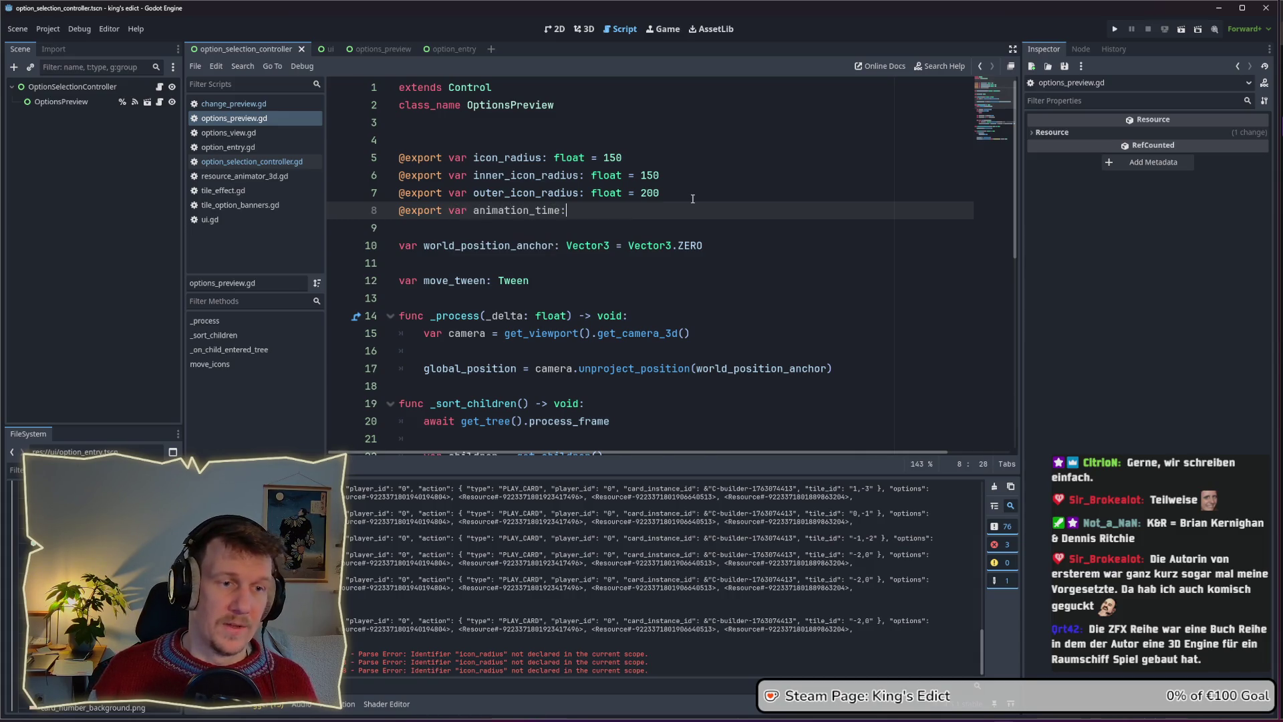
{"action": "key", "text": "BackSpace"}
{"action": "key", "text": "BackSpace"}
{"action": "key", "text": "BackSpace"}
{"action": "type", "text": "flaot = "}
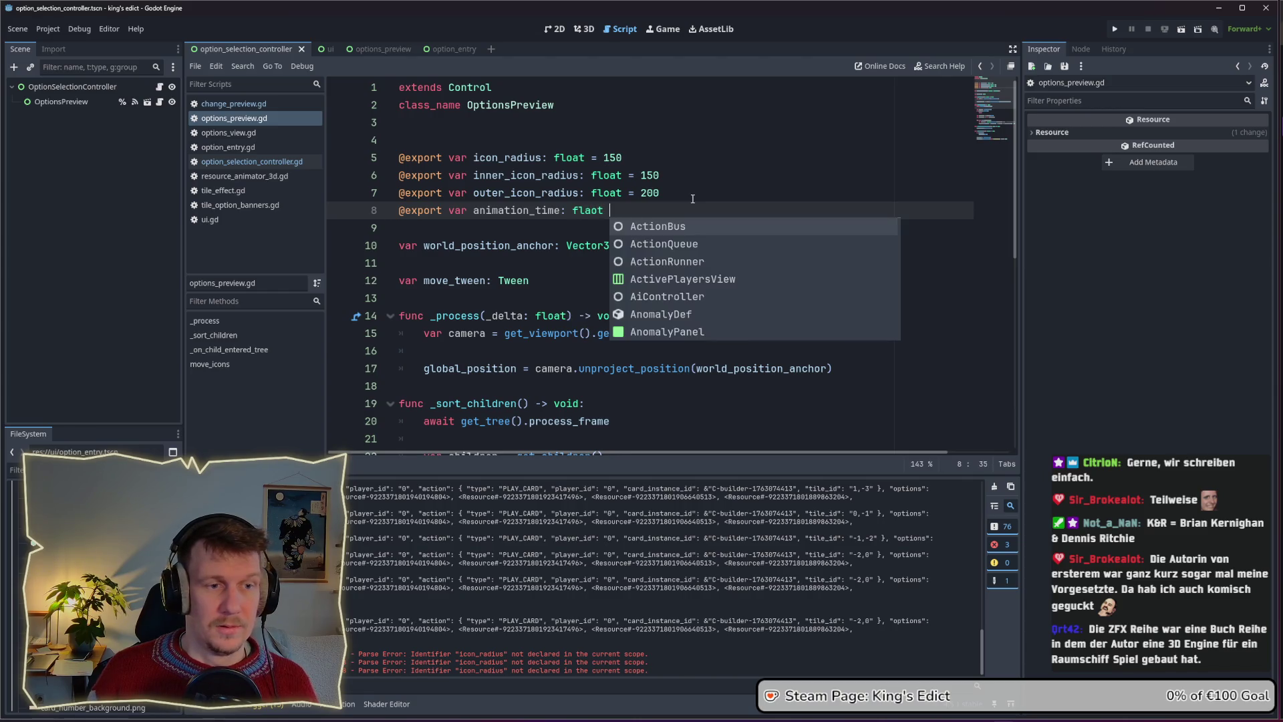
{"action": "type", "text": "1"}
{"action": "key", "text": "BackSpace"}
{"action": "type", "text": "0.4"}
Replace the hard-coded 0.6 tween duration with animation_time.
{"action": "scroll", "coordinate": [717, 306], "scroll_direction": "down", "scroll_amount": 4}
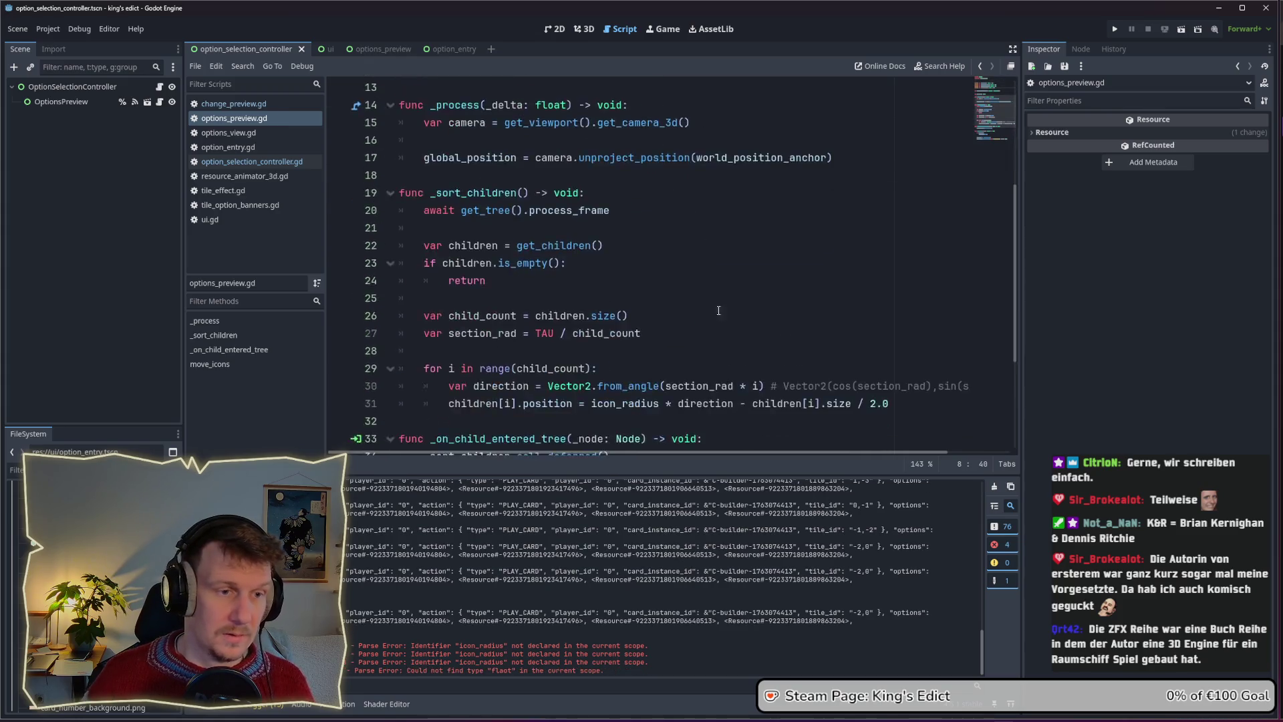
{"action": "scroll", "coordinate": [717, 306], "scroll_direction": "down", "scroll_amount": 3}
{"action": "double_click", "coordinate": [774, 404]}
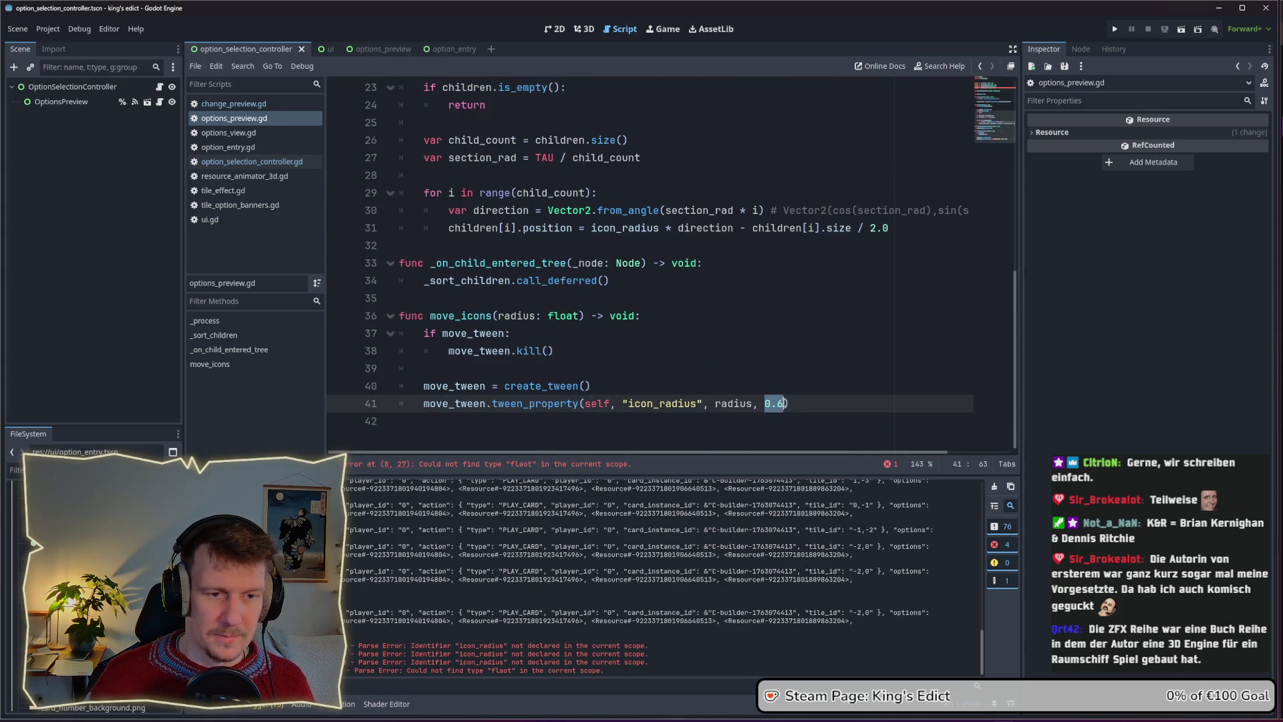
{"action": "type", "text": "animation"}
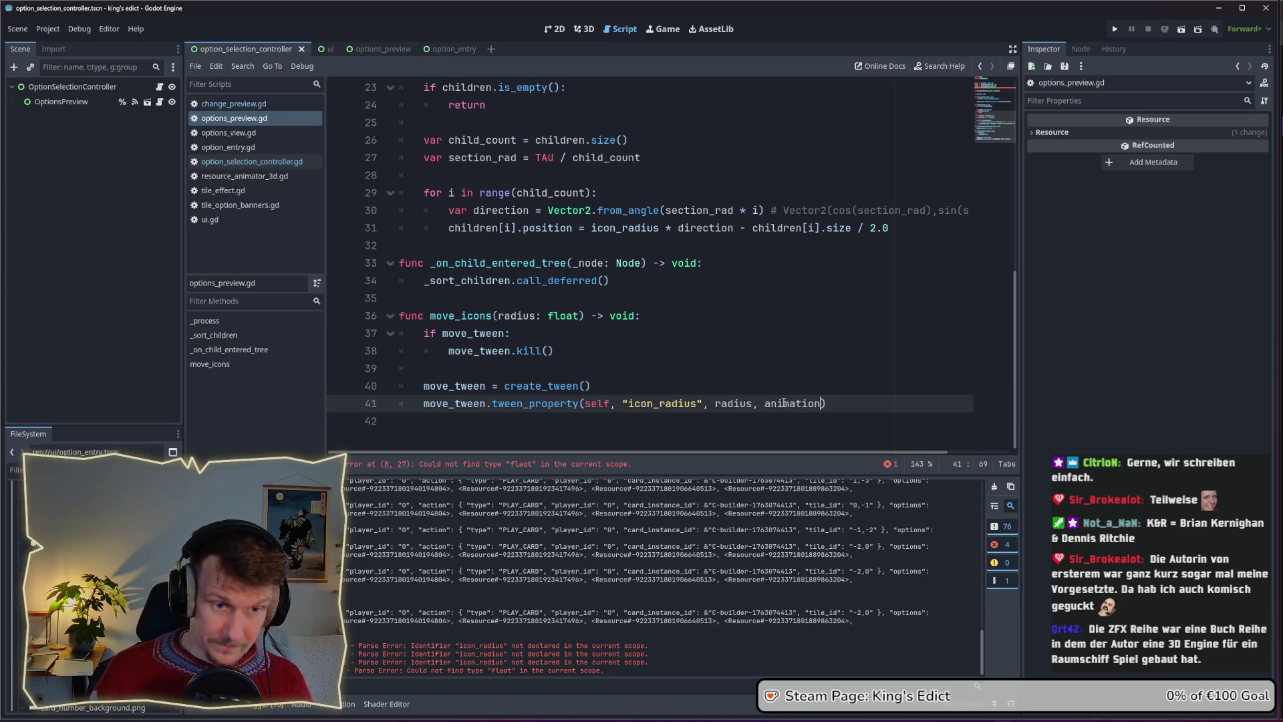
{"action": "left_click", "coordinate": [728, 380]}
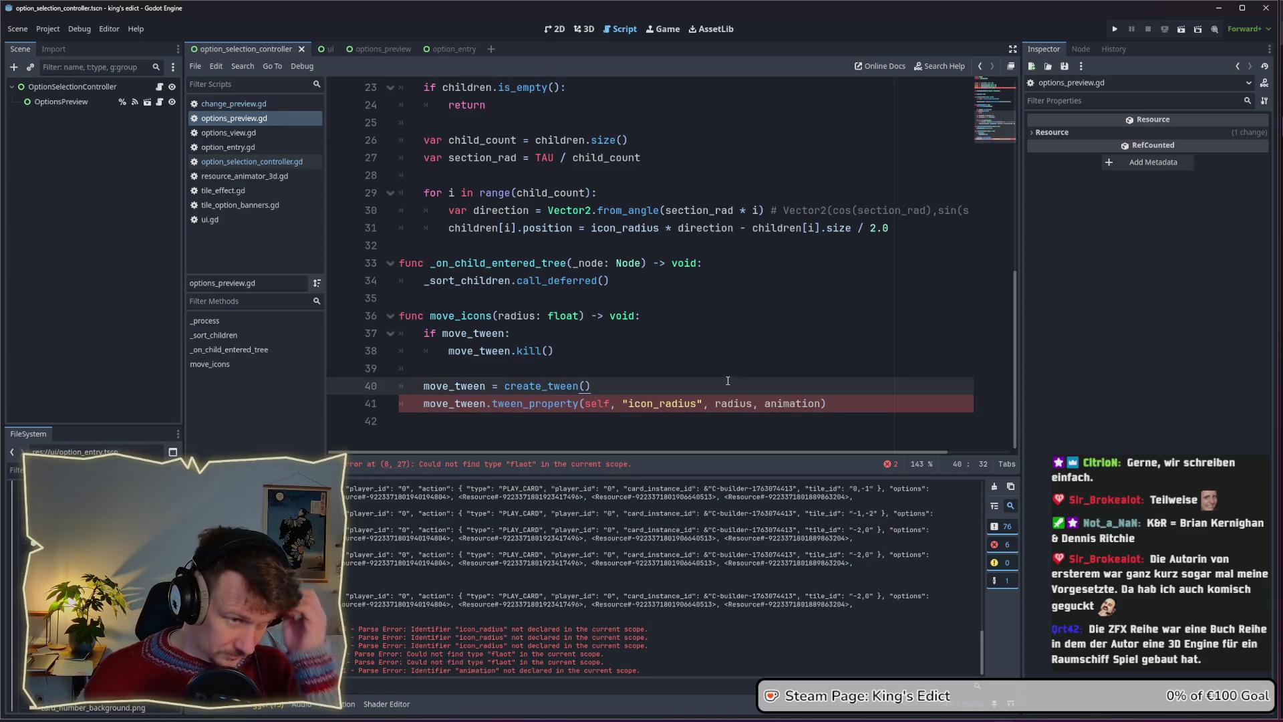
{"action": "left_click", "coordinate": [817, 412]}
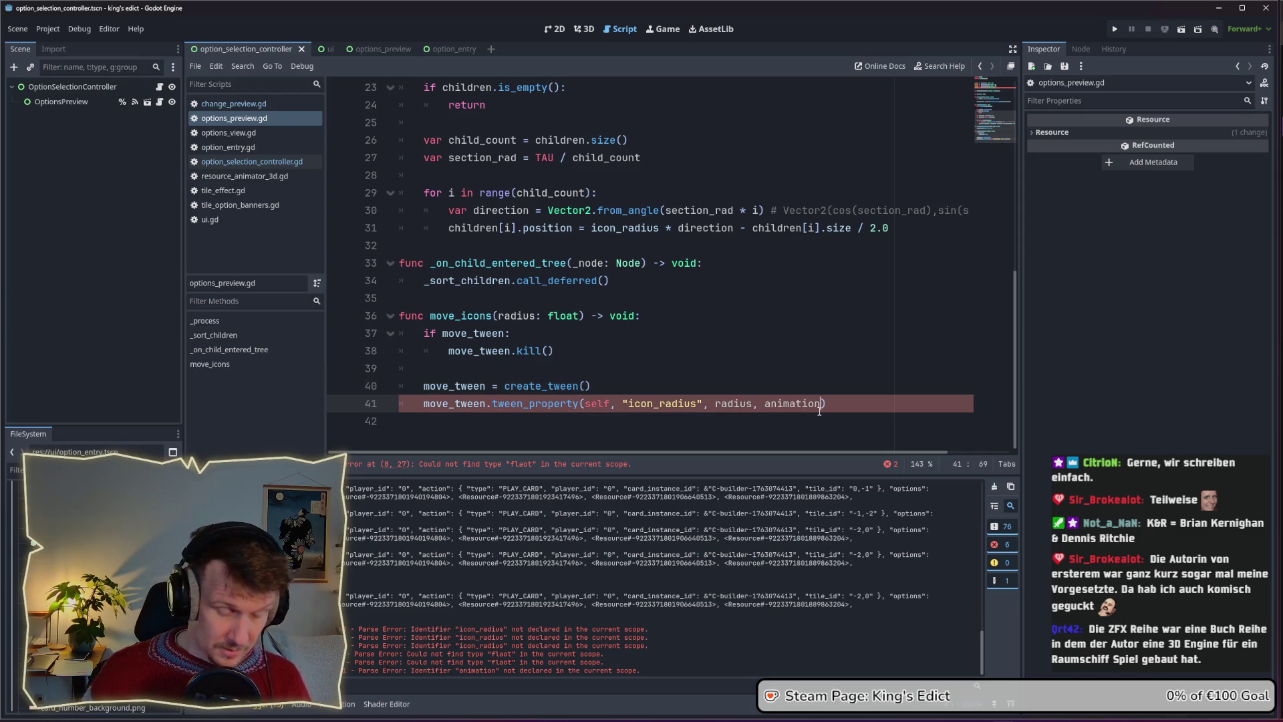
{"action": "type", "text": "time"}
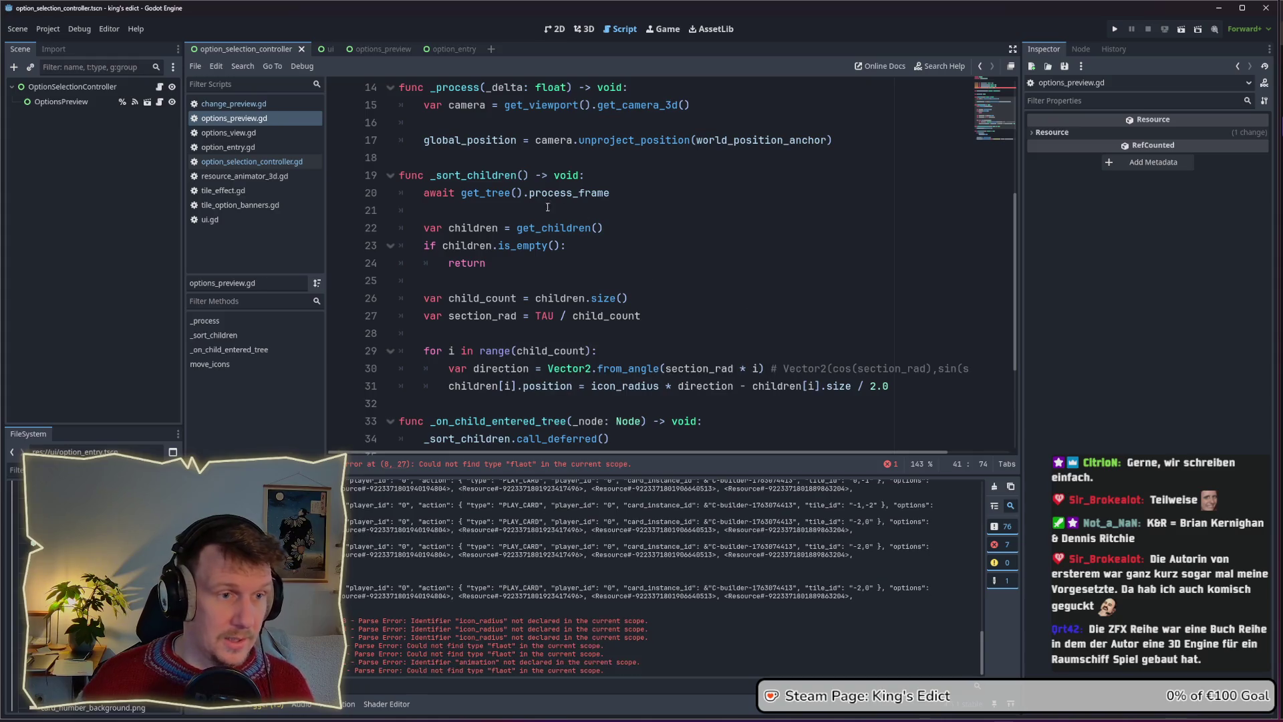
Correct the misspelled 'flaot' type of animation_time to float and save the script.
{"action": "double_click", "coordinate": [472, 175]}
{"action": "scroll", "coordinate": [507, 246], "scroll_direction": "up", "scroll_amount": 3}
{"action": "scroll", "coordinate": [507, 246], "scroll_direction": "down", "scroll_amount": 4}
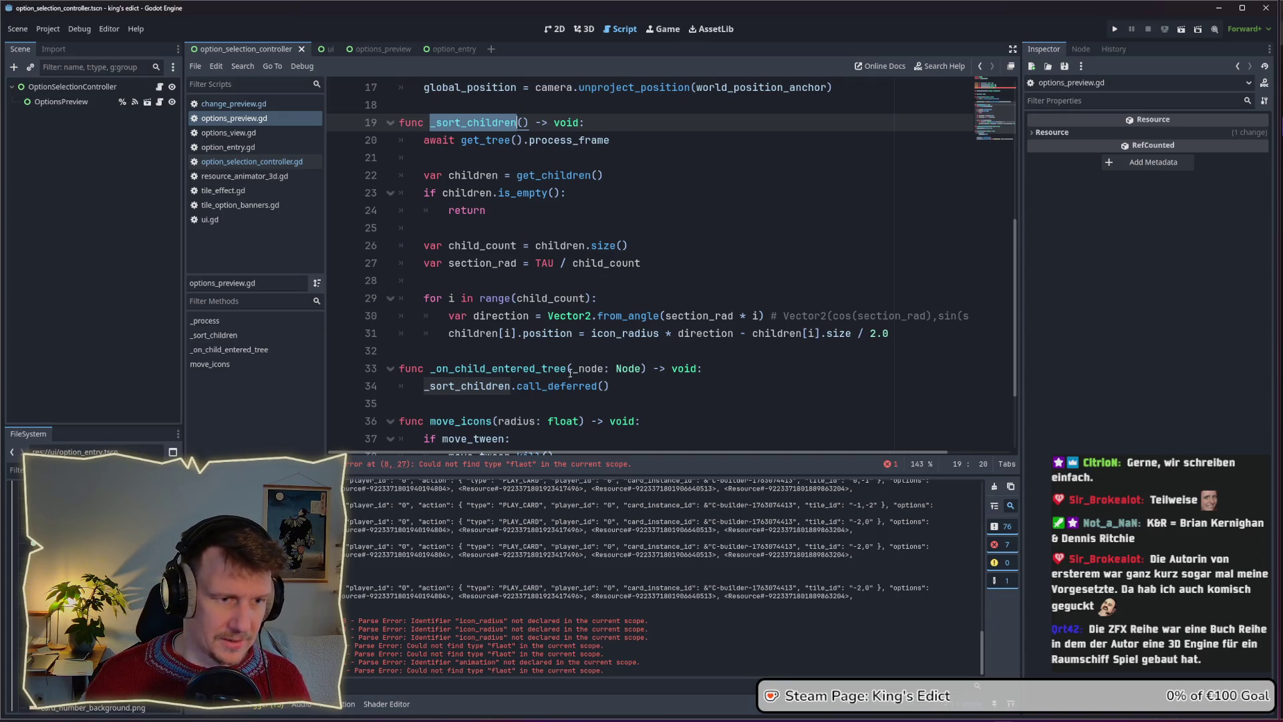
{"action": "scroll", "coordinate": [590, 379], "scroll_direction": "up", "scroll_amount": 5}
{"action": "left_click", "coordinate": [675, 211]}
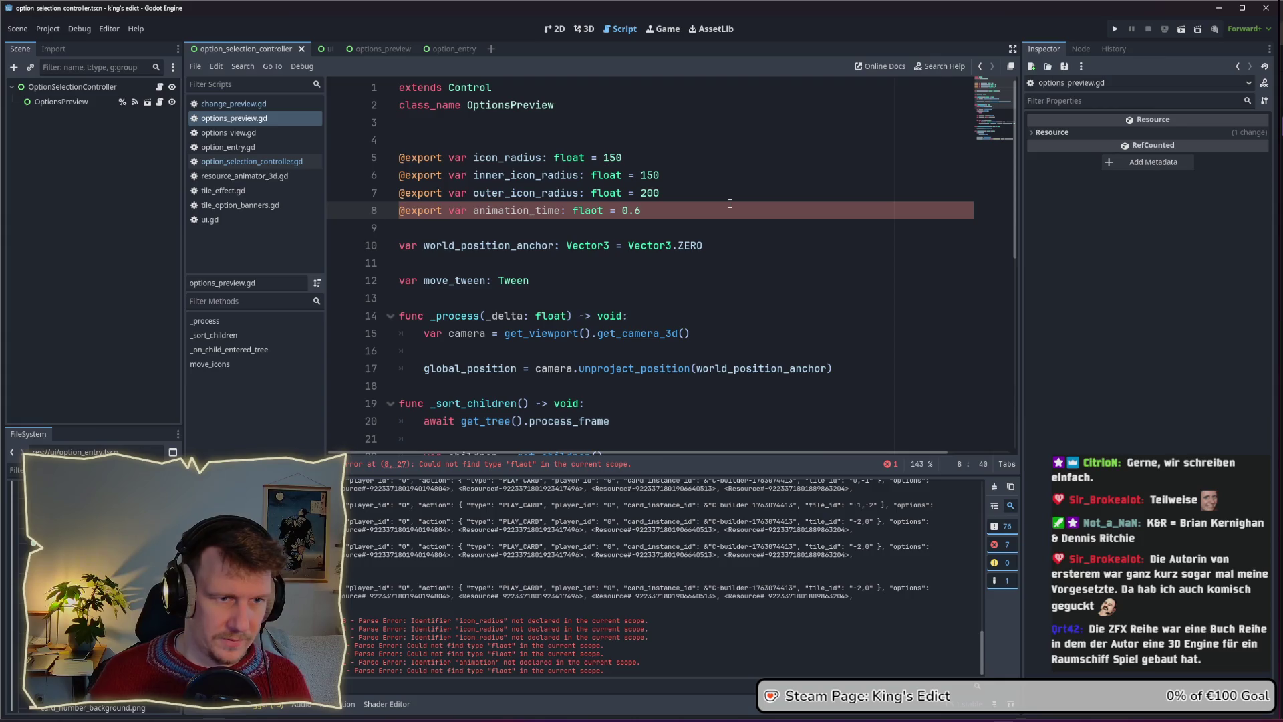
{"action": "key", "text": "ctrl+Left"}
{"action": "key", "text": "ctrl+Left"}
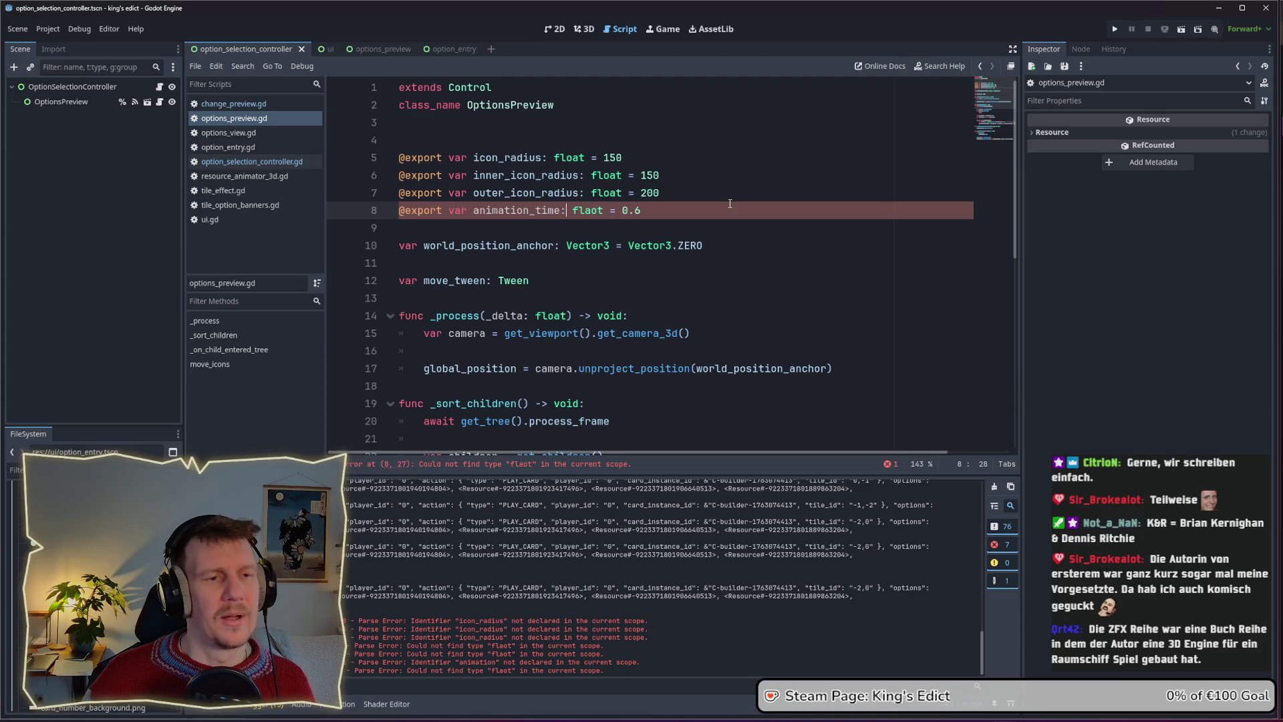
{"action": "key", "text": "ctrl+Delete"}
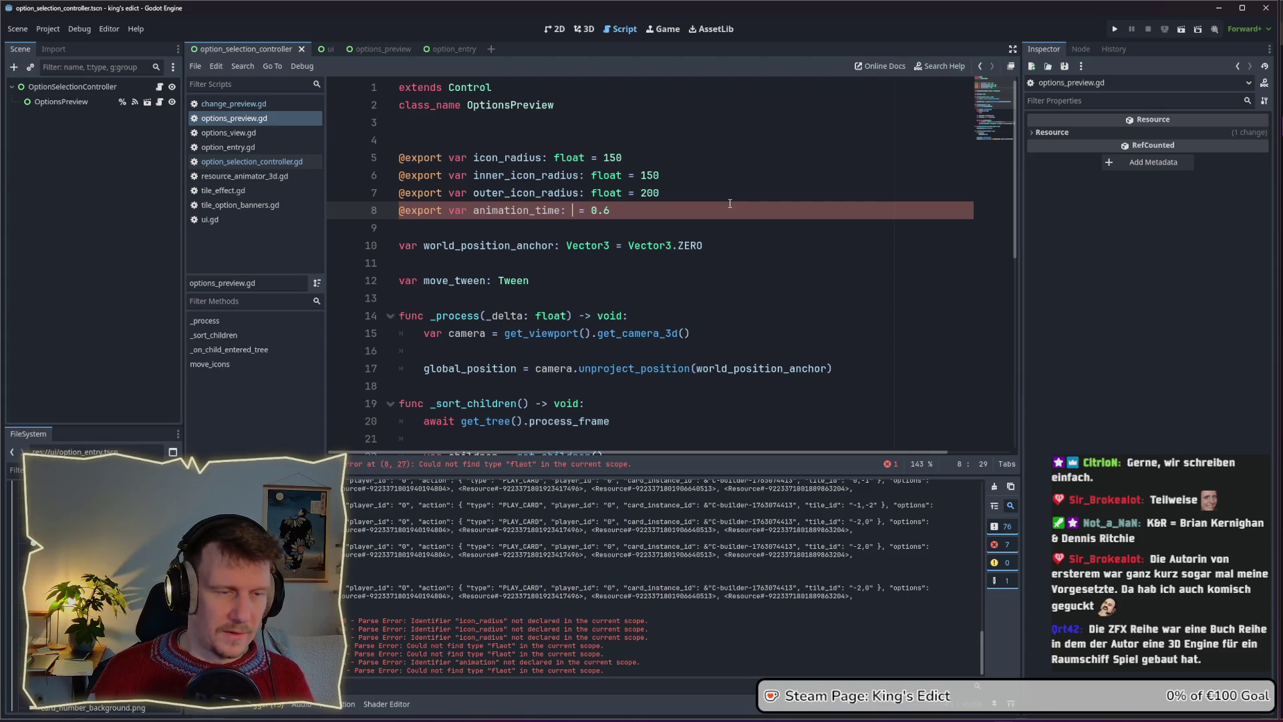
{"action": "type", "text": "float"}
{"action": "key", "text": "ctrl+s"}
{"action": "key", "text": "Escape"}
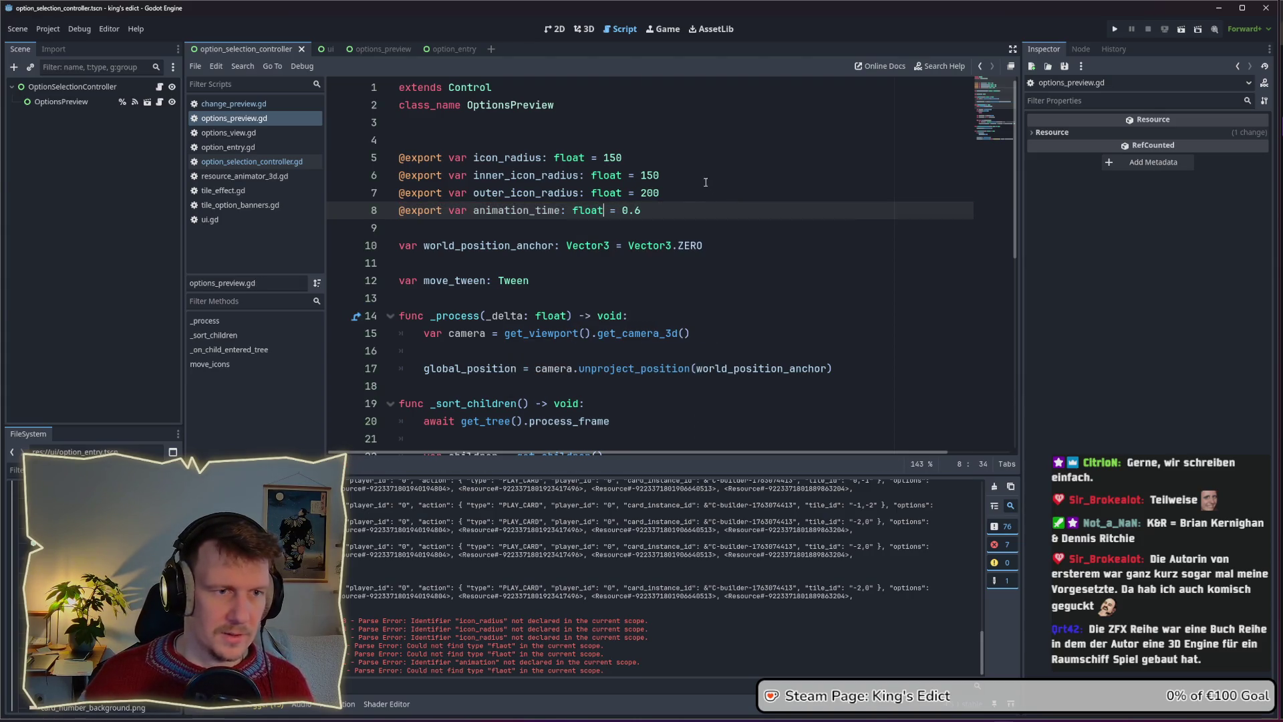
{"action": "left_click", "coordinate": [668, 158]}
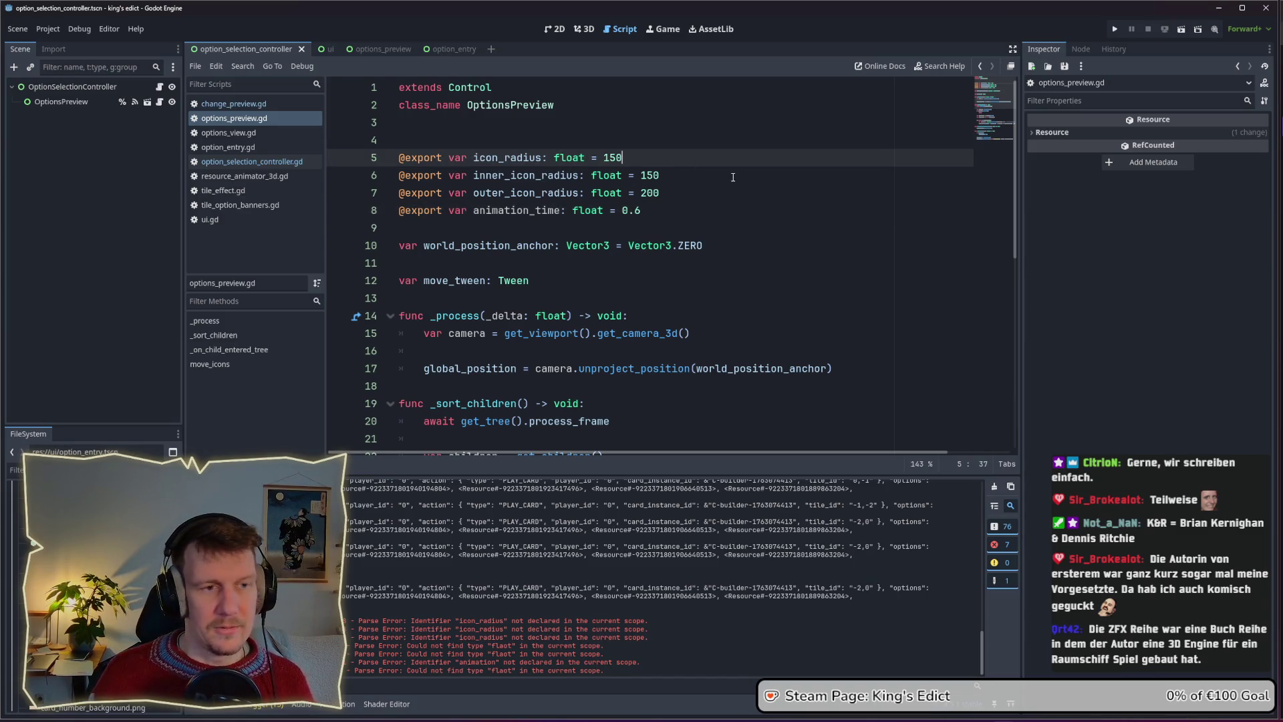
Give the icon_radius export a set(value) setter whose body calls _sort_children().
{"action": "type", "text": ":"}
{"action": "key", "text": "Return"}
{"action": "type", "text": "set(value)"}
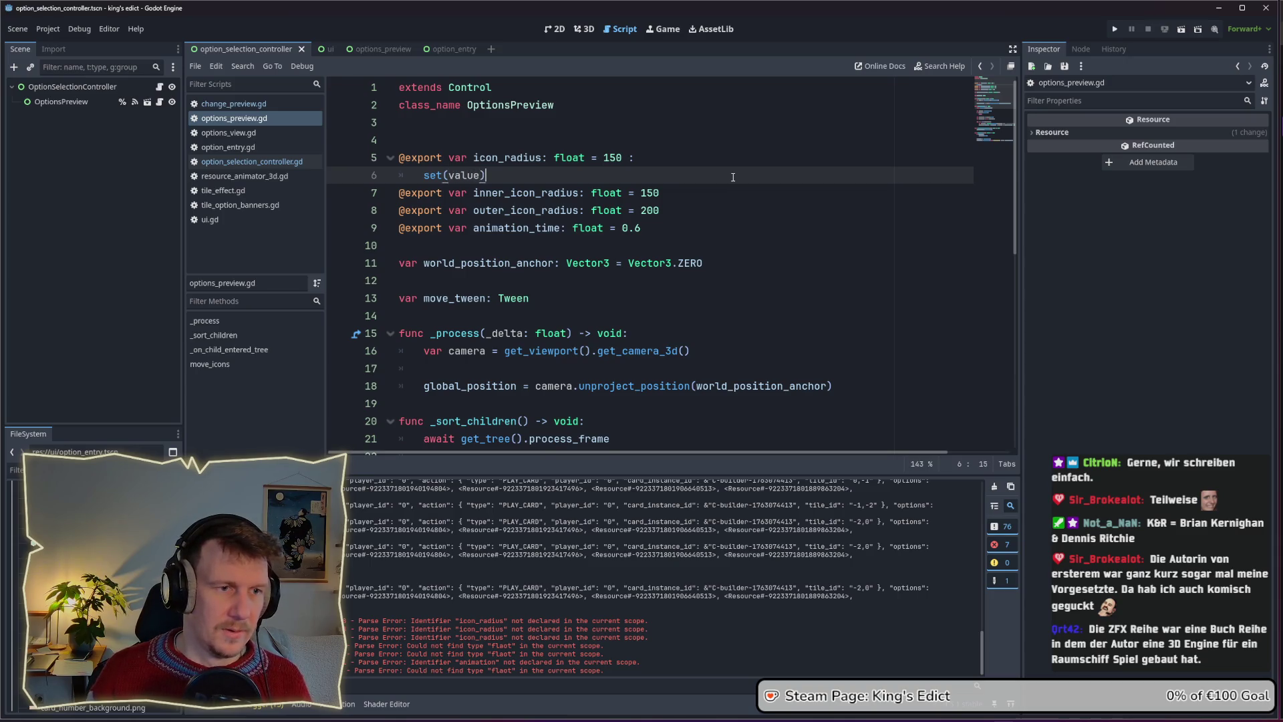
{"action": "type", "text": ":"}
{"action": "key", "text": "Return"}
{"action": "type", "text": "_so"}
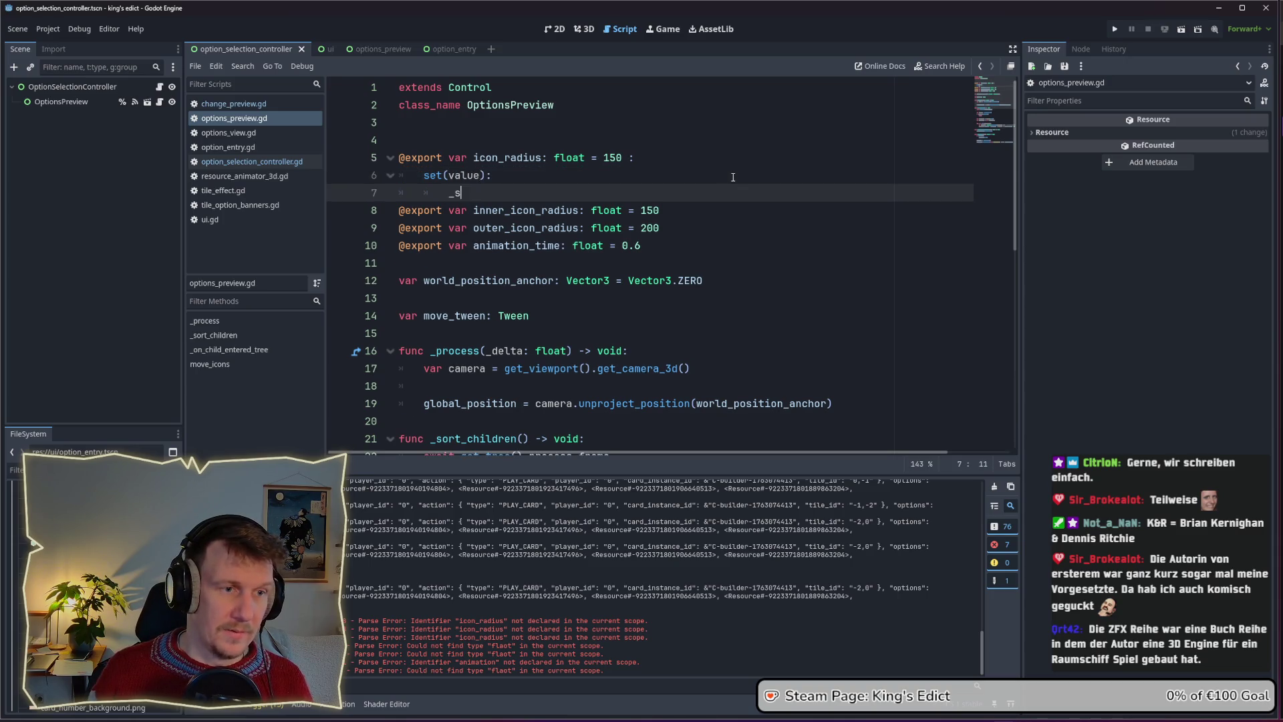
{"action": "key", "text": "Return"}
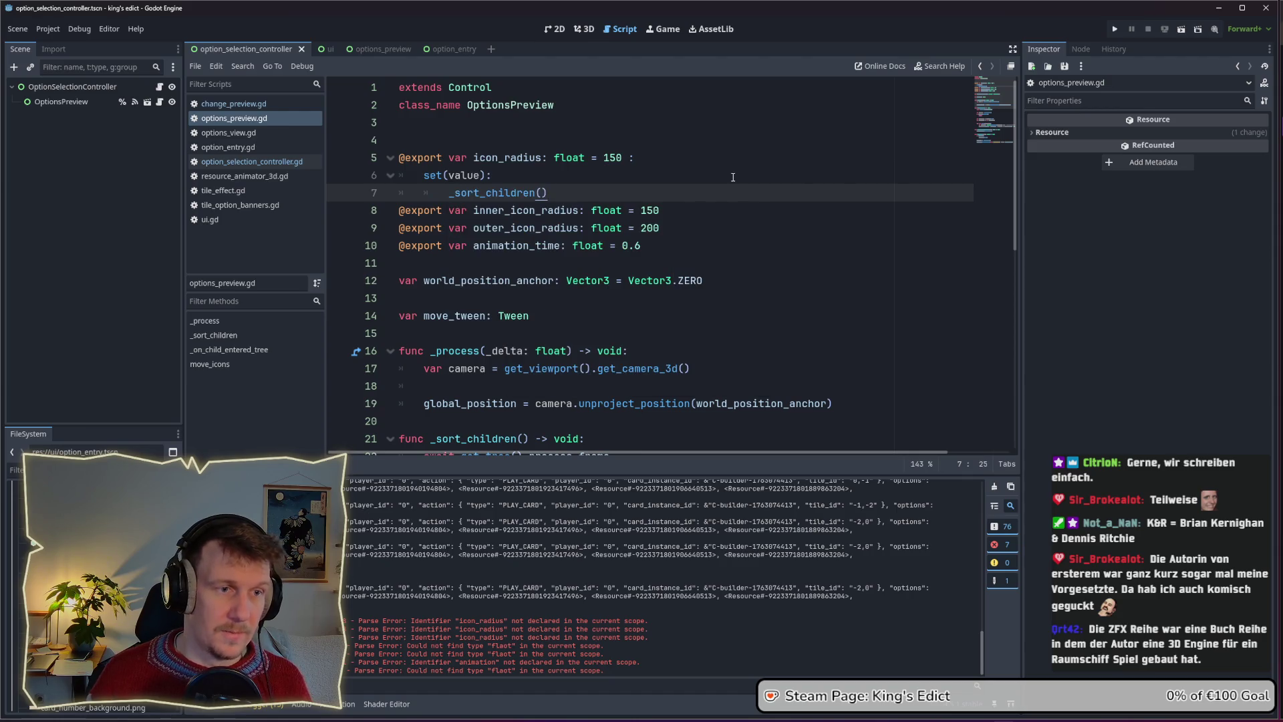
{"action": "scroll", "coordinate": [501, 169], "scroll_direction": "down", "scroll_amount": 5}
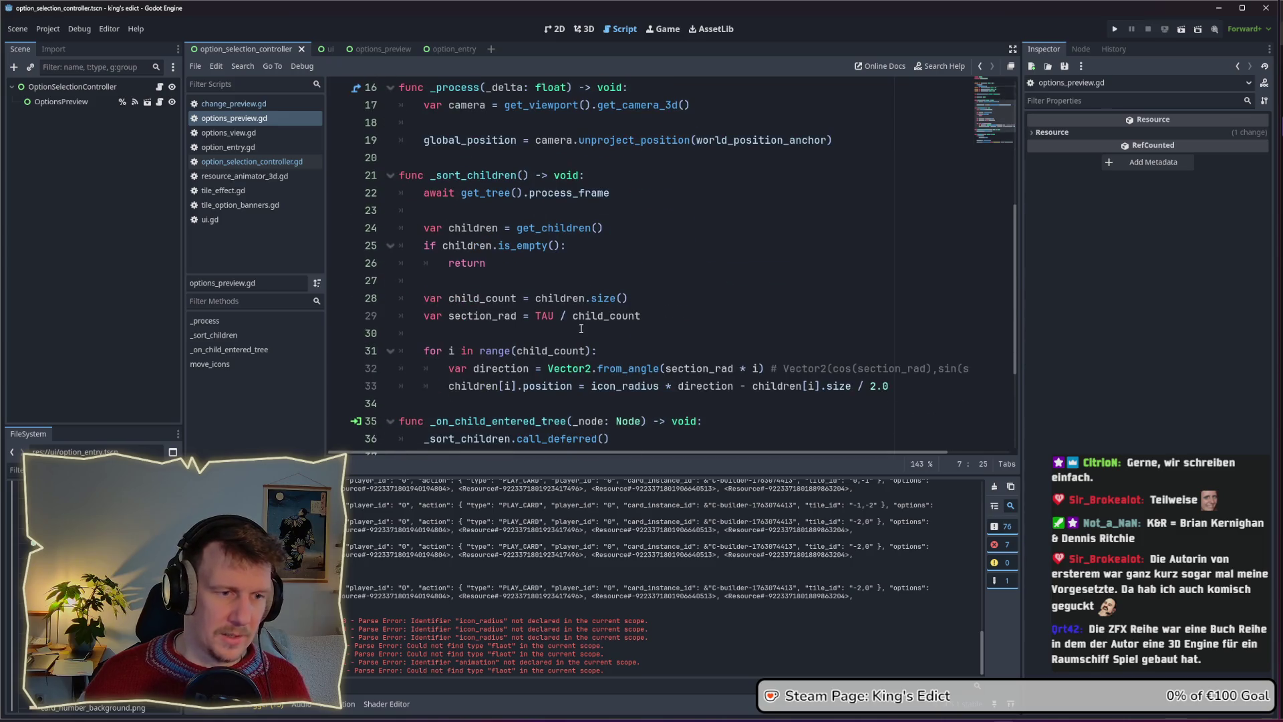
{"action": "scroll", "coordinate": [581, 330], "scroll_direction": "down", "scroll_amount": 3}
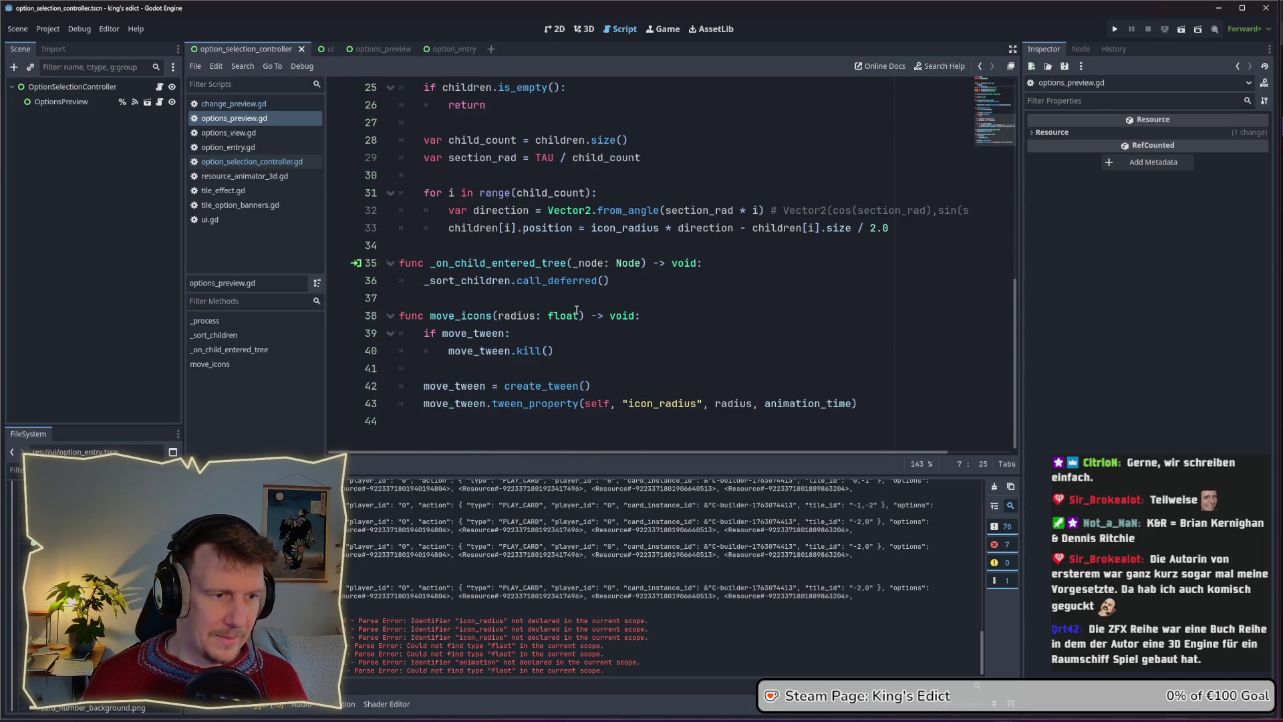
{"action": "left_click", "coordinate": [519, 299]}
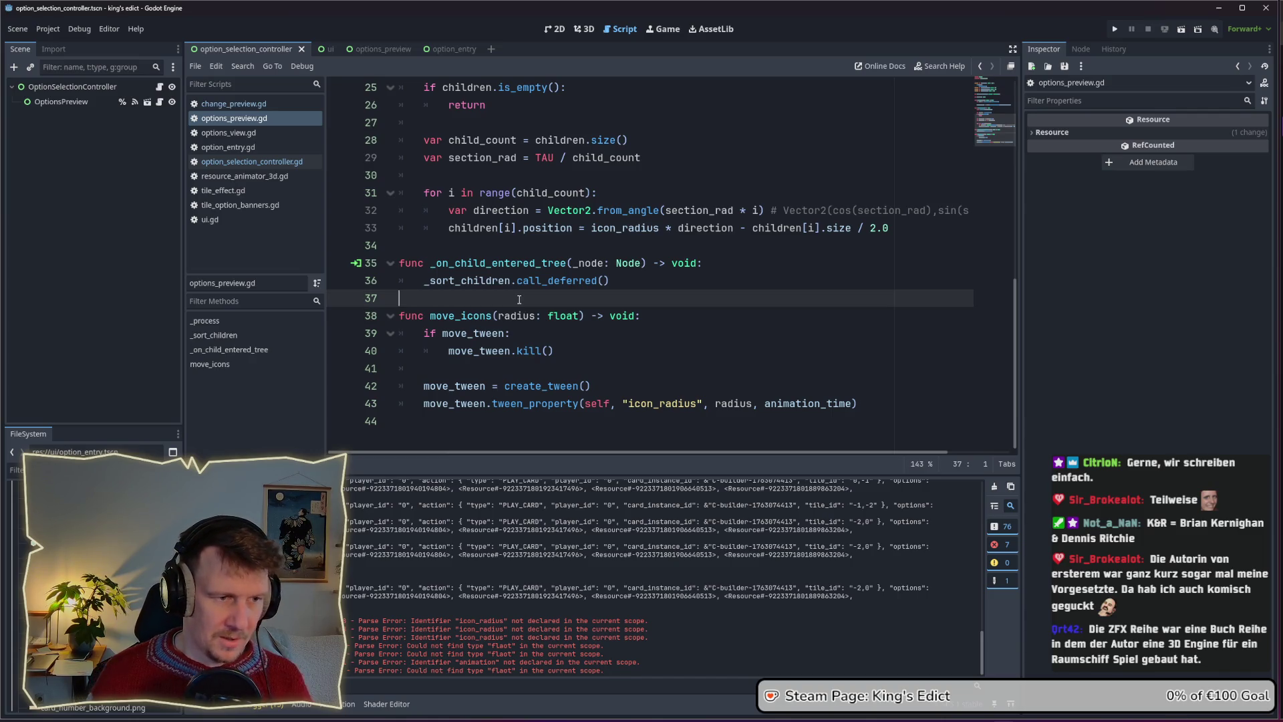
Add a move_in() -> void function that calls move_icons(inner_icon_radius).
{"action": "key", "text": "Return"}
{"action": "key", "text": "Return"}
{"action": "left_click", "coordinate": [519, 299]}
{"action": "key", "text": "Down"}
{"action": "type", "text": "fu"}
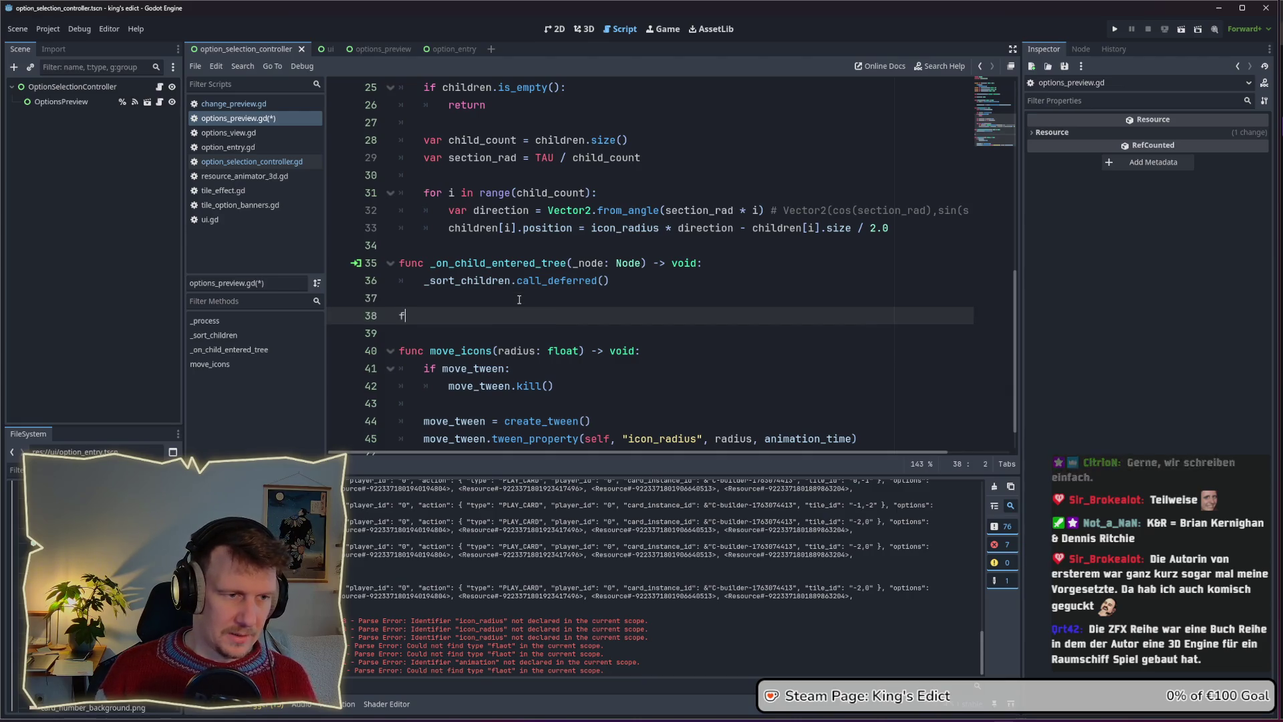
{"action": "type", "text": "nc _mo"}
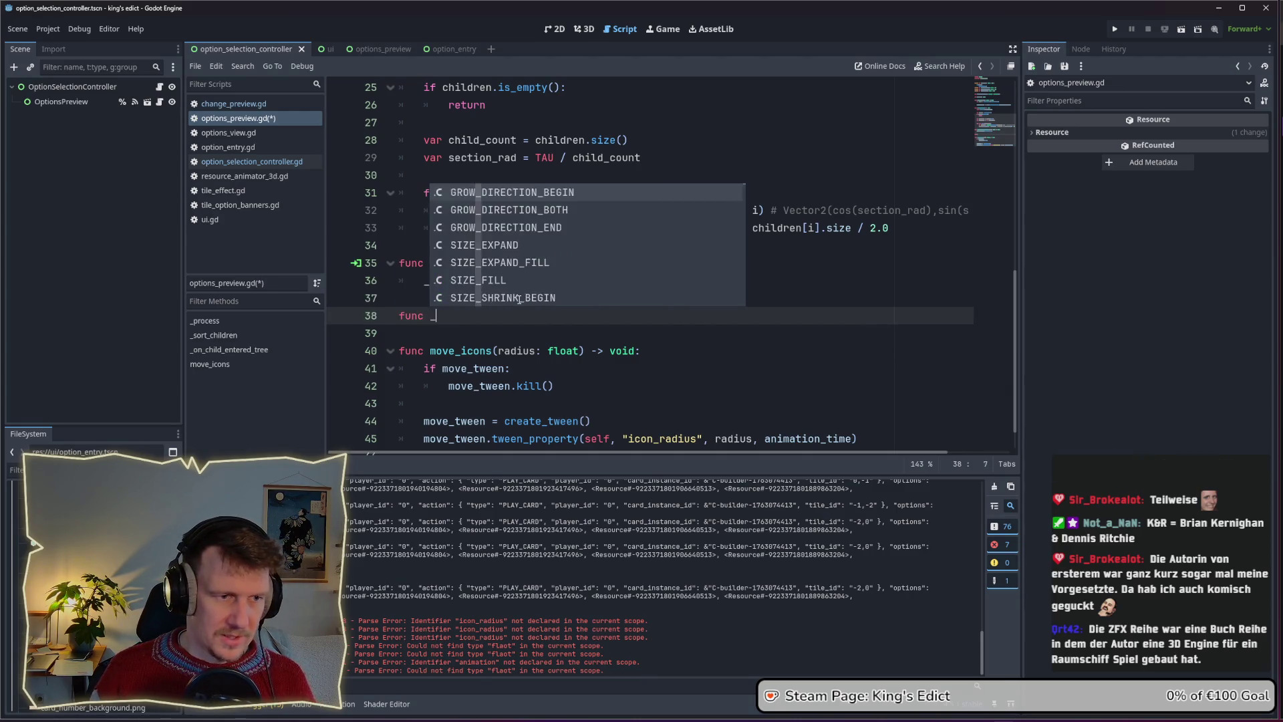
{"action": "key", "text": "BackSpace"}
{"action": "key", "text": "BackSpace"}
{"action": "key", "text": "BackSpace"}
{"action": "type", "text": "movce"}
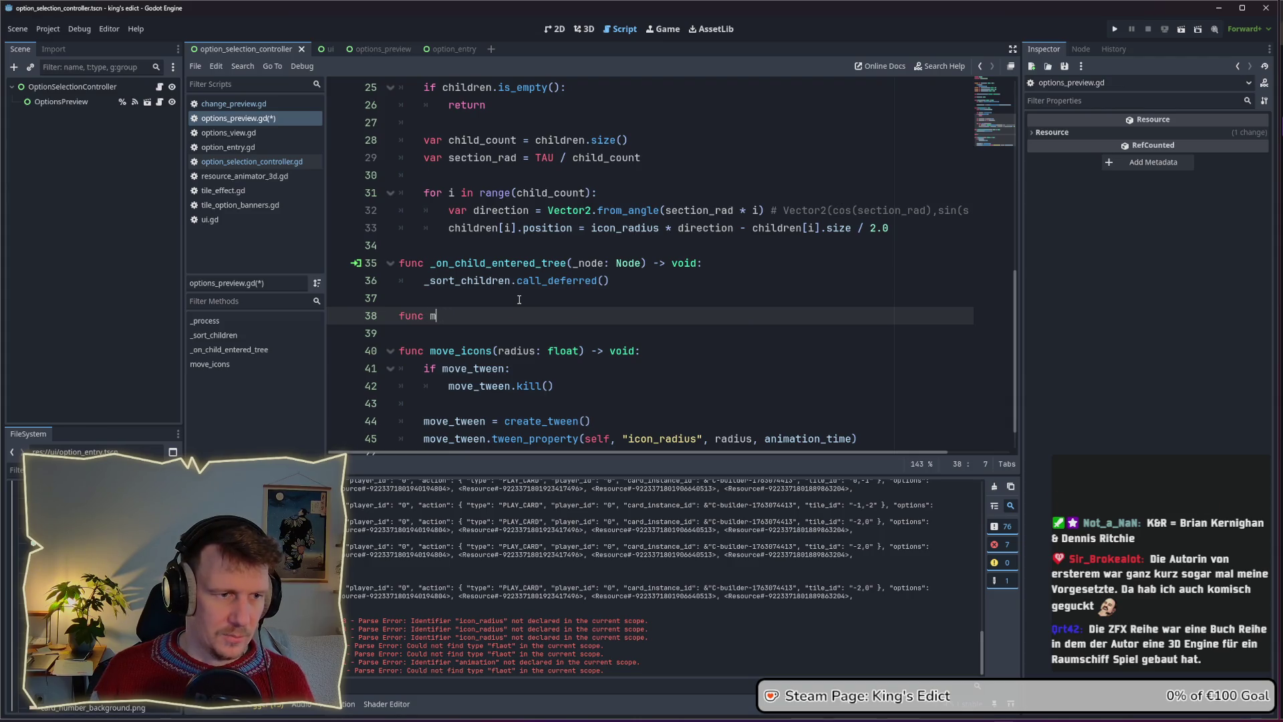
{"action": "key", "text": "BackSpace"}
{"action": "key", "text": "BackSpace"}
{"action": "type", "text": "e_in"}
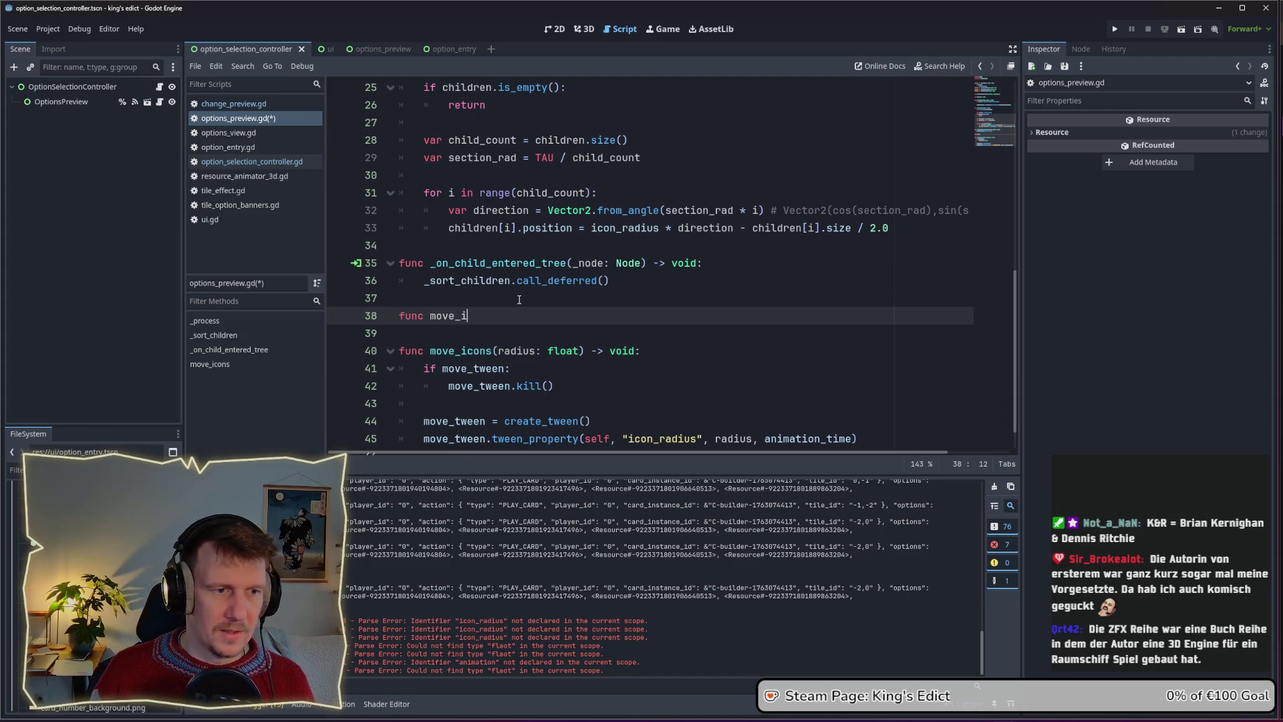
{"action": "type", "text": "() -> void:"}
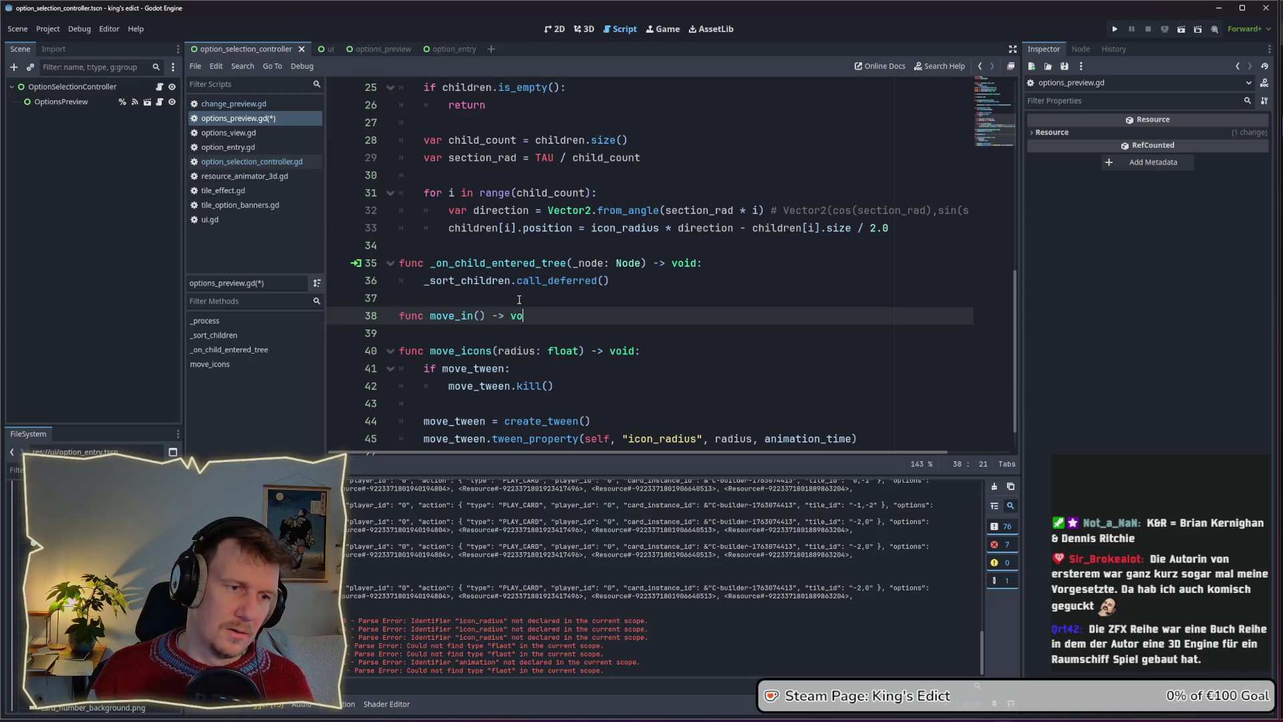
{"action": "key", "text": "Return"}
{"action": "type", "text": "move_"}
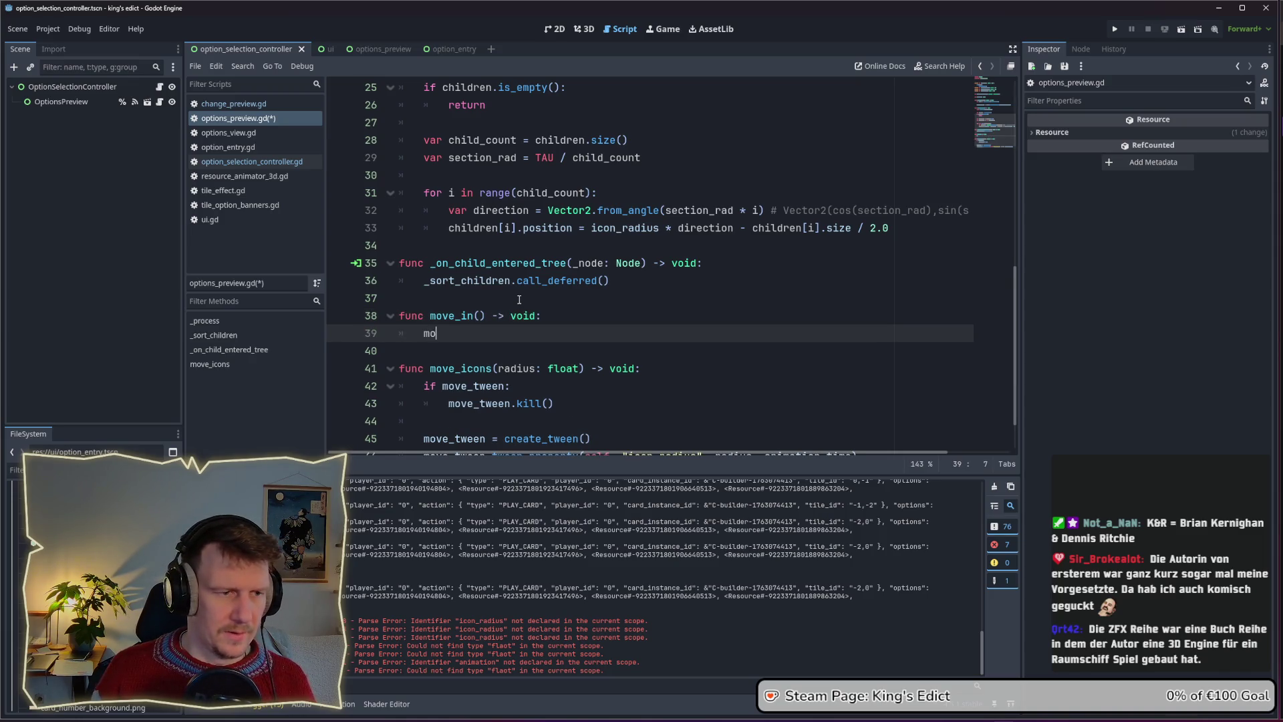
{"action": "type", "text": "i"}
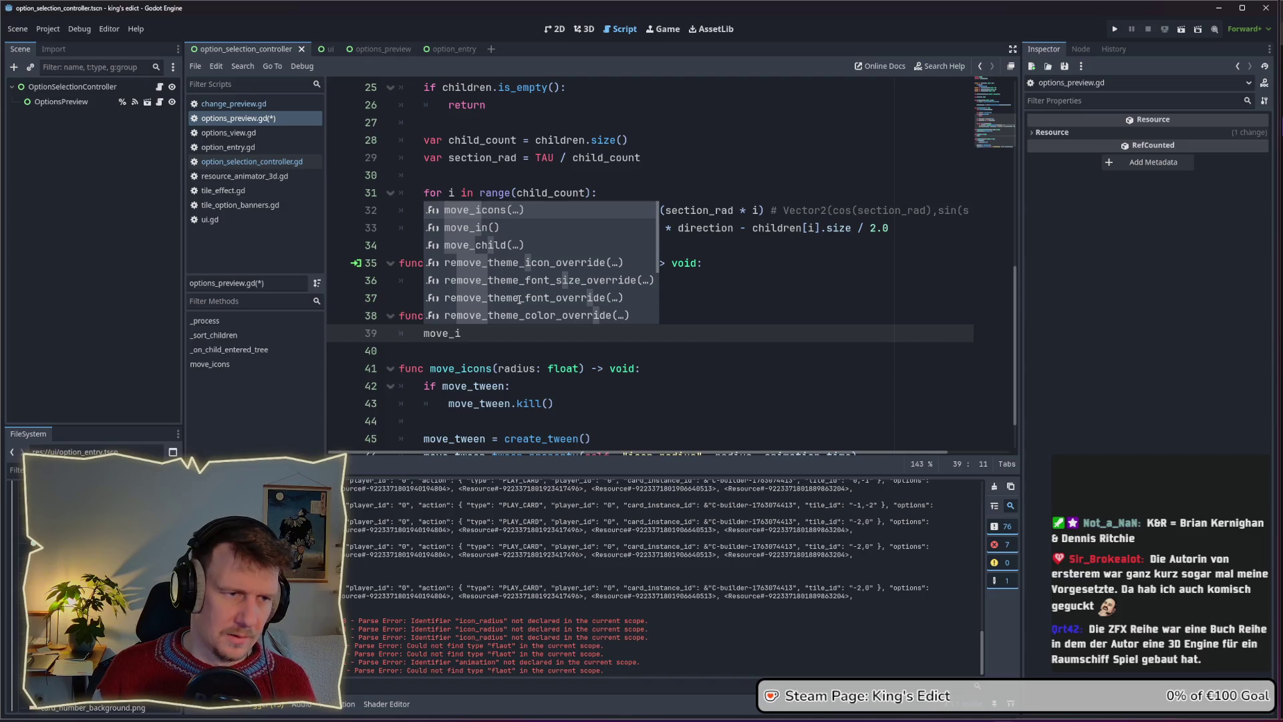
{"action": "key", "text": "Return"}
{"action": "type", "text": "inn"}
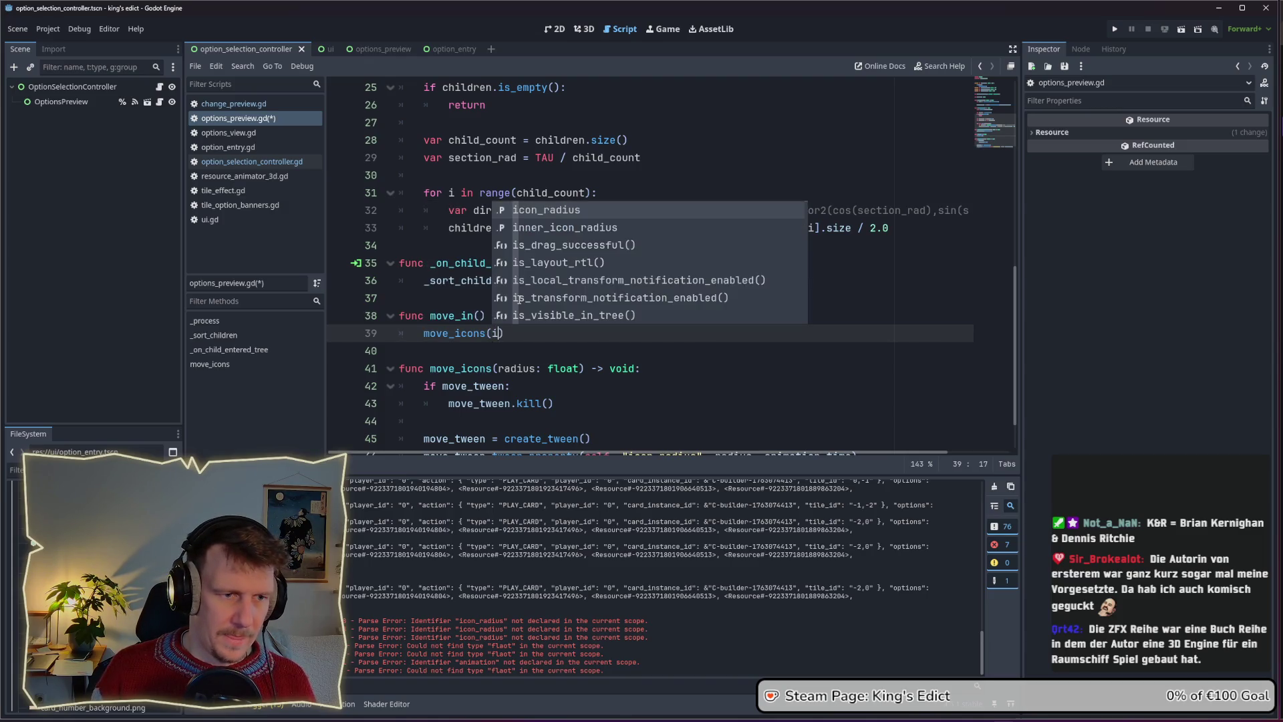
{"action": "key", "text": "Return"}
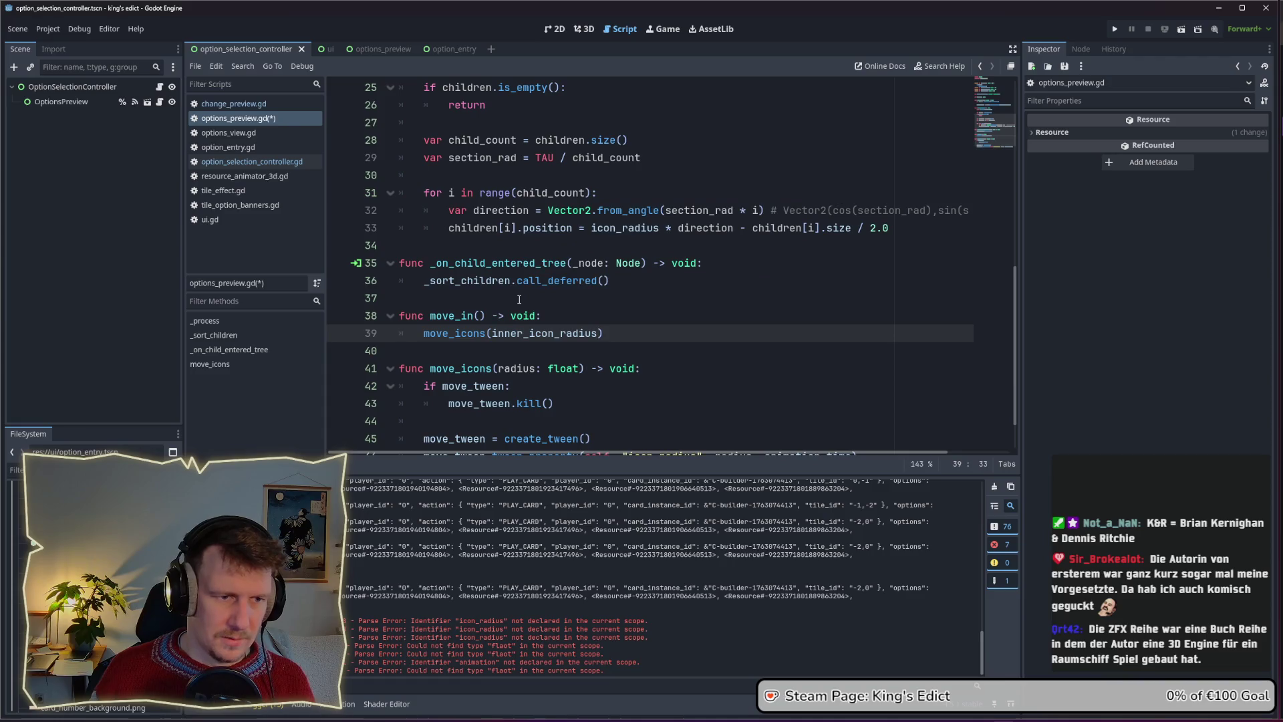
{"action": "key", "text": "End"}
Duplicate it as move_out() calling move_icons(outer_icon_radius) and save options_preview.gd.
{"action": "key", "text": "shift+Up"}
{"action": "key", "text": "shift+Up"}
{"action": "key", "text": "ctrl+c"}
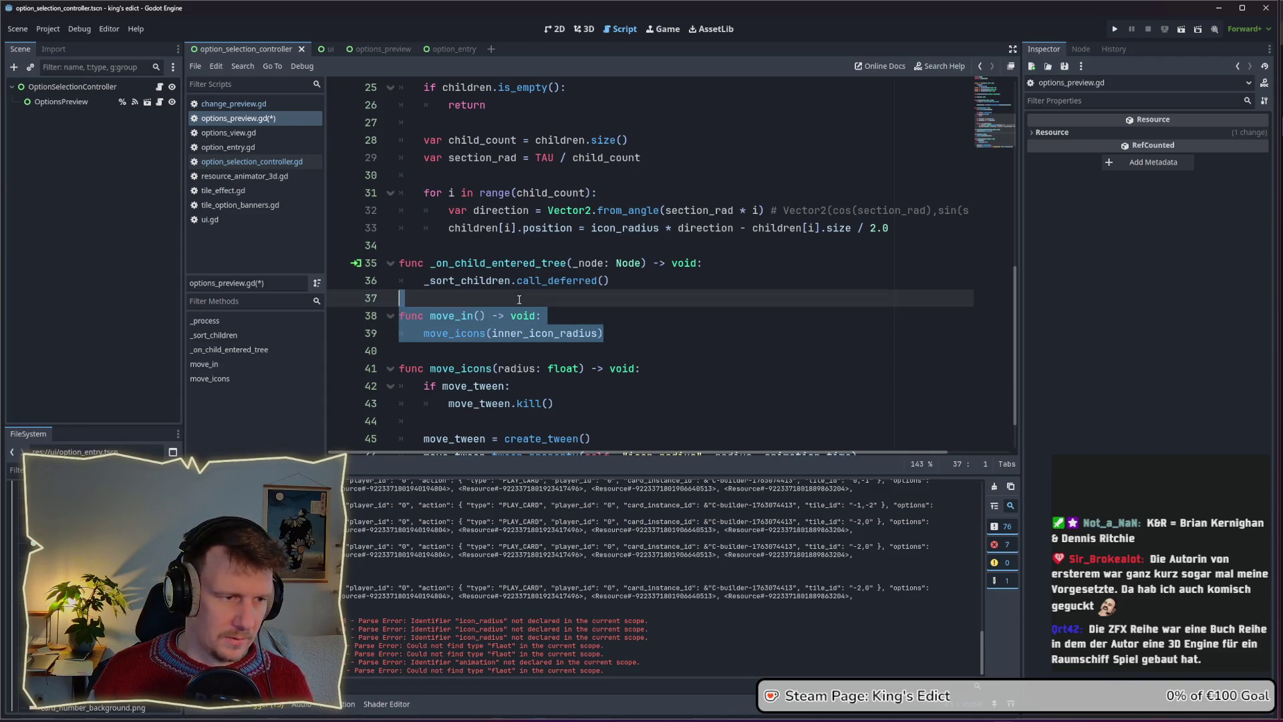
{"action": "key", "text": "shift+Down"}
{"action": "key", "text": "shift+Down"}
{"action": "key", "text": "ctrl+v"}
{"action": "key", "text": "Up"}
{"action": "key", "text": "Up"}
{"action": "key", "text": "Return"}
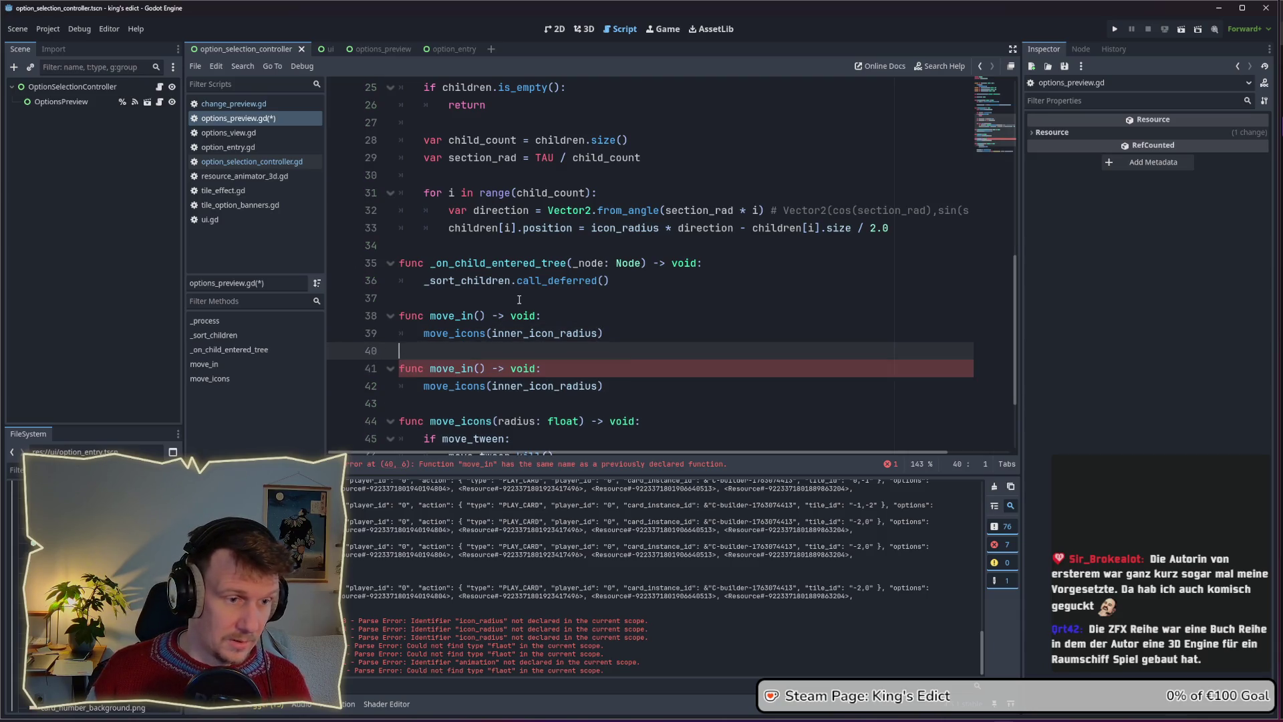
{"action": "key", "text": "Down"}
{"action": "key", "text": "ctrl+Right"}
{"action": "key", "text": "BackSpace"}
{"action": "key", "text": "BackSpace"}
{"action": "type", "text": "out"}
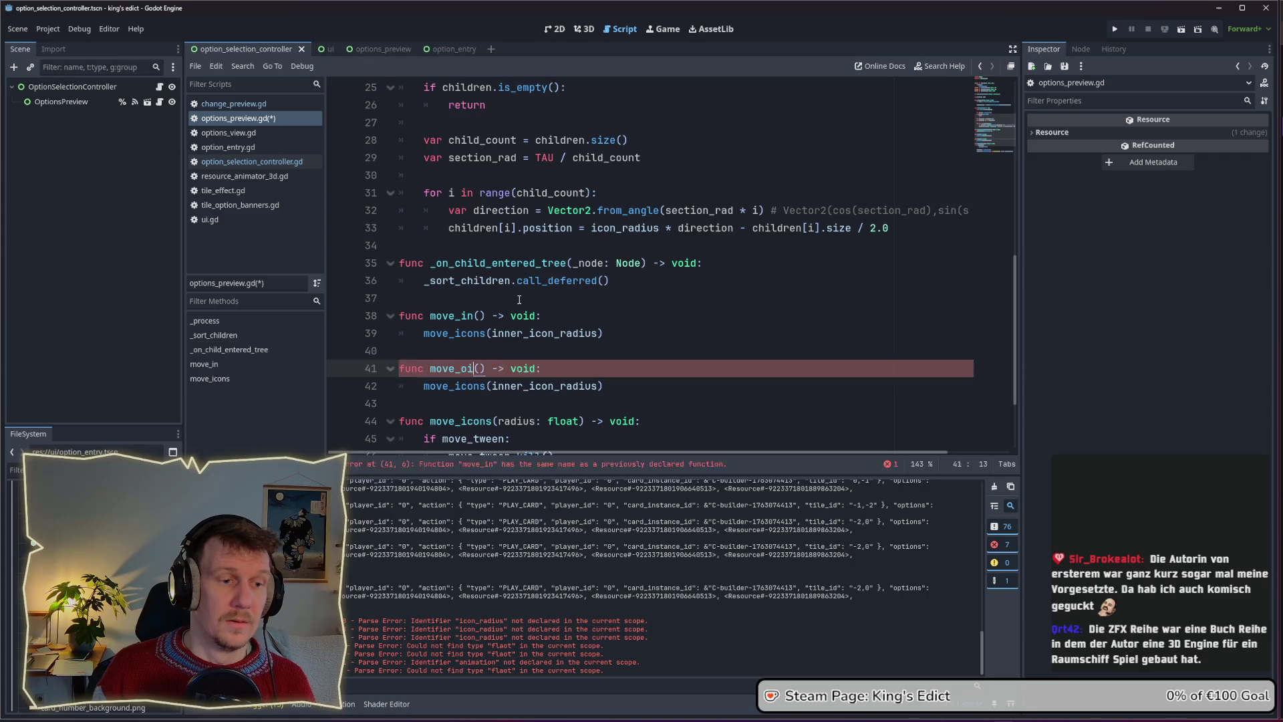
{"action": "key", "text": "Down"}
{"action": "key", "text": "End"}
{"action": "key", "text": "Left"}
{"action": "key", "text": "ctrl+BackSpace"}
{"action": "type", "text": "ou"}
{"action": "key", "text": "Return"}
{"action": "key", "text": "ctrl+s"}
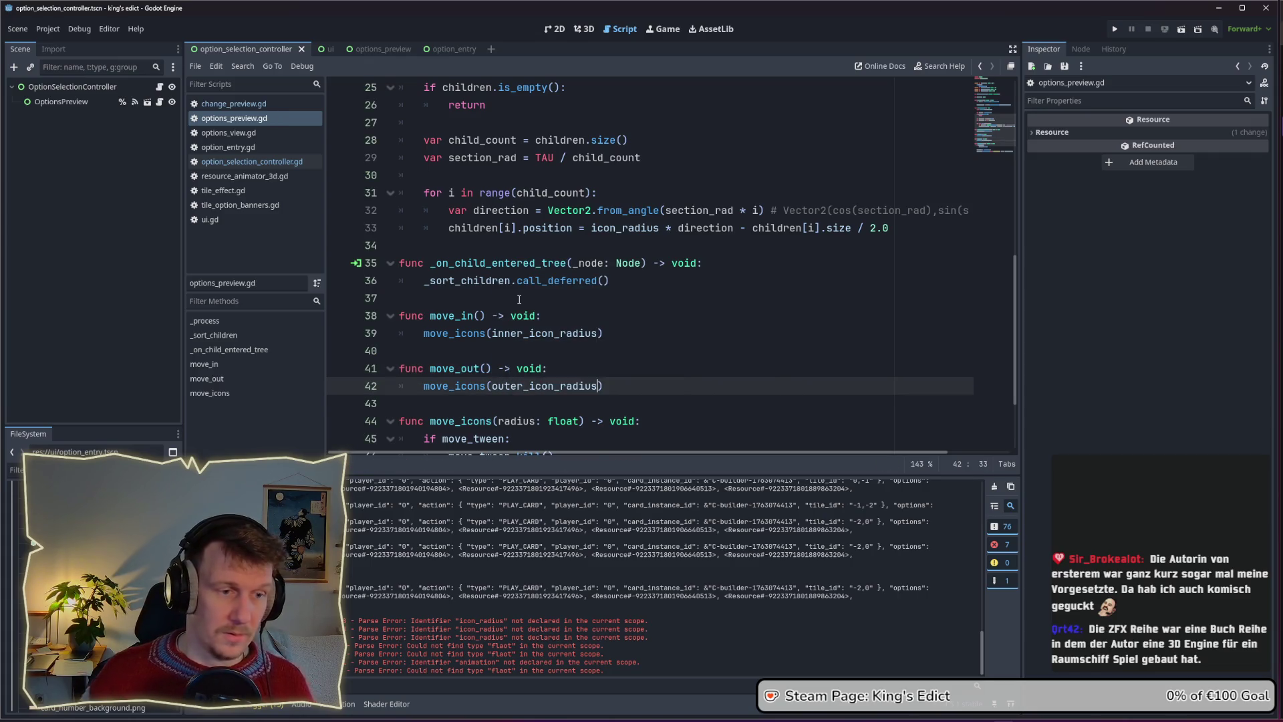
{"action": "scroll", "coordinate": [607, 316], "scroll_direction": "down", "scroll_amount": 2}
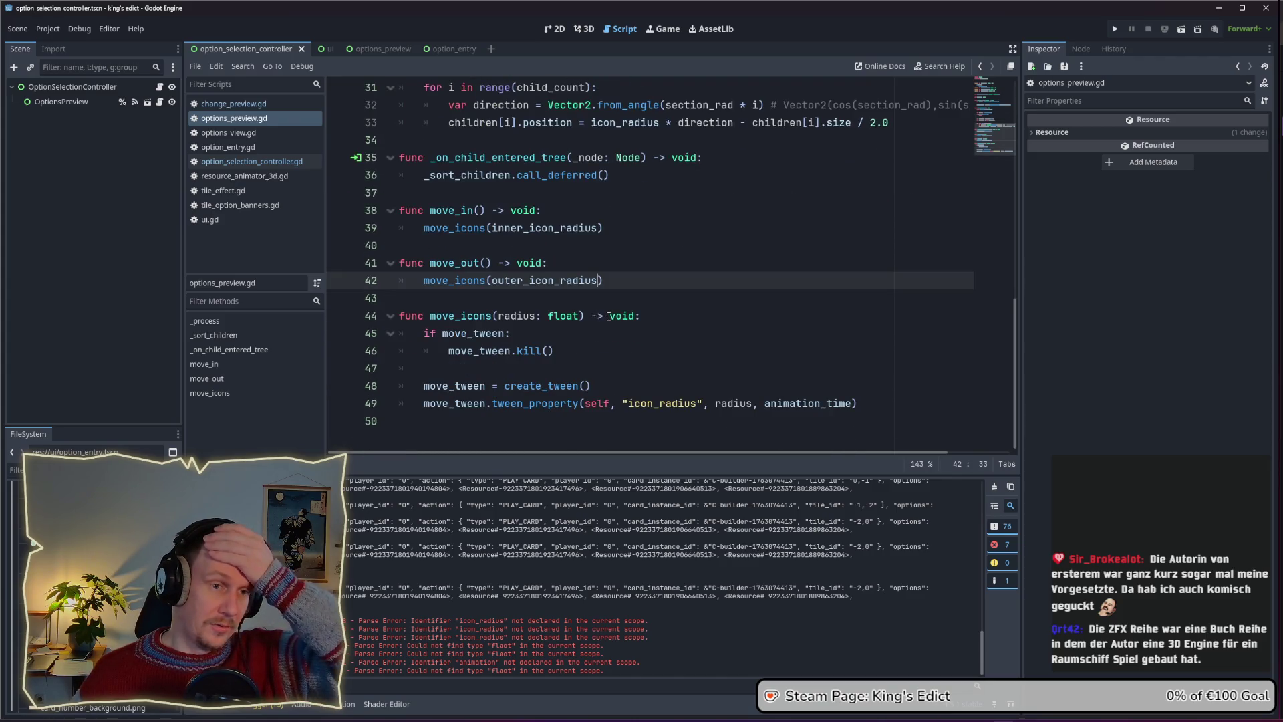
{"action": "scroll", "coordinate": [612, 304], "scroll_direction": "up", "scroll_amount": 1}
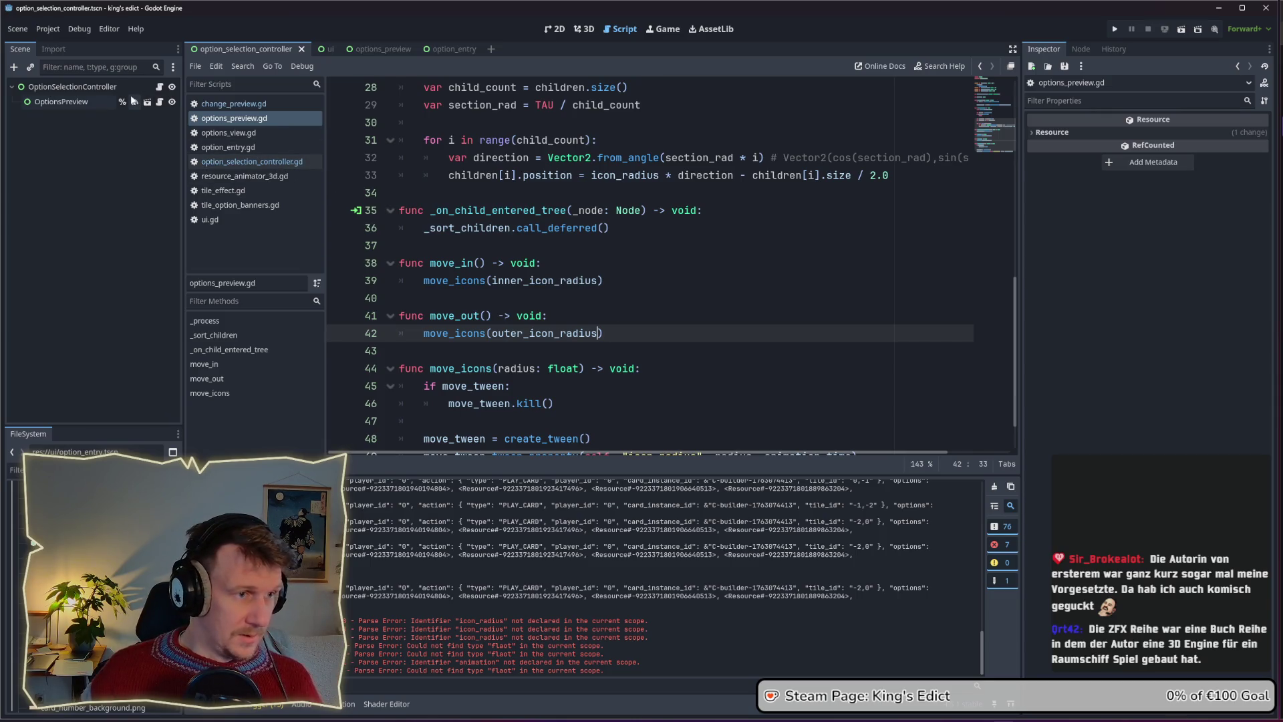
In option_selection_controller.gd, replace the commented preview call with options_preview.move_out() and save.
{"action": "left_click", "coordinate": [159, 87]}
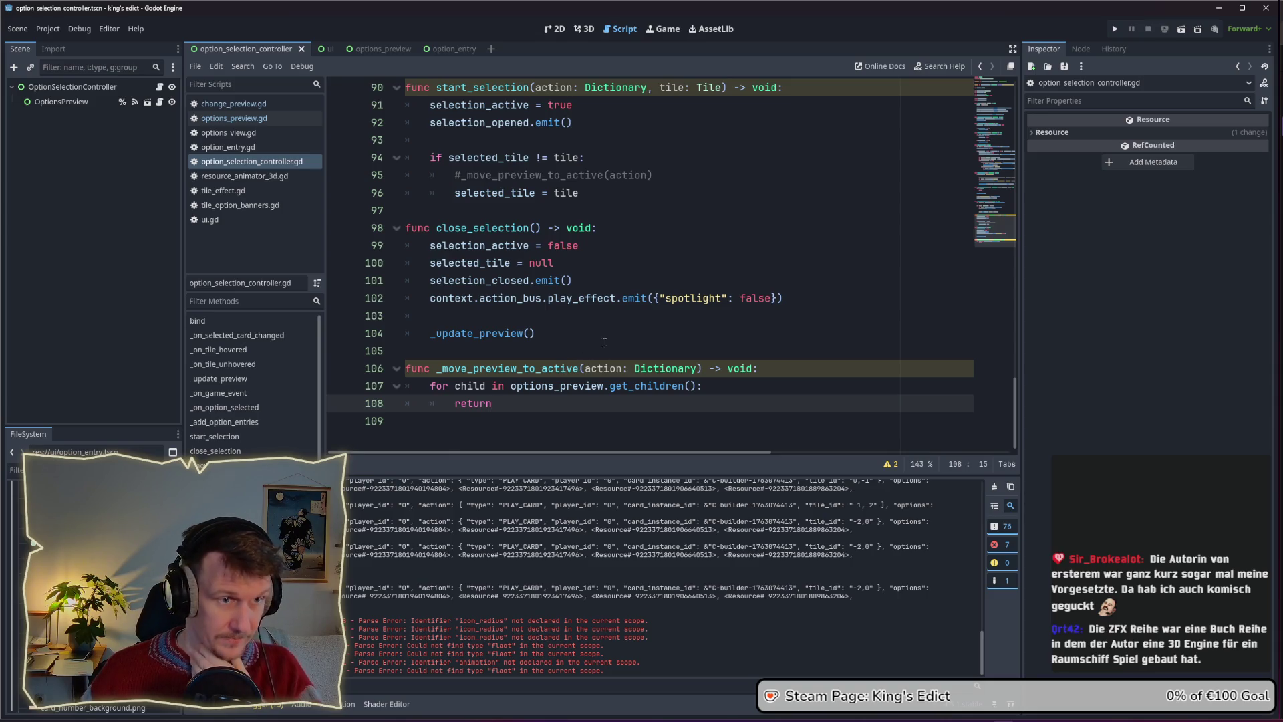
{"action": "left_click_drag", "start_coordinate": [653, 175], "coordinate": [453, 178]}
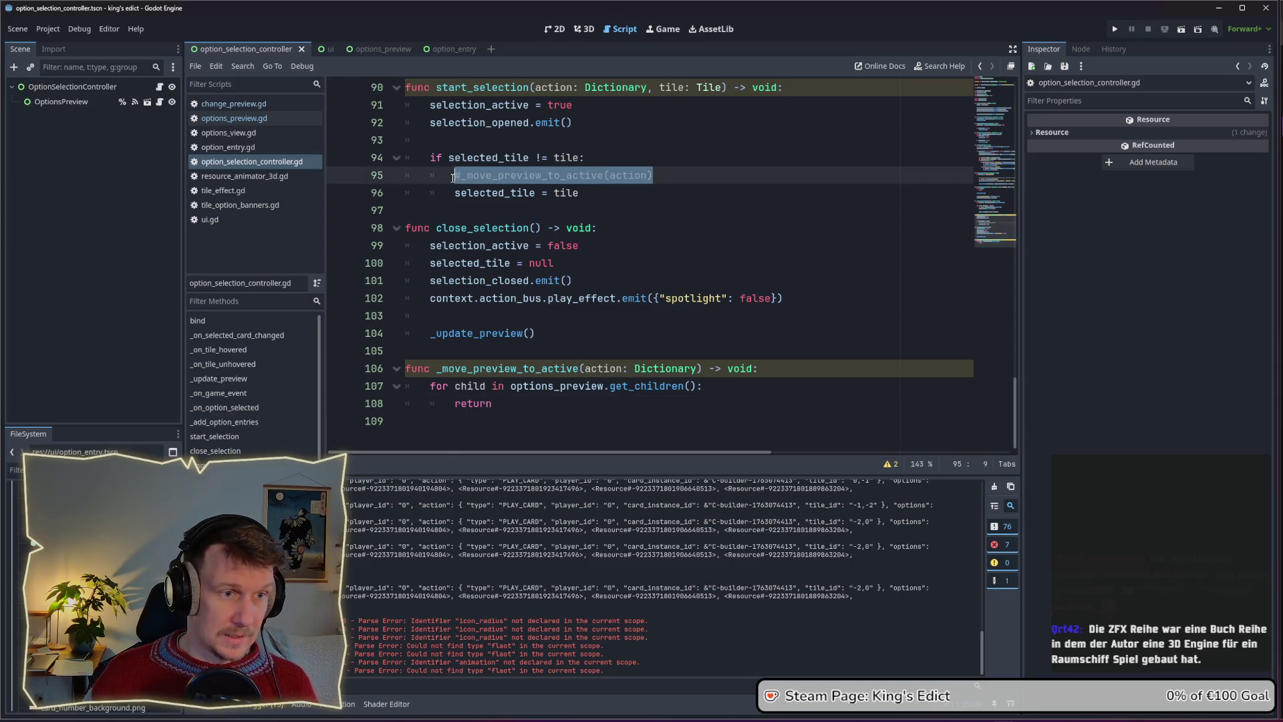
{"action": "type", "text": "_mo"}
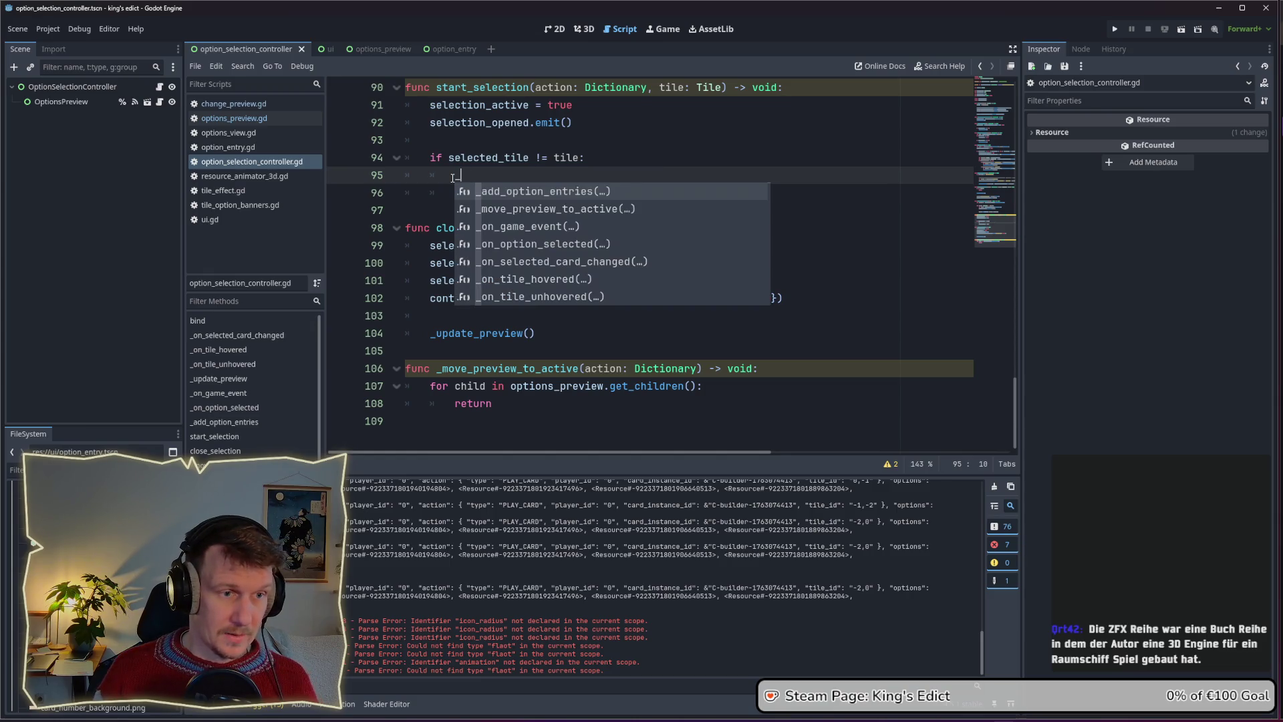
{"action": "key", "text": "BackSpace"}
{"action": "key", "text": "BackSpace"}
{"action": "key", "text": "BackSpace"}
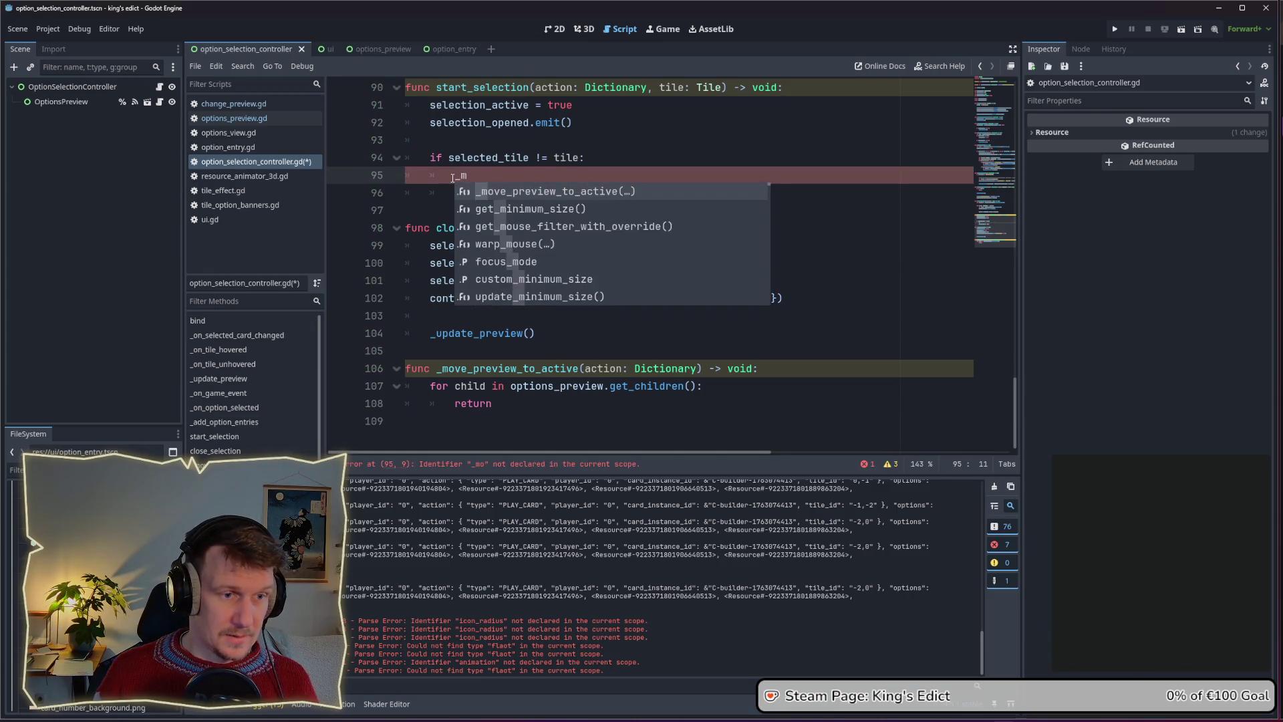
{"action": "type", "text": "opti"}
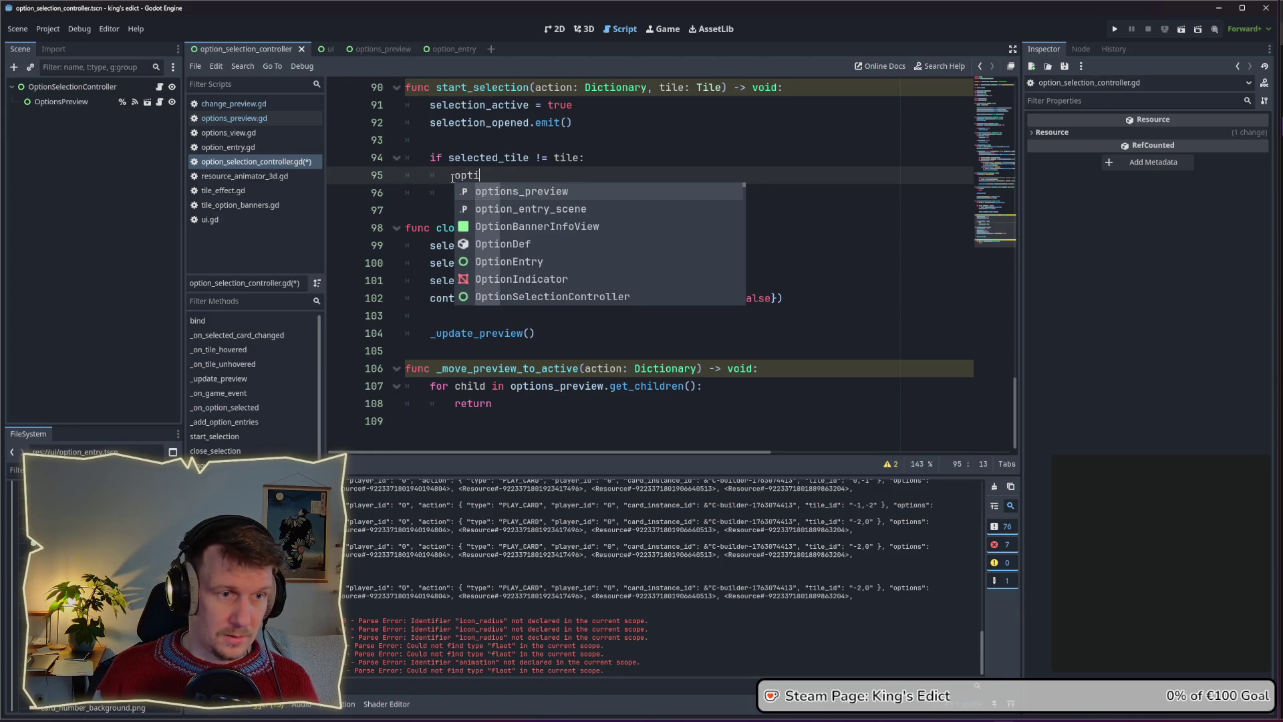
{"action": "key", "text": "Return"}
{"action": "type", "text": ".mo"}
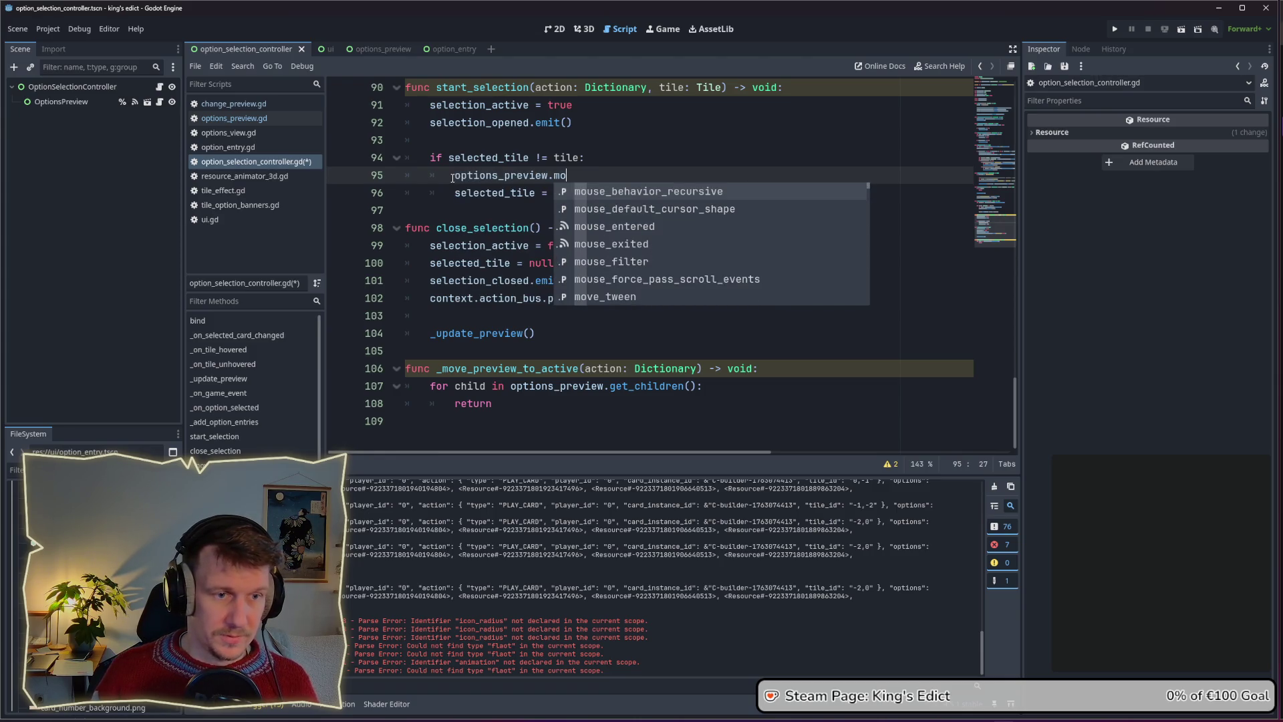
{"action": "type", "text": "ve_"}
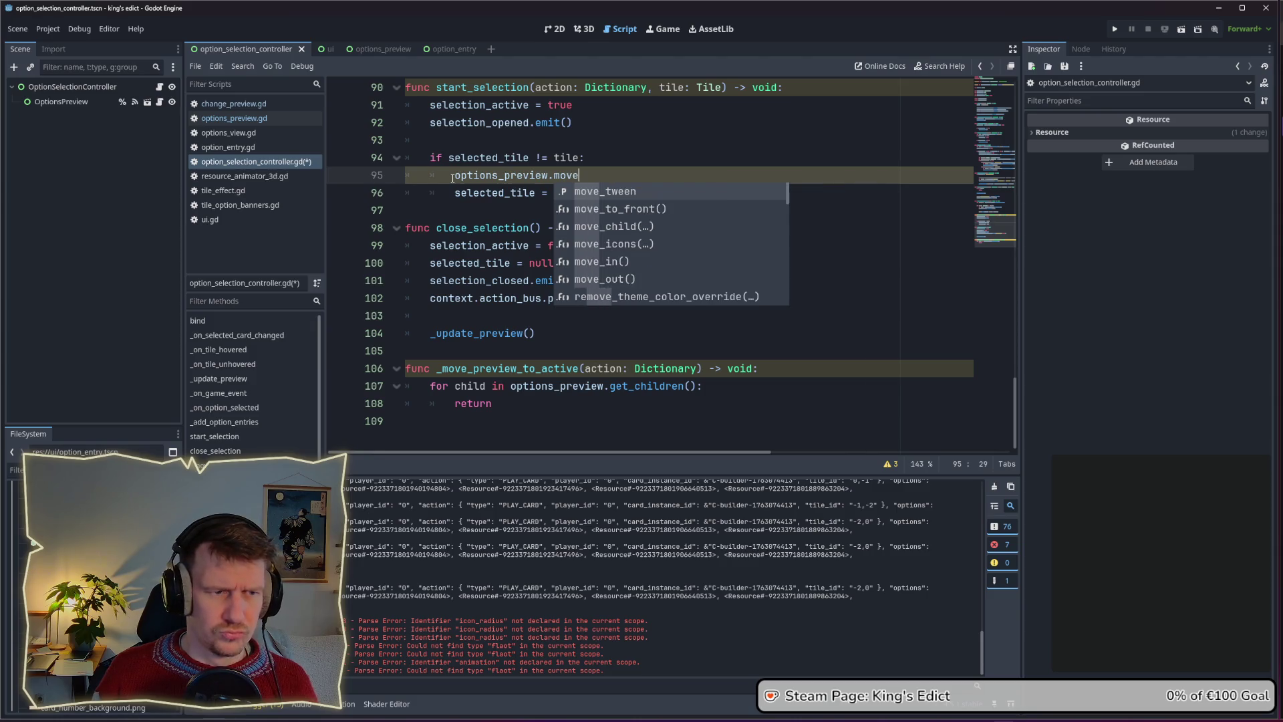
{"action": "key", "text": "Down"}
{"action": "key", "text": "Down"}
{"action": "key", "text": "Down"}
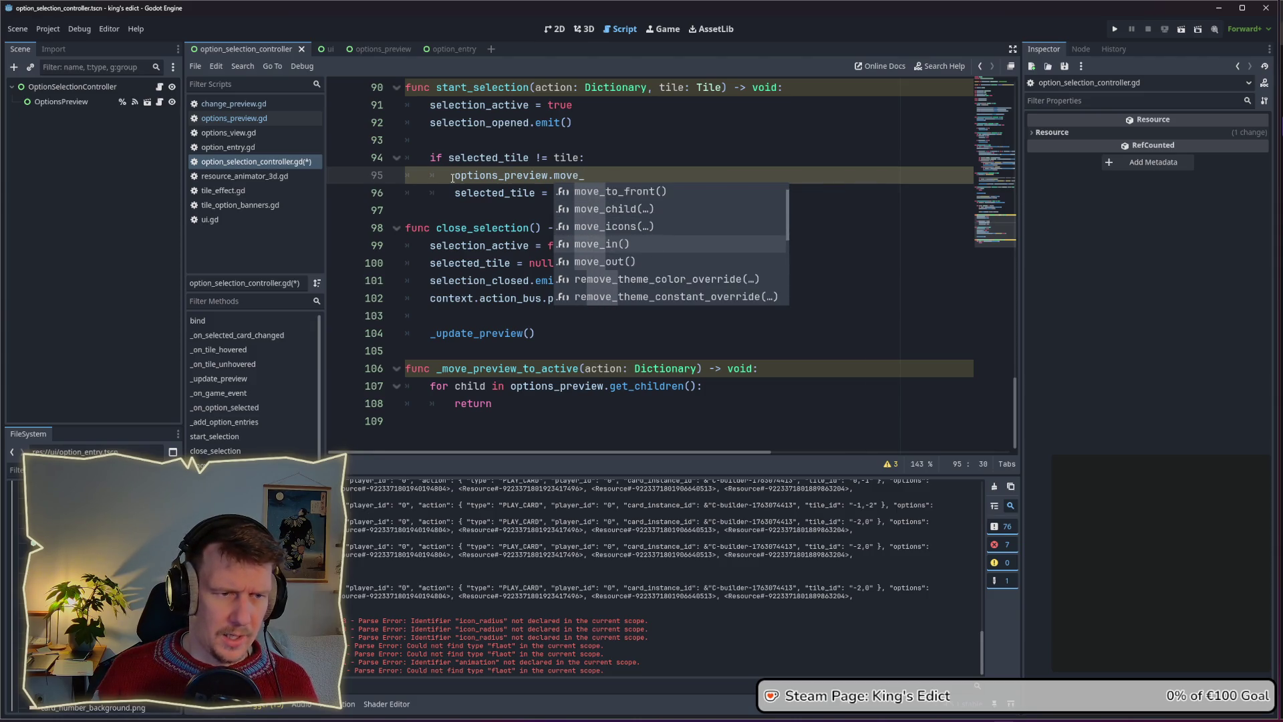
{"action": "key", "text": "Down"}
{"action": "key", "text": "Return"}
{"action": "key", "text": "ctrl+s"}
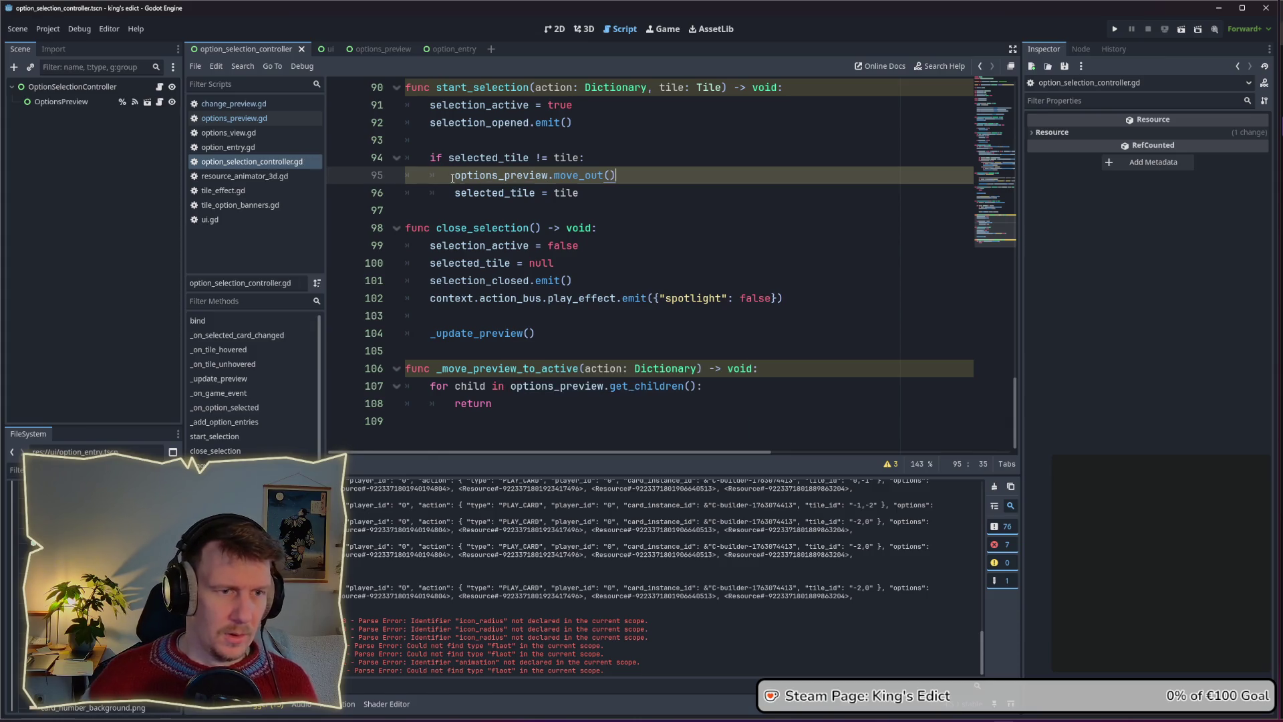
Add options_preview.move_in(0.0) in close_selection directly above _update_preview().
{"action": "left_click_drag", "start_coordinate": [625, 175], "coordinate": [455, 175]}
{"action": "key", "text": "ctrl+c"}
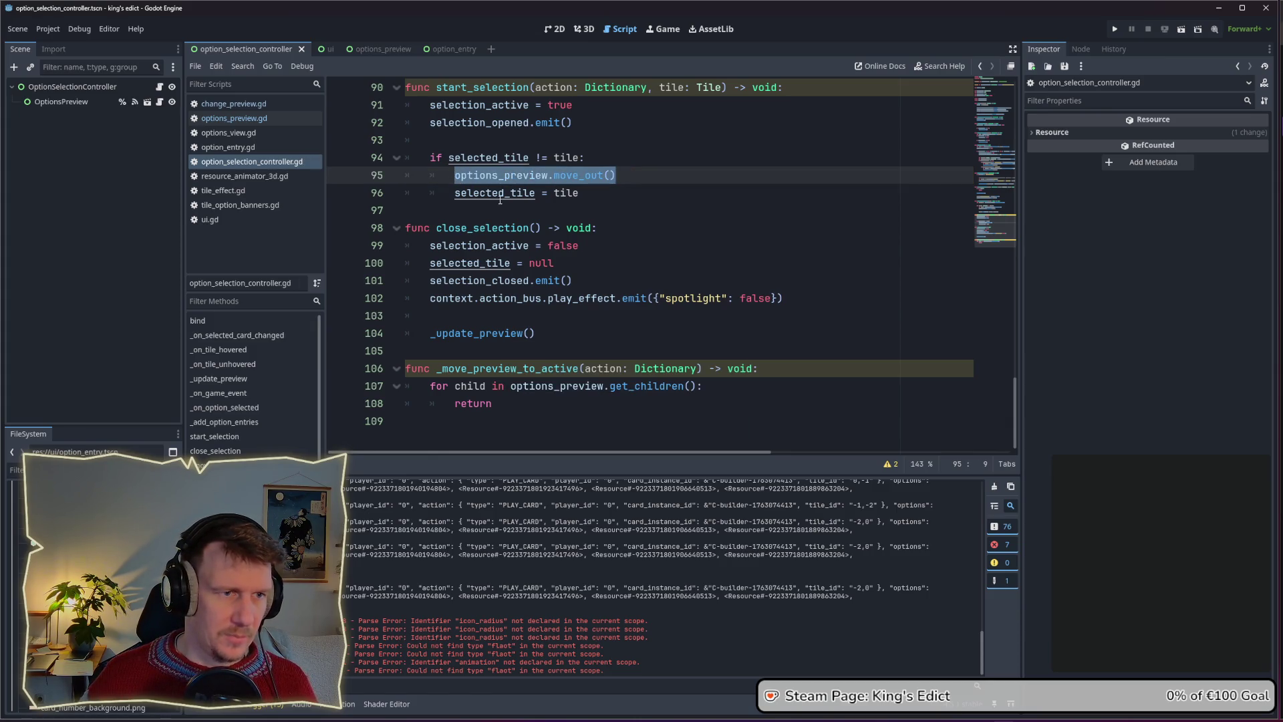
{"action": "scroll", "coordinate": [519, 223], "scroll_direction": "up", "scroll_amount": 2}
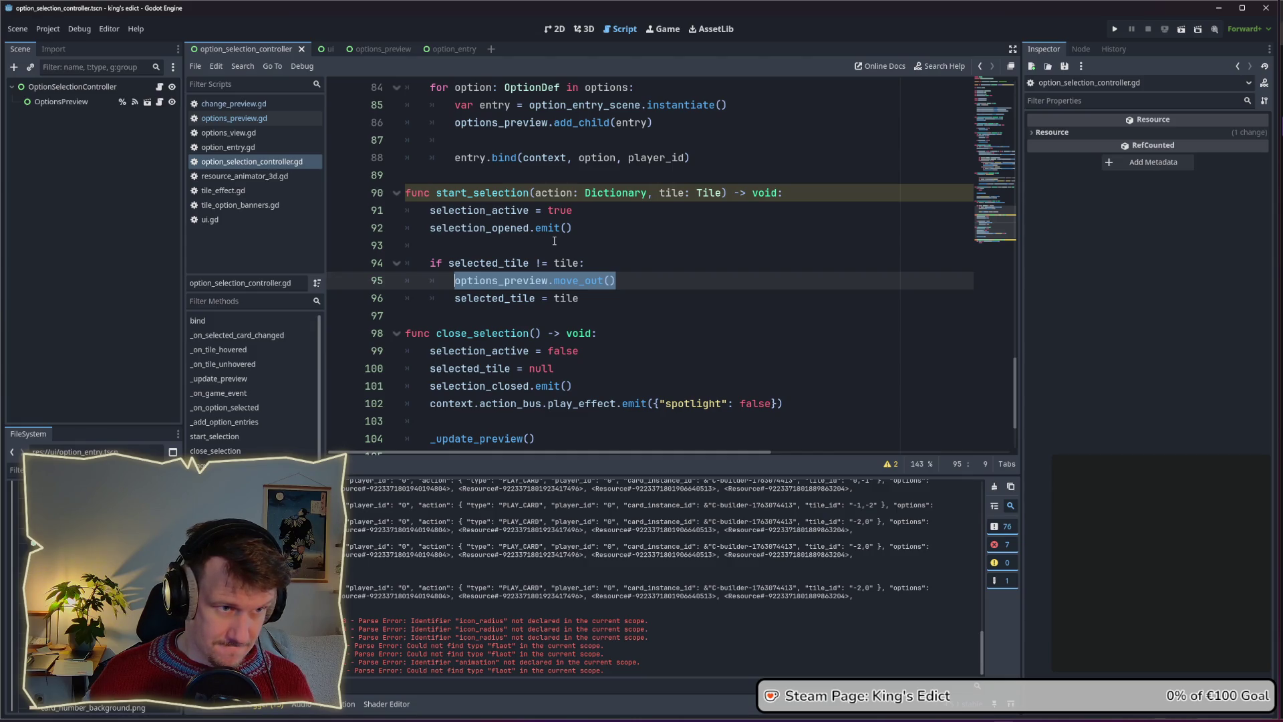
{"action": "scroll", "coordinate": [554, 240], "scroll_direction": "down", "scroll_amount": 1}
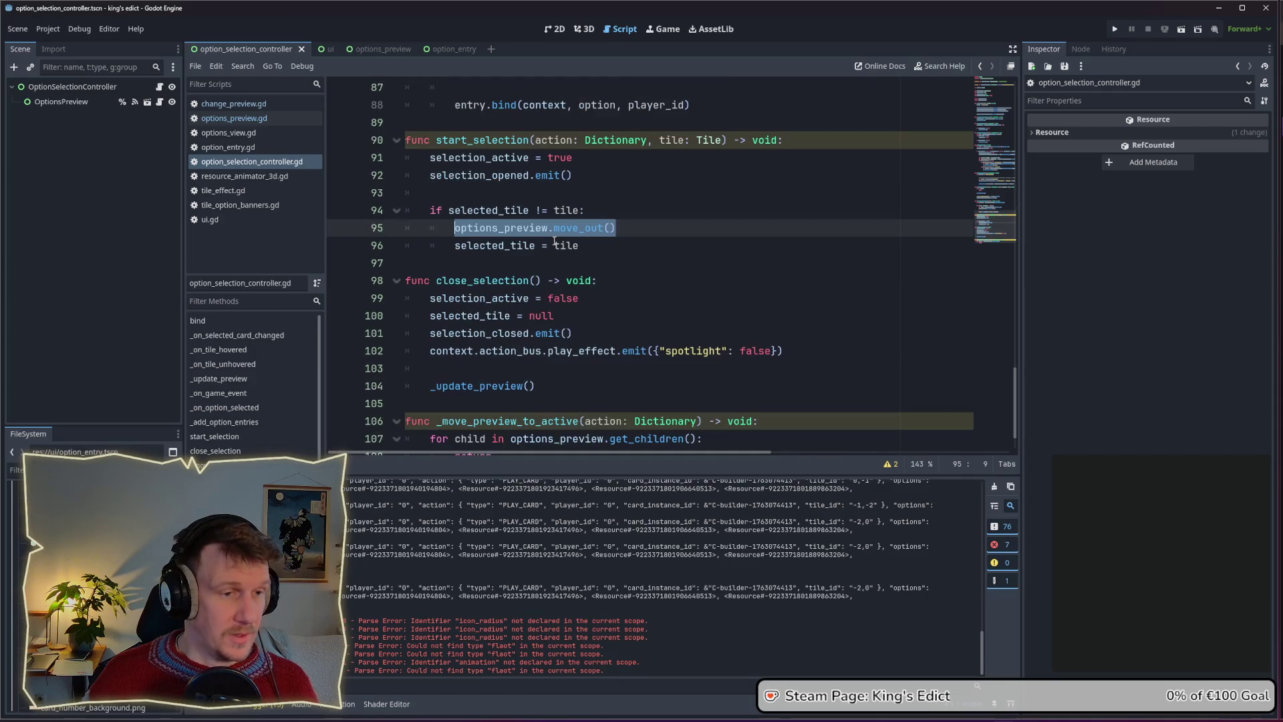
{"action": "left_click", "coordinate": [563, 362]}
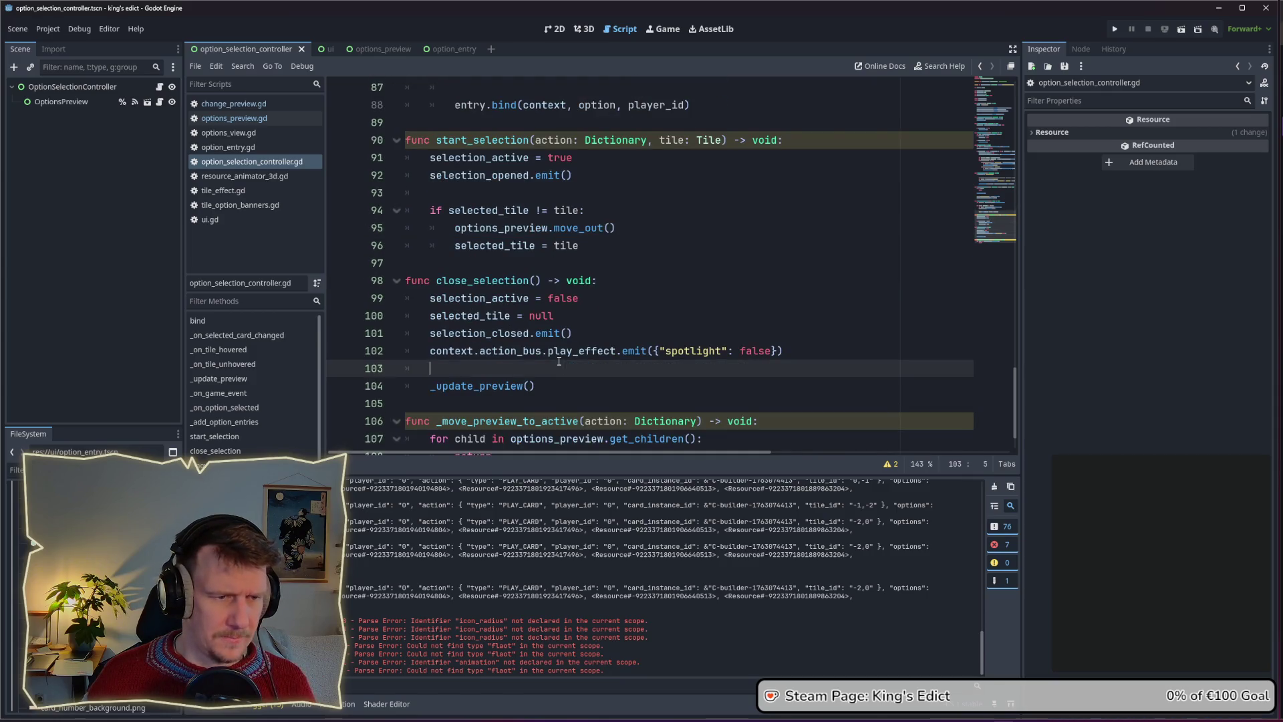
{"action": "key", "text": "Return"}
{"action": "key", "text": "Up"}
{"action": "key", "text": "ctrl+v"}
{"action": "double_click", "coordinate": [544, 367]}
{"action": "type", "text": "move_"}
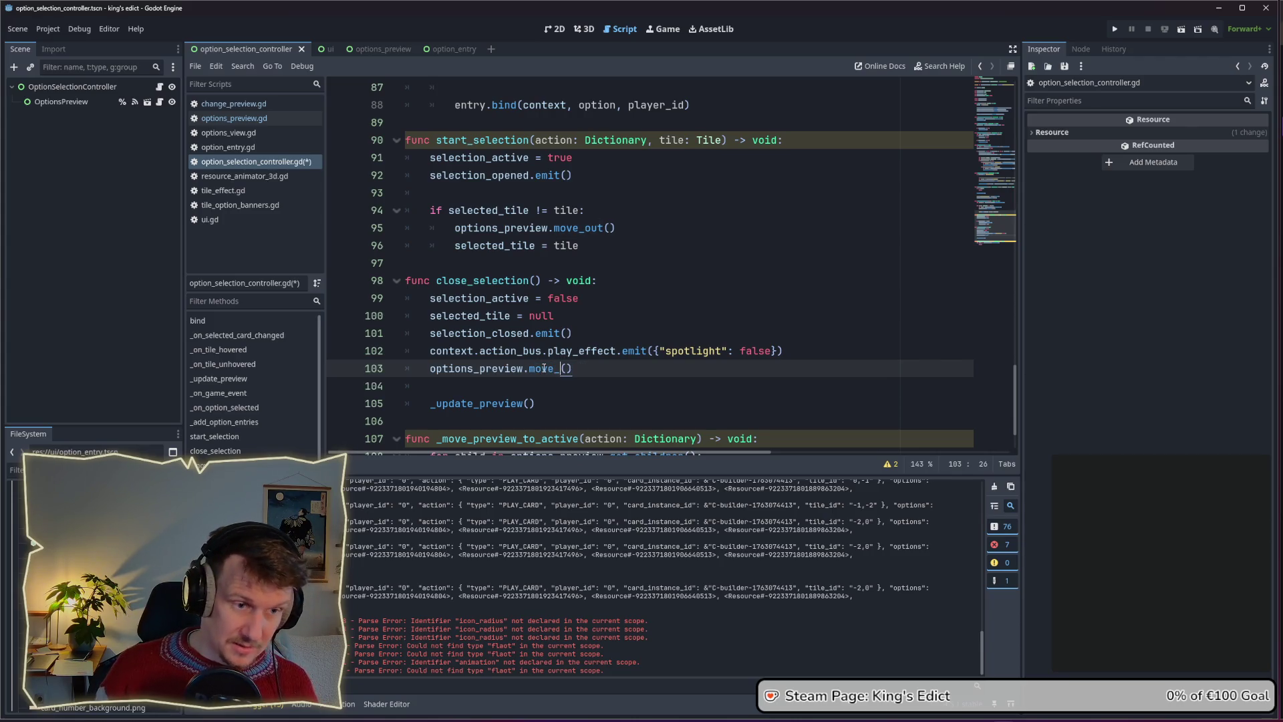
{"action": "type", "text": "in"}
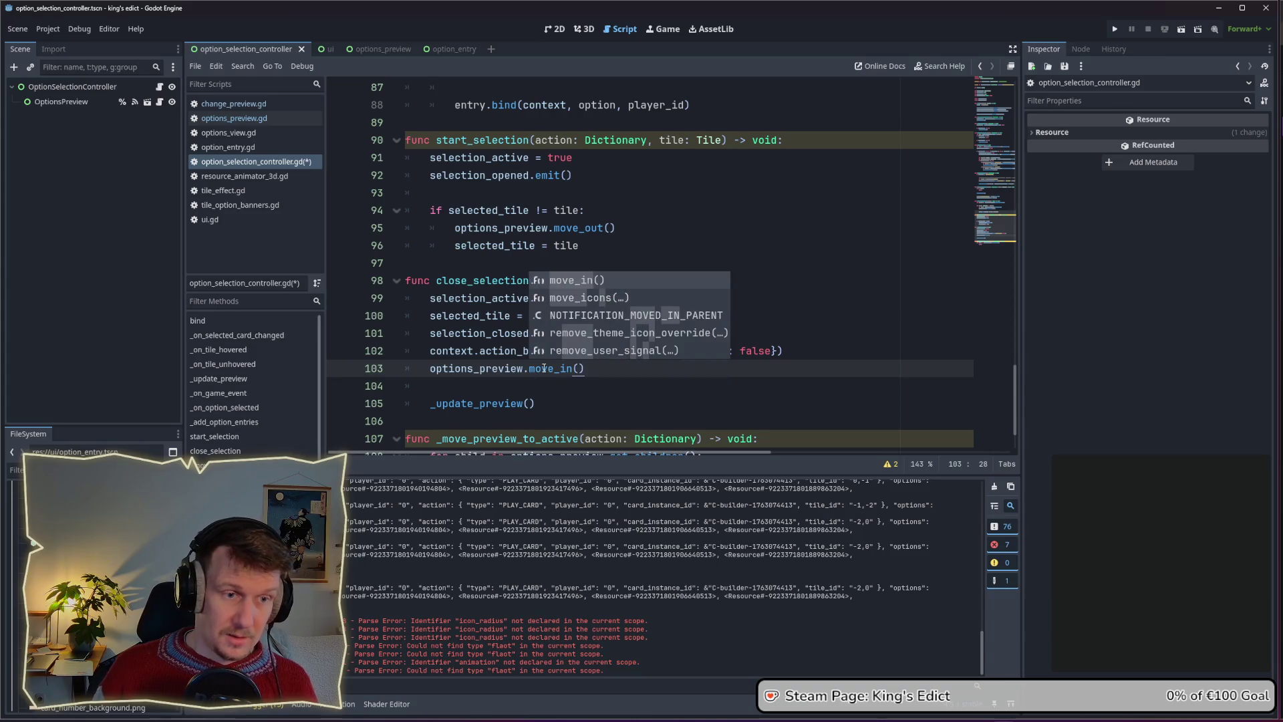
{"action": "key", "text": "Escape"}
{"action": "key", "text": "Home"}
{"action": "key", "text": "Return"}
{"action": "key", "text": "ctrl+s"}
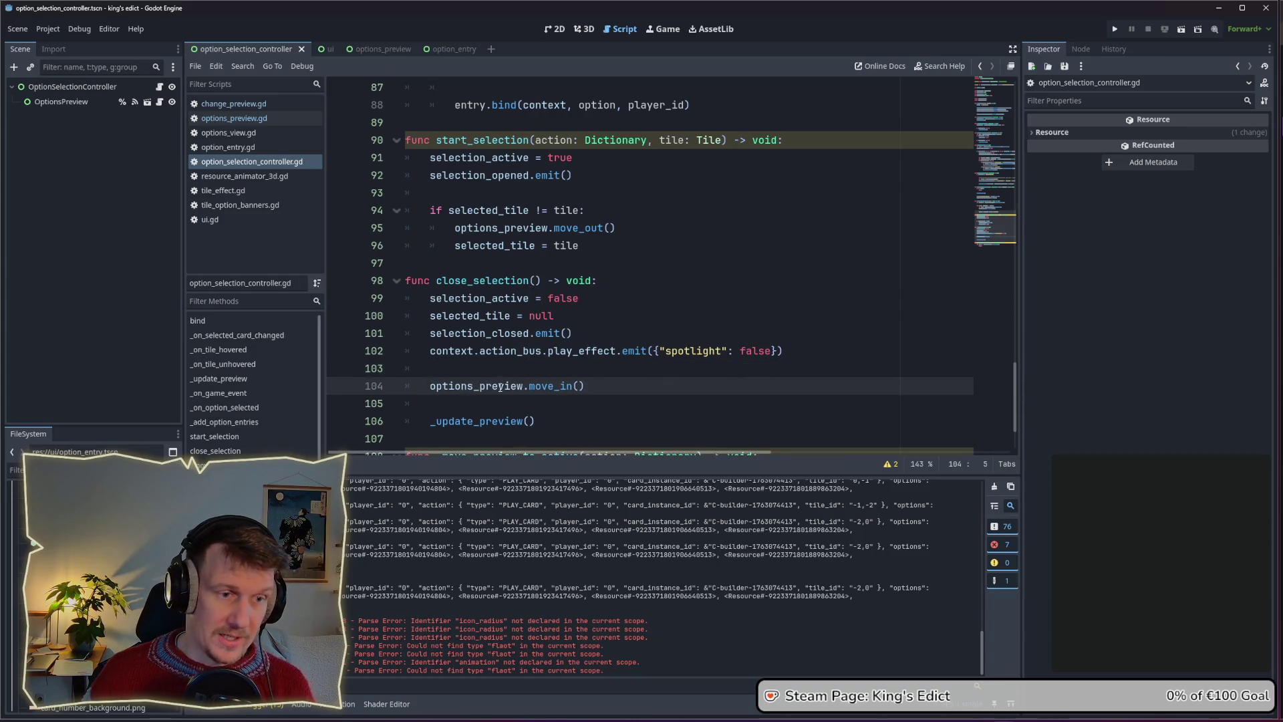
{"action": "scroll", "coordinate": [495, 385], "scroll_direction": "down", "scroll_amount": 1}
{"action": "key", "text": "Down"}
{"action": "key", "text": "BackSpace"}
{"action": "key", "text": "BackSpace"}
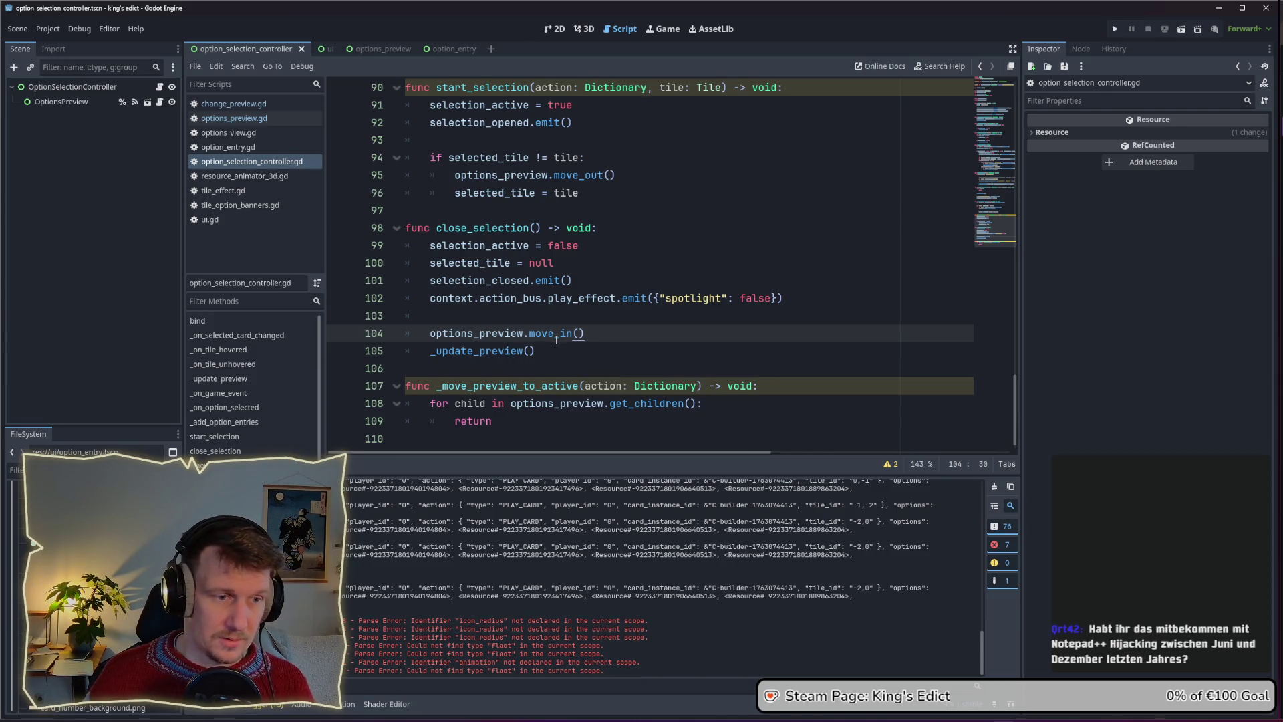
{"action": "left_click", "coordinate": [576, 335]}
{"action": "type", "text": "0.0"}
{"action": "left_click", "coordinate": [584, 323]}
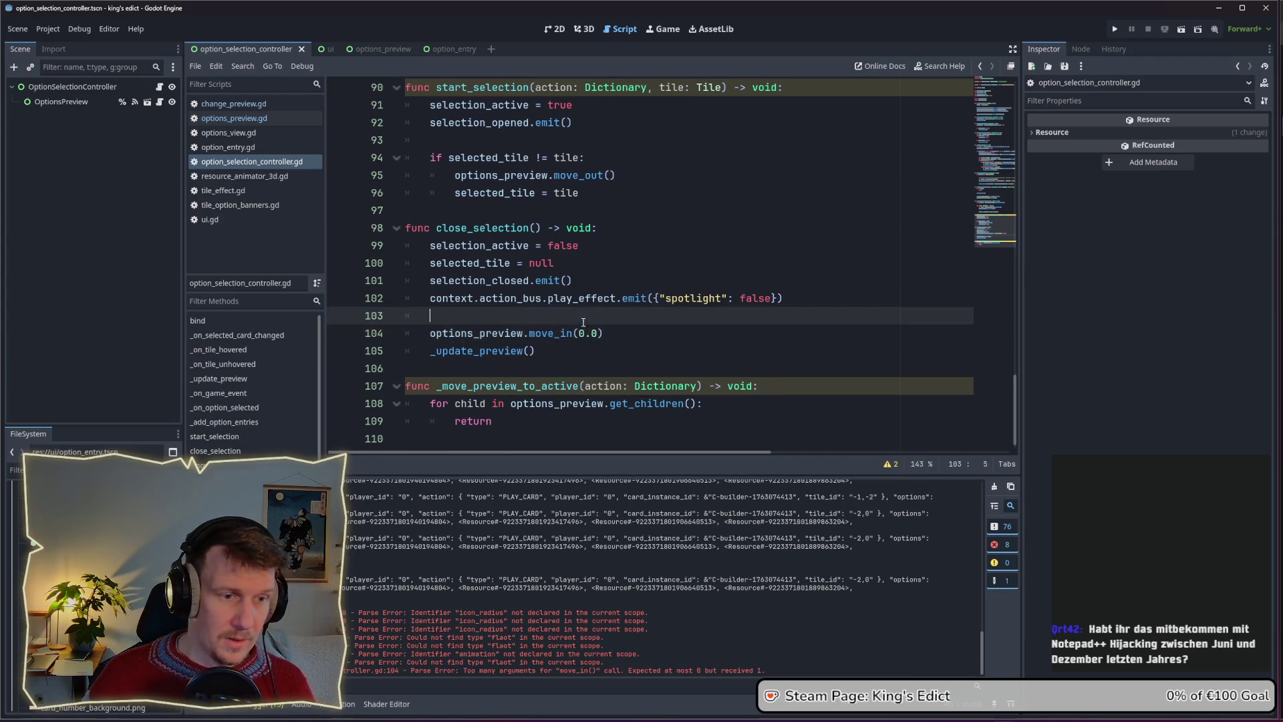
Add a duration: float = 0.0 parameter to move_icons in options_preview.gd and save.
{"action": "left_click", "coordinate": [549, 333], "text": "ctrl"}
{"action": "left_click", "coordinate": [480, 264]}
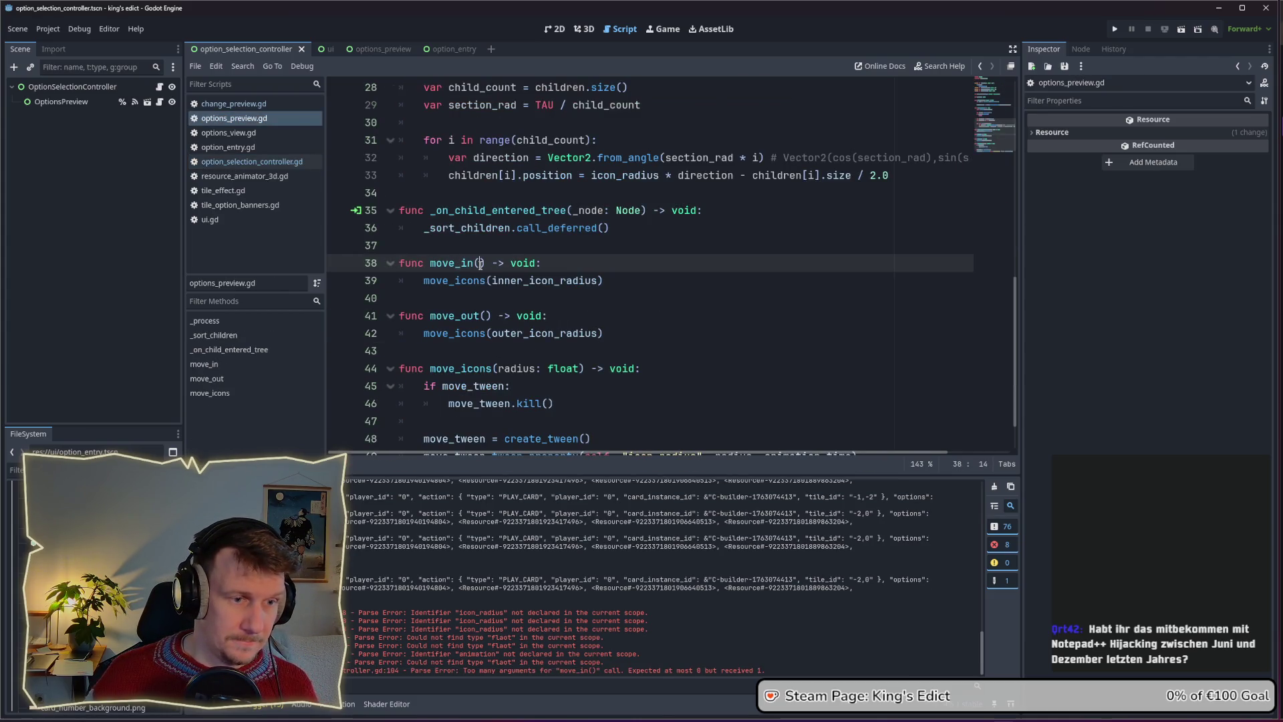
{"action": "left_click", "coordinate": [579, 368]}
{"action": "type", "text": ", "}
{"action": "type", "text": "duration"}
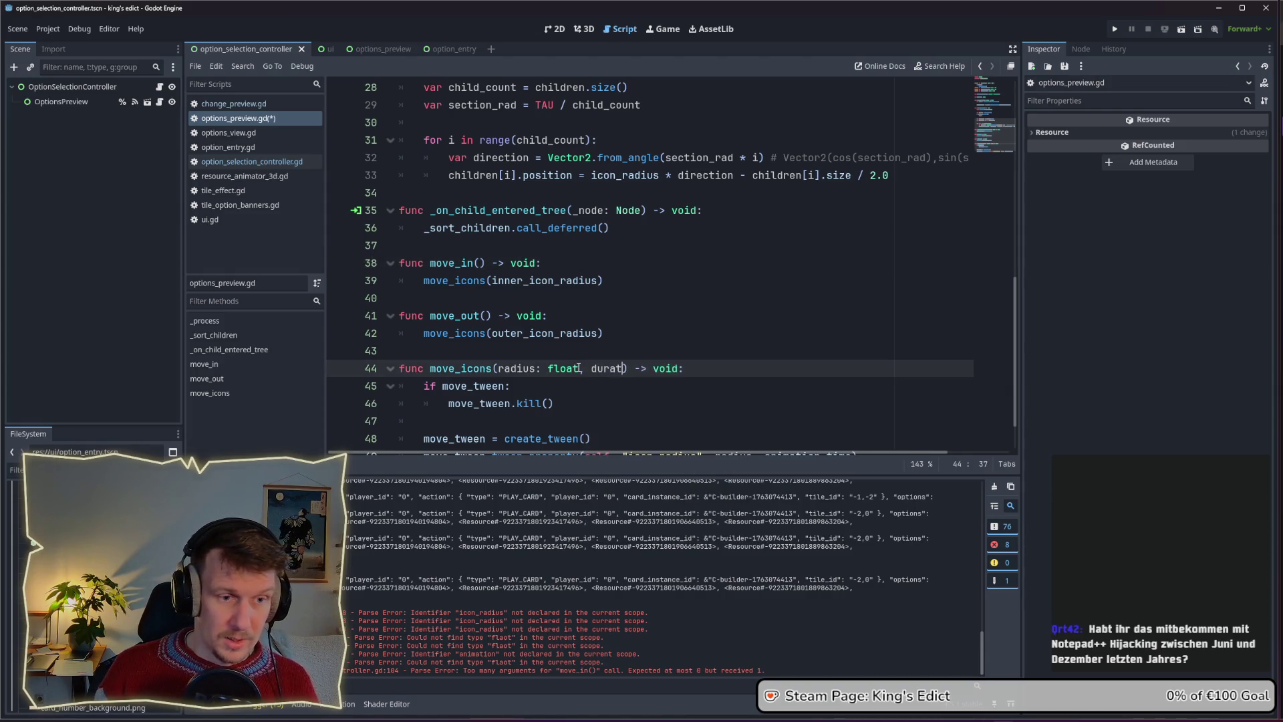
{"action": "type", "text": ": float = 0."}
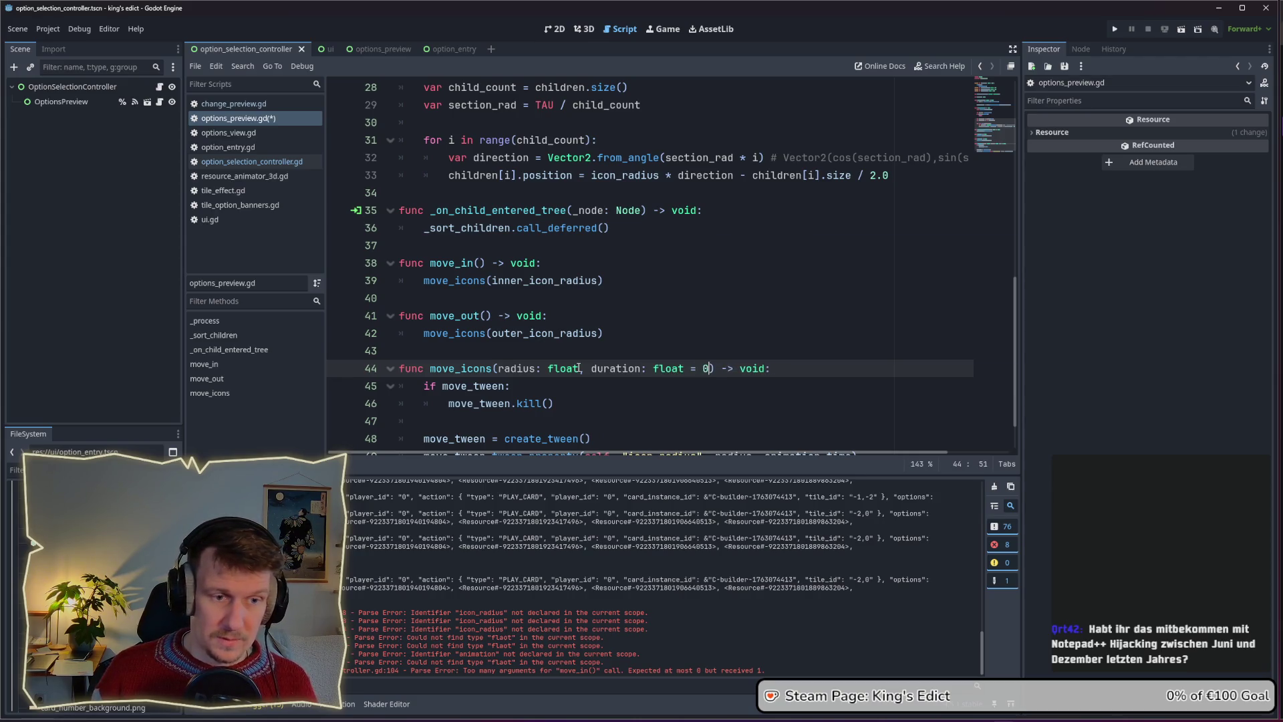
{"action": "type", "text": "0"}
{"action": "key", "text": "ctrl+s"}
Pass animation_time from move_out and use duration in the tween_property call, then save.
{"action": "left_click", "coordinate": [598, 333]}
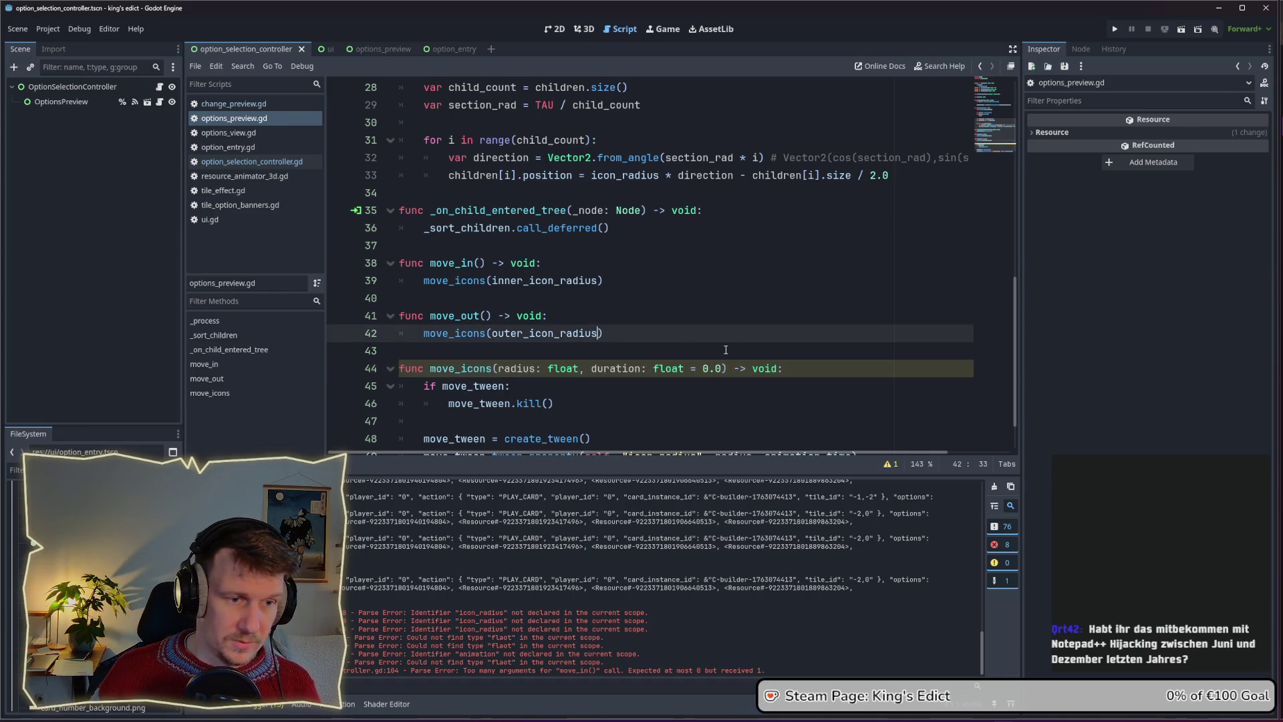
{"action": "type", "text": ", "}
{"action": "type", "text": "animation"}
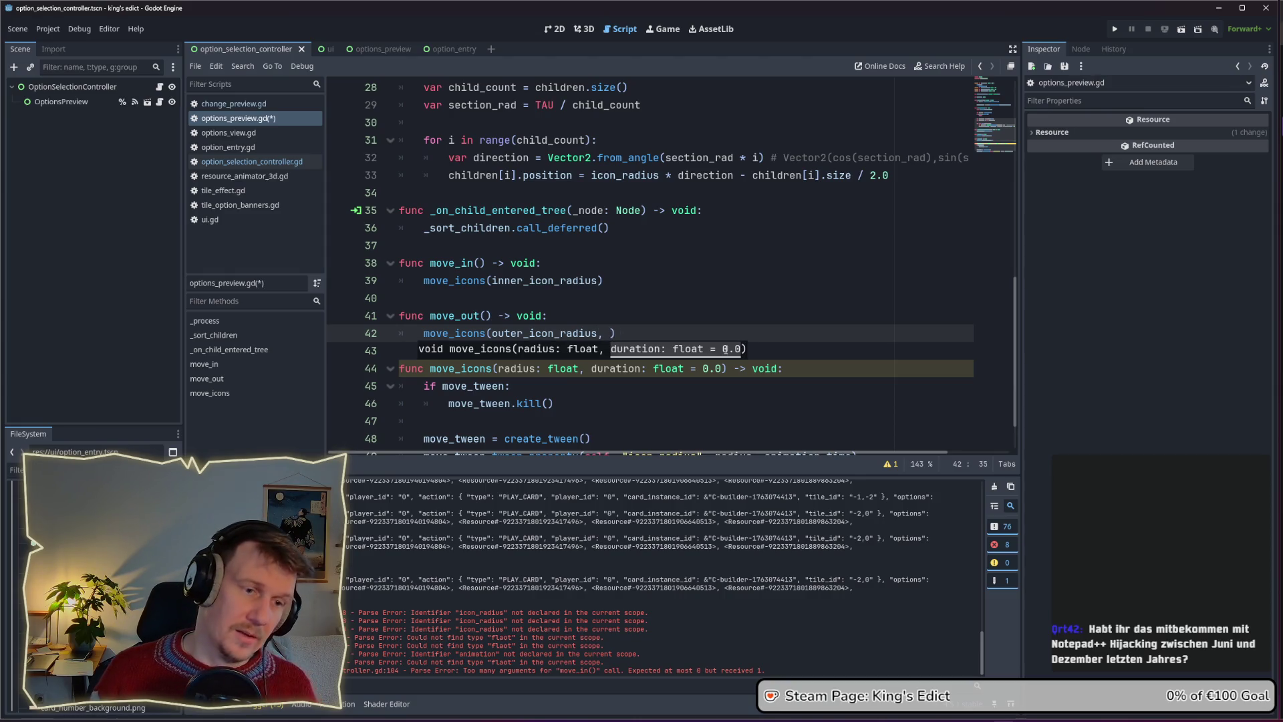
{"action": "type", "text": "_time"}
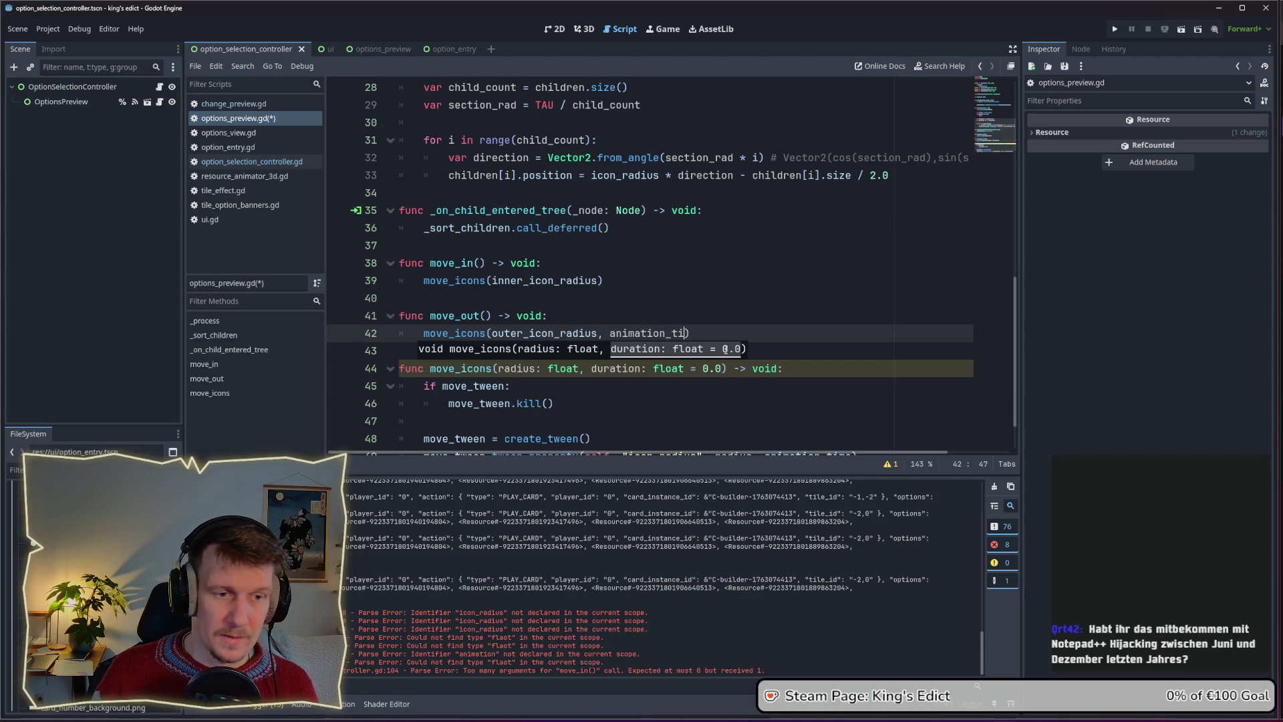
{"action": "left_click", "coordinate": [712, 323]}
{"action": "scroll", "coordinate": [712, 322], "scroll_direction": "down", "scroll_amount": 1}
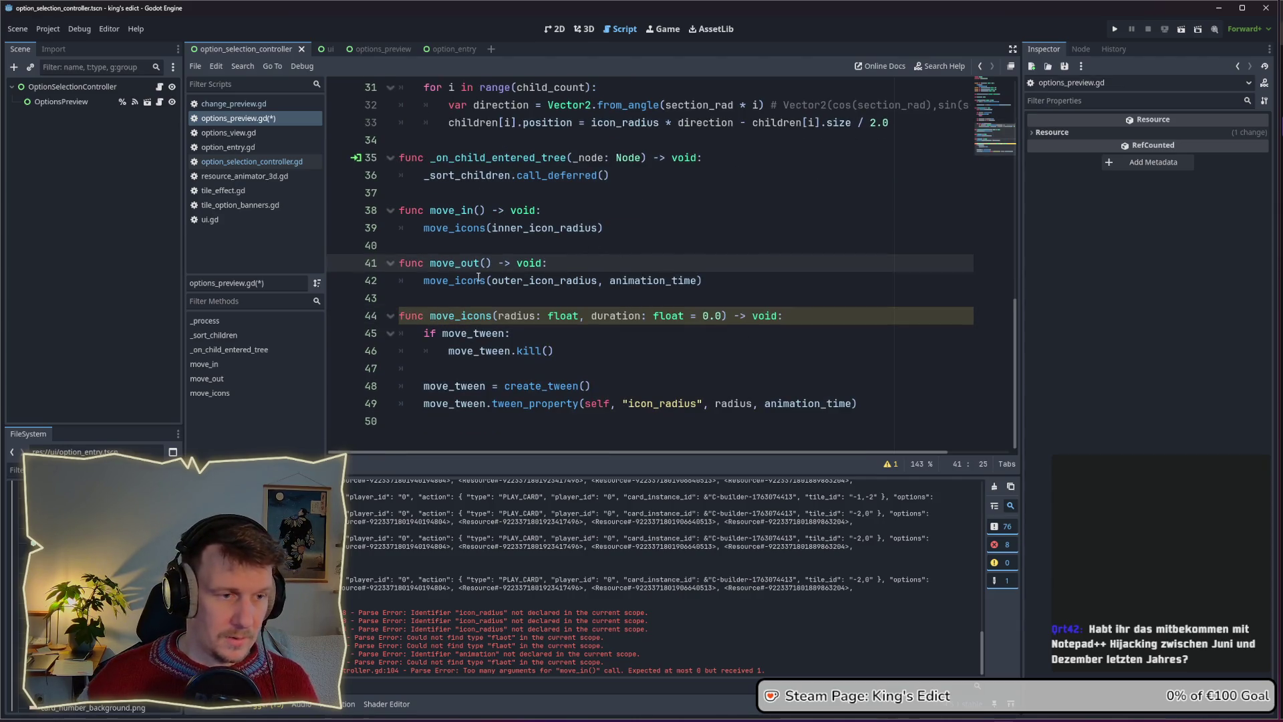
{"action": "double_click", "coordinate": [608, 316]}
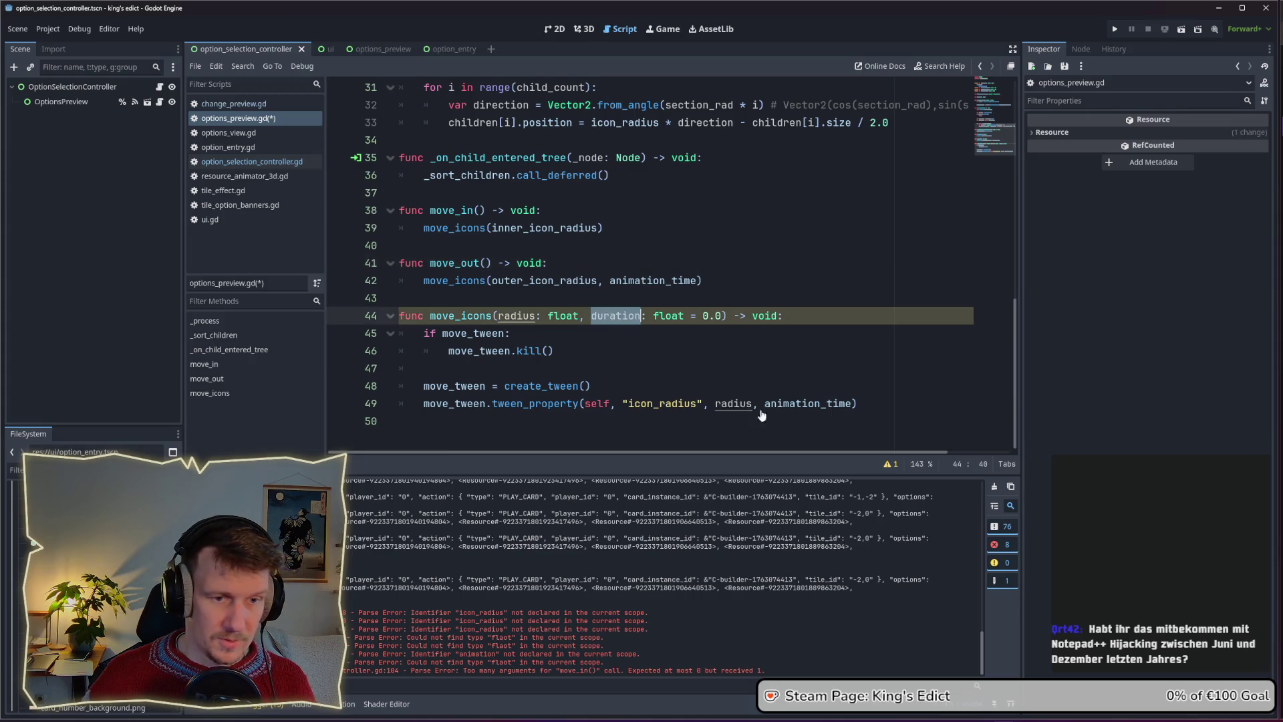
{"action": "double_click", "coordinate": [809, 404]}
{"action": "type", "text": "duration"}
{"action": "key", "text": "ctrl+s"}
{"action": "left_click", "coordinate": [713, 281]}
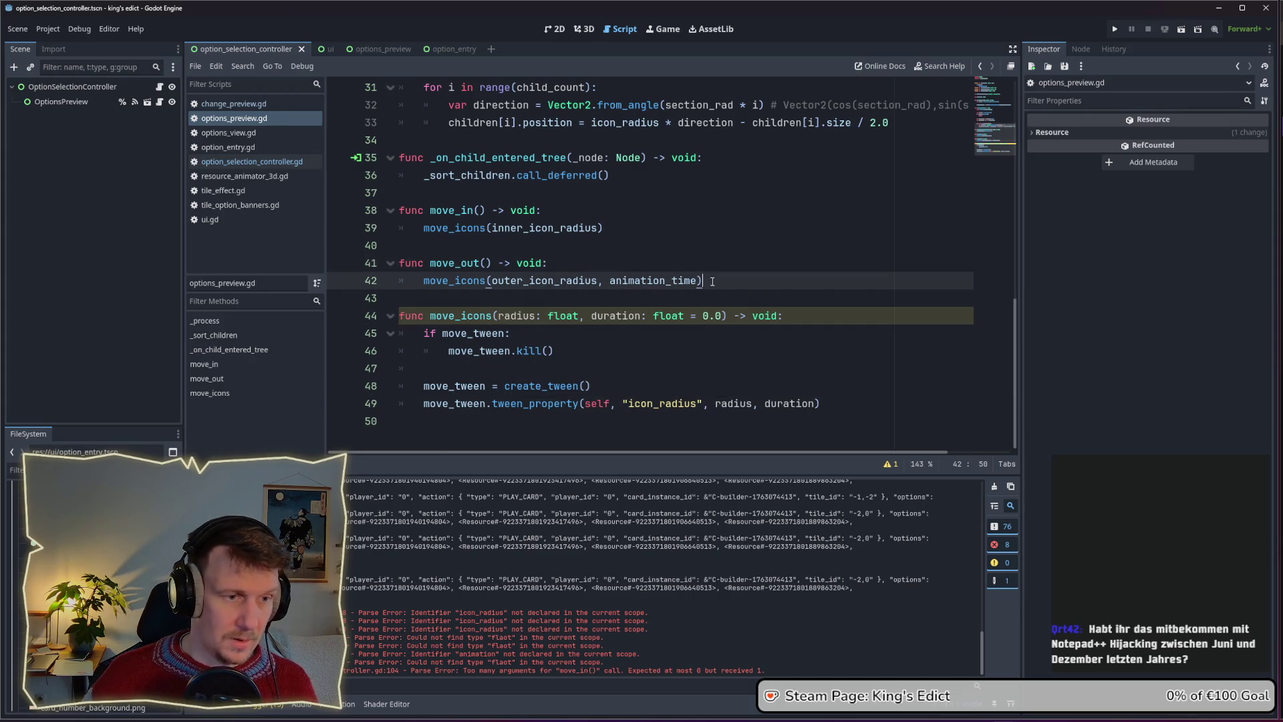
Remove the 0.0 argument from move_in() in option_selection_controller.gd.
{"action": "left_click", "coordinate": [252, 161]}
{"action": "double_click", "coordinate": [586, 333]}
{"action": "key", "text": "BackSpace"}
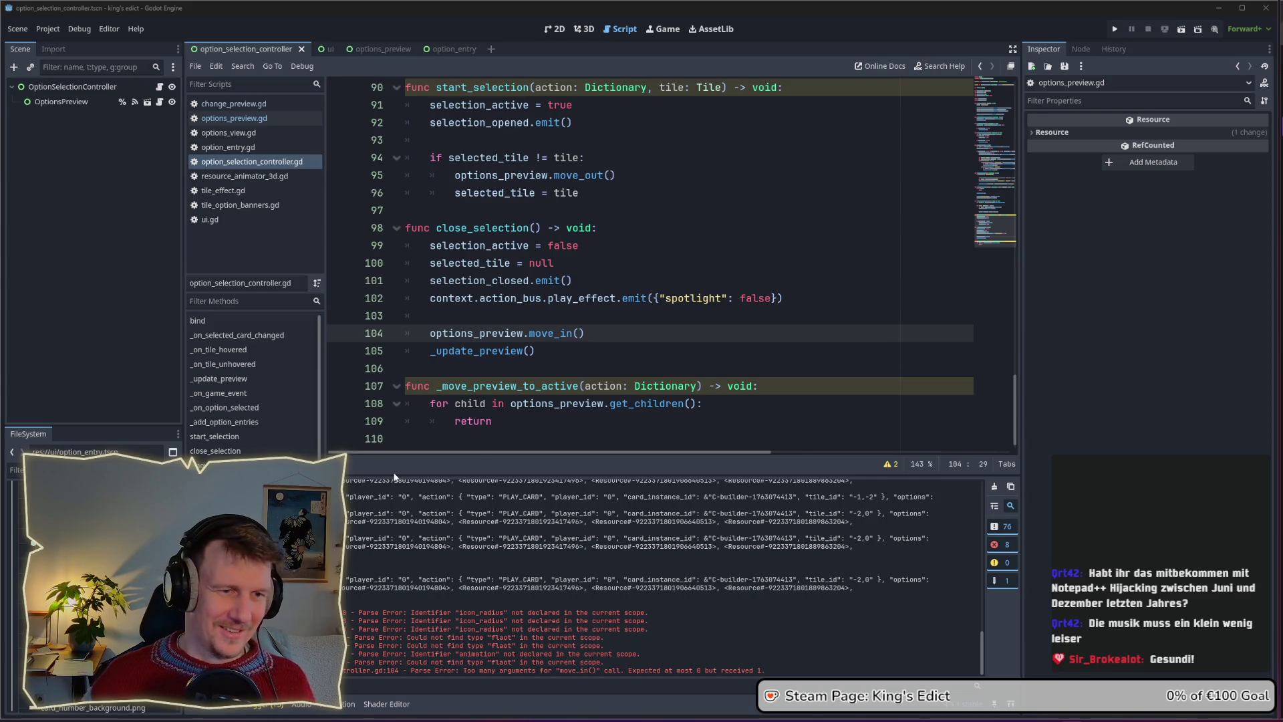
{"action": "left_click", "coordinate": [583, 348]}
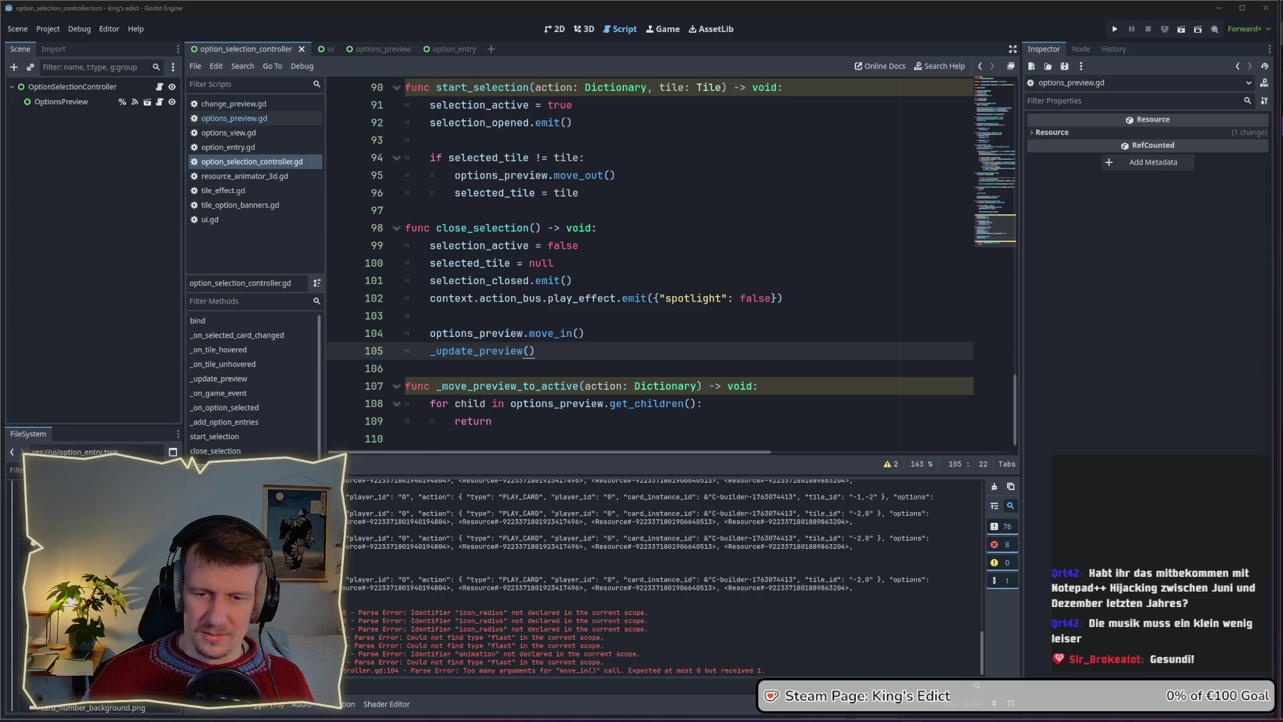
{"action": "left_click", "coordinate": [782, 405]}
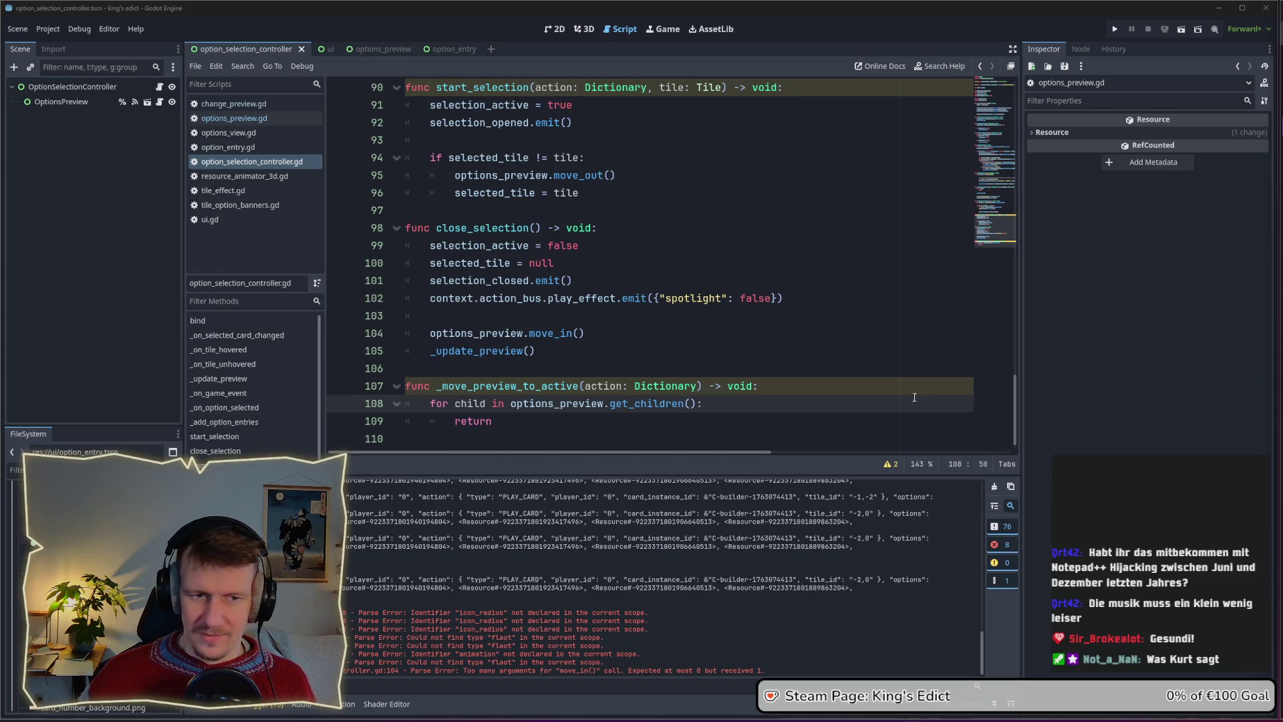
{"action": "left_click", "coordinate": [880, 361]}
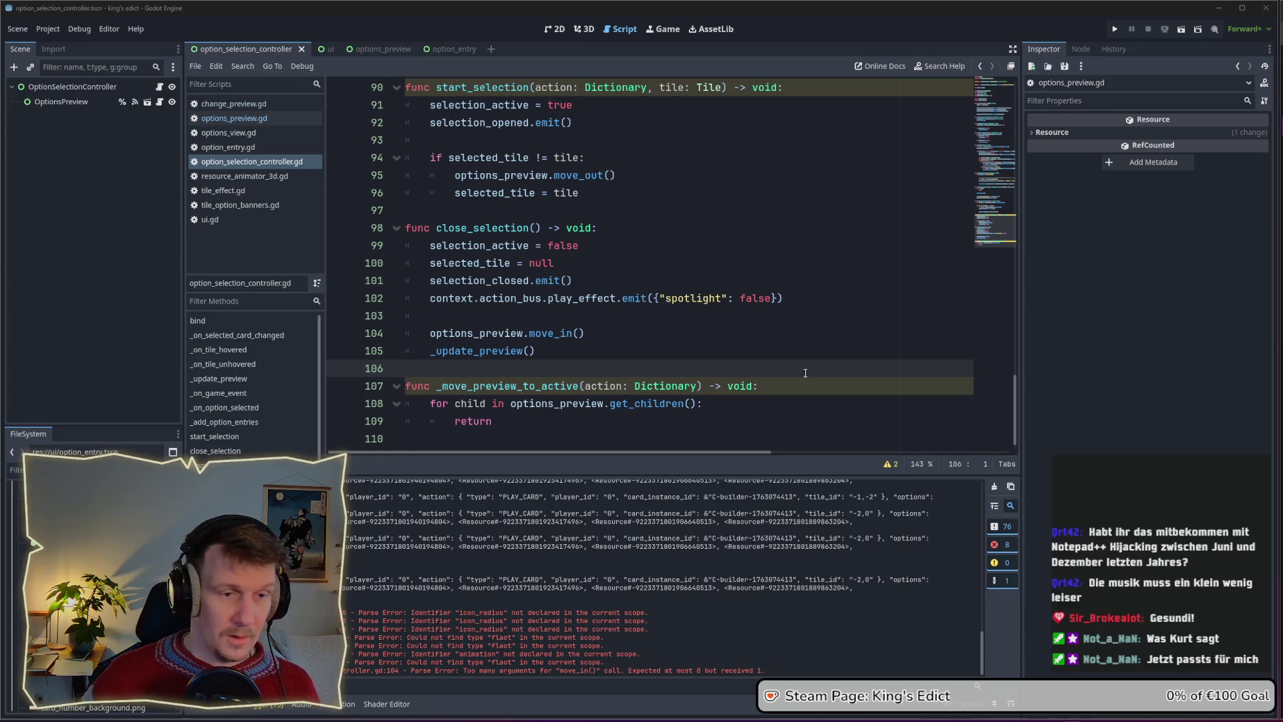
{"action": "key", "text": "Up"}
{"action": "key", "text": "Up"}
{"action": "key", "text": "End"}
{"action": "double_click", "coordinate": [531, 385]}
{"action": "scroll", "coordinate": [629, 190], "scroll_direction": "up", "scroll_amount": 1}
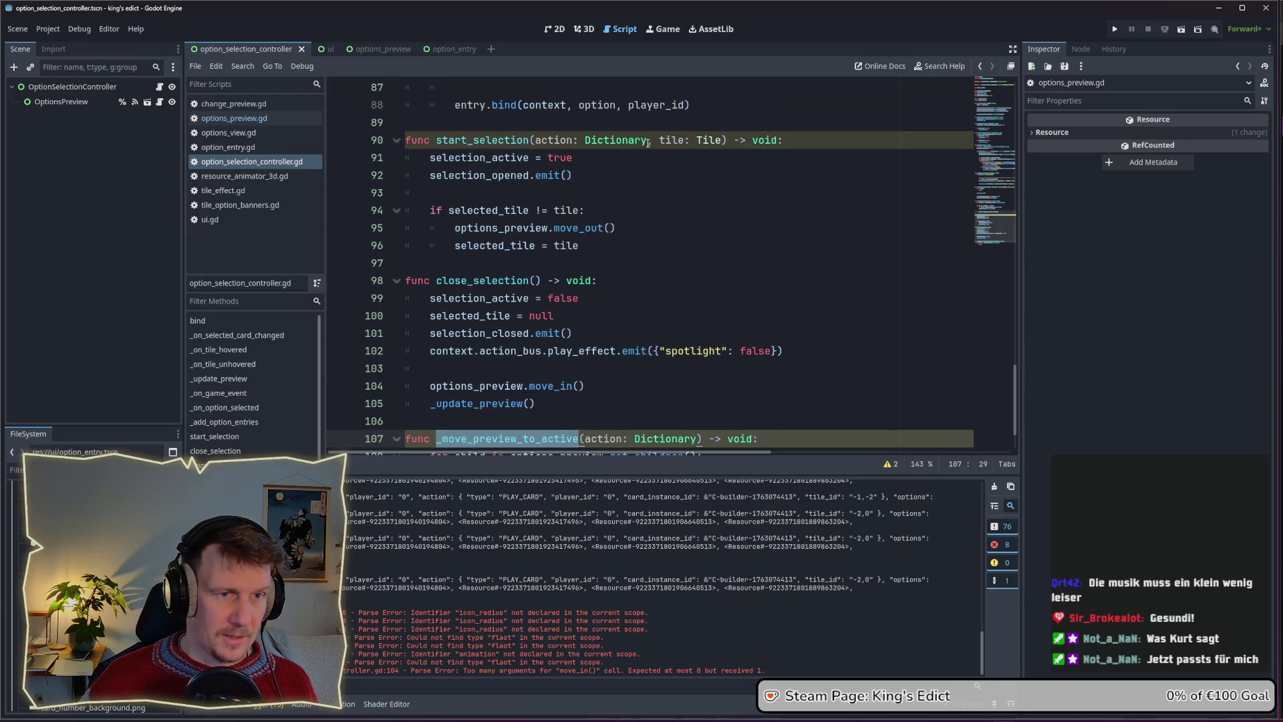
{"action": "left_click", "coordinate": [607, 229]}
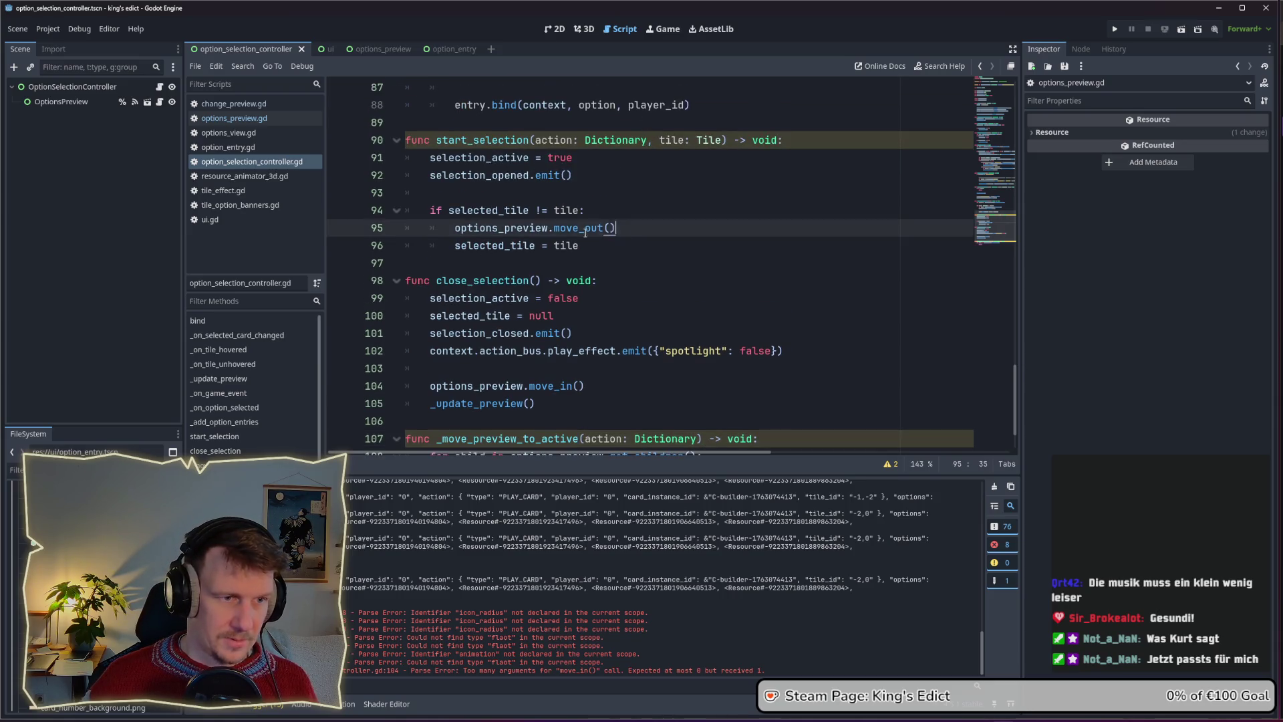
{"action": "left_click", "coordinate": [580, 246]}
{"action": "scroll", "coordinate": [668, 234], "scroll_direction": "down", "scroll_amount": 1}
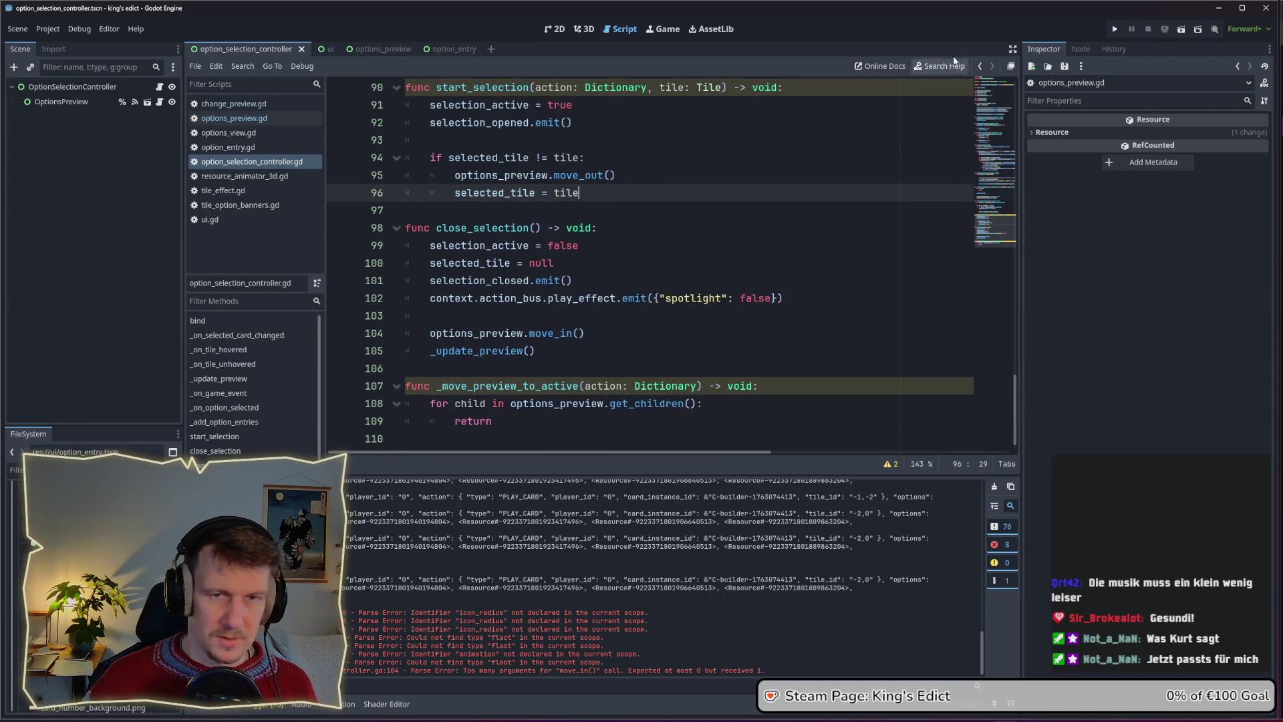
{"action": "left_click", "coordinate": [1114, 29]}
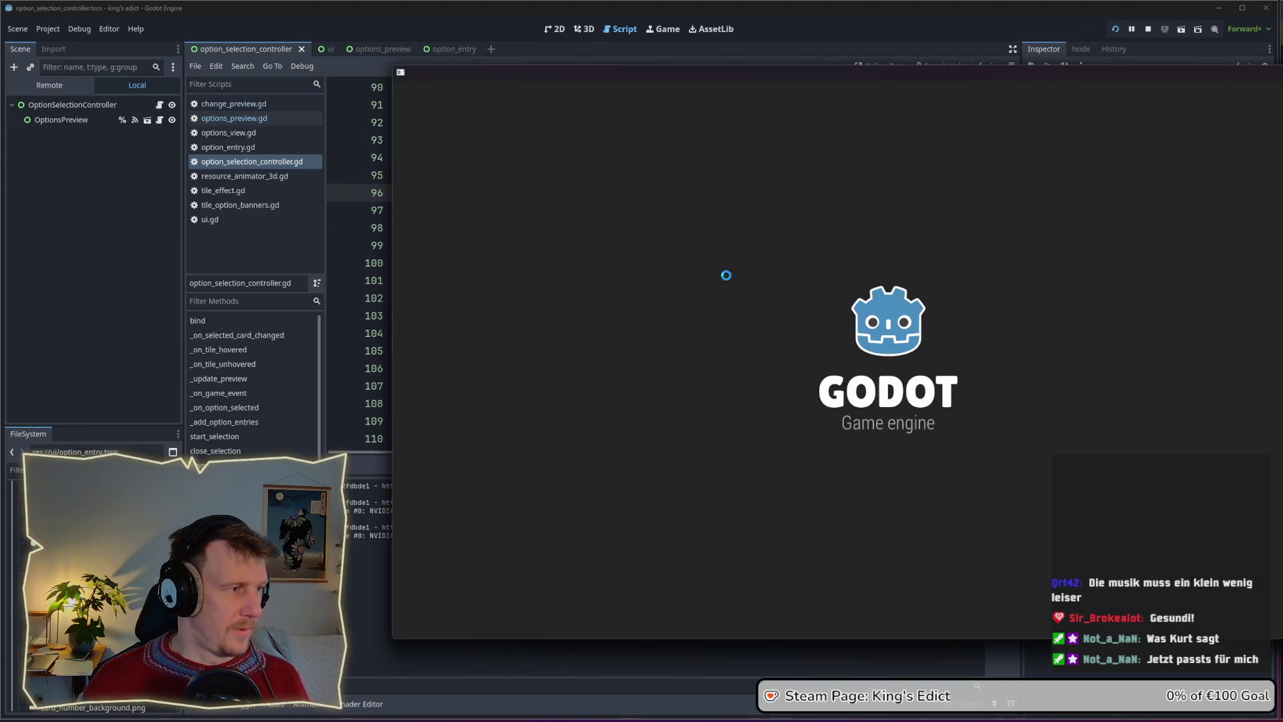
Host a multiplayer match on i_know_this_place.map, place a builder on the hammer hex, then stop.
{"action": "left_click", "coordinate": [899, 249]}
{"action": "left_click", "coordinate": [996, 246]}
{"action": "left_click", "coordinate": [1016, 139]}
{"action": "left_click", "coordinate": [987, 220]}
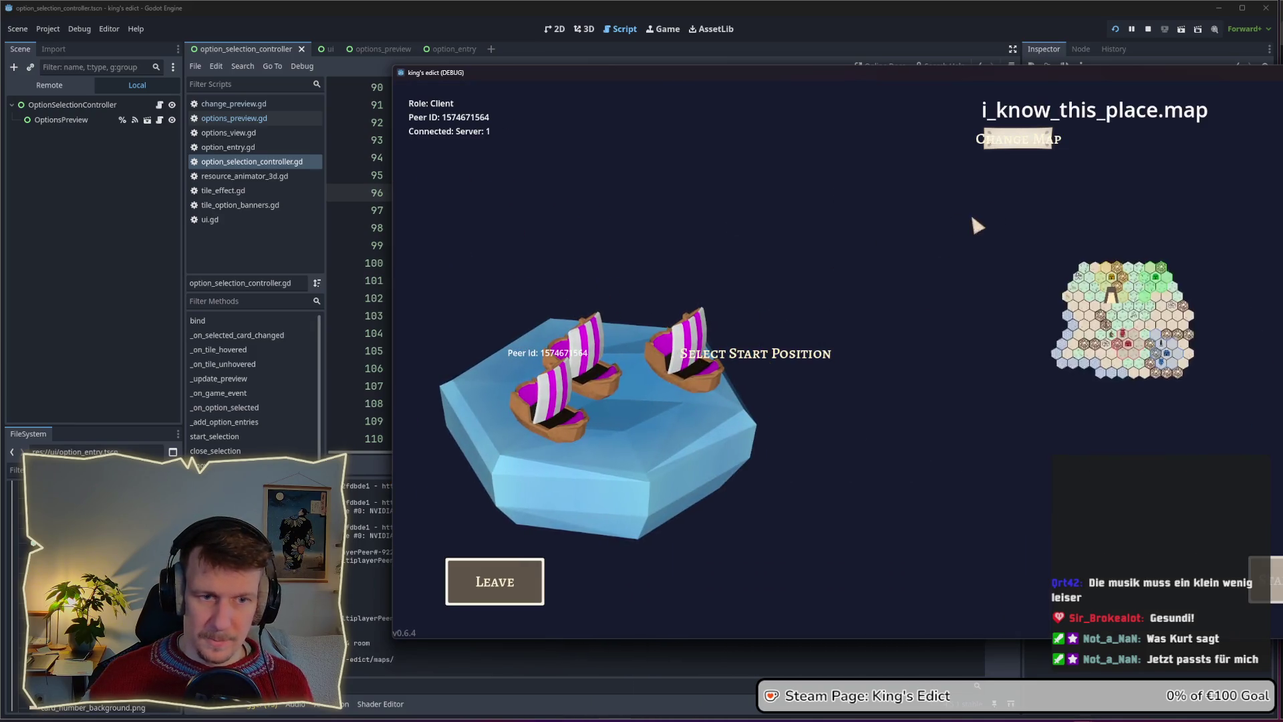
{"action": "left_click", "coordinate": [1263, 562]}
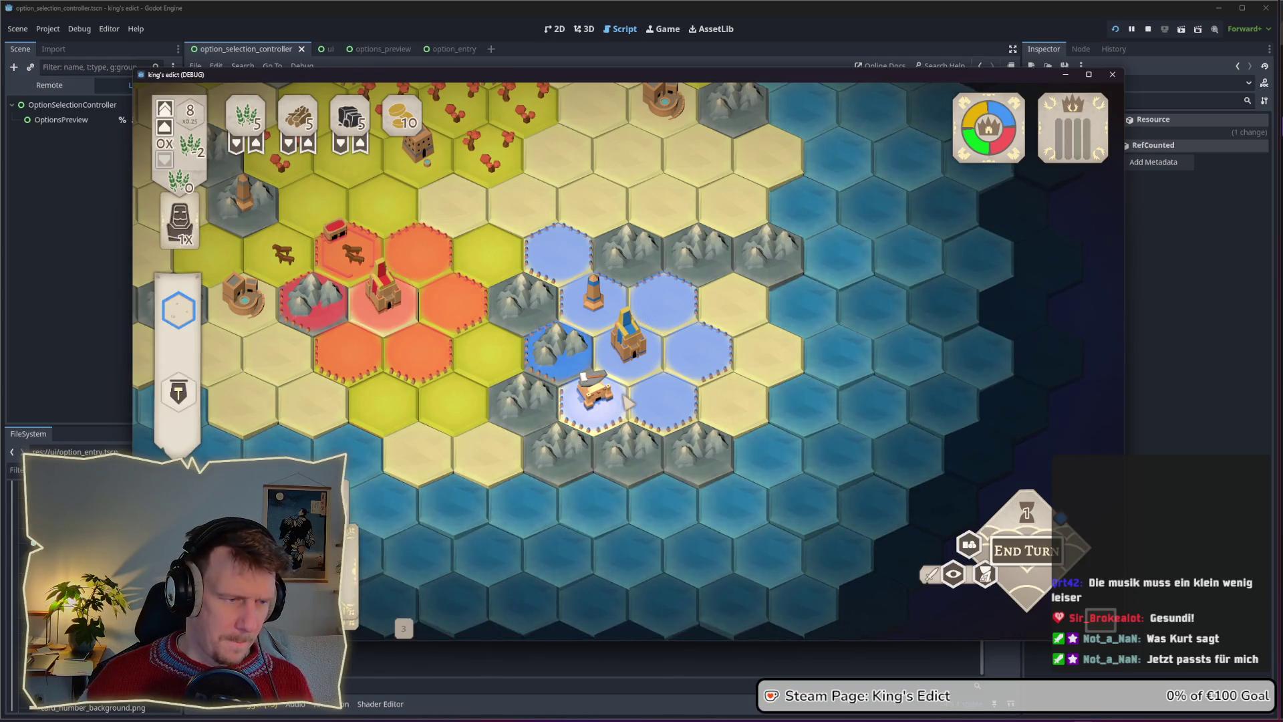
{"action": "left_click", "coordinate": [664, 384]}
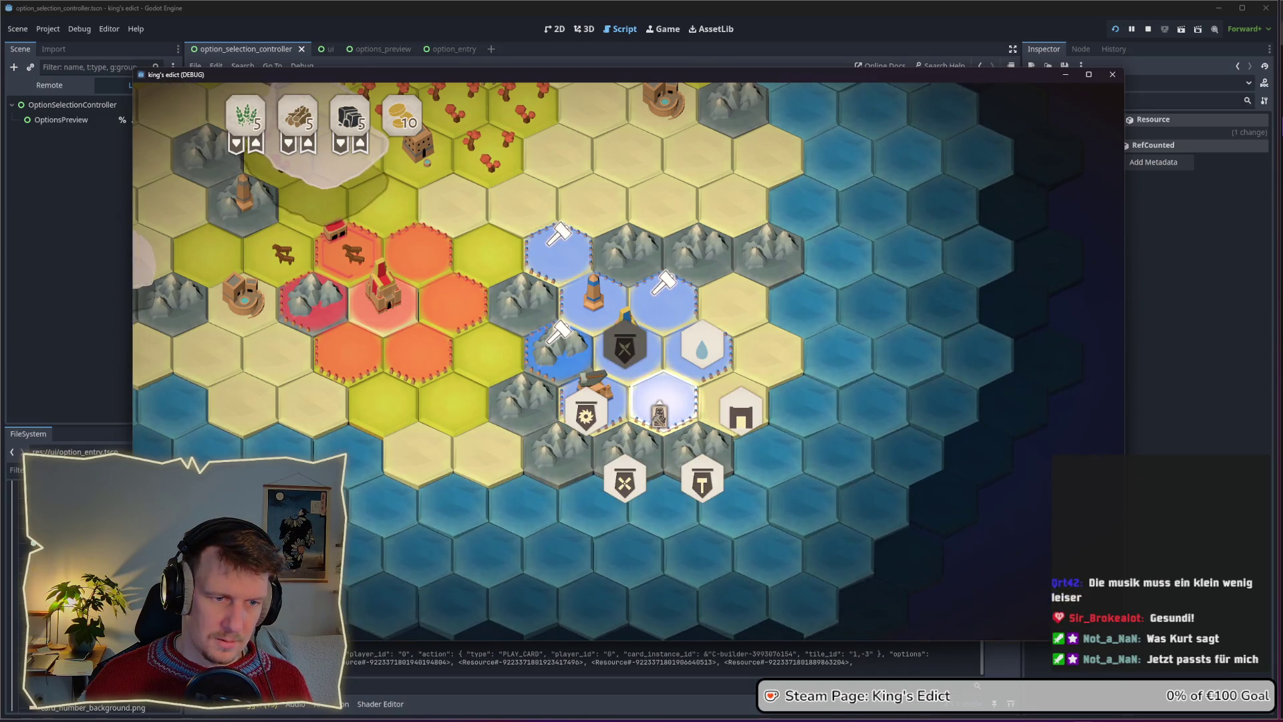
{"action": "left_click", "coordinate": [1148, 29]}
Scroll through option_selection_controller.gd and return to its top.
{"action": "left_click", "coordinate": [625, 352]}
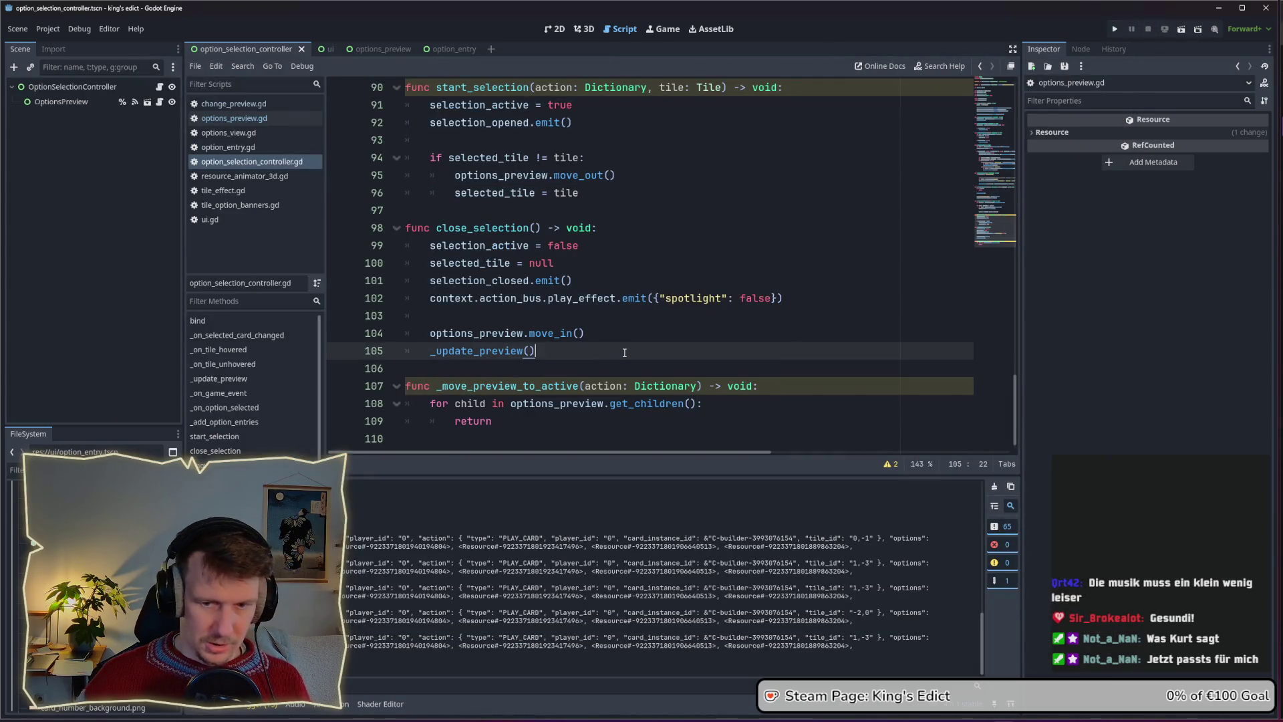
{"action": "scroll", "coordinate": [625, 353], "scroll_direction": "up", "scroll_amount": 4}
{"action": "scroll", "coordinate": [627, 354], "scroll_direction": "down", "scroll_amount": 4}
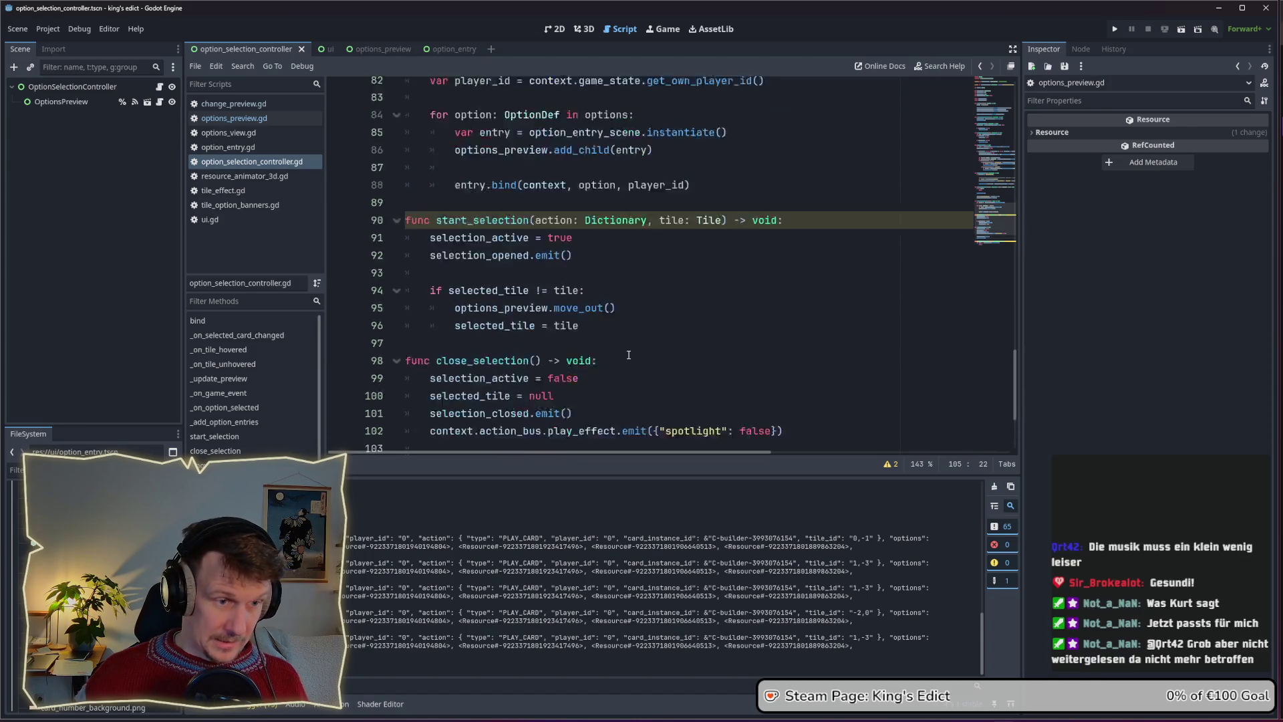
{"action": "scroll", "coordinate": [629, 354], "scroll_direction": "up", "scroll_amount": 6}
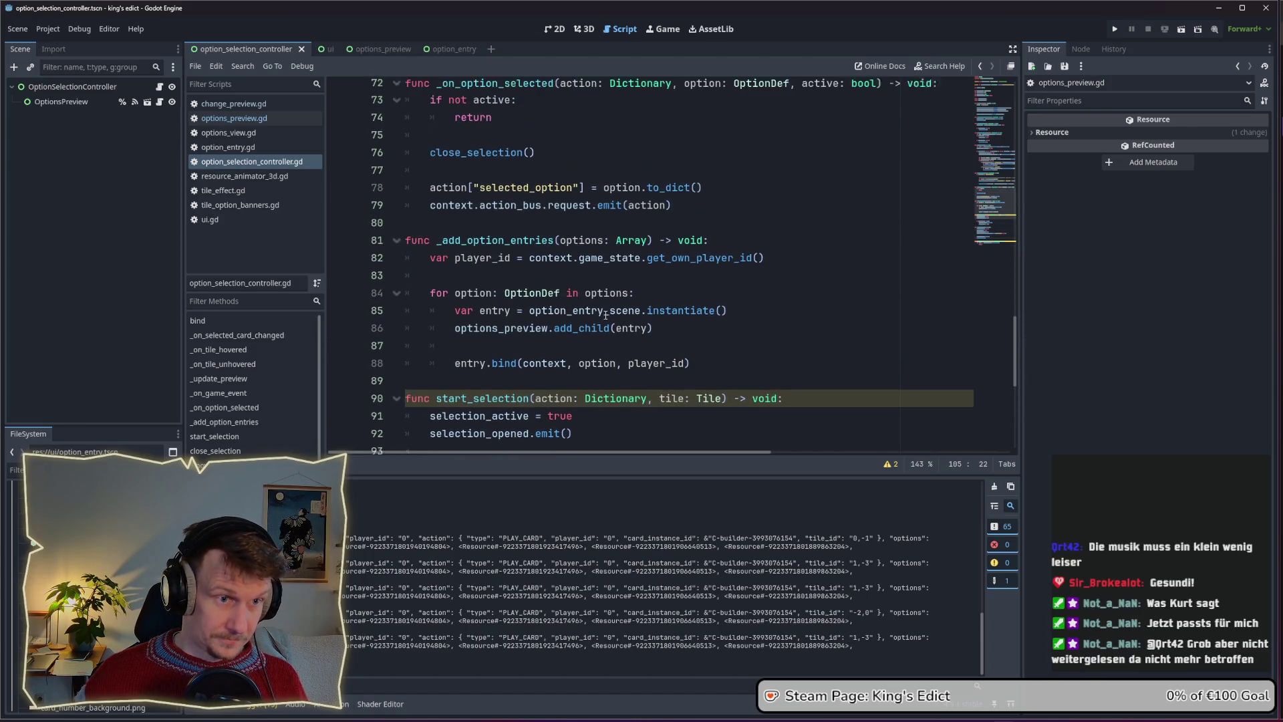
{"action": "left_click", "coordinate": [989, 94]}
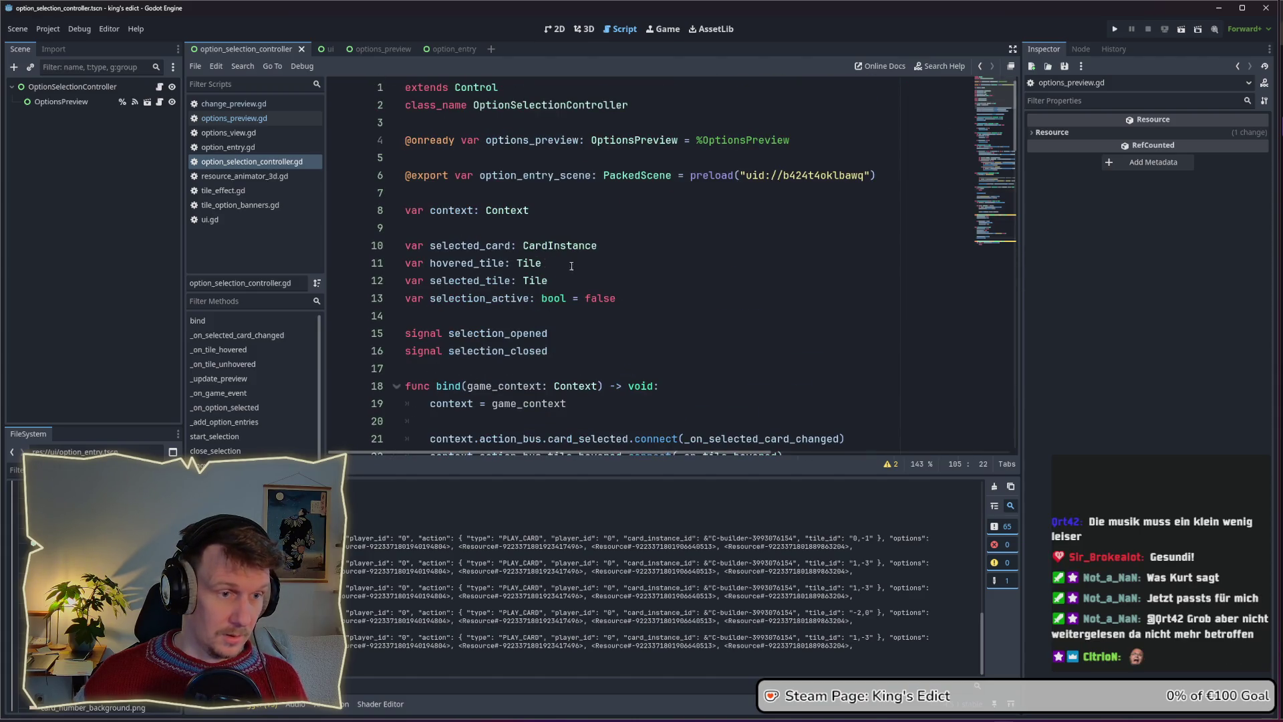
{"action": "scroll", "coordinate": [578, 267], "scroll_direction": "down", "scroll_amount": 2}
{"action": "scroll", "coordinate": [468, 201], "scroll_direction": "up", "scroll_amount": 1}
Open options_preview.gd and review the inner_icon_radius and outer_icon_radius declarations.
{"action": "left_click", "coordinate": [224, 117]}
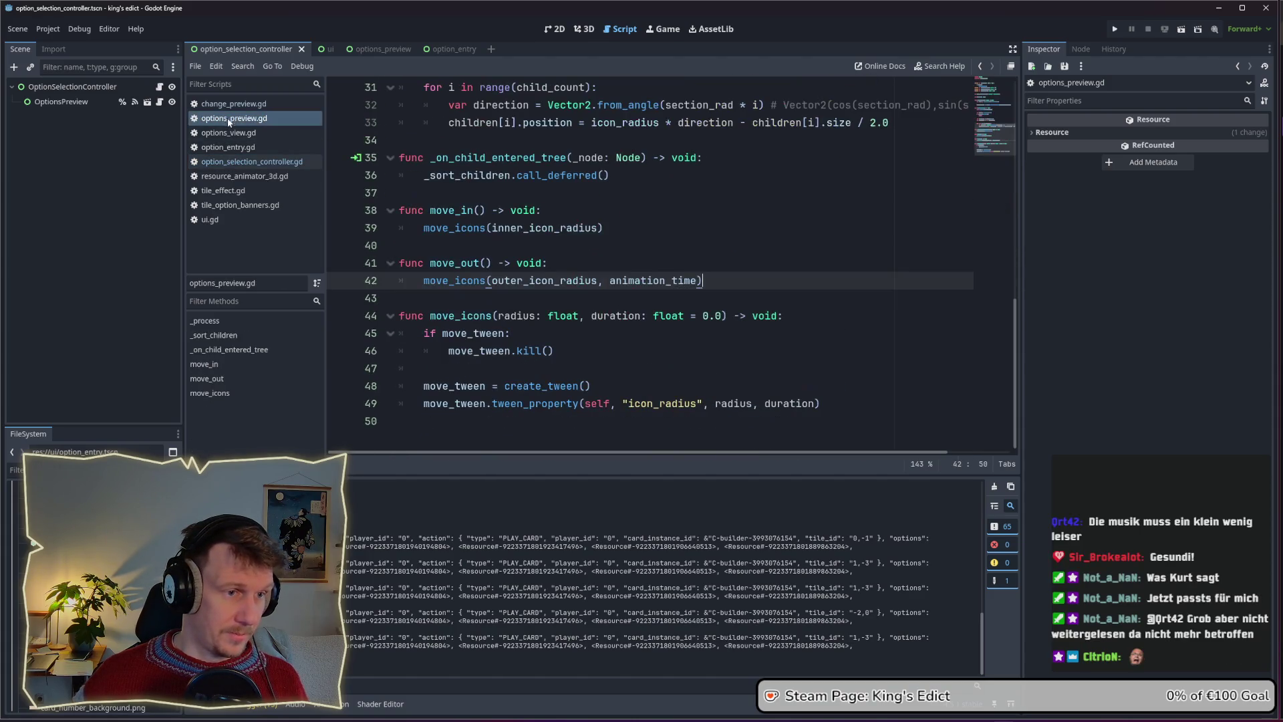
{"action": "scroll", "coordinate": [602, 225], "scroll_direction": "up", "scroll_amount": 9}
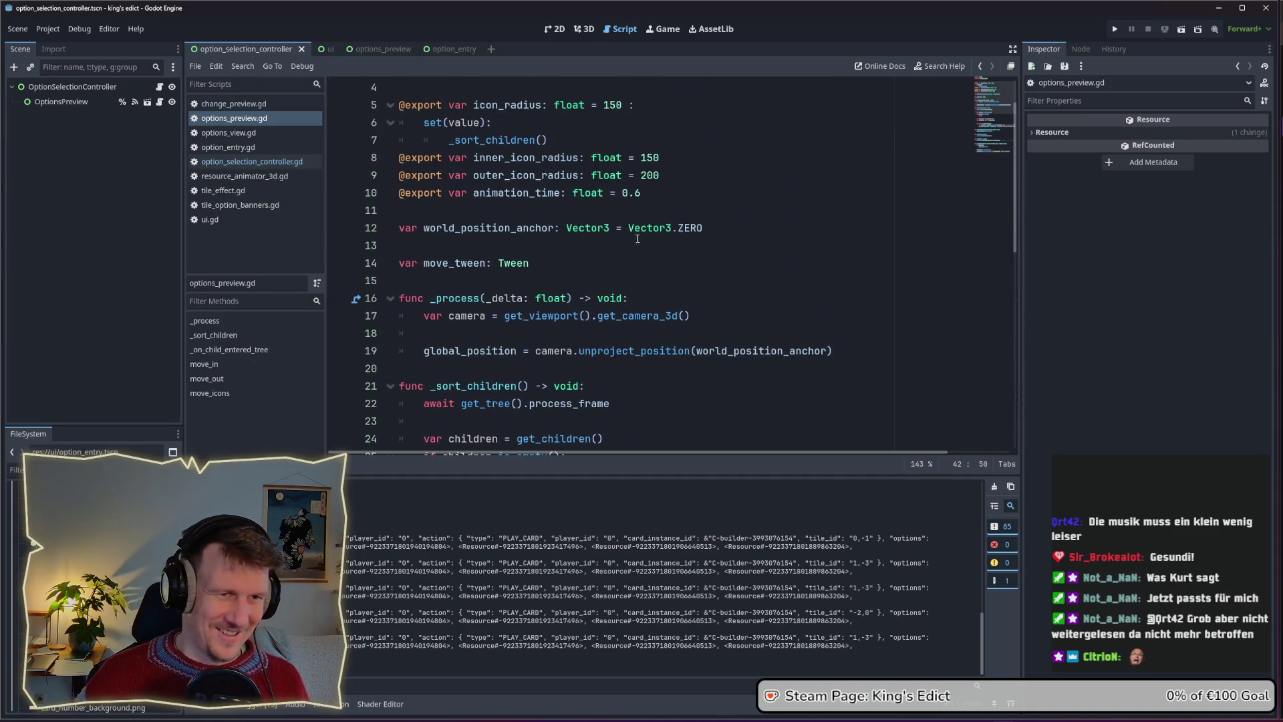
{"action": "mouse_move", "coordinate": [665, 175]}
{"action": "left_mouse_down"}
{"action": "mouse_move", "coordinate": [473, 175]}
{"action": "mouse_move", "coordinate": [655, 158]}
{"action": "mouse_move", "coordinate": [473, 160]}
{"action": "left_mouse_up"}
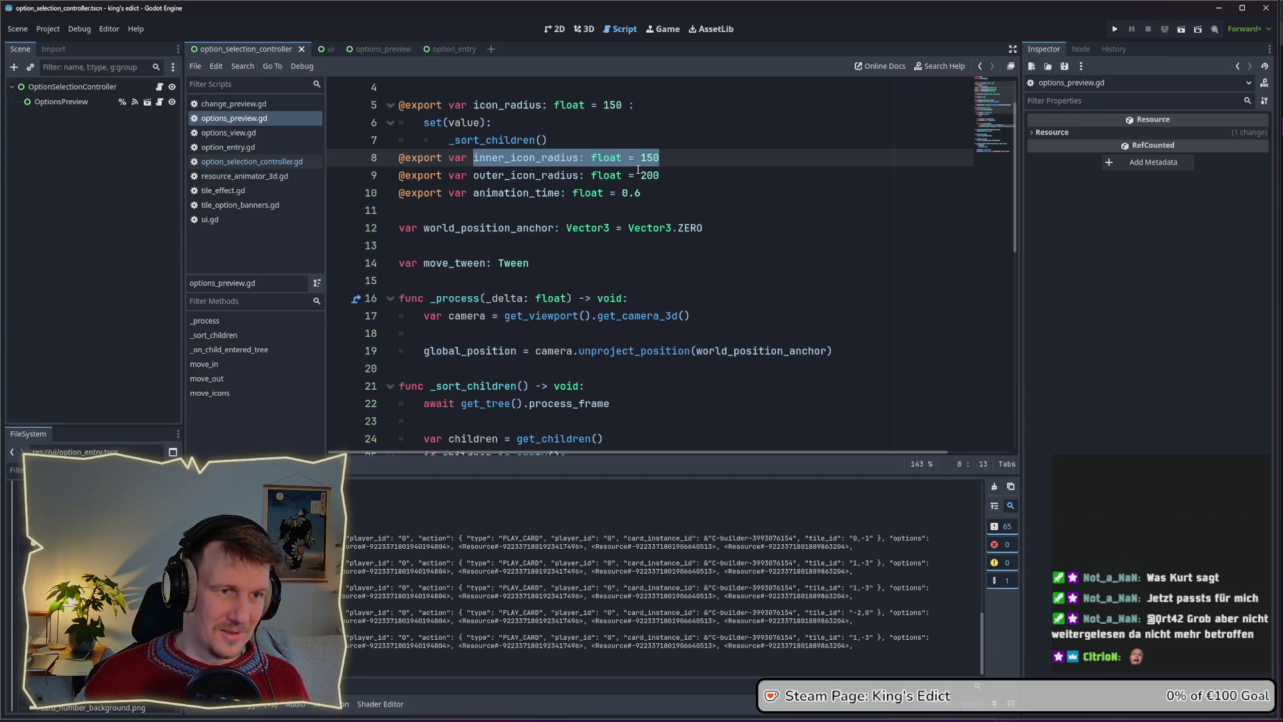
{"action": "double_click", "coordinate": [528, 175]}
{"action": "scroll", "coordinate": [620, 200], "scroll_direction": "down", "scroll_amount": 8}
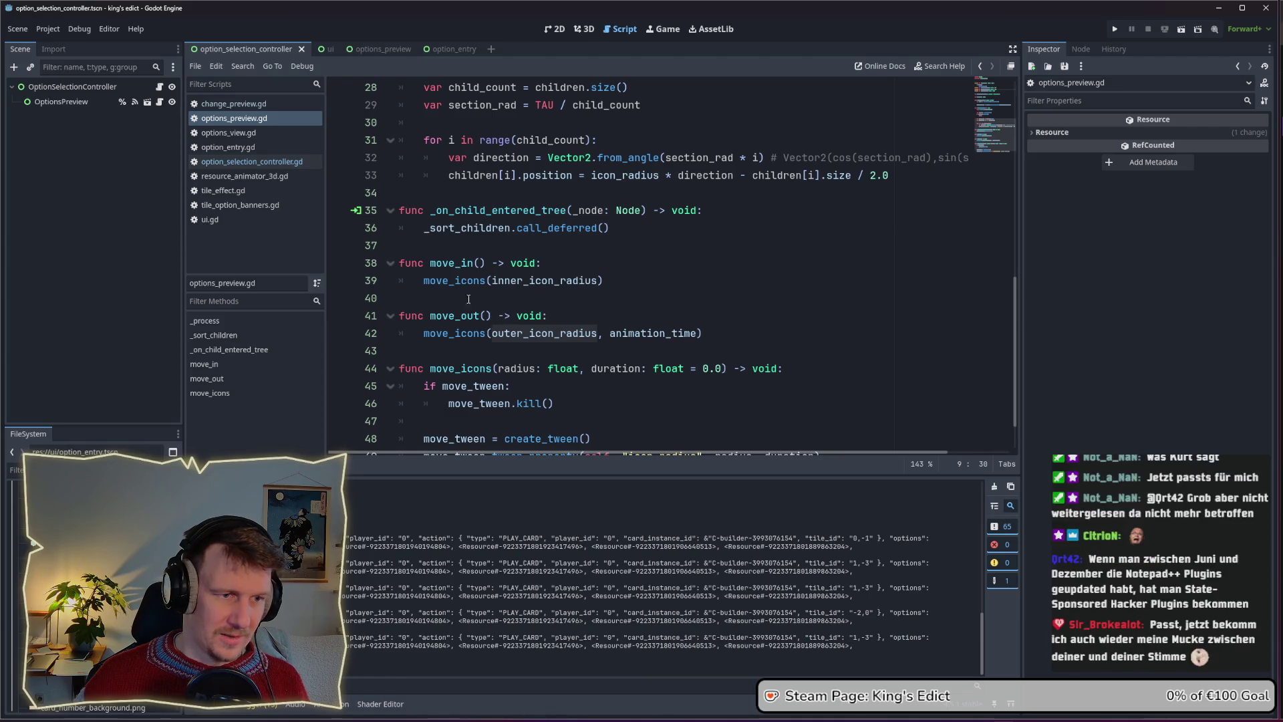
Trace the radii through move_in, move_out and the move_icons tween, then select inner_icon_radius's default 150.
{"action": "left_click", "coordinate": [534, 296]}
{"action": "double_click", "coordinate": [512, 281]}
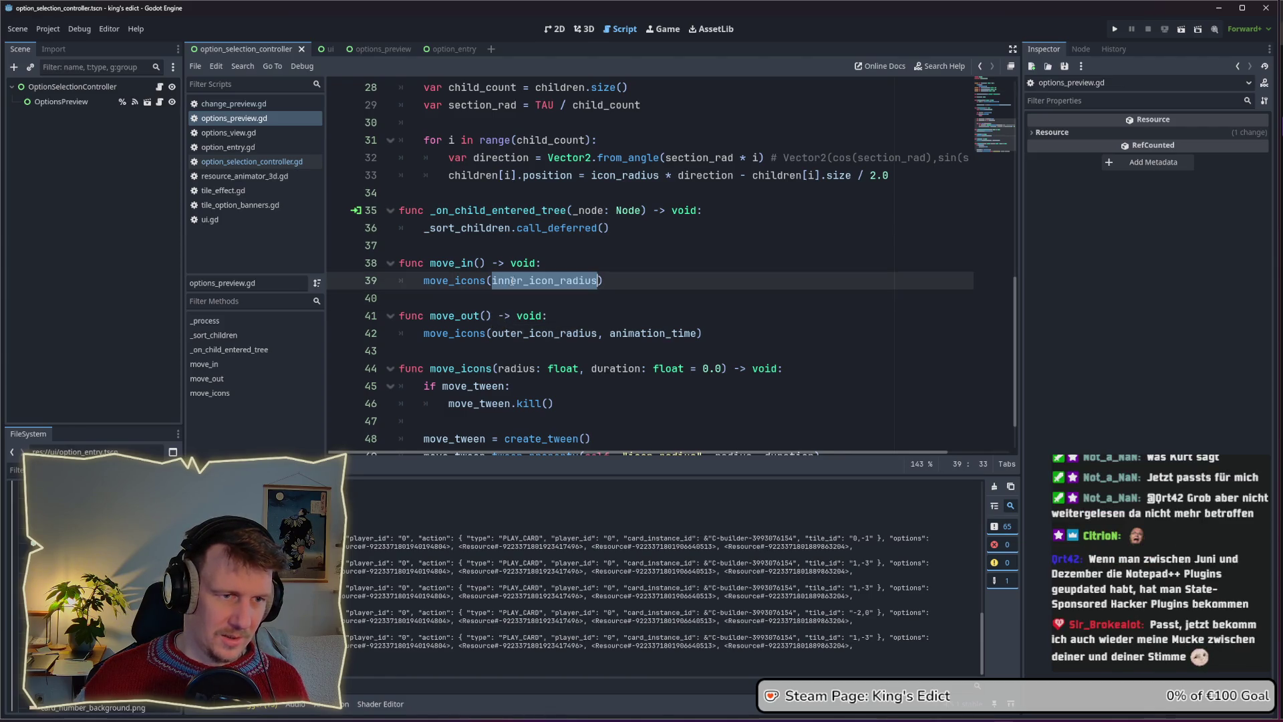
{"action": "double_click", "coordinate": [525, 333]}
{"action": "scroll", "coordinate": [532, 314], "scroll_direction": "down", "scroll_amount": 1}
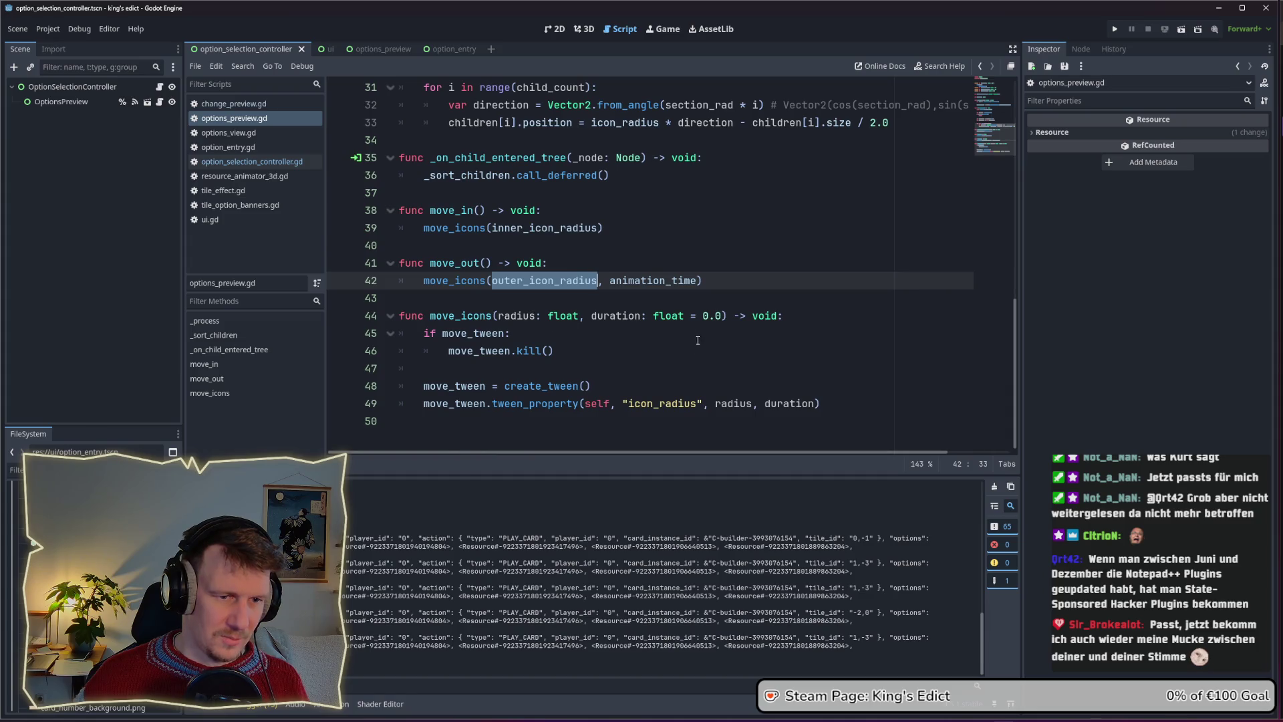
{"action": "double_click", "coordinate": [733, 404]}
{"action": "double_click", "coordinate": [662, 404]}
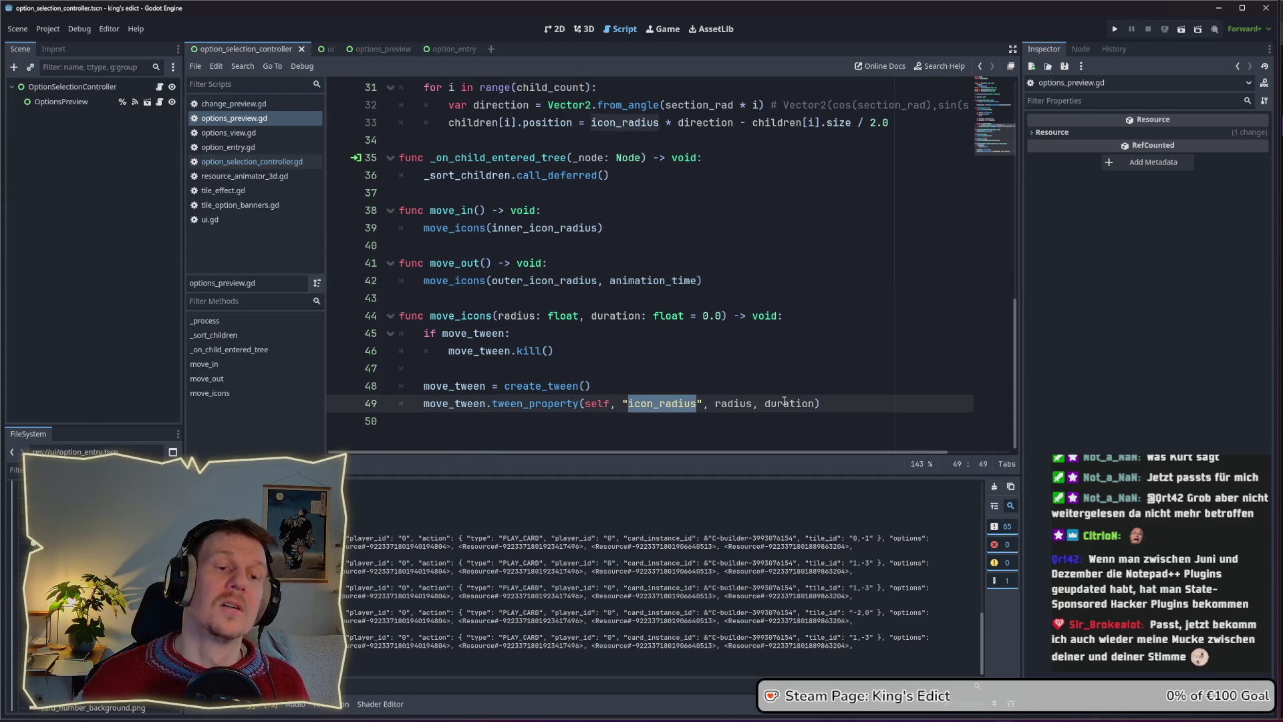
{"action": "double_click", "coordinate": [785, 404]}
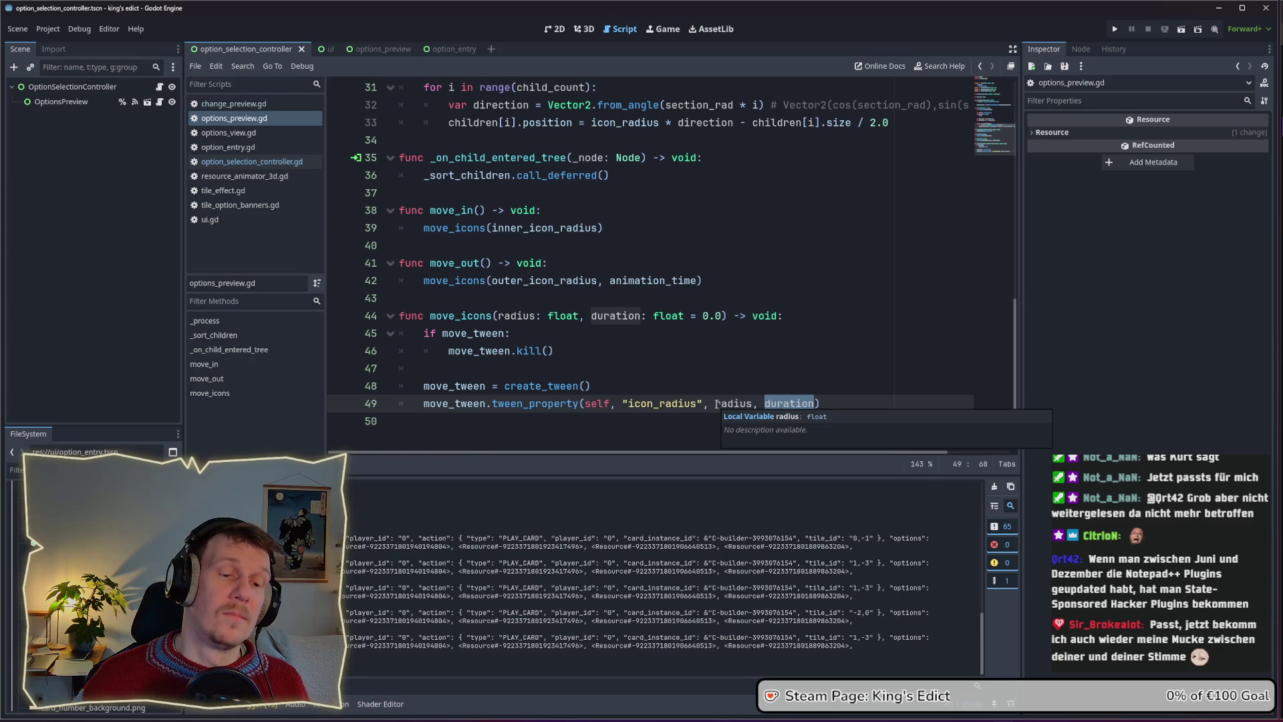
{"action": "left_click", "coordinate": [838, 406]}
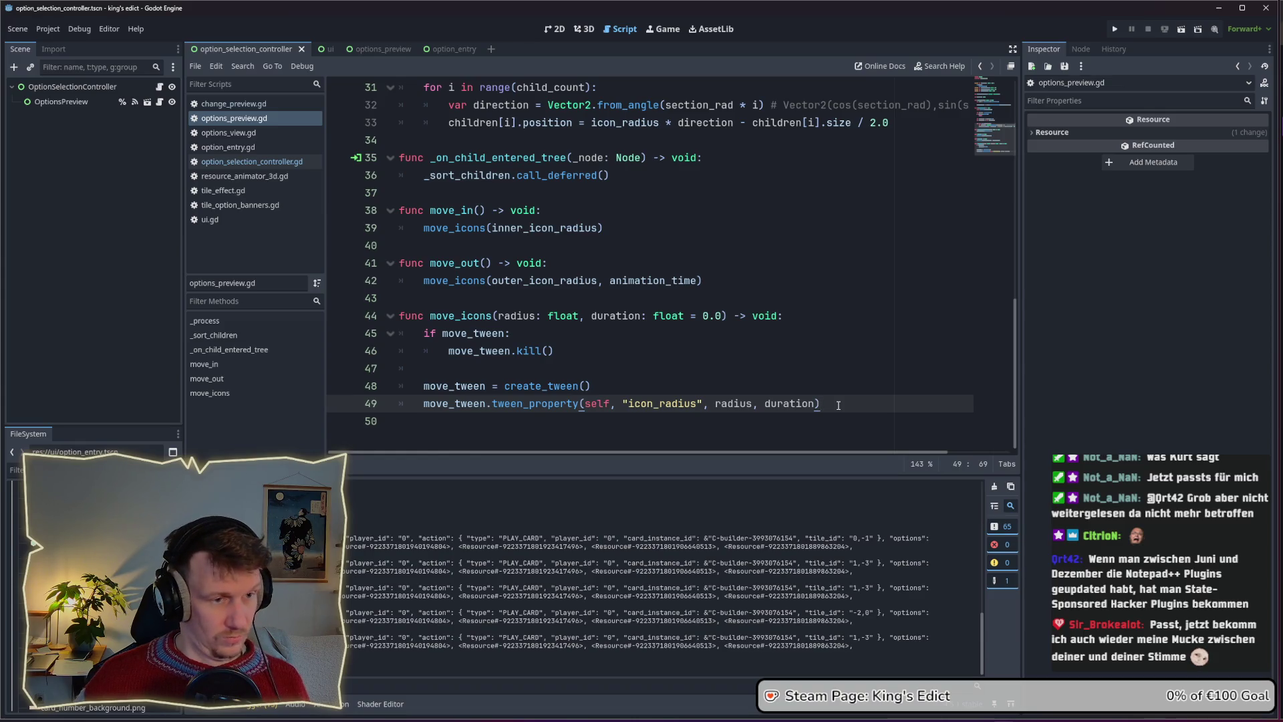
{"action": "scroll", "coordinate": [809, 368], "scroll_direction": "up", "scroll_amount": 10}
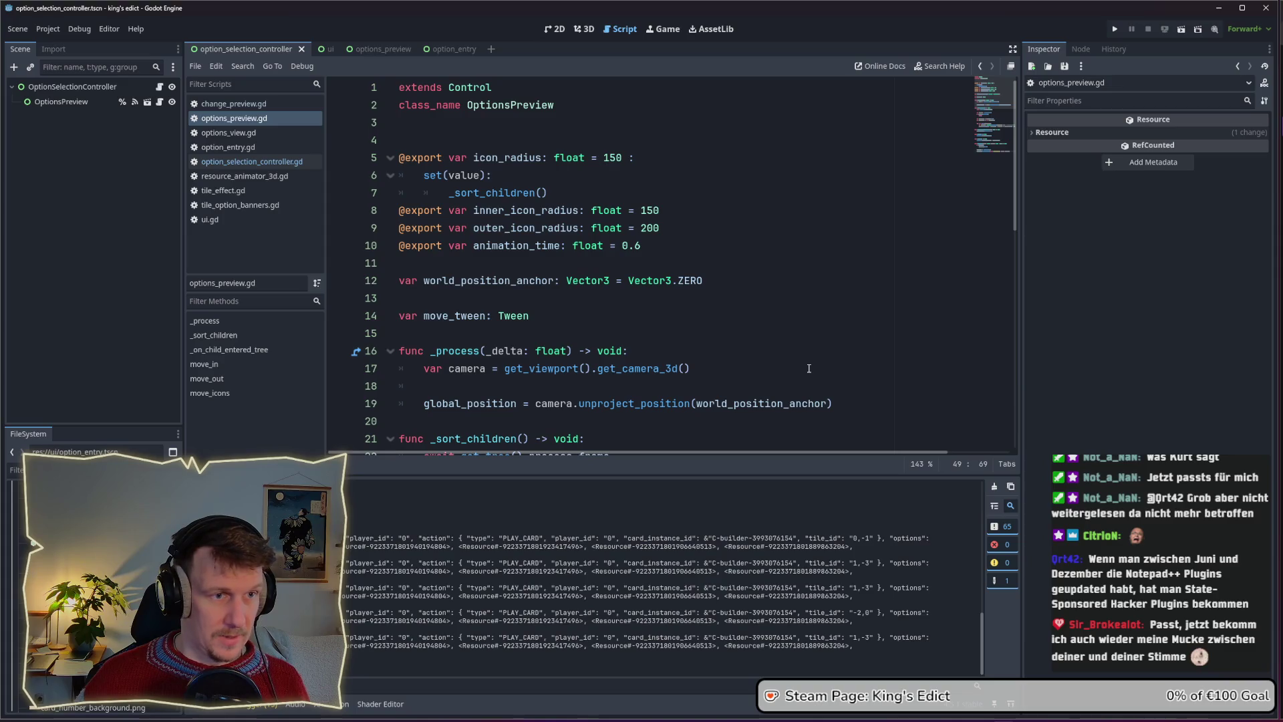
{"action": "scroll", "coordinate": [983, 96], "scroll_direction": "down", "scroll_amount": 5}
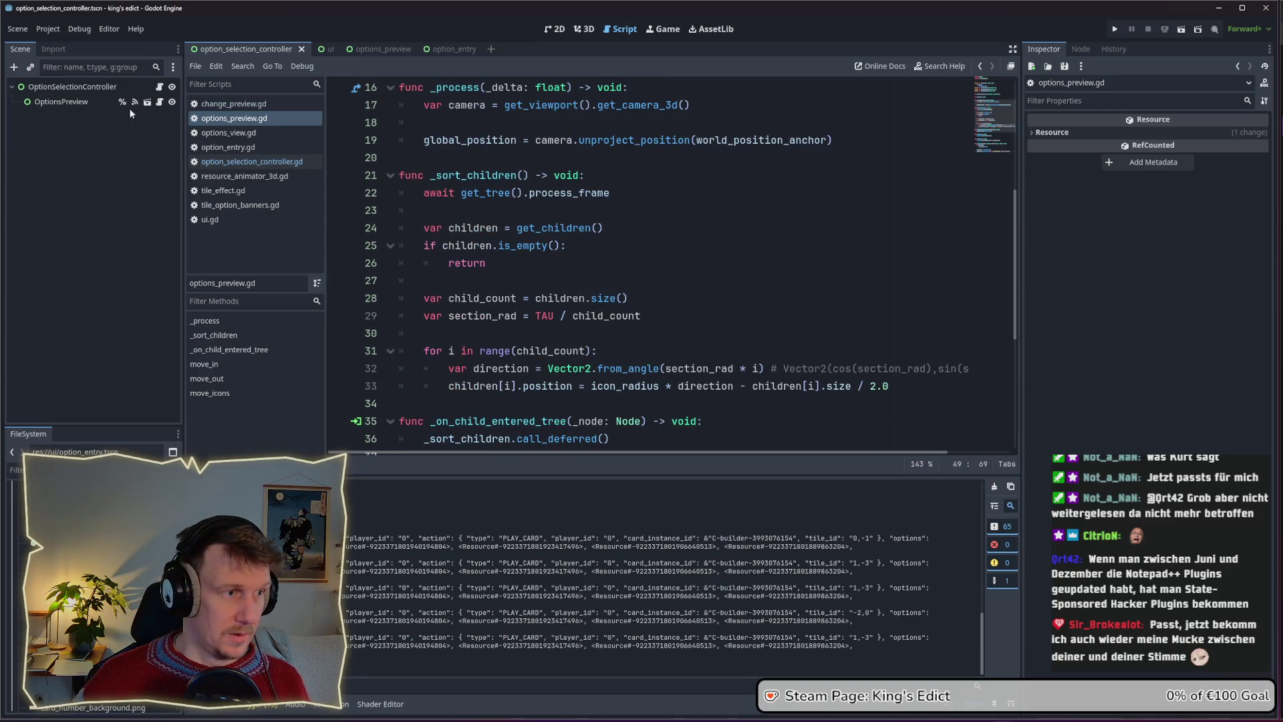
{"action": "scroll", "coordinate": [654, 158], "scroll_direction": "up", "scroll_amount": 5}
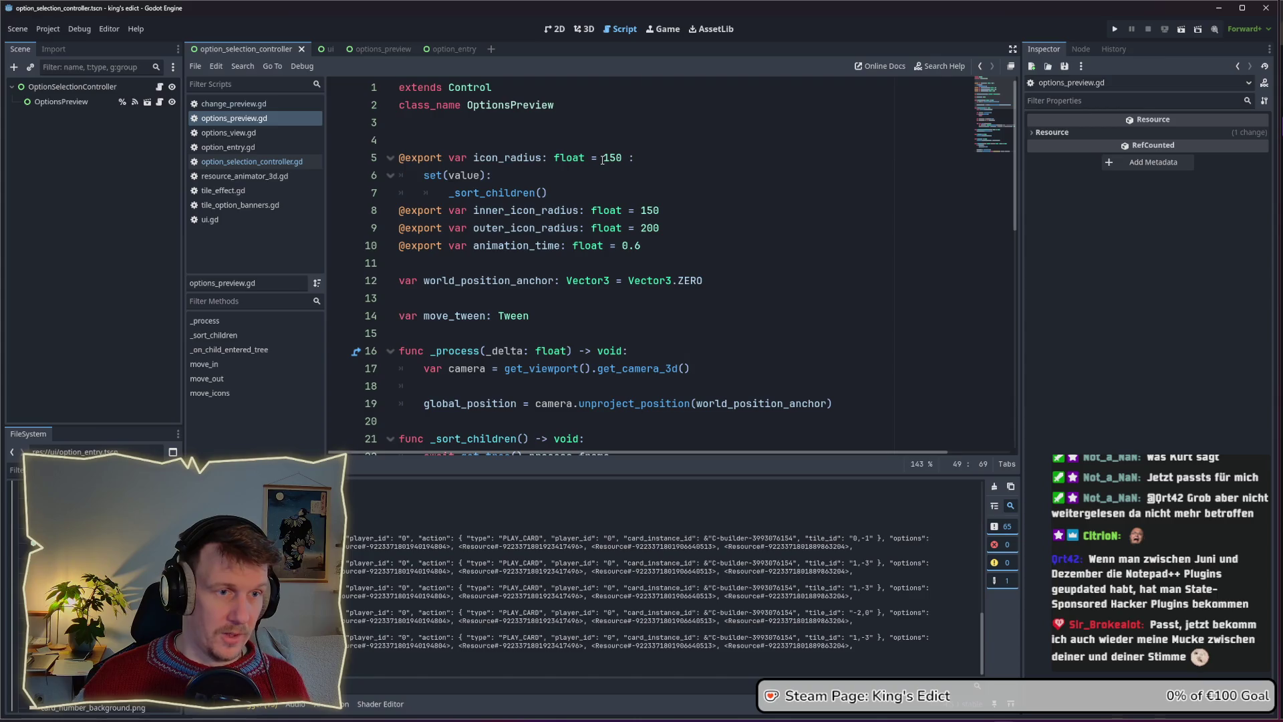
{"action": "double_click", "coordinate": [642, 210]}
Set inner_icon_radius's default to 100, set OptionsPreview's Icon Radius to 100, and run the game.
{"action": "type", "text": "100"}
{"action": "left_click", "coordinate": [603, 171]}
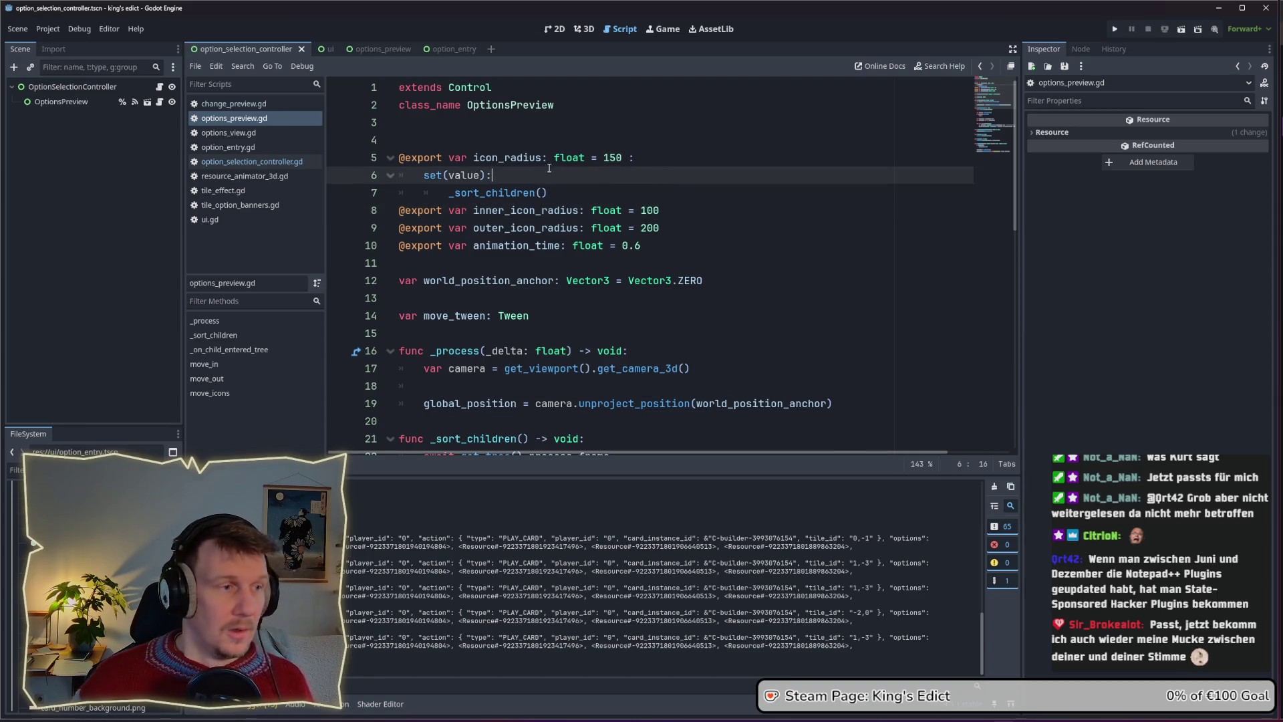
{"action": "left_click", "coordinate": [62, 102]}
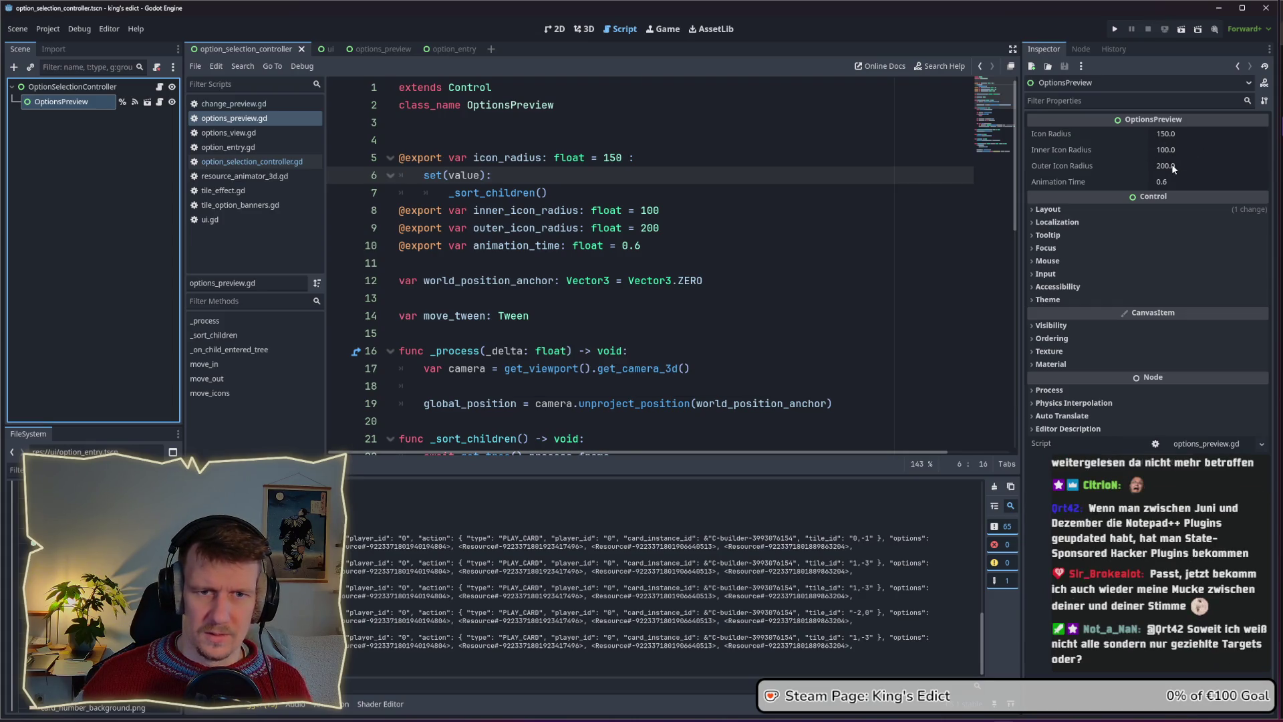
{"action": "left_click", "coordinate": [1166, 134]}
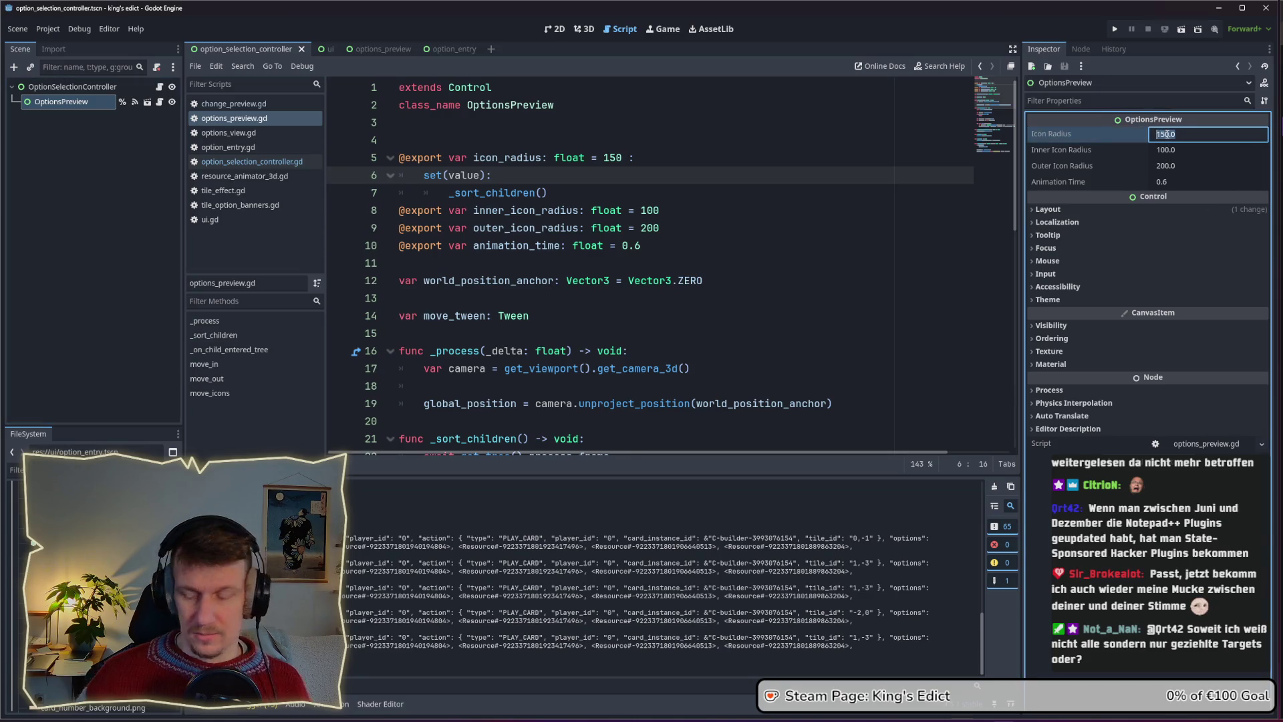
{"action": "key", "text": "BackSpace"}
{"action": "type", "text": "0"}
{"action": "left_click", "coordinate": [1115, 29]}
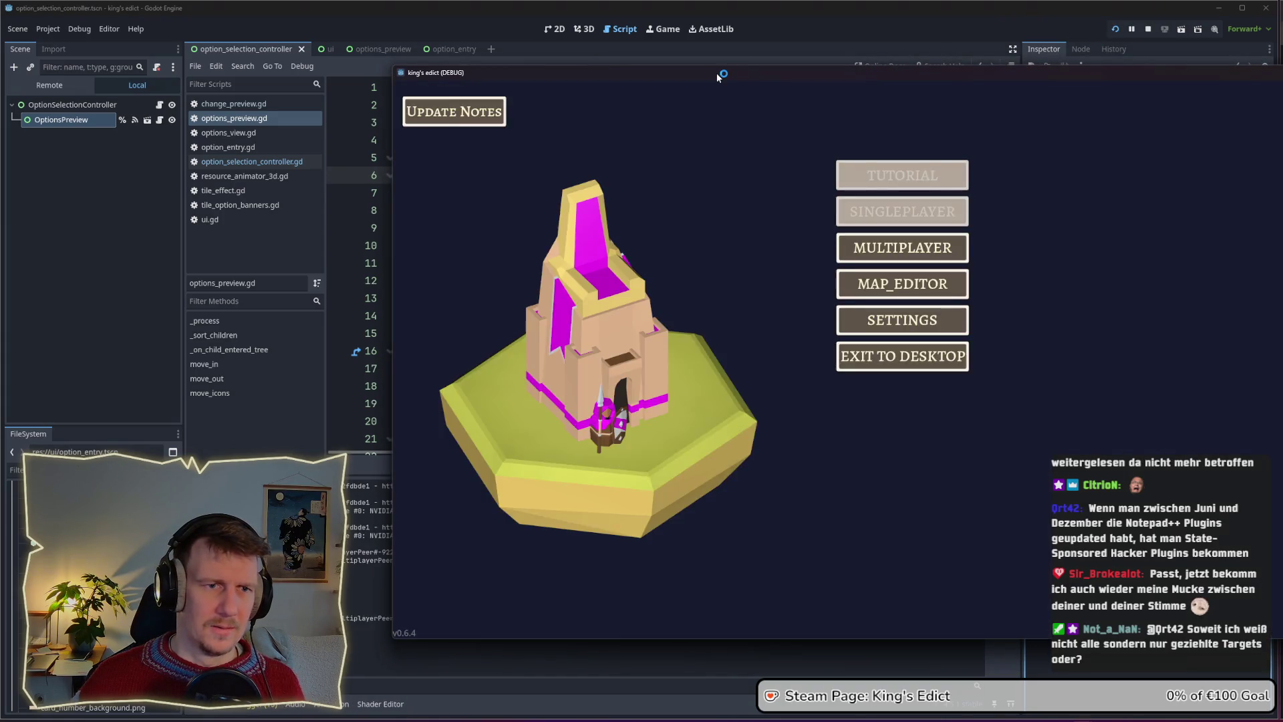
In the game, open Multiplayer and choose i_know_this_place.map, triggering the _sort_children null-instance break.
{"action": "left_click_drag", "start_coordinate": [718, 78], "coordinate": [546, 79]}
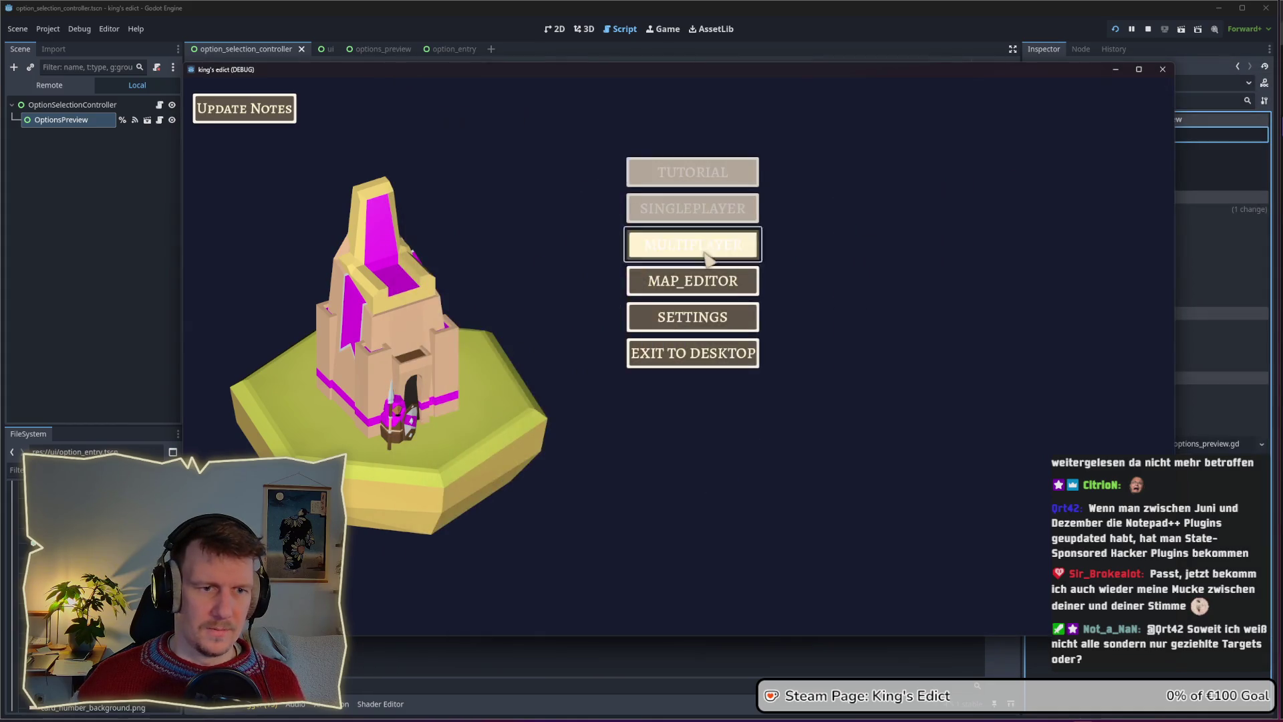
{"action": "left_click", "coordinate": [705, 247]}
{"action": "left_click", "coordinate": [796, 139]}
{"action": "left_click", "coordinate": [807, 204]}
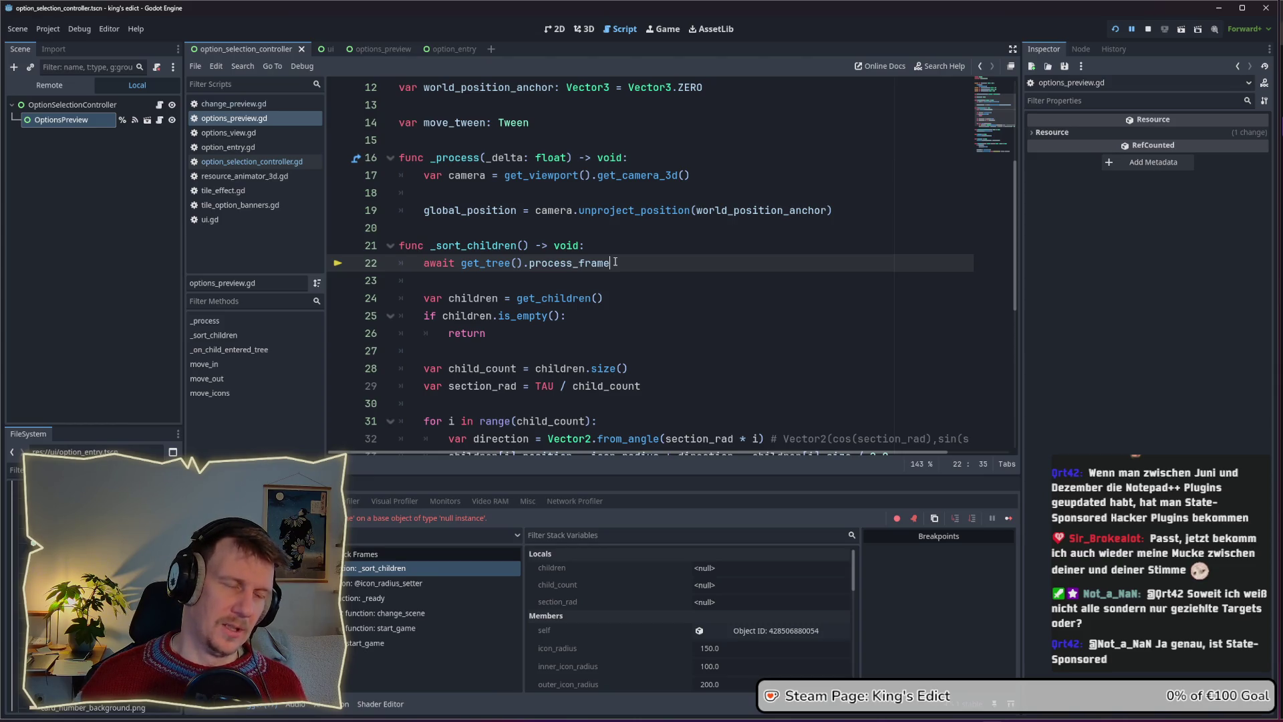
Review the _sort_children function's get_tree() call and the icon radius setter in options_preview.gd.
{"action": "scroll", "coordinate": [615, 262], "scroll_direction": "up", "scroll_amount": 4}
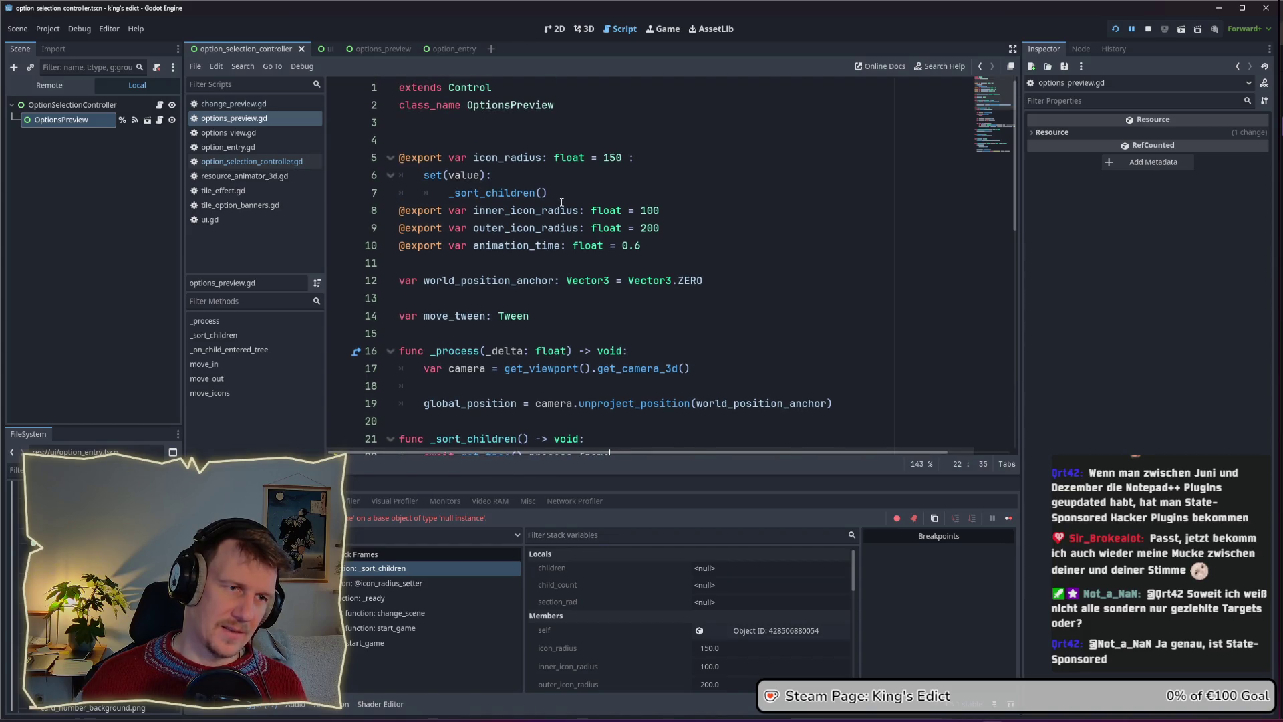
{"action": "scroll", "coordinate": [568, 278], "scroll_direction": "down", "scroll_amount": 3}
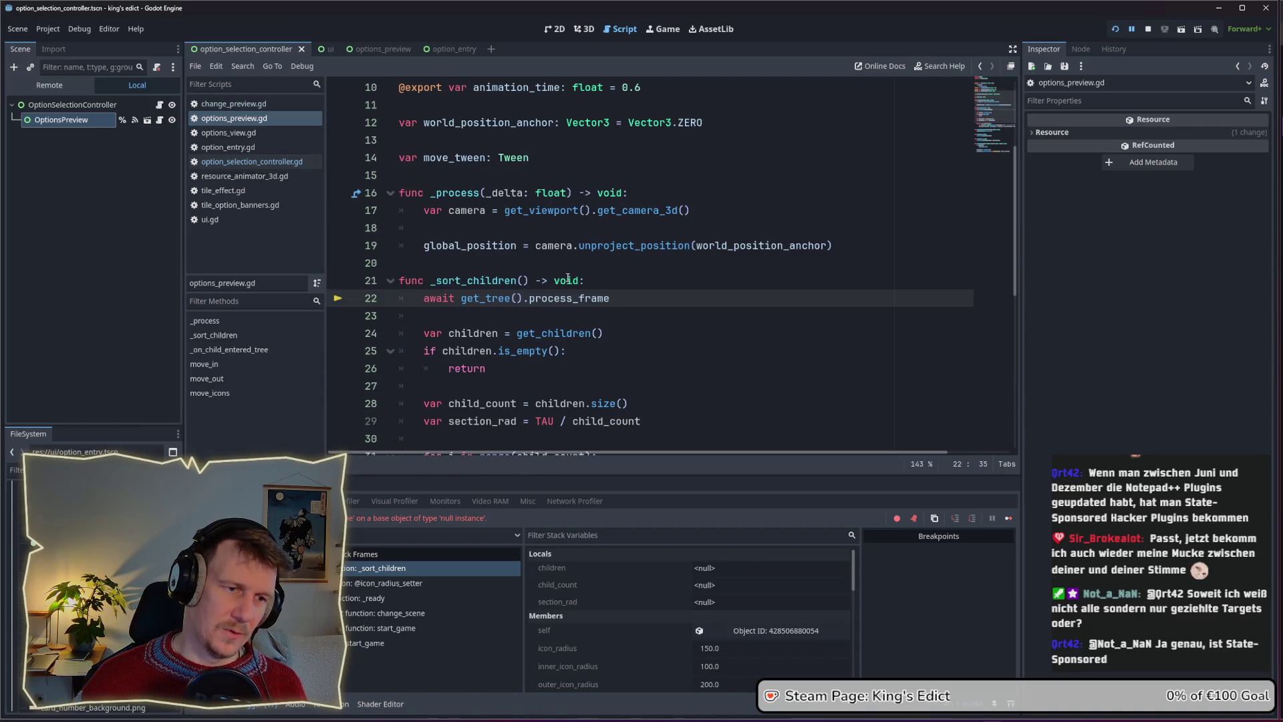
{"action": "double_click", "coordinate": [488, 282]}
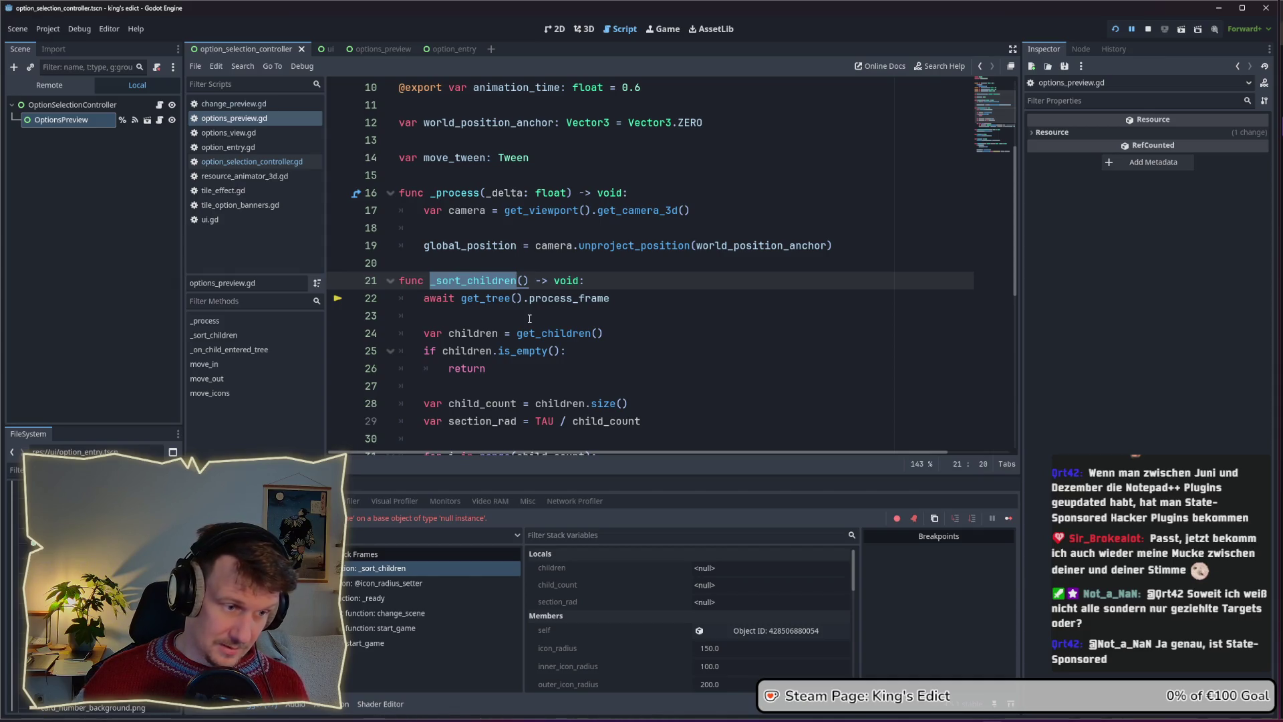
{"action": "left_click_drag", "start_coordinate": [465, 301], "coordinate": [526, 299]}
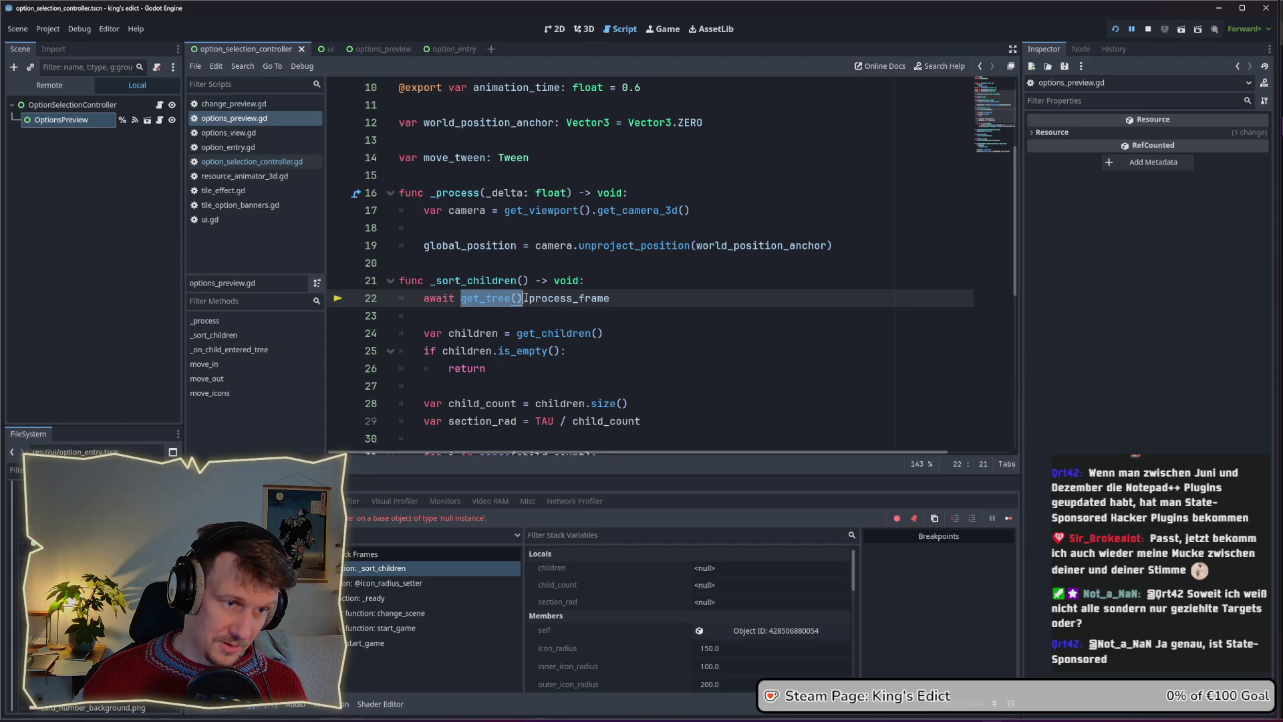
{"action": "right_click", "coordinate": [524, 298]}
{"action": "key", "text": "Escape"}
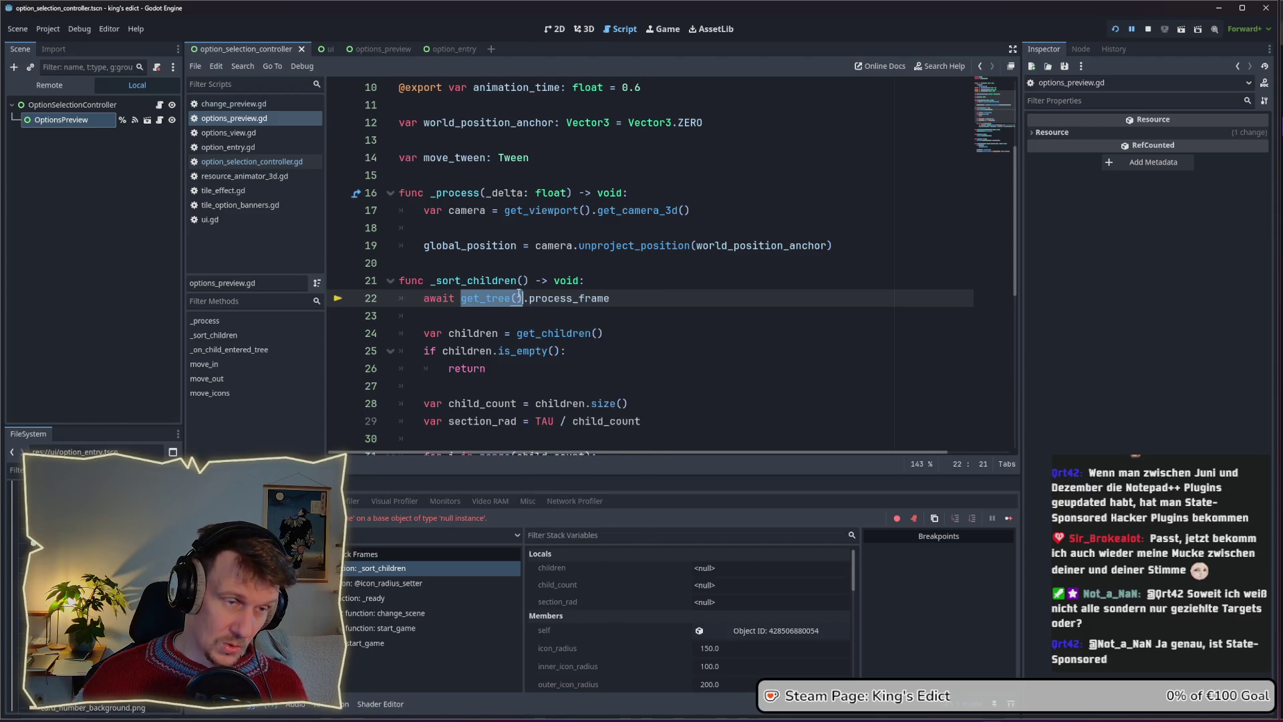
{"action": "scroll", "coordinate": [519, 295], "scroll_direction": "up", "scroll_amount": 1}
{"action": "scroll", "coordinate": [519, 293], "scroll_direction": "up", "scroll_amount": 2}
{"action": "left_click_drag", "start_coordinate": [547, 193], "coordinate": [449, 194]}
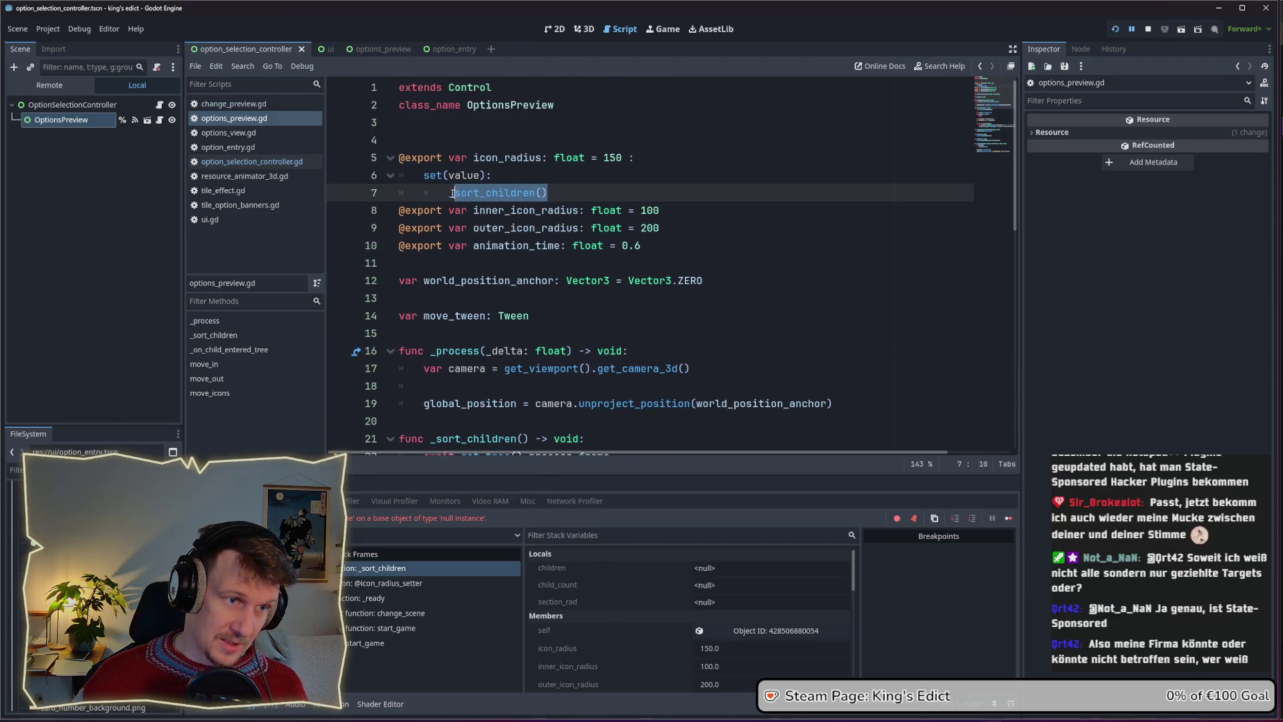
{"action": "left_click", "coordinate": [559, 198]}
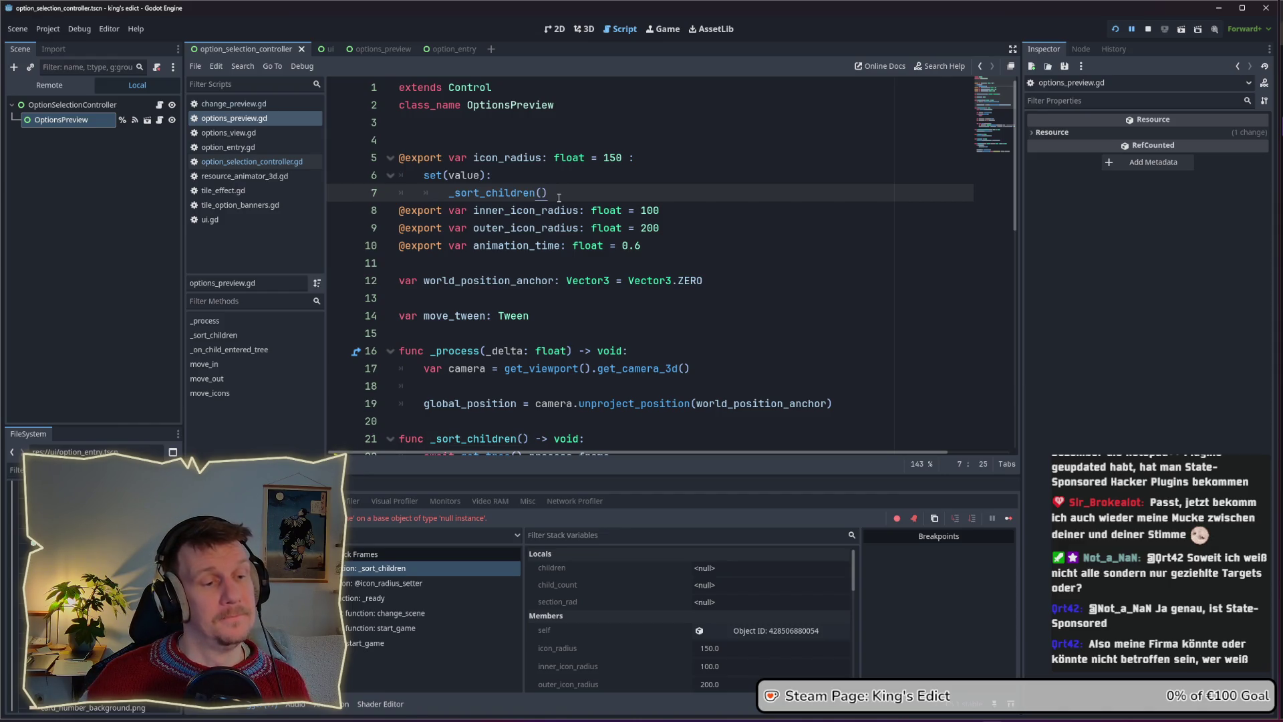
{"action": "scroll", "coordinate": [581, 276], "scroll_direction": "down", "scroll_amount": 3}
Add 'if get_tree() == null: return' at the top of _sort_children and rerun the game.
{"action": "left_click", "coordinate": [603, 287]}
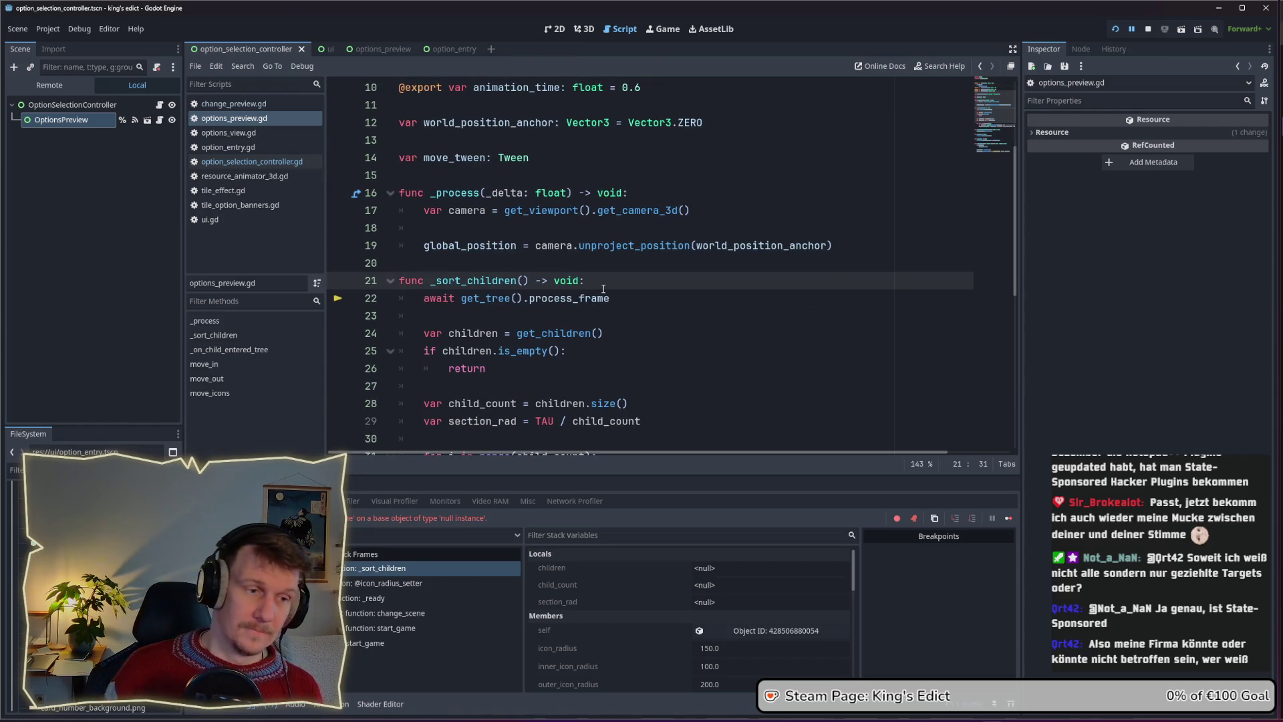
{"action": "key", "text": "Return"}
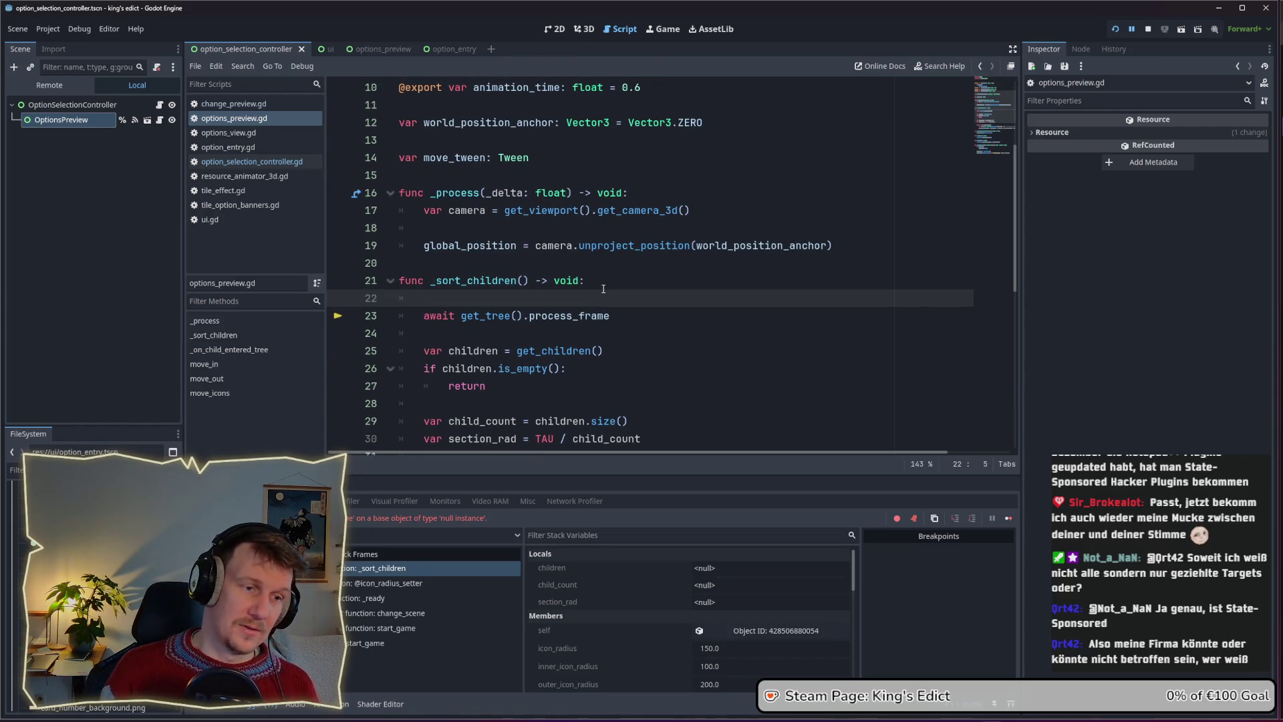
{"action": "type", "text": "et_tr"}
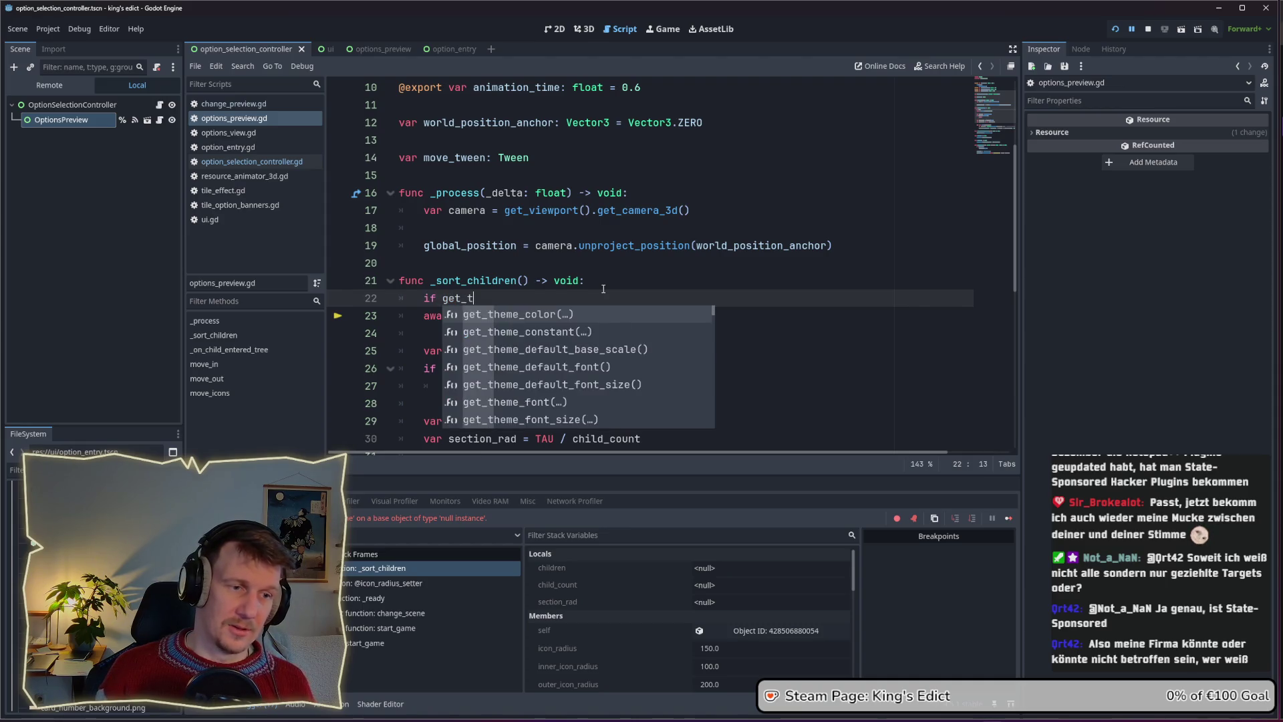
{"action": "key", "text": "Return"}
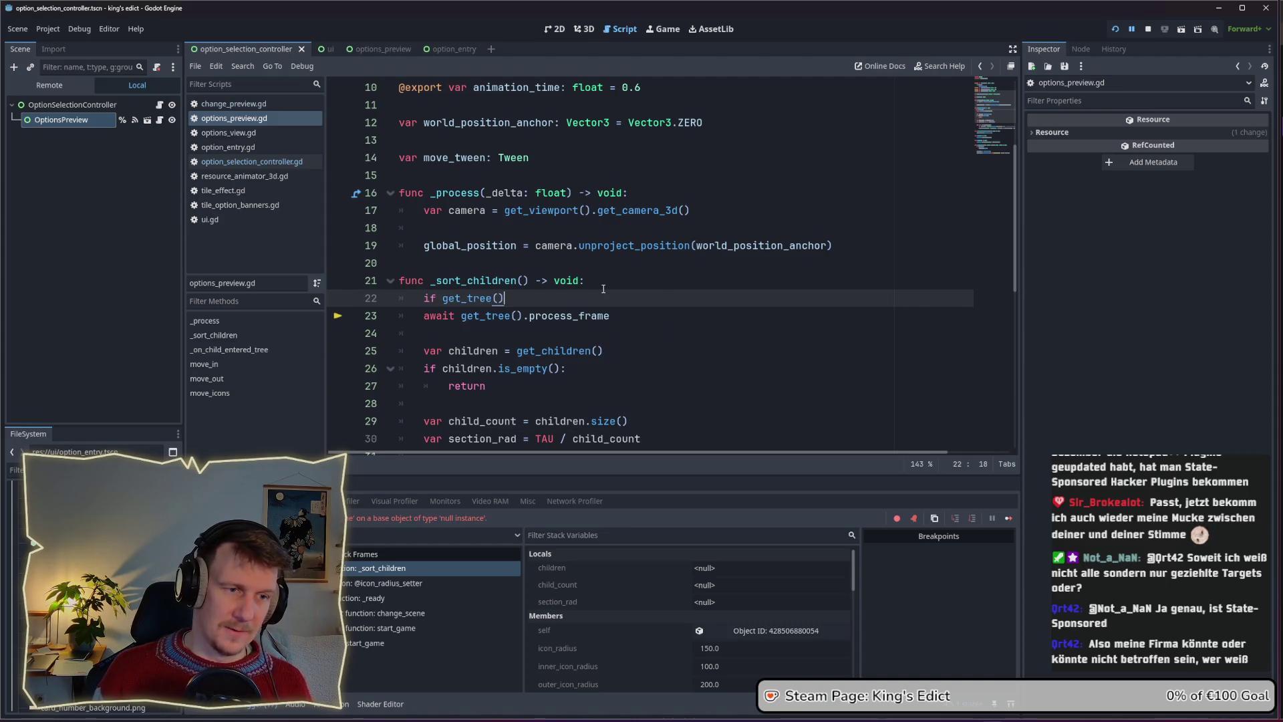
{"action": "type", "text": "n"}
{"action": "key", "text": "BackSpace"}
{"action": "key", "text": "BackSpace"}
{"action": "key", "text": "BackSpace"}
{"action": "type", "text": "null:"}
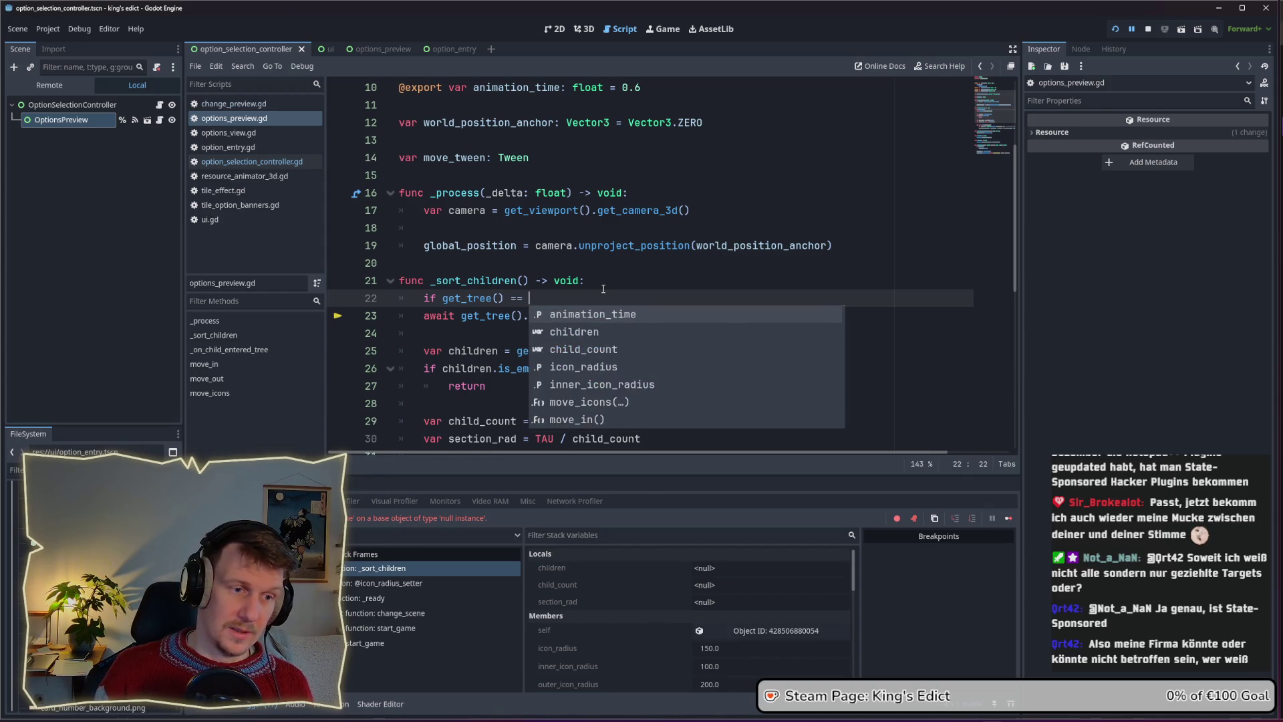
{"action": "key", "text": "Return"}
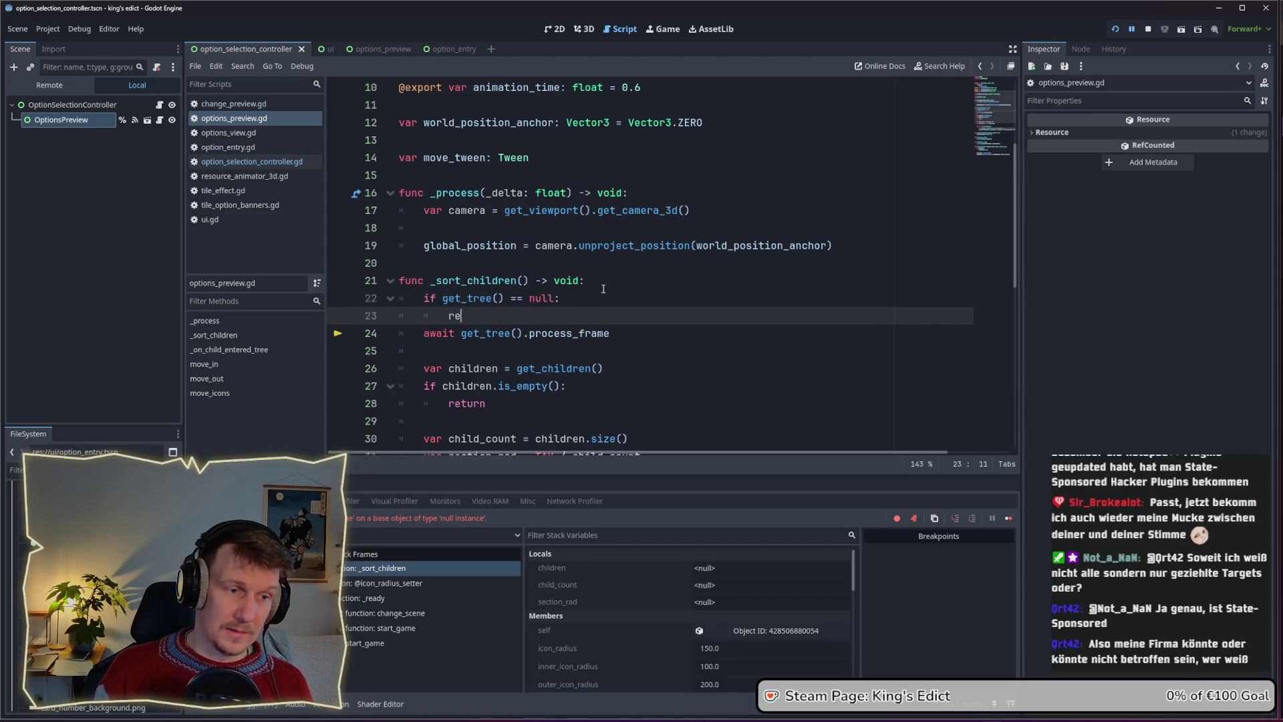
{"action": "key", "text": "Return"}
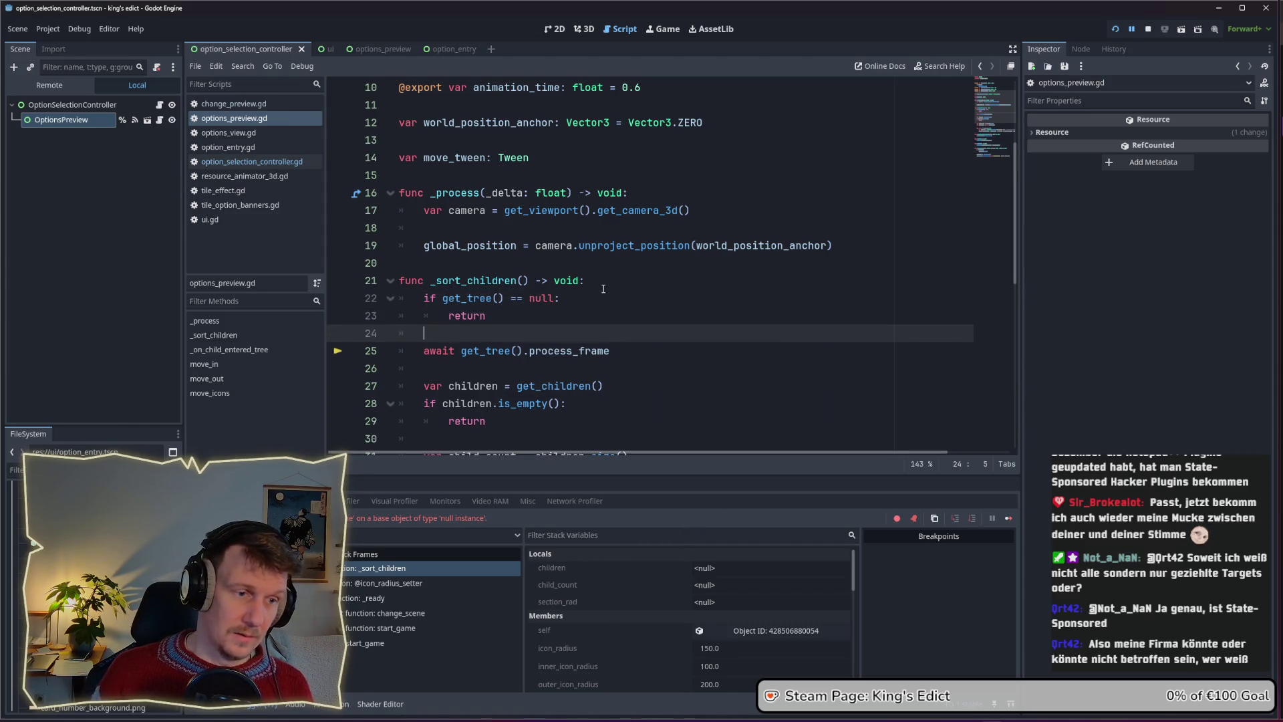
{"action": "left_click", "coordinate": [1115, 28]}
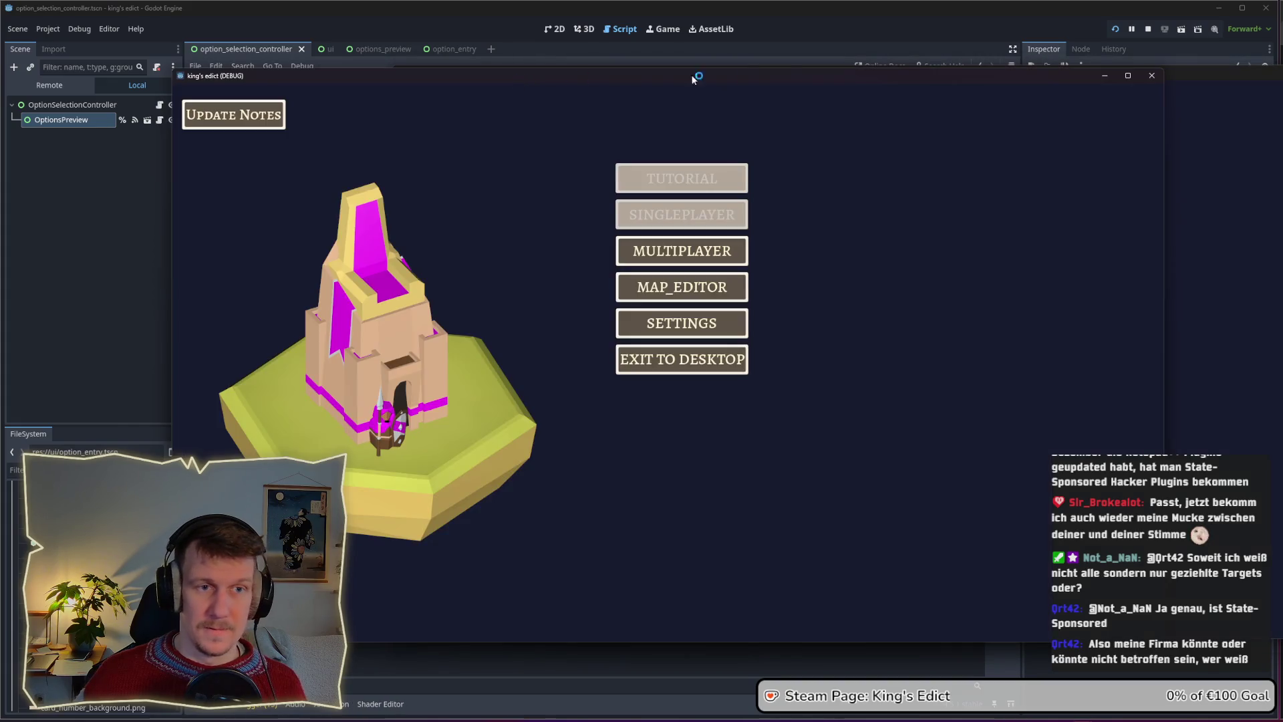
Start a multiplayer match on i_know_this_place.map from a chosen start position, then return to the editor.
{"action": "left_click", "coordinate": [682, 251]}
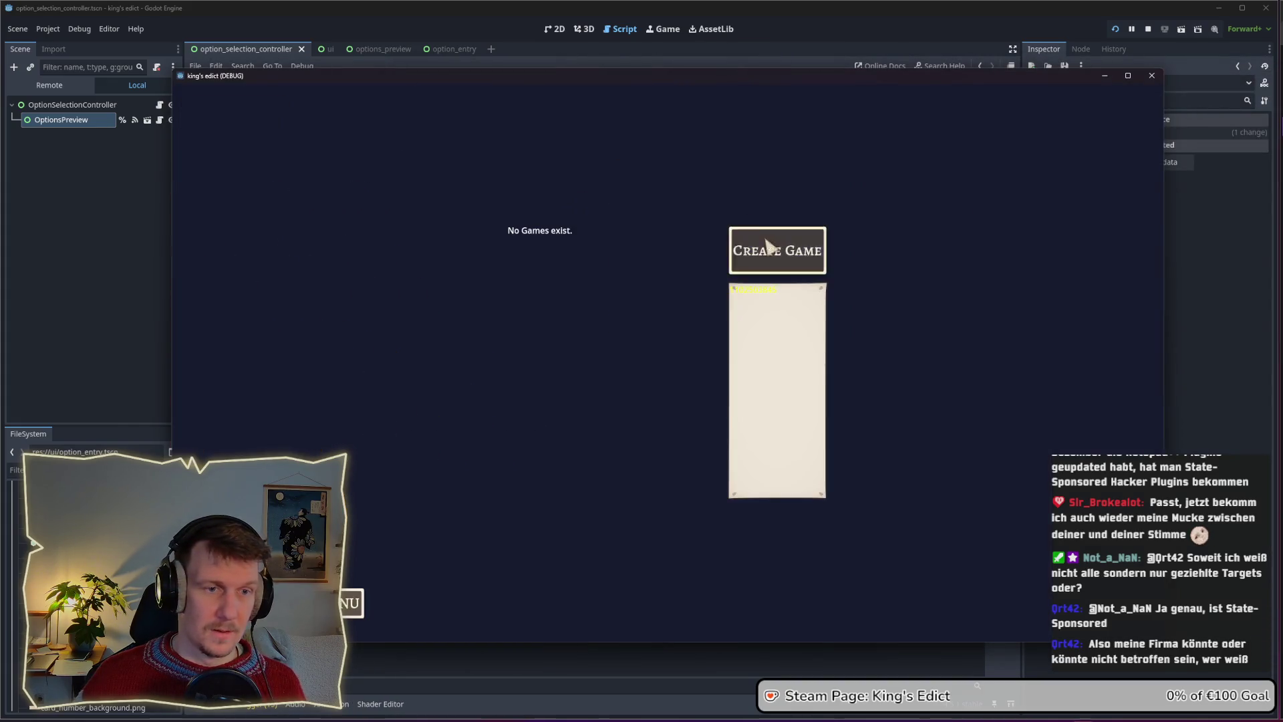
{"action": "left_click", "coordinate": [768, 244]}
{"action": "left_click", "coordinate": [793, 148]}
{"action": "left_click", "coordinate": [779, 221]}
{"action": "left_click", "coordinate": [468, 366]}
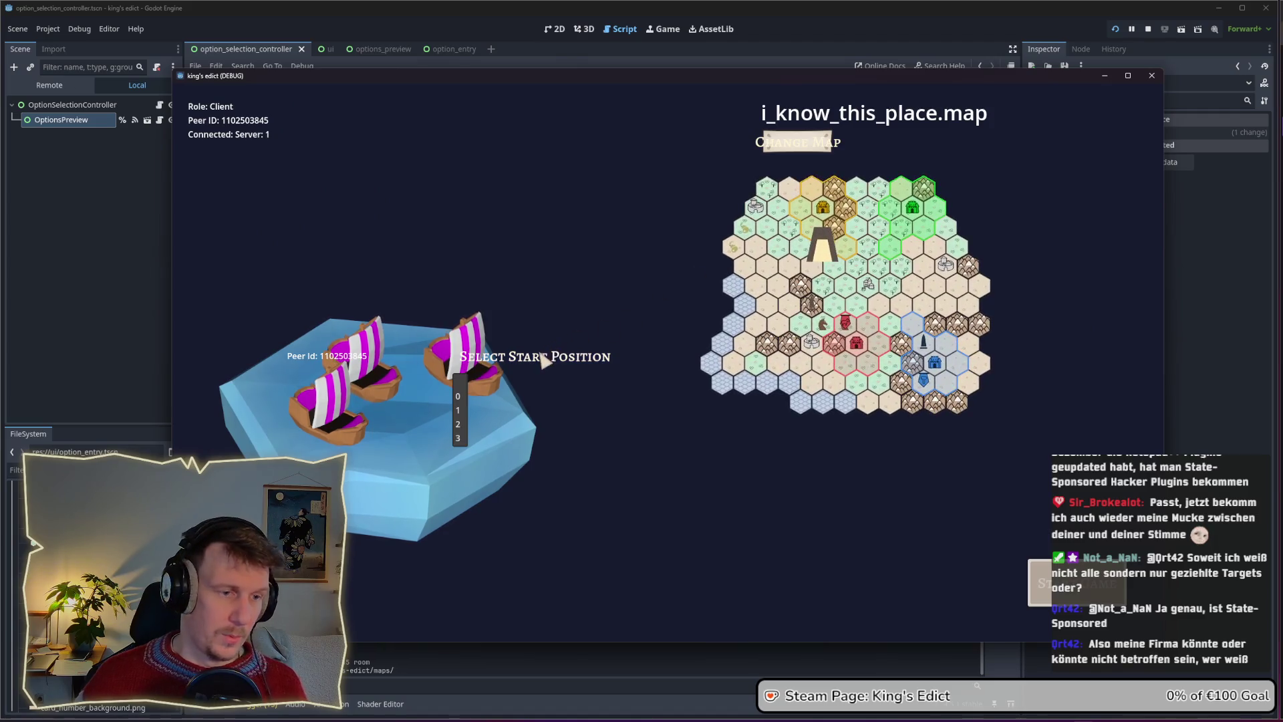
{"action": "left_click", "coordinate": [467, 397]}
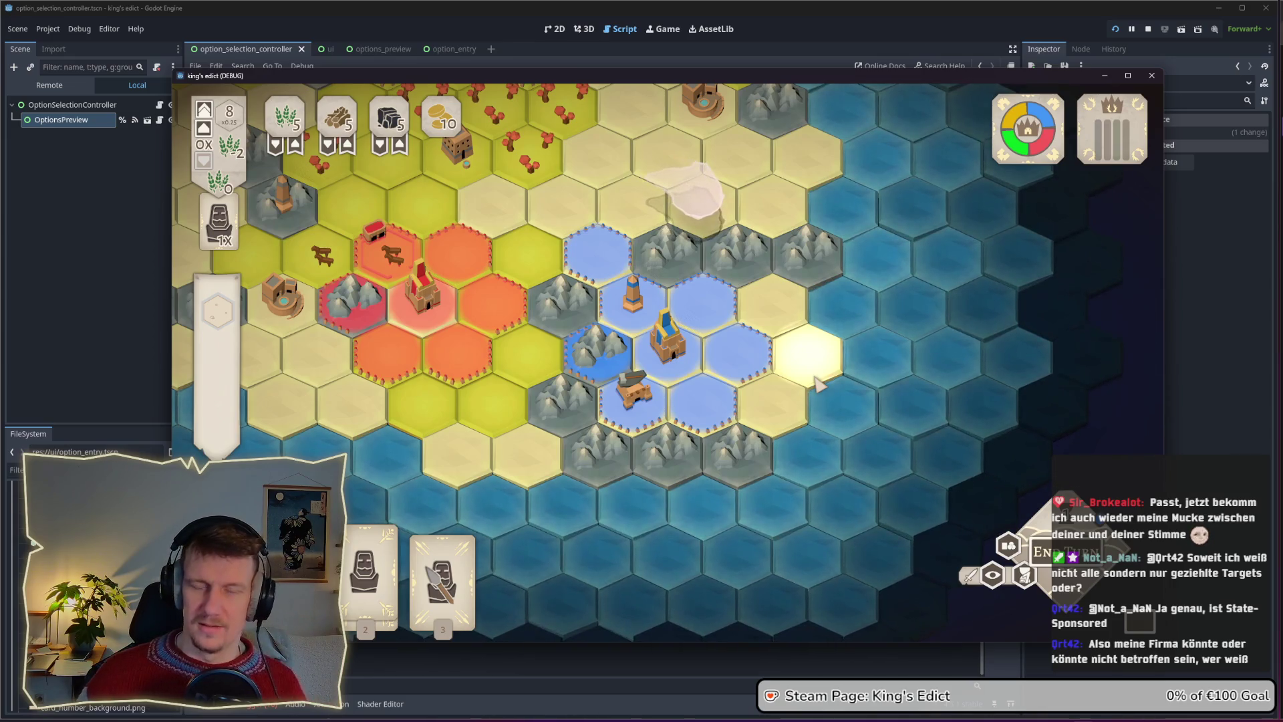
{"action": "mouse_move", "coordinate": [367, 574]}
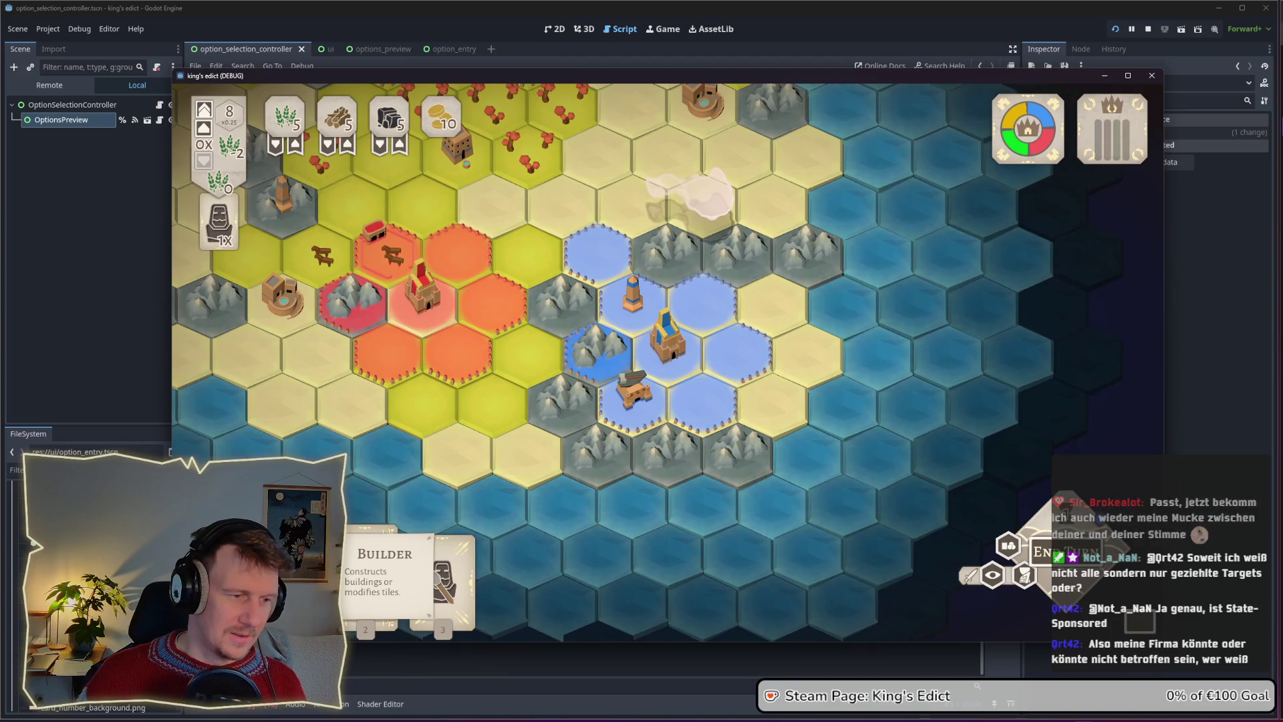
{"action": "left_click", "coordinate": [253, 710]}
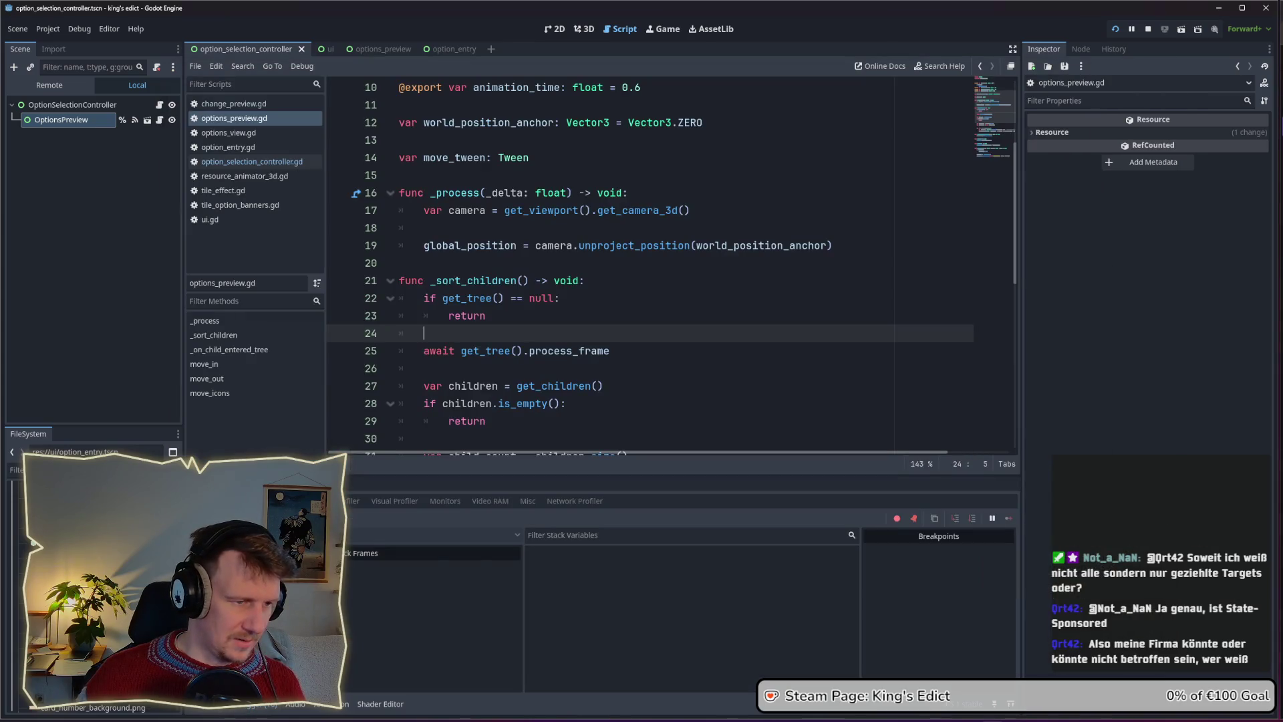
Check the _sort_children 'data.tree' is null error in the Debugger, then select OptionsPreview to view its radii.
{"action": "left_click", "coordinate": [241, 501]}
{"action": "left_click", "coordinate": [334, 614]}
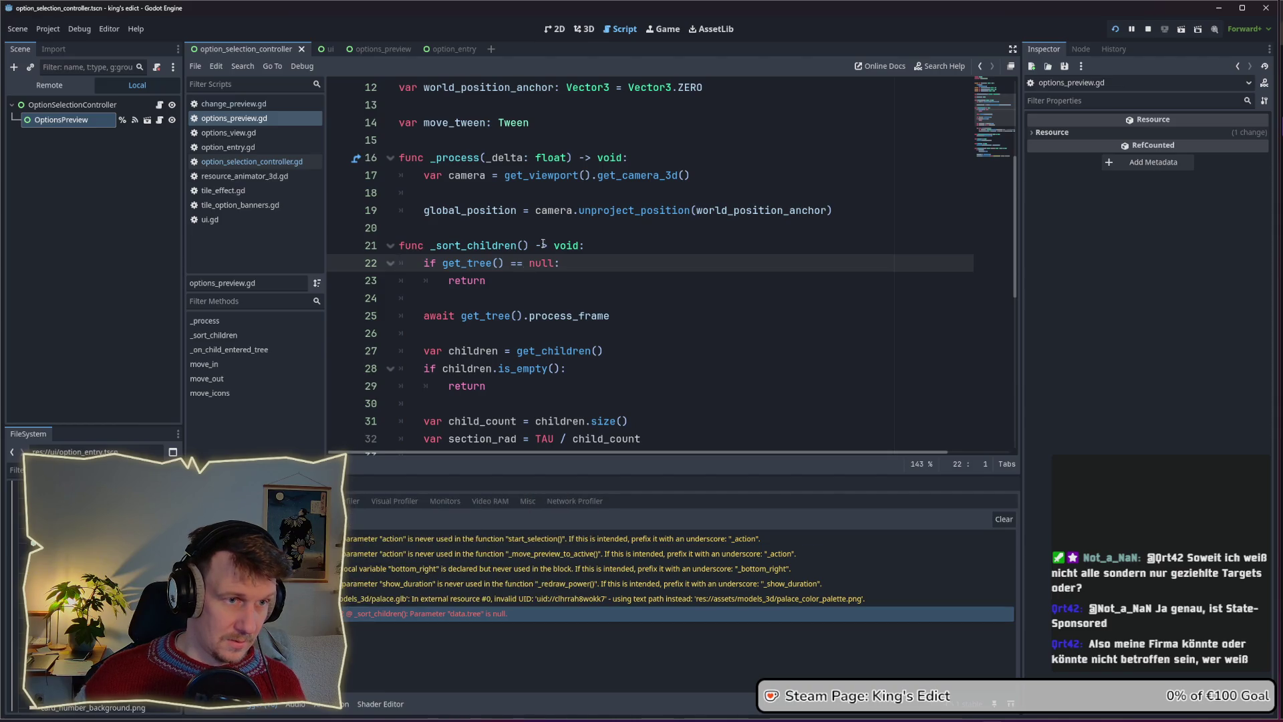
{"action": "scroll", "coordinate": [541, 247], "scroll_direction": "up", "scroll_amount": 3}
{"action": "scroll", "coordinate": [542, 261], "scroll_direction": "down", "scroll_amount": 2}
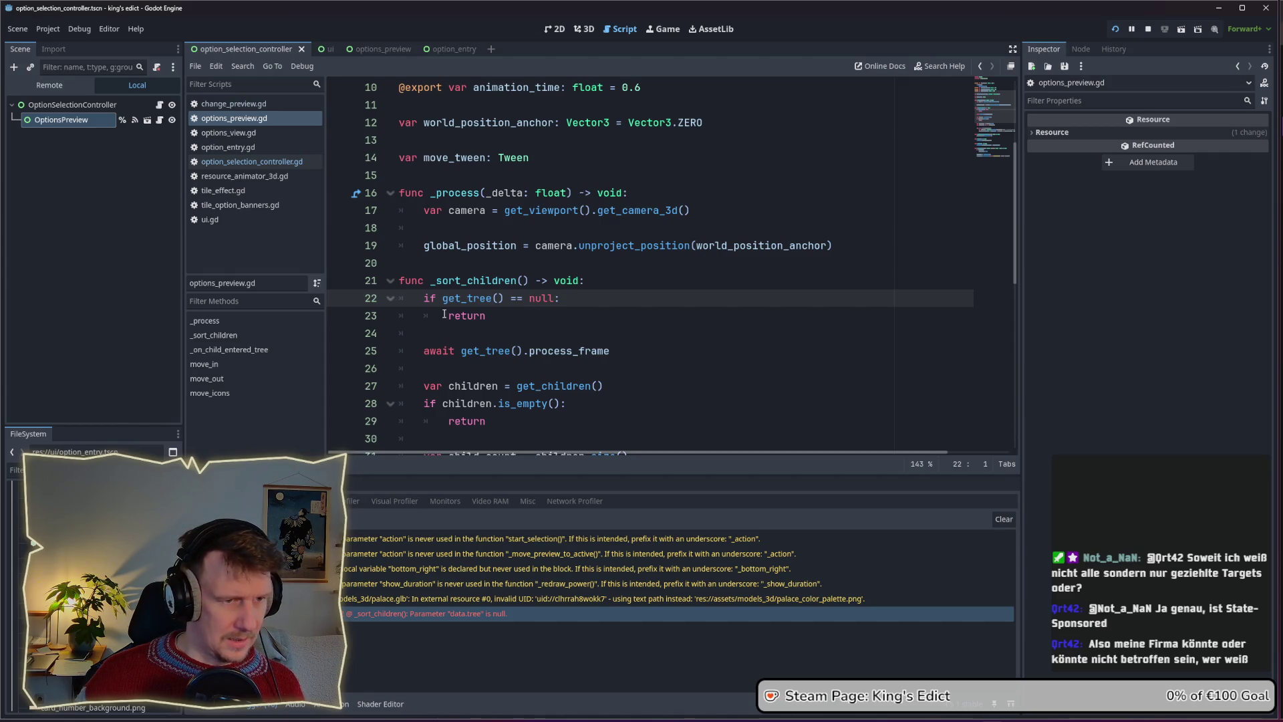
{"action": "key", "text": "alt+Tab"}
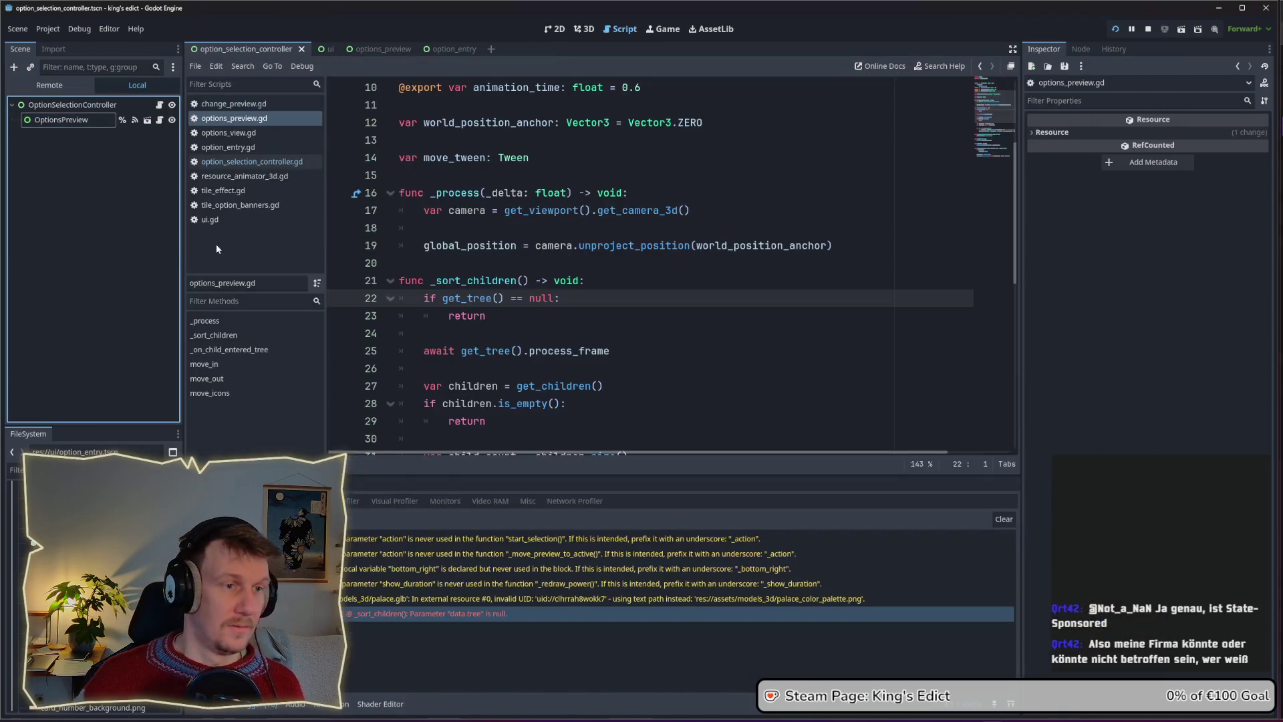
{"action": "left_click", "coordinate": [83, 106]}
{"action": "left_click", "coordinate": [78, 119]}
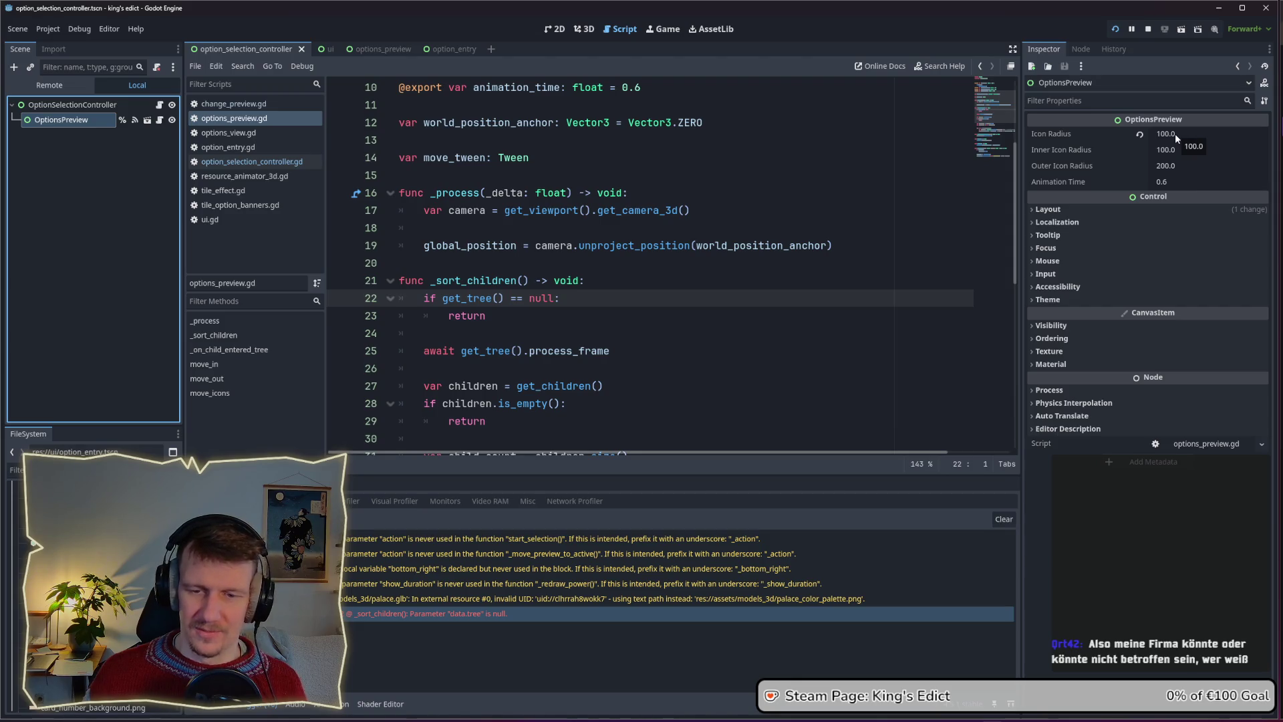
{"action": "left_click", "coordinate": [601, 298]}
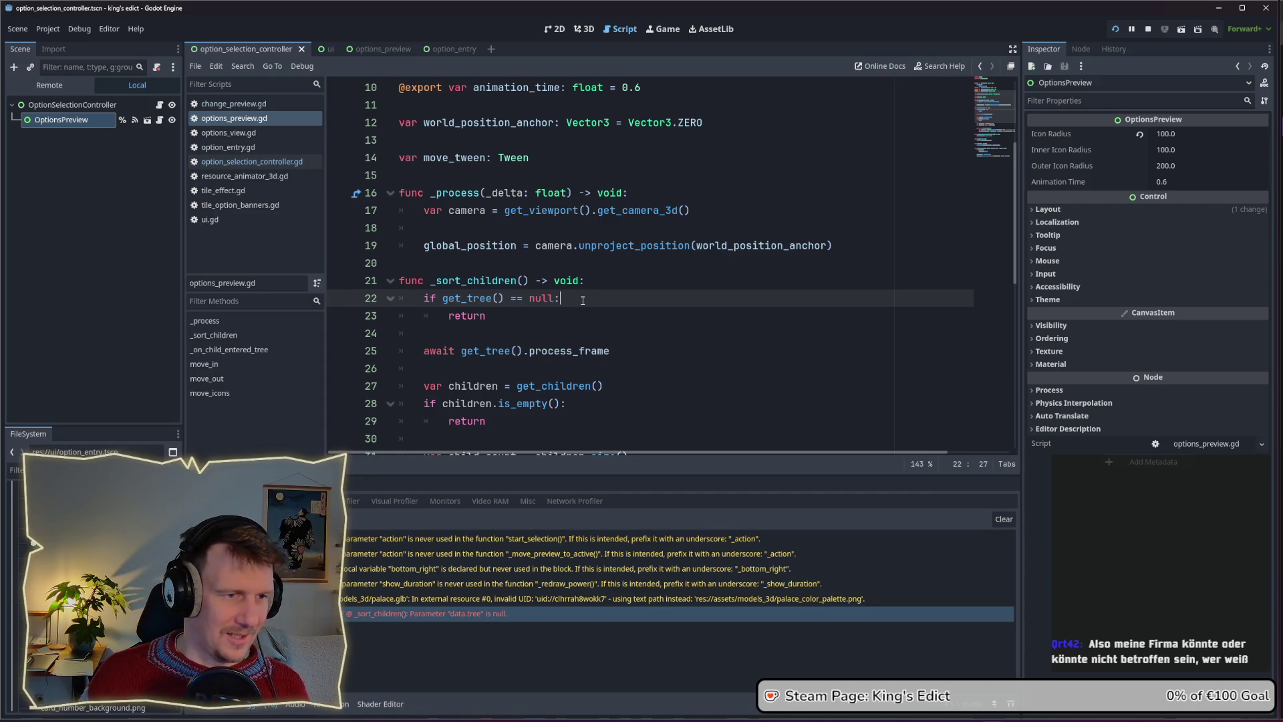
{"action": "scroll", "coordinate": [583, 300], "scroll_direction": "down", "scroll_amount": 1}
{"action": "left_click", "coordinate": [532, 264]}
{"action": "left_click_drag", "start_coordinate": [531, 264], "coordinate": [379, 243]}
{"action": "left_click", "coordinate": [498, 268]}
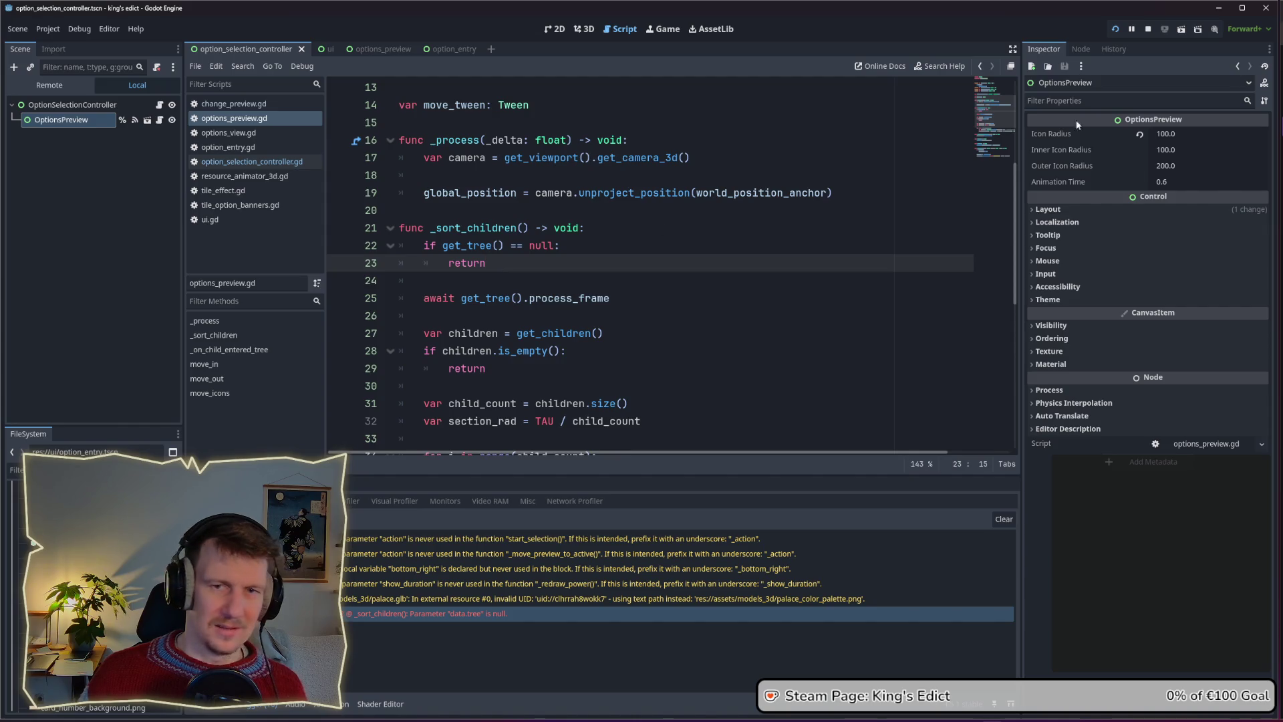
{"action": "scroll", "coordinate": [518, 228], "scroll_direction": "up", "scroll_amount": 4}
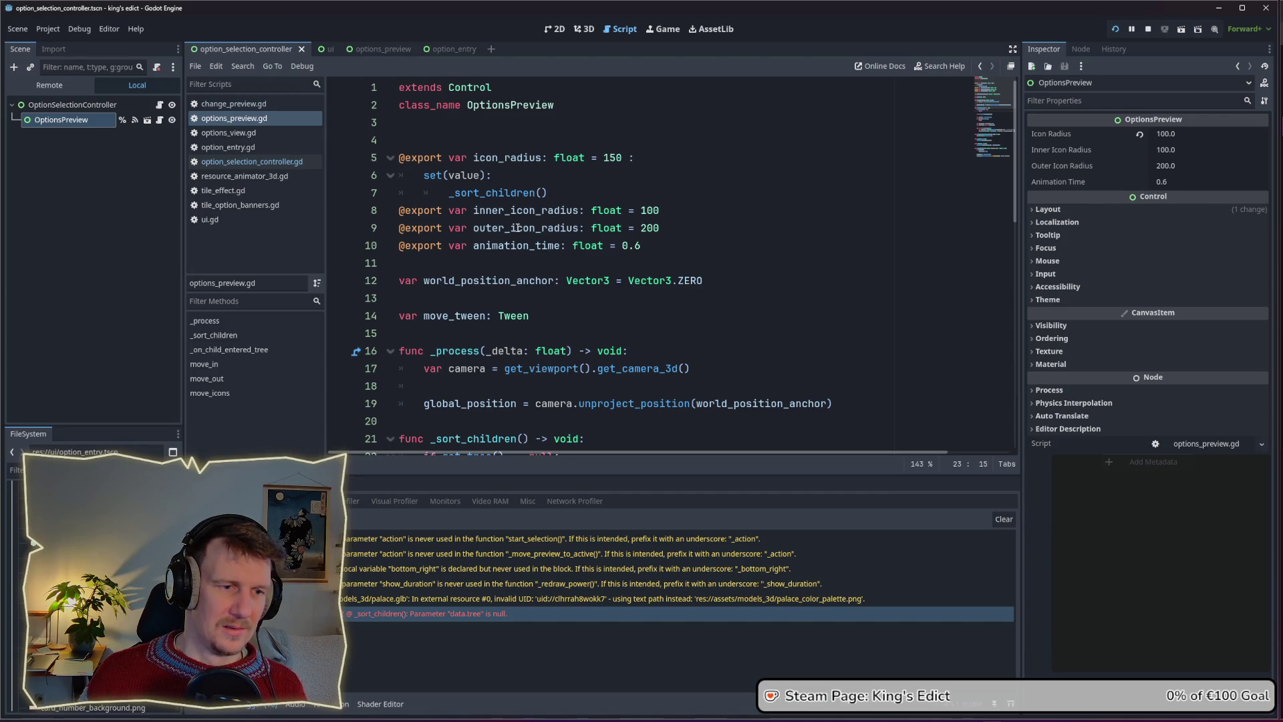
{"action": "left_click", "coordinate": [567, 195]}
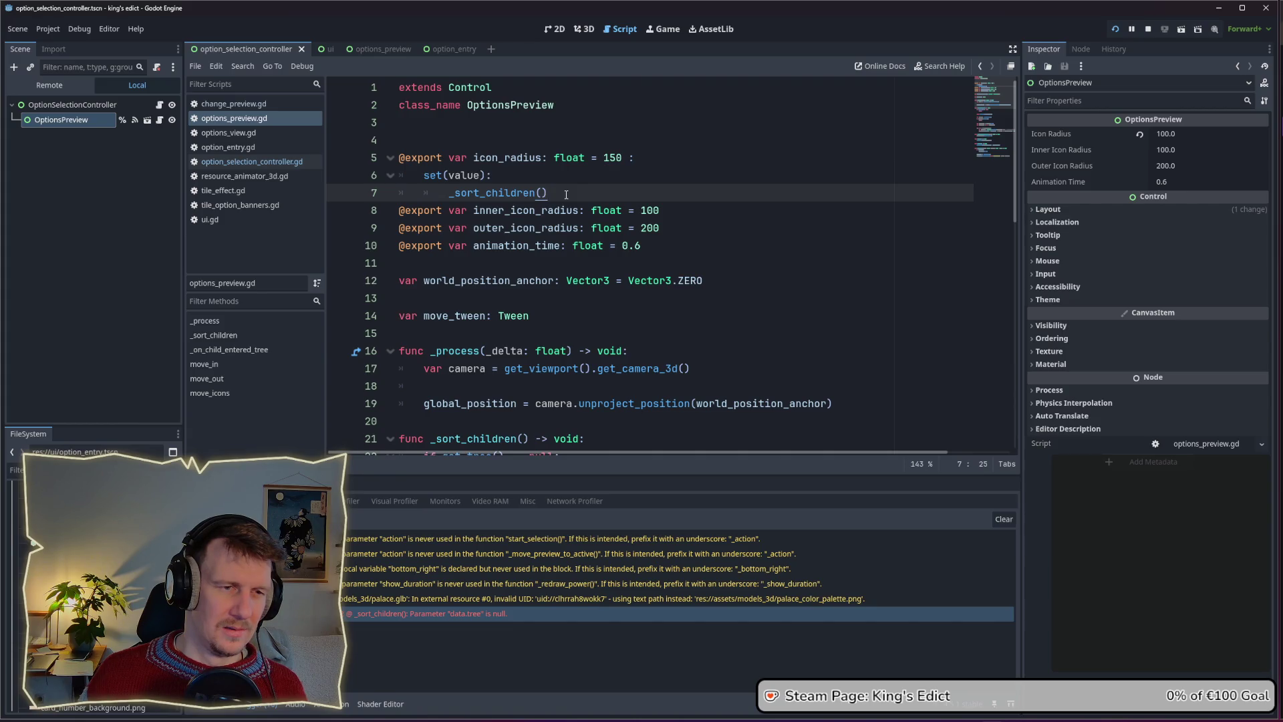
{"action": "scroll", "coordinate": [566, 195], "scroll_direction": "down", "scroll_amount": 10}
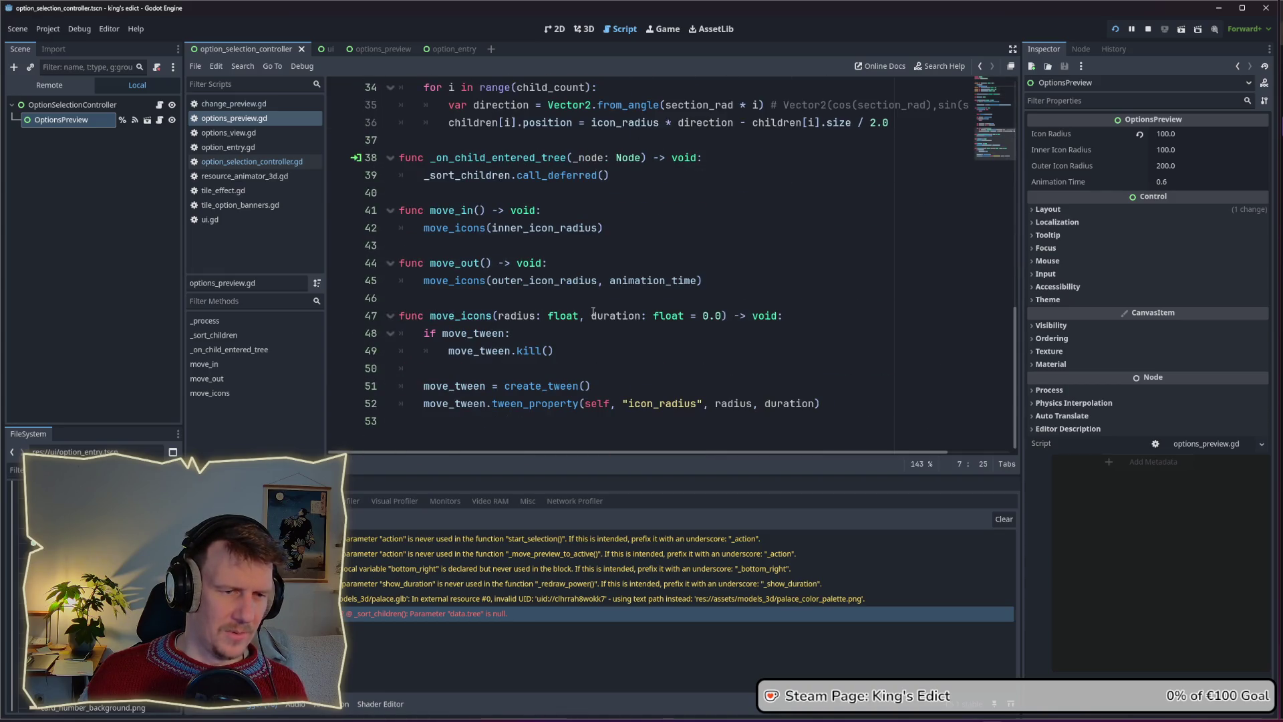
{"action": "mouse_move", "coordinate": [609, 370]}
{"action": "left_mouse_down"}
{"action": "mouse_move", "coordinate": [421, 351]}
{"action": "mouse_move", "coordinate": [394, 334]}
{"action": "left_mouse_up"}
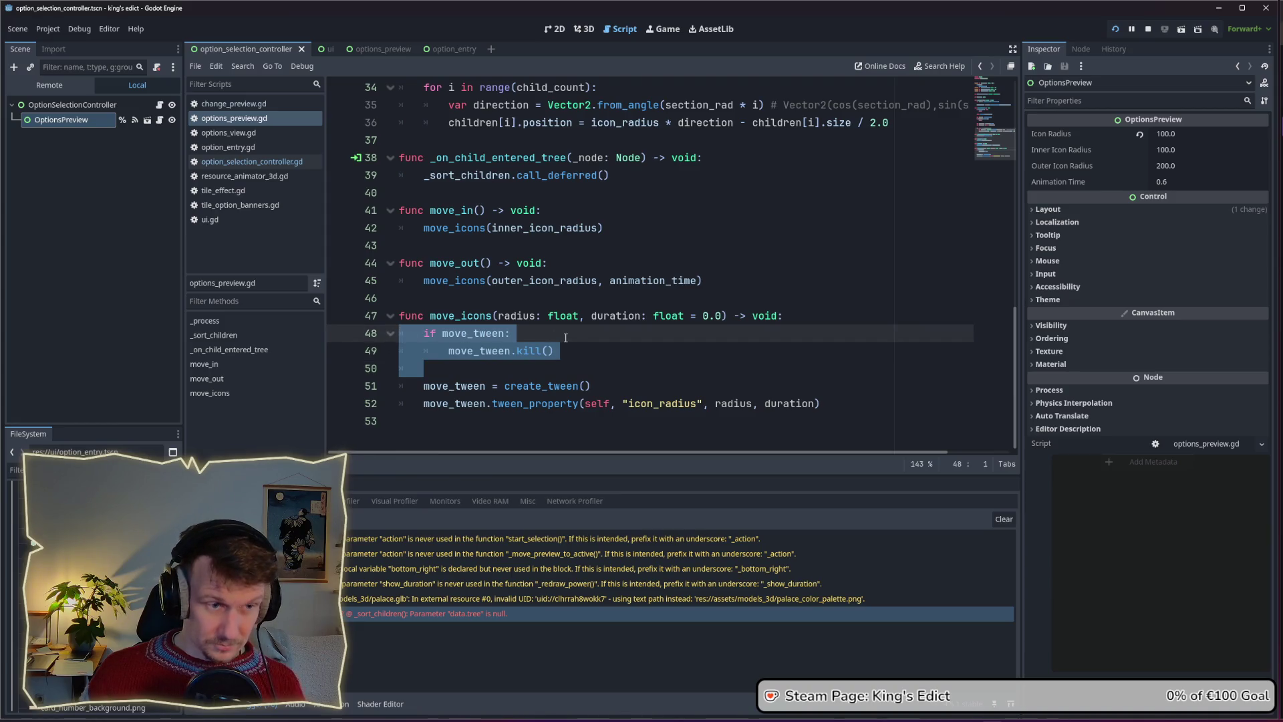
{"action": "left_click", "coordinate": [642, 386]}
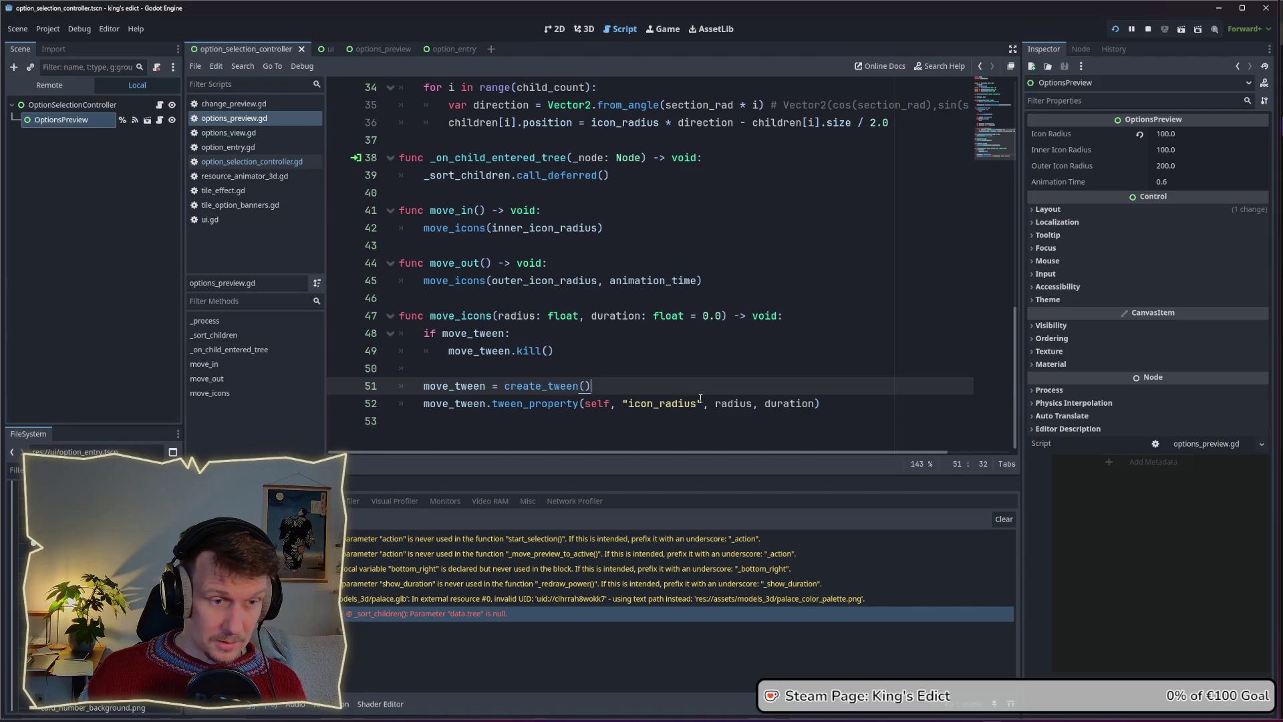
{"action": "double_click", "coordinate": [661, 404]}
{"action": "mouse_move", "coordinate": [999, 144]}
{"action": "left_mouse_down"}
{"action": "mouse_move", "coordinate": [1004, 91]}
{"action": "mouse_move", "coordinate": [981, 362]}
{"action": "left_mouse_up"}
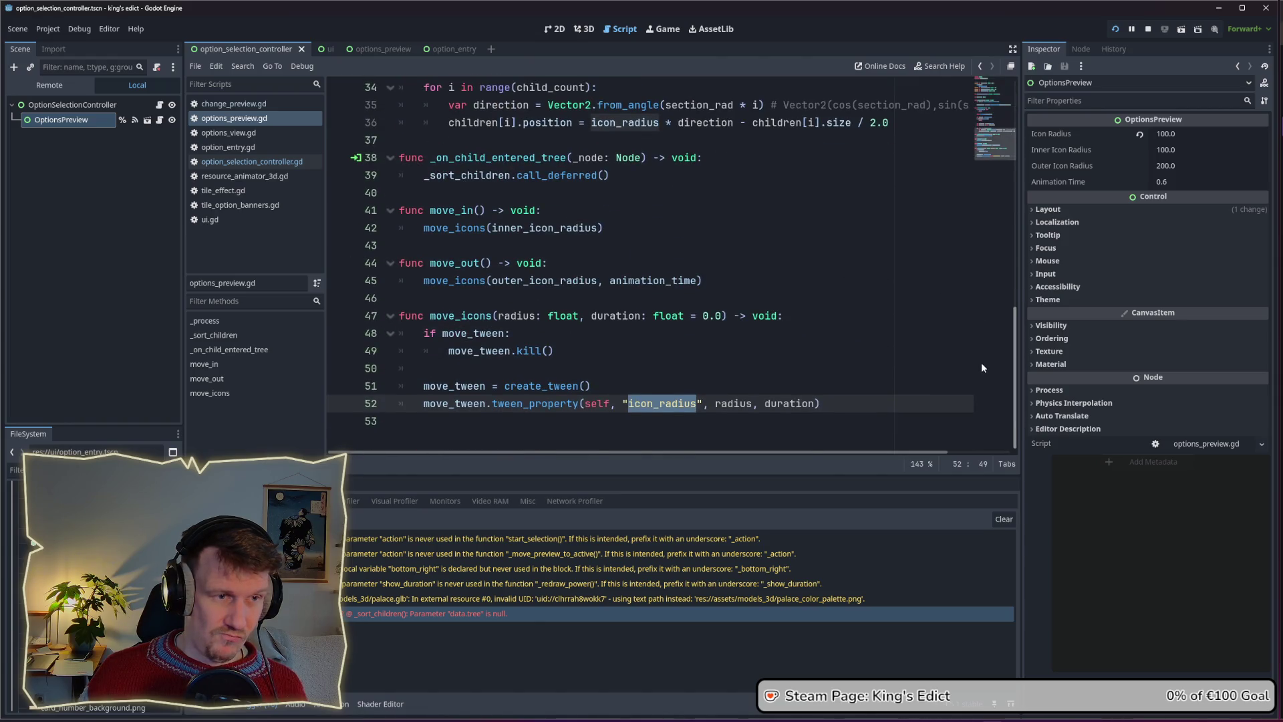
{"action": "scroll", "coordinate": [982, 362], "scroll_direction": "up", "scroll_amount": 10}
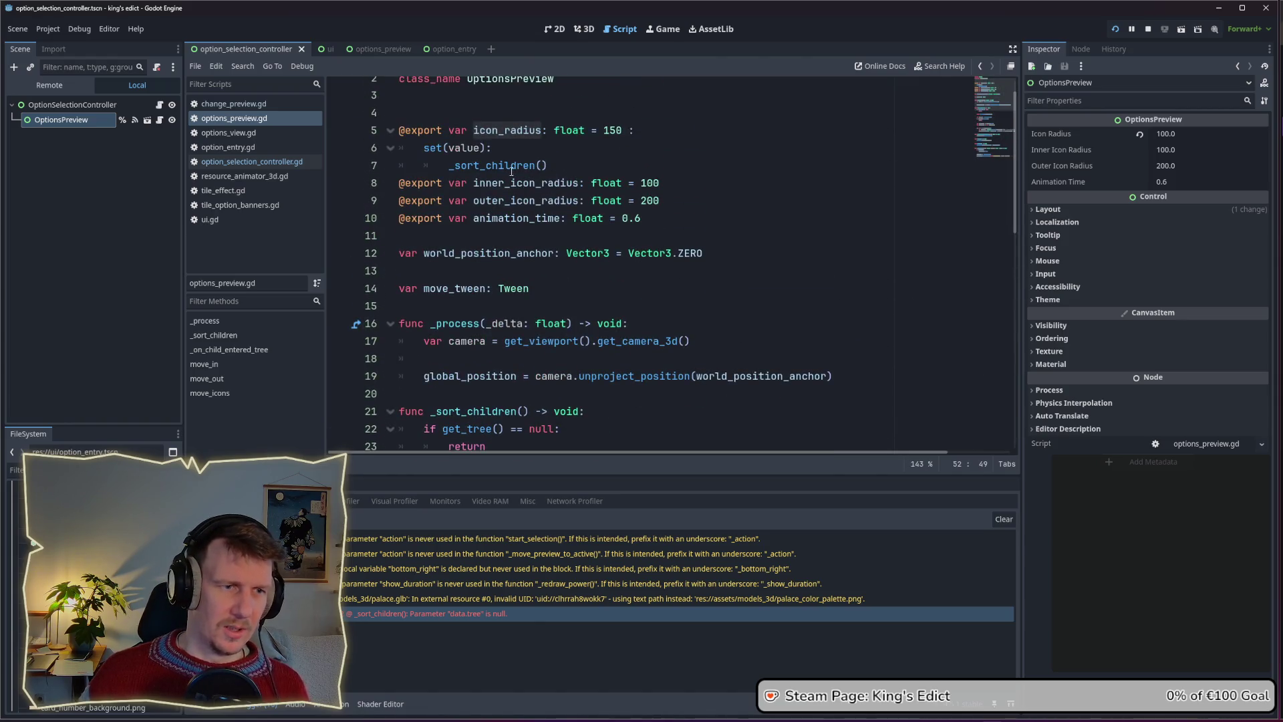
{"action": "scroll", "coordinate": [514, 172], "scroll_direction": "down", "scroll_amount": 3}
{"action": "left_click", "coordinate": [647, 268]}
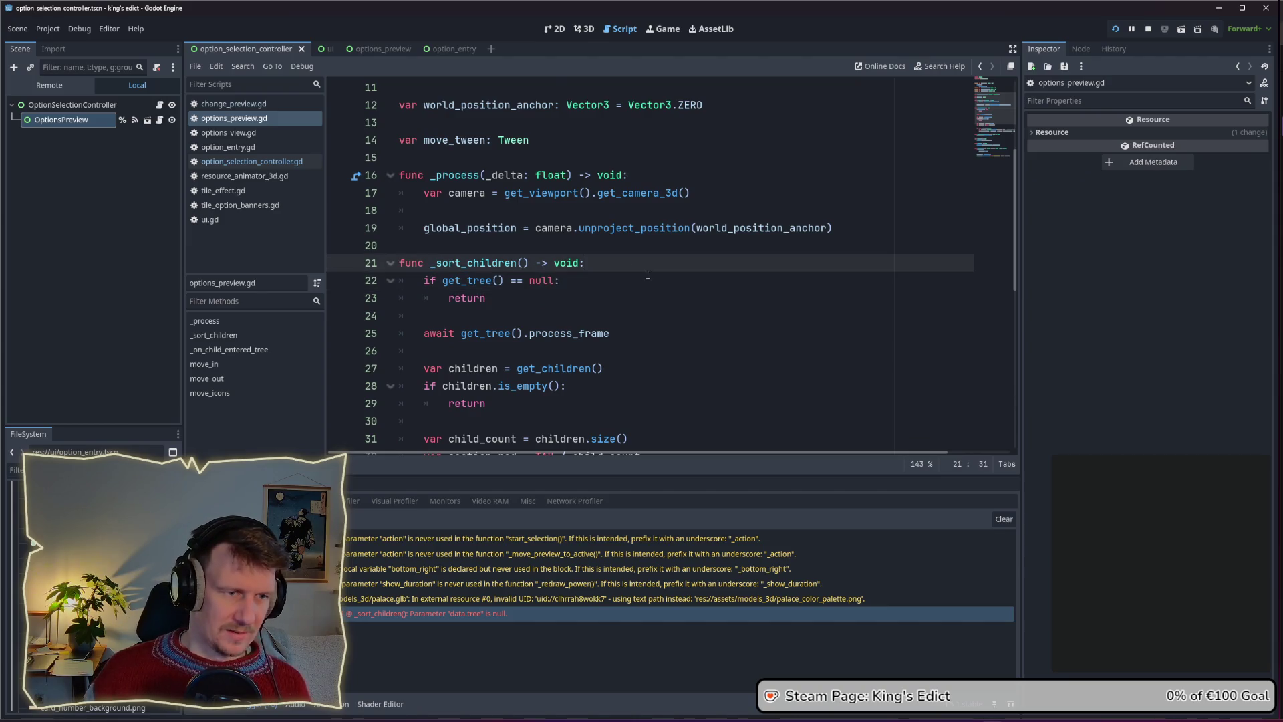
Insert print("SORT CHILDREN") as the first line of _sort_children, save, and relaunch the game.
{"action": "key", "text": "Return"}
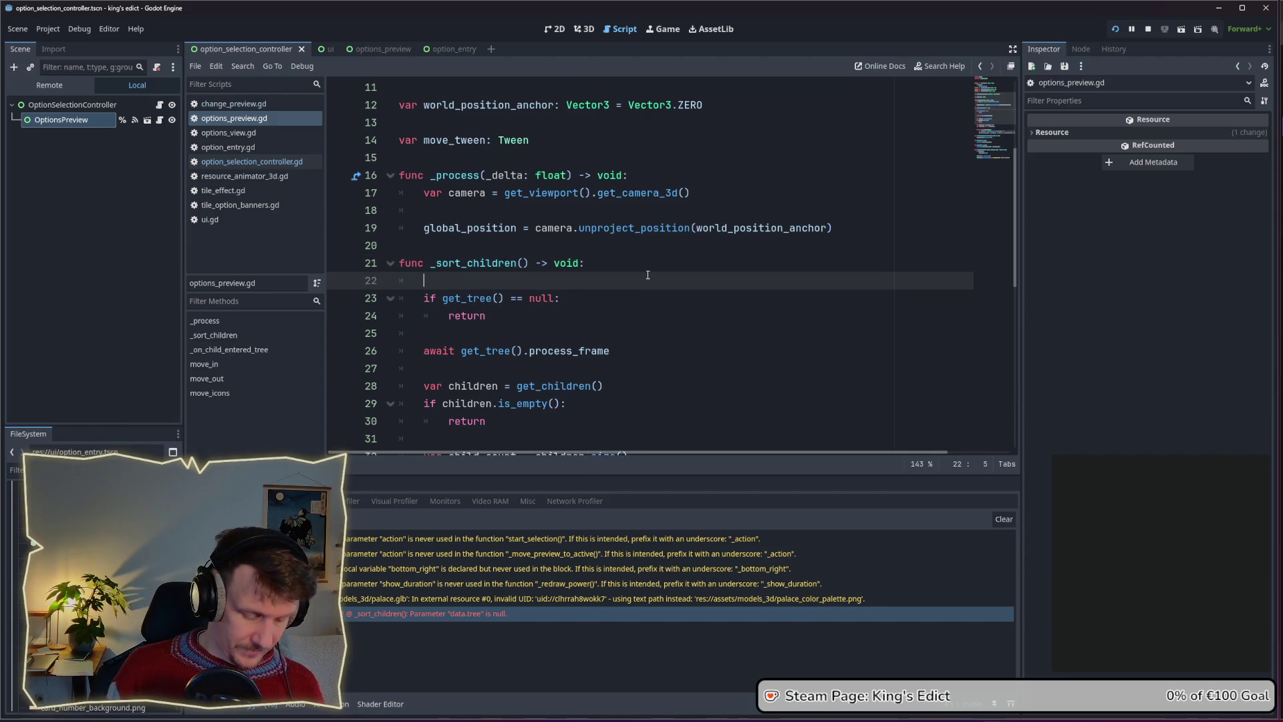
{"action": "type", "text": "print("}
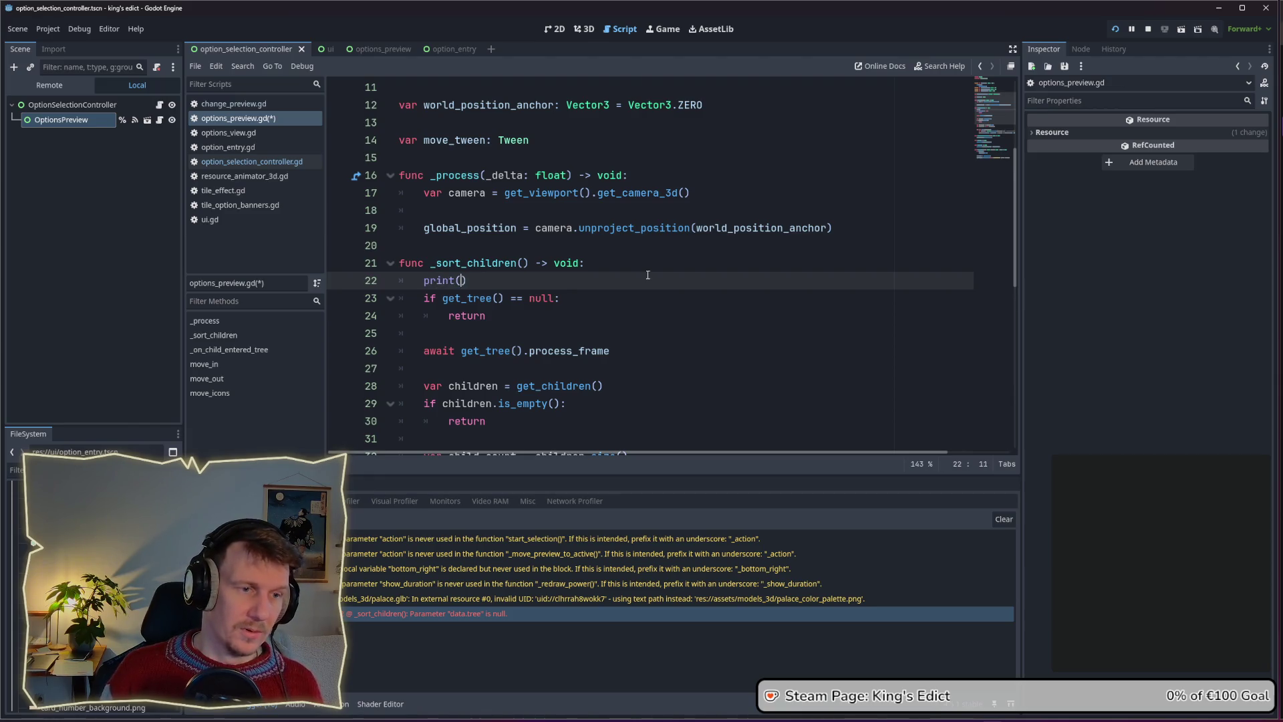
{"action": "type", "text": "\"SORT CHILDREN"}
{"action": "key", "text": "ctrl+s"}
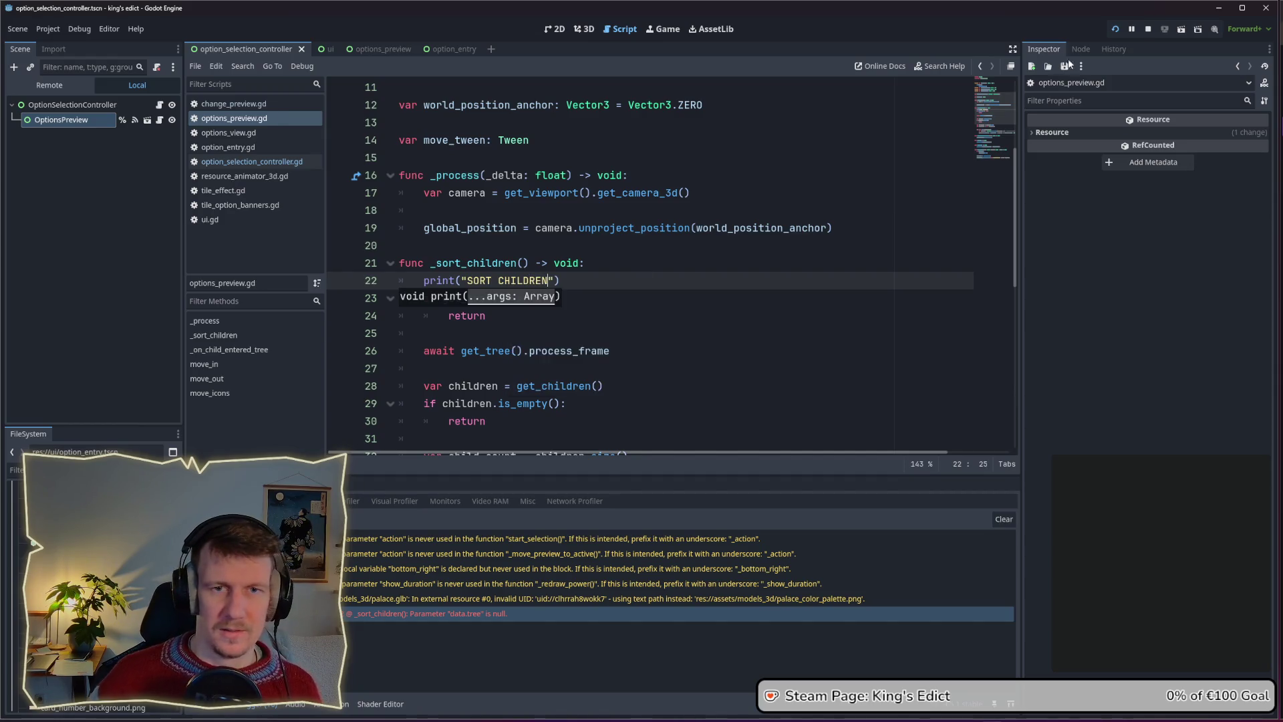
{"action": "left_click", "coordinate": [1117, 31]}
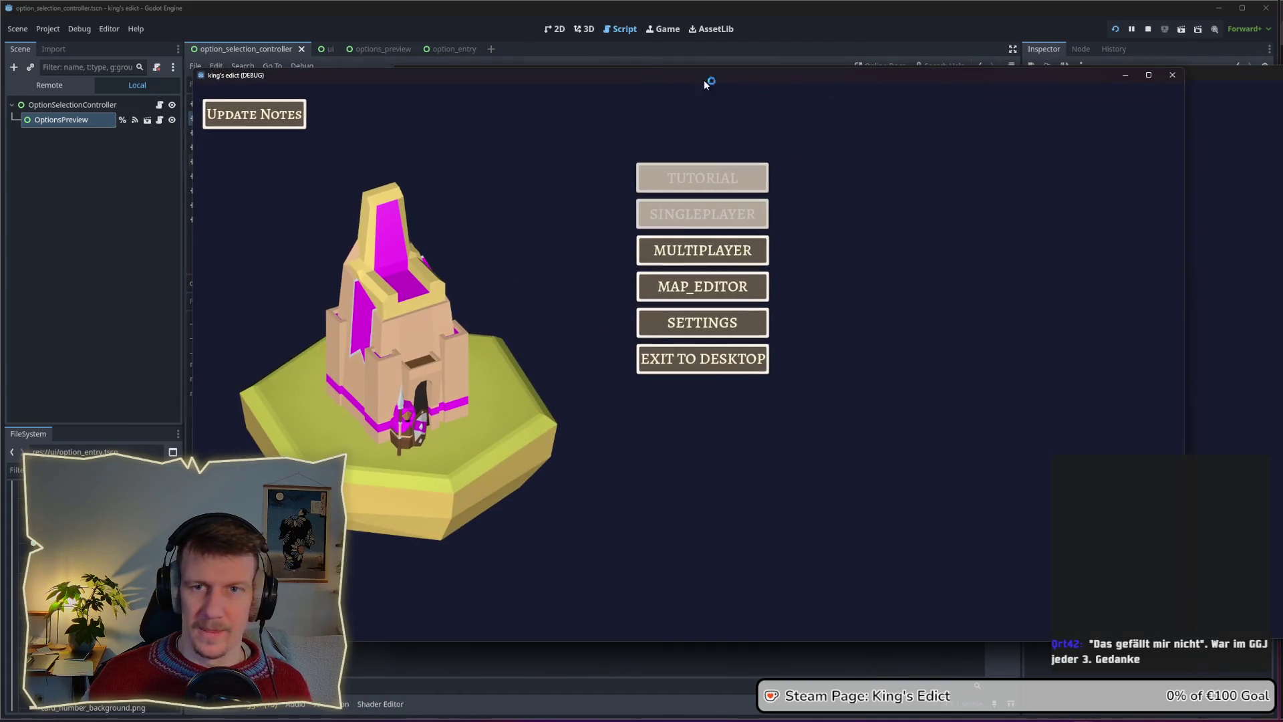
Start a match on i_know_this_place.map and pick the empty hex next to the castle.
{"action": "left_click", "coordinate": [736, 250]}
{"action": "left_click", "coordinate": [791, 249]}
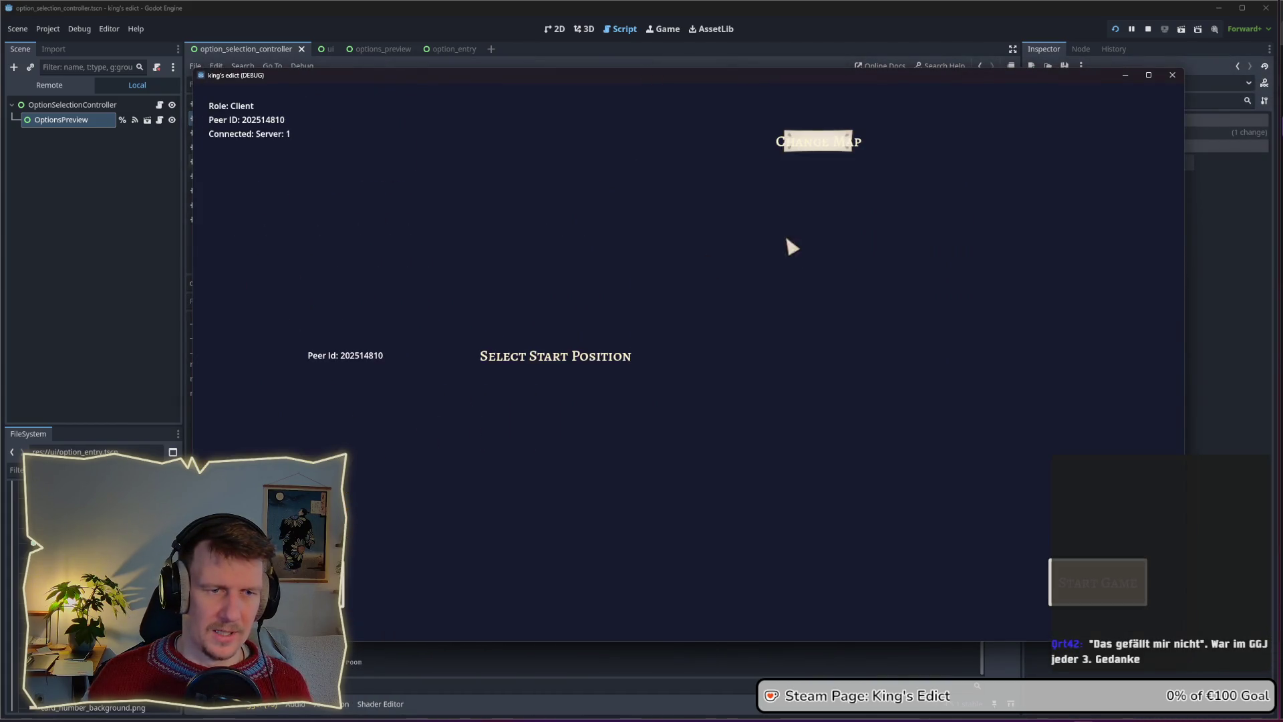
{"action": "left_click", "coordinate": [812, 141]}
{"action": "left_click", "coordinate": [804, 209]}
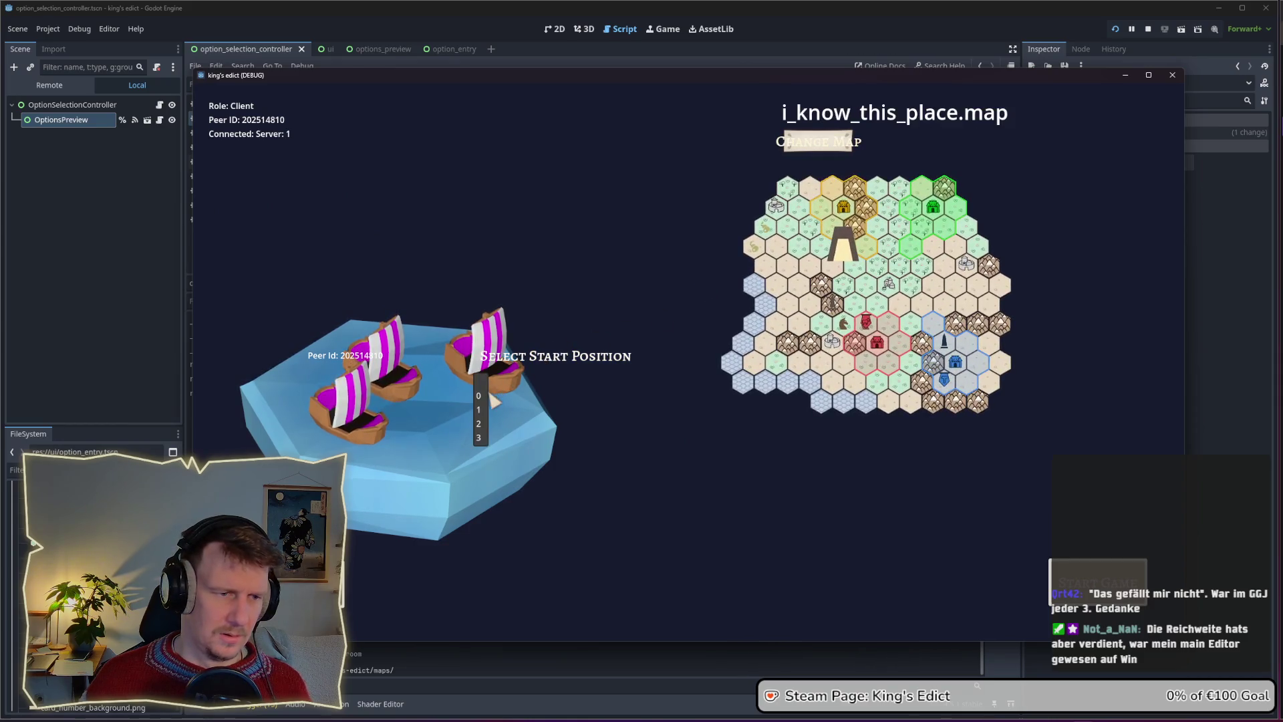
{"action": "left_click", "coordinate": [1096, 583]}
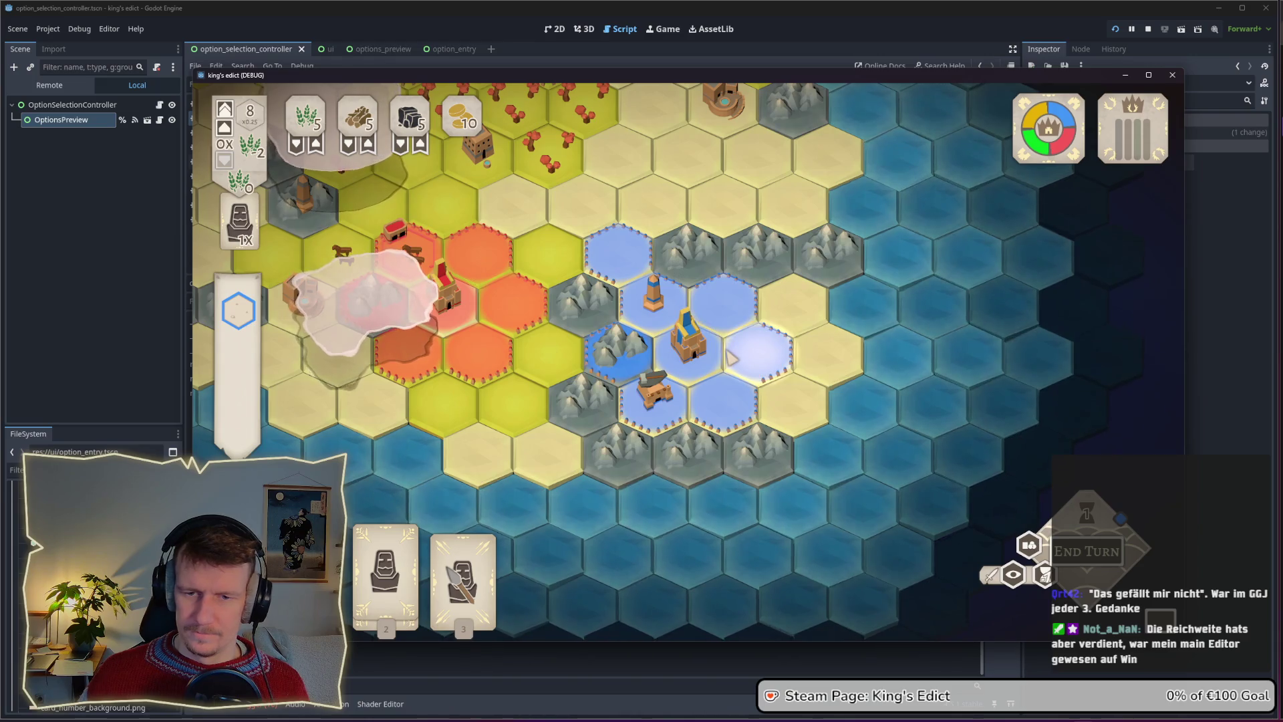
{"action": "left_click", "coordinate": [689, 348]}
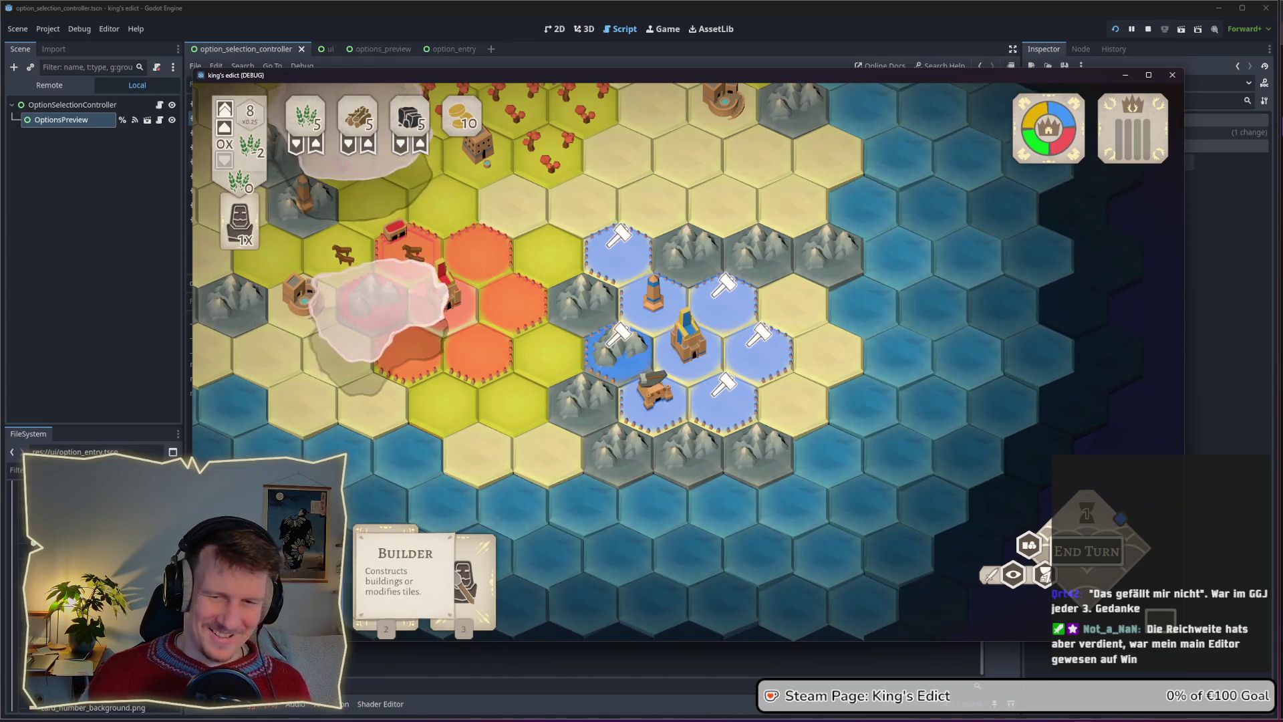
{"action": "left_click", "coordinate": [723, 401]}
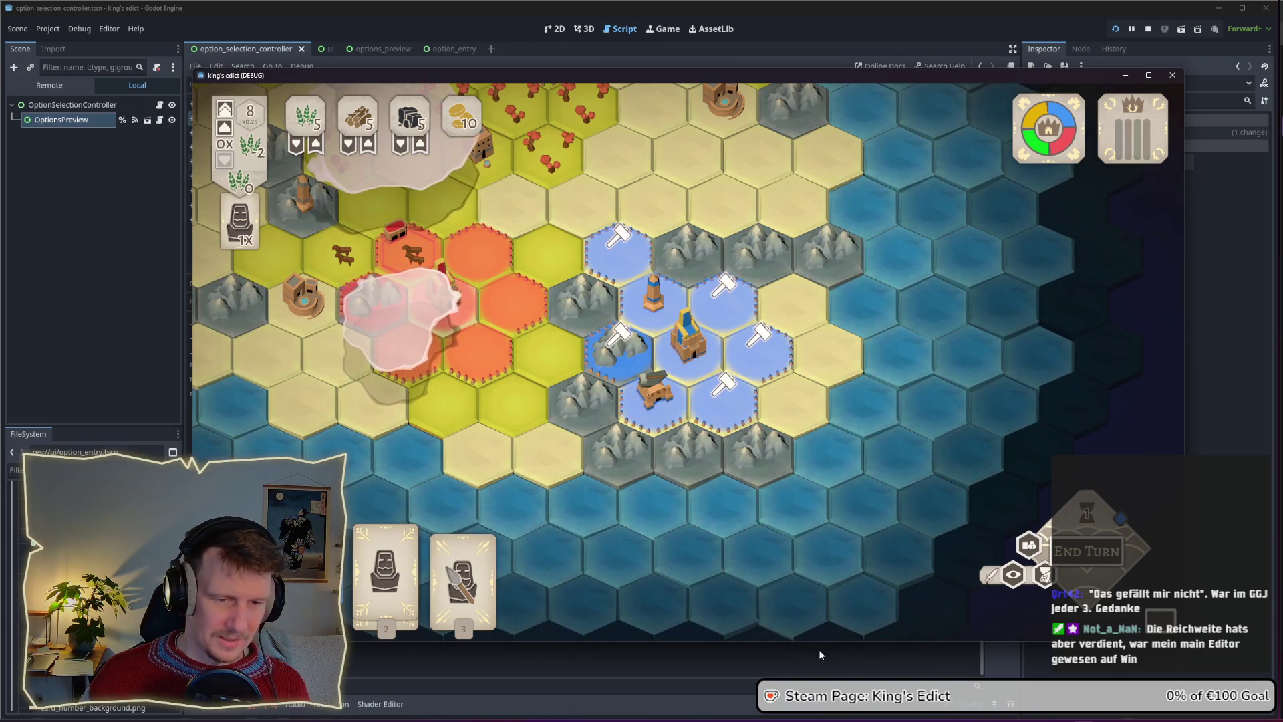
Stop and rerun the game with F8/F5, select a hex to show its option icons, then return to the editor.
{"action": "key", "text": "F8"}
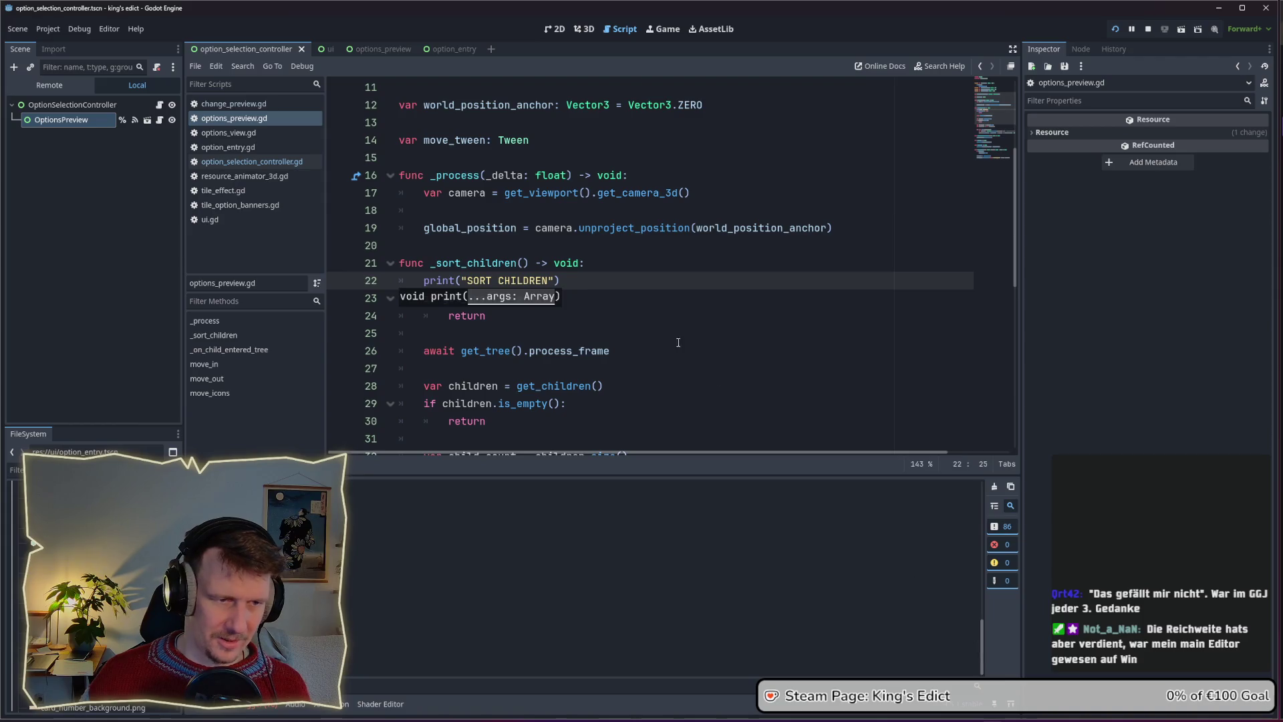
{"action": "key", "text": "F5"}
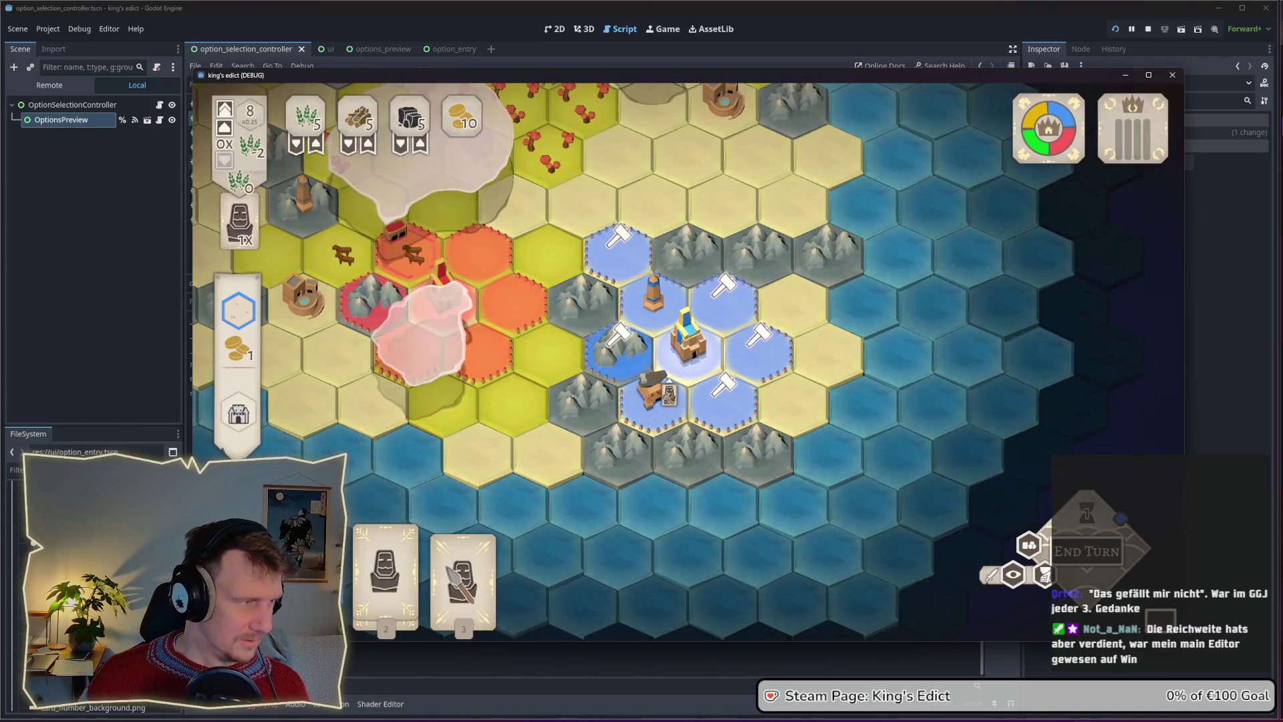
{"action": "left_click", "coordinate": [714, 427]}
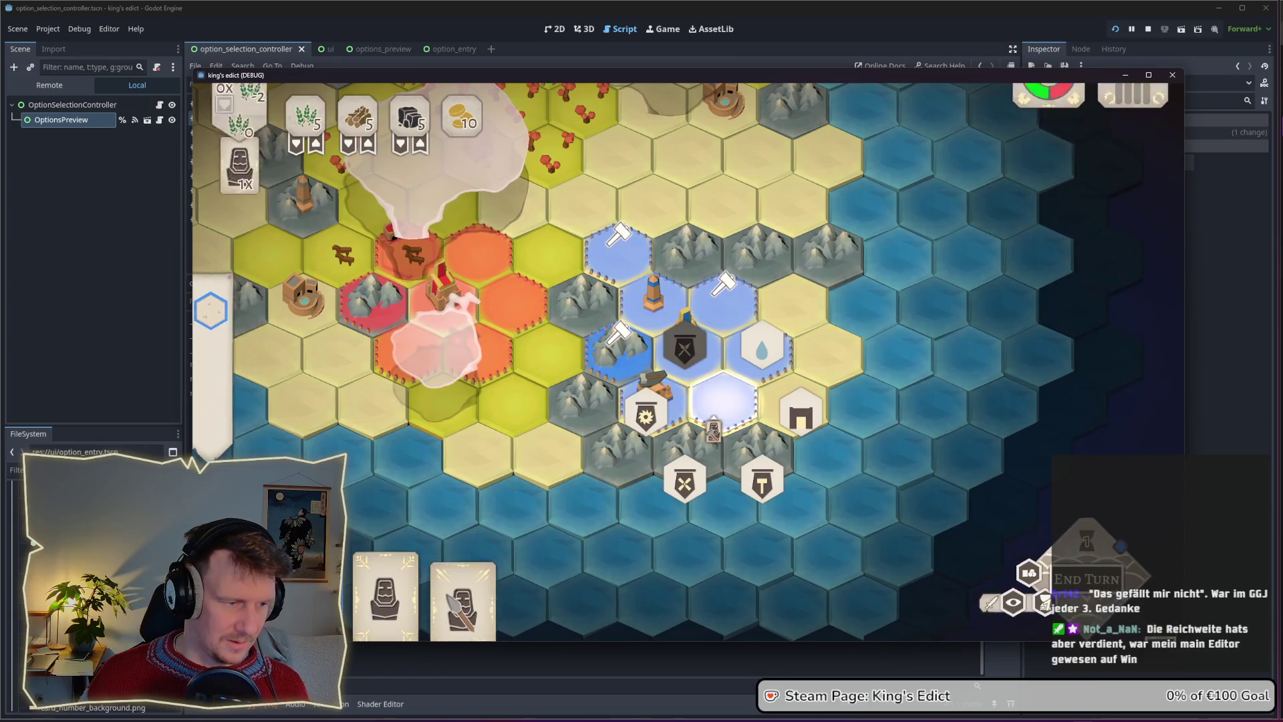
{"action": "key", "text": "alt+Tab"}
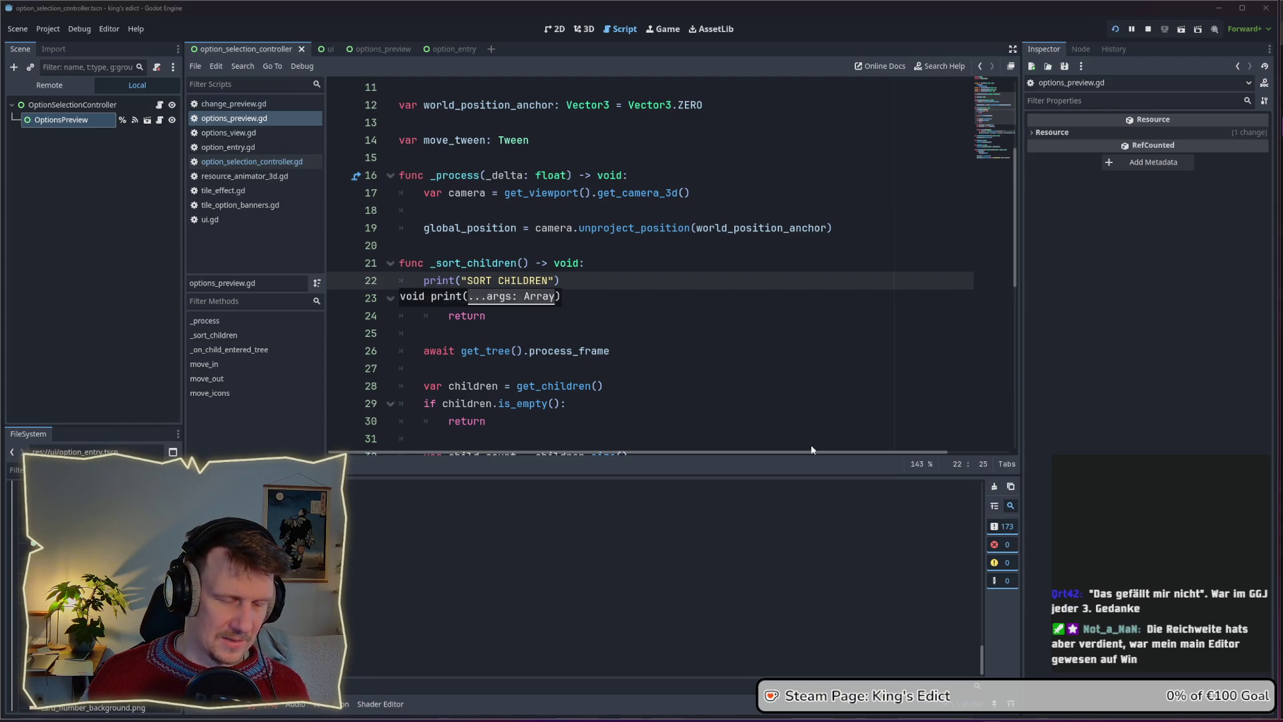
{"action": "key", "text": "alt+Tab"}
{"action": "key", "text": "alt+Tab"}
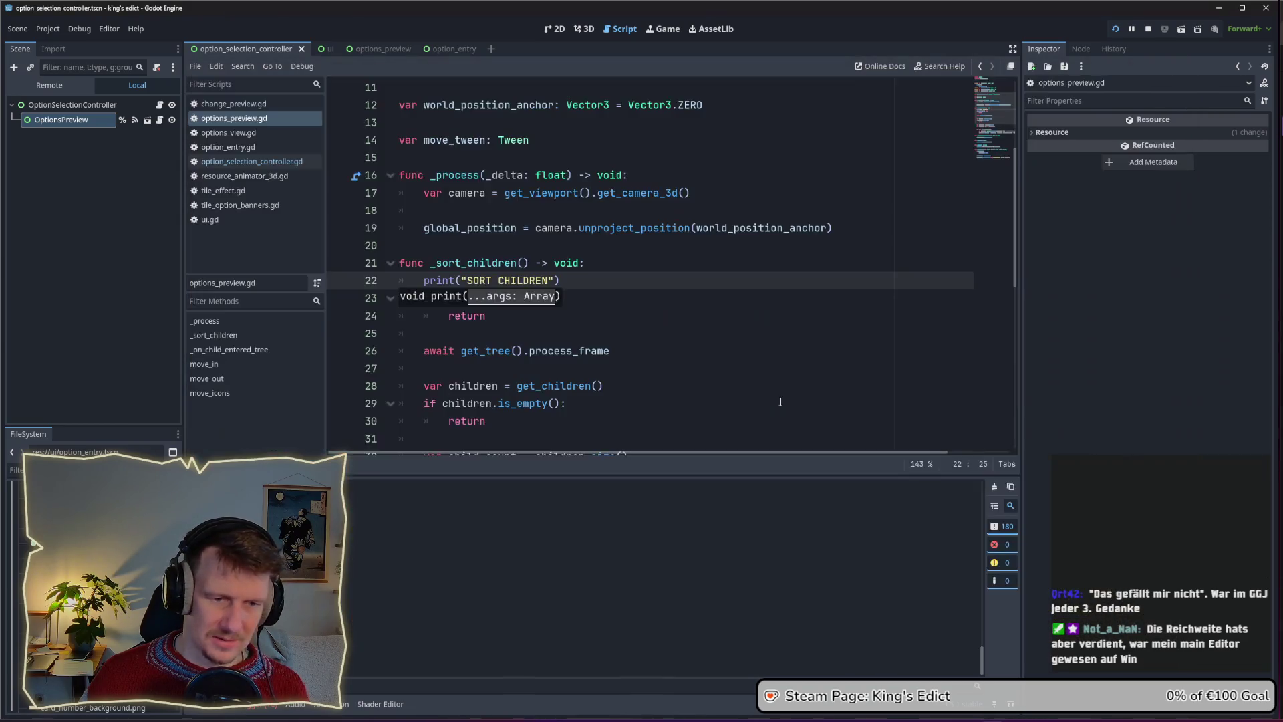
{"action": "key", "text": "alt+Tab"}
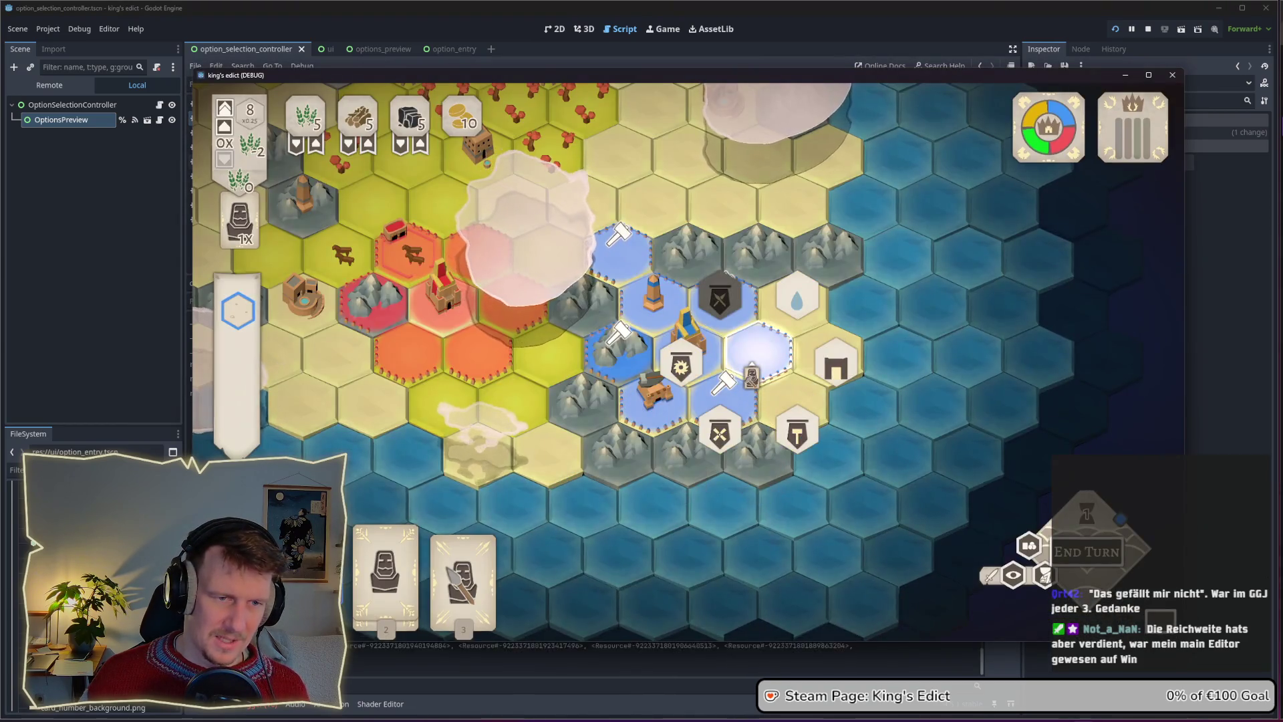
{"action": "key", "text": "alt+Tab"}
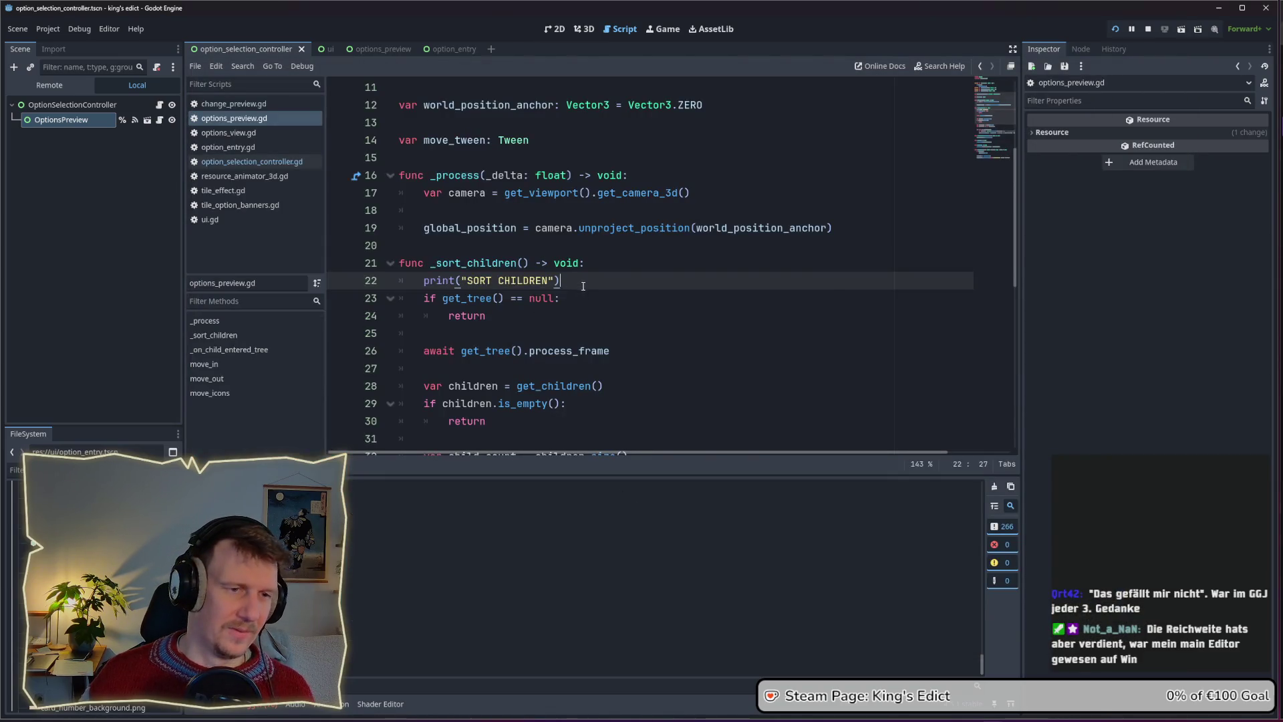
Delete the print("SORT CHILDREN") line and highlight icon_radius further down the script.
{"action": "key", "text": "shift+Home"}
{"action": "key", "text": "shift+Home"}
{"action": "key", "text": "BackSpace"}
{"action": "key", "text": "BackSpace"}
{"action": "key", "text": "Down"}
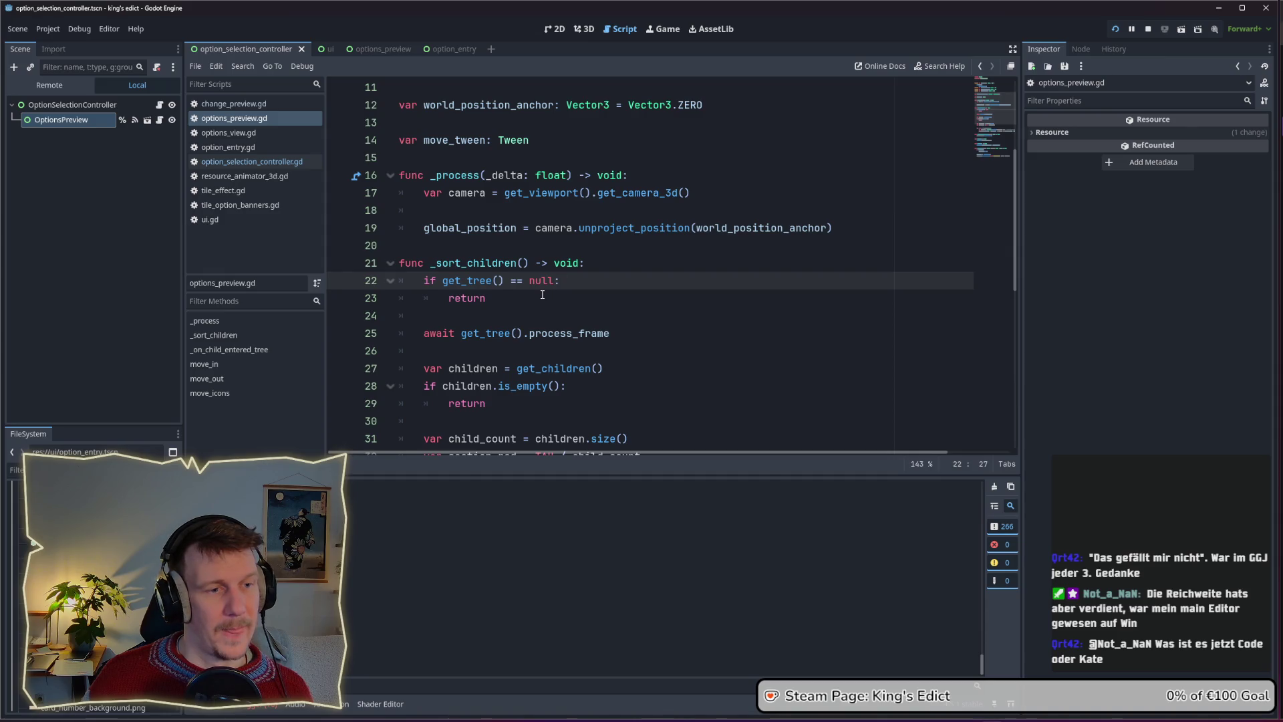
{"action": "scroll", "coordinate": [542, 295], "scroll_direction": "down", "scroll_amount": 2}
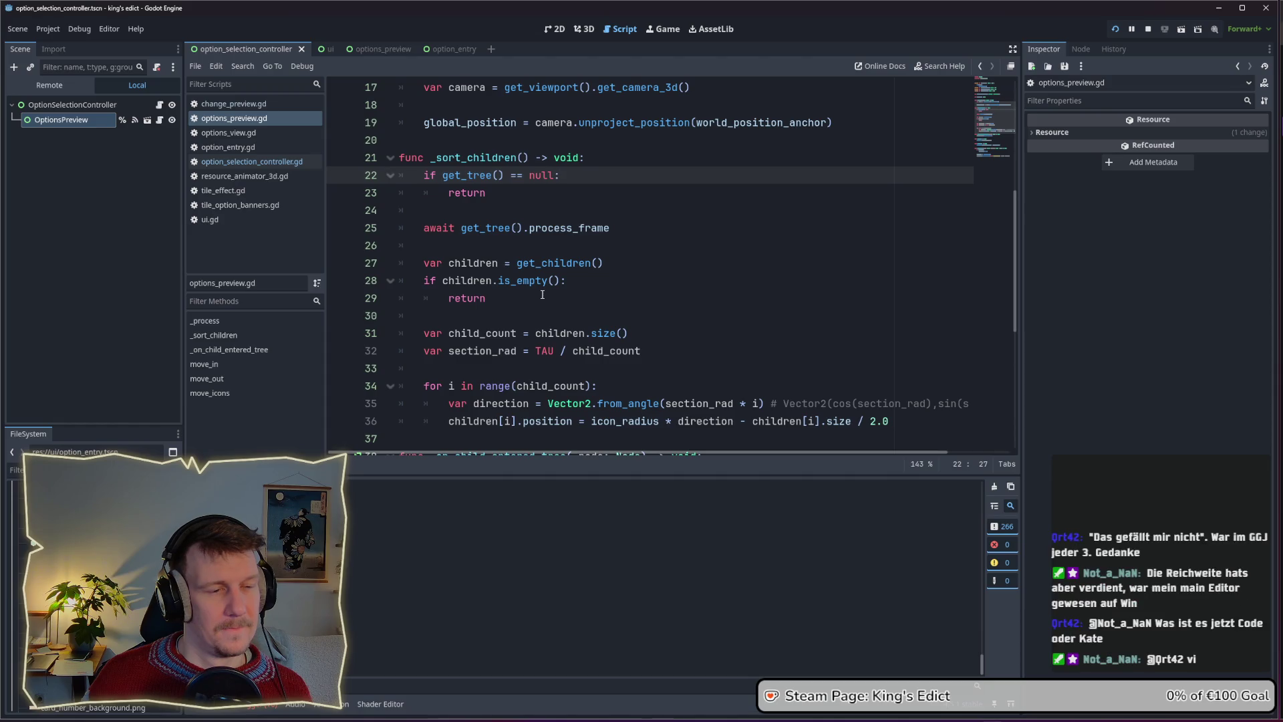
{"action": "scroll", "coordinate": [542, 294], "scroll_direction": "down", "scroll_amount": 1}
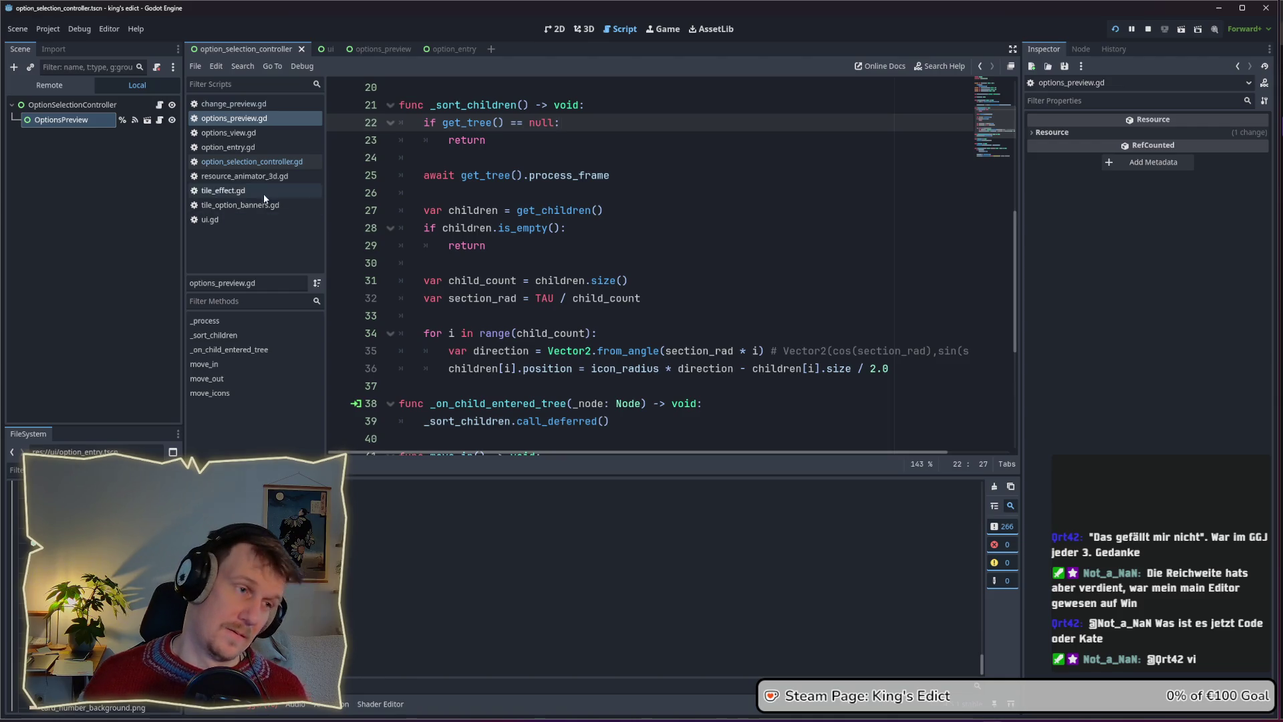
{"action": "double_click", "coordinate": [632, 369]}
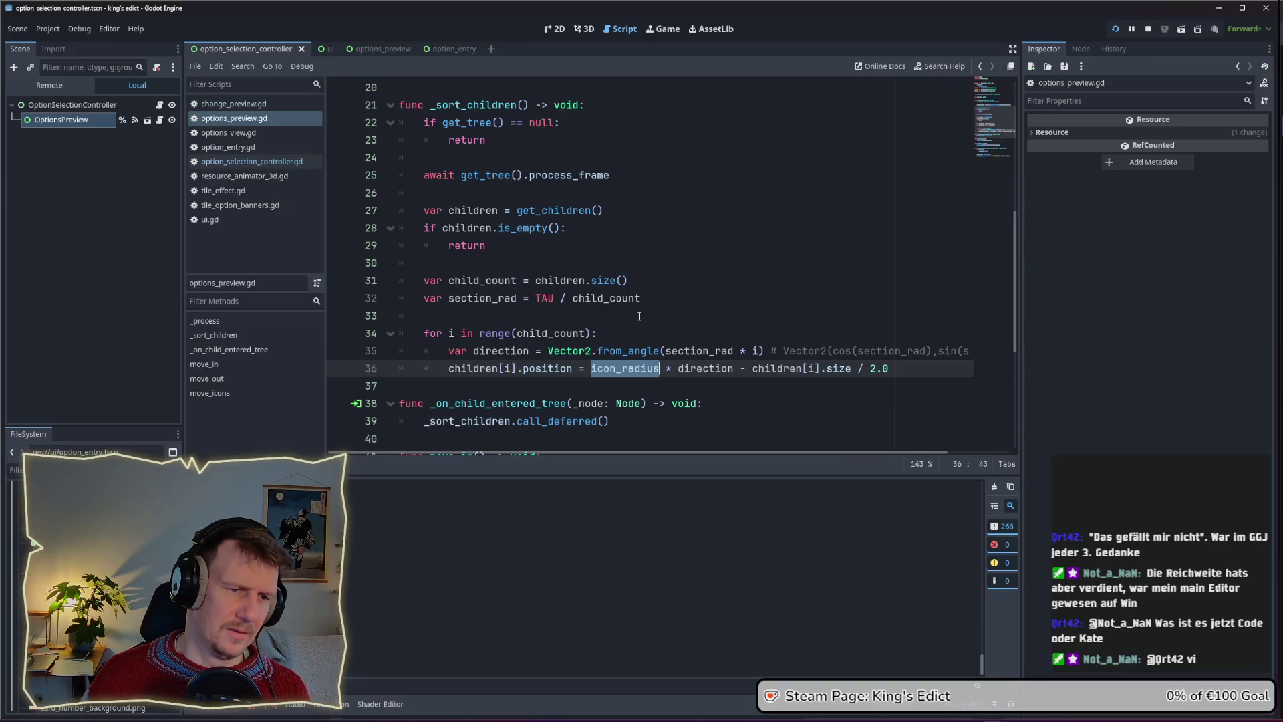
{"action": "scroll", "coordinate": [640, 316], "scroll_direction": "up", "scroll_amount": 6}
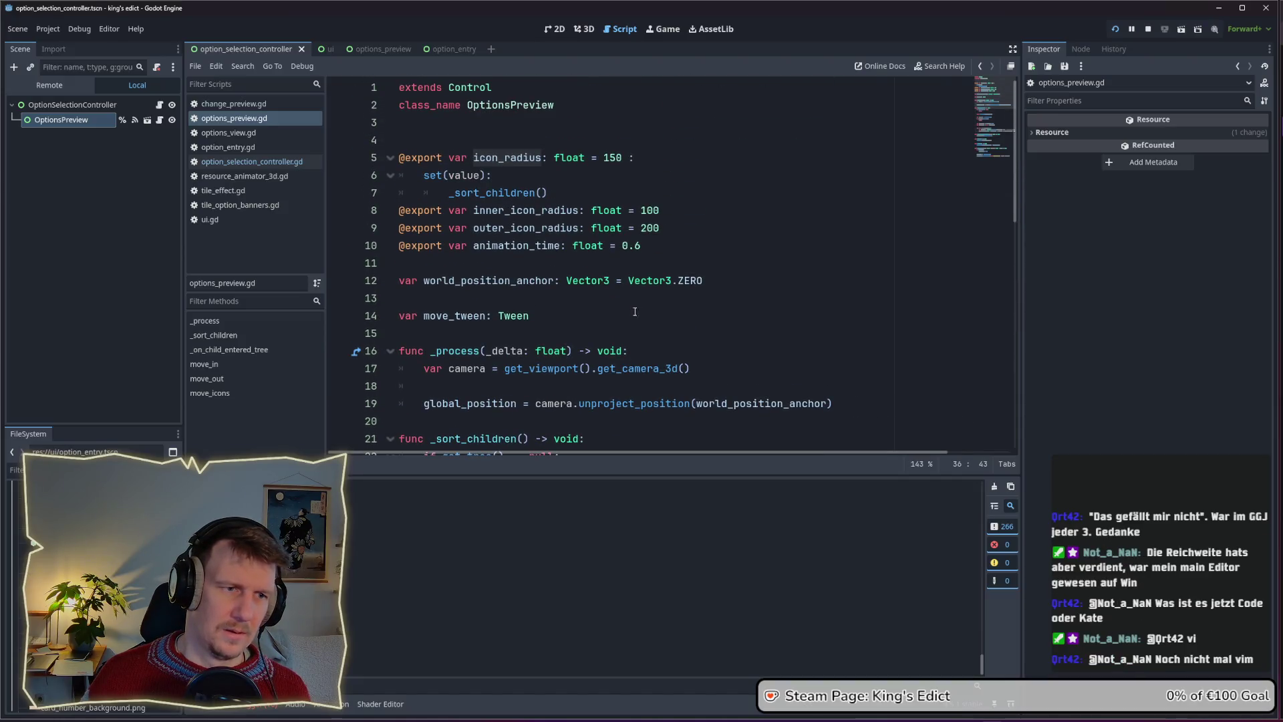
{"action": "scroll", "coordinate": [629, 287], "scroll_direction": "down", "scroll_amount": 8}
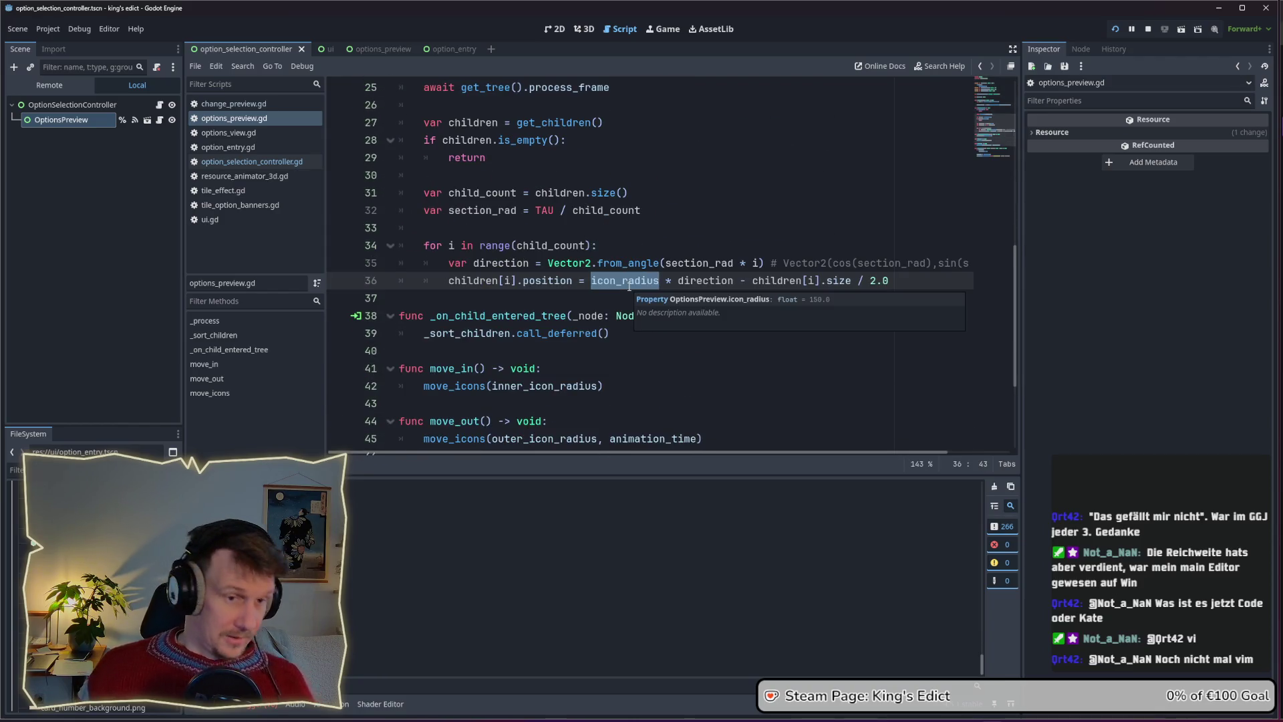
{"action": "scroll", "coordinate": [630, 284], "scroll_direction": "up", "scroll_amount": 4}
{"action": "scroll", "coordinate": [632, 279], "scroll_direction": "up", "scroll_amount": 4}
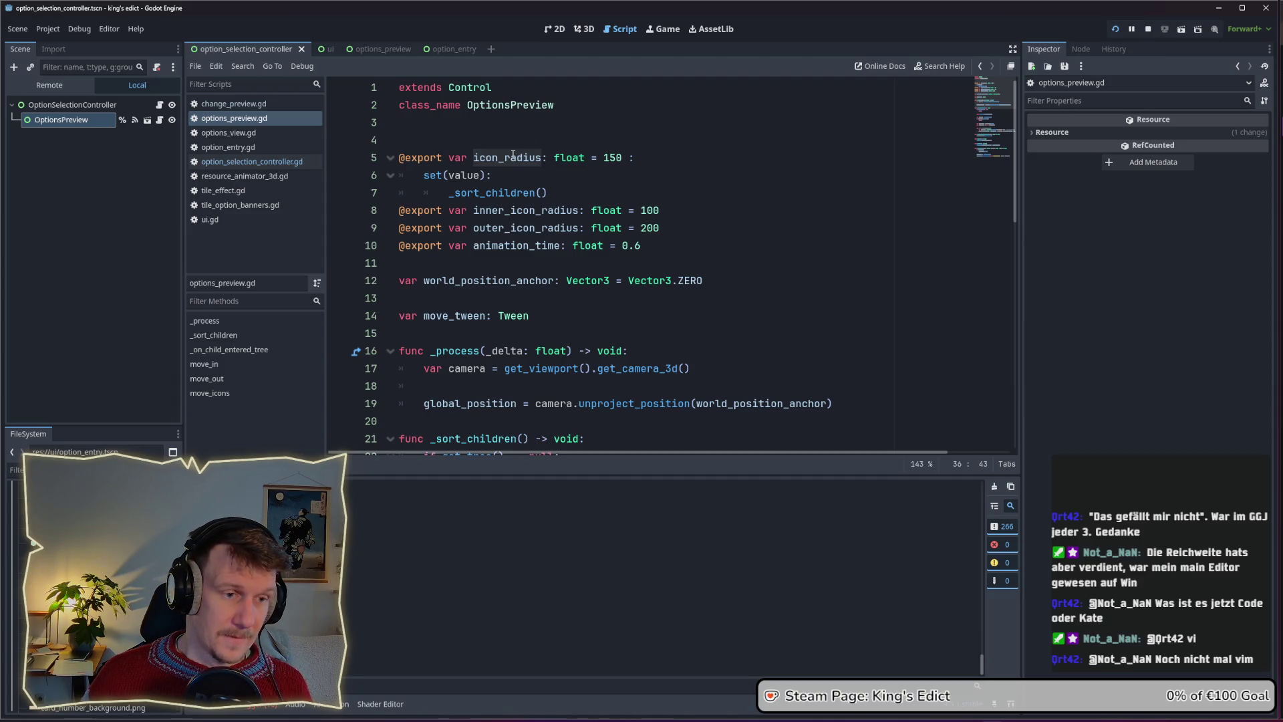
{"action": "scroll", "coordinate": [528, 267], "scroll_direction": "down", "scroll_amount": 10}
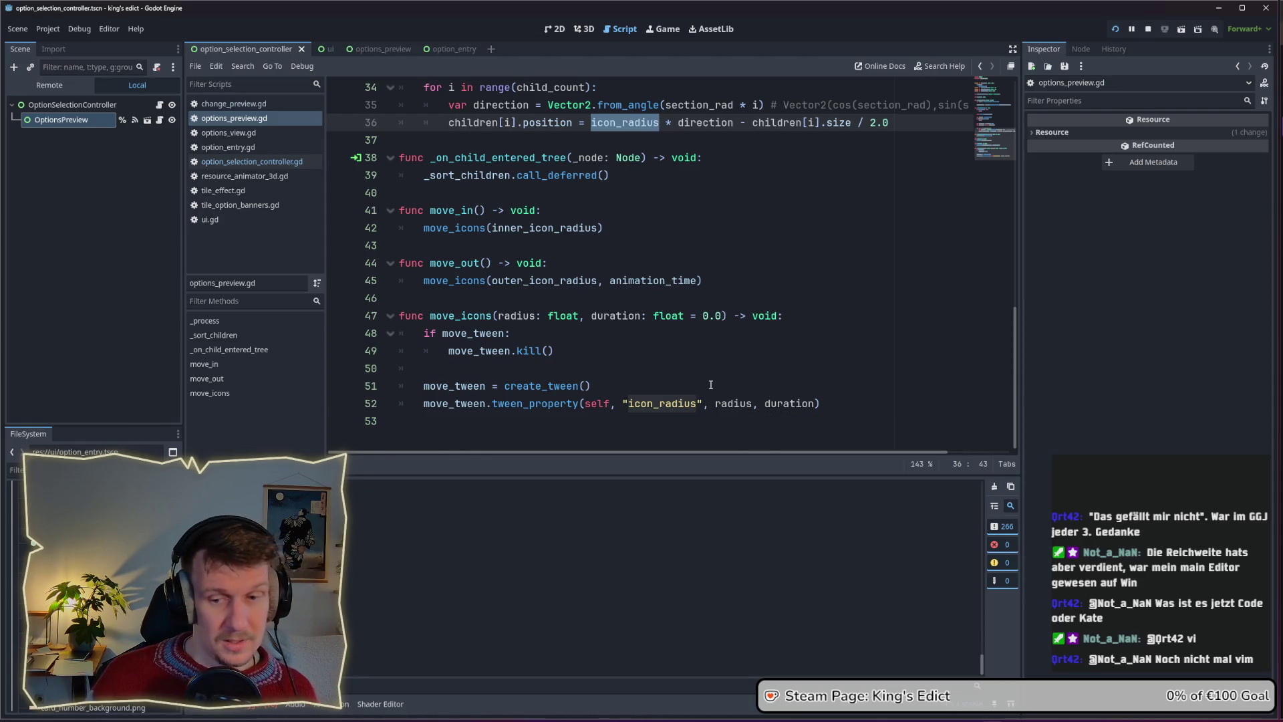
{"action": "left_click", "coordinate": [589, 353]}
{"action": "key", "text": "shift+Home"}
{"action": "key", "text": "shift+Home"}
{"action": "key", "text": "shift+Up"}
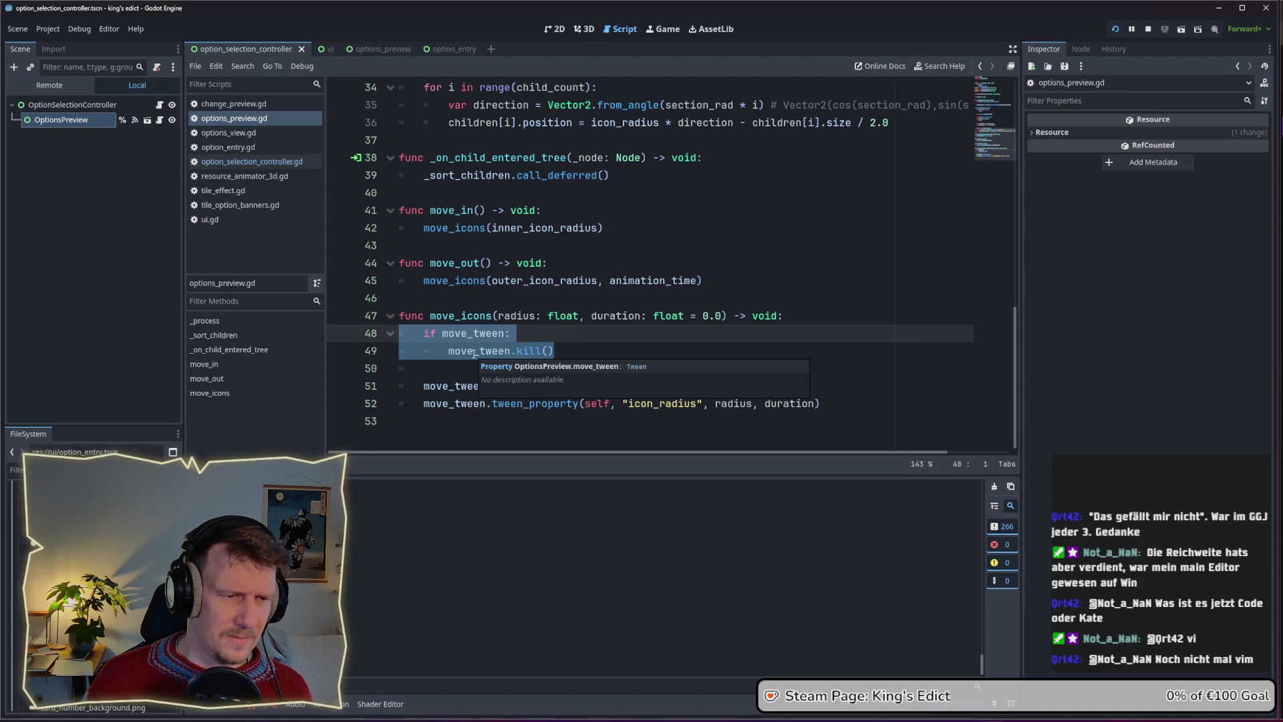
{"action": "left_click", "coordinate": [556, 352]}
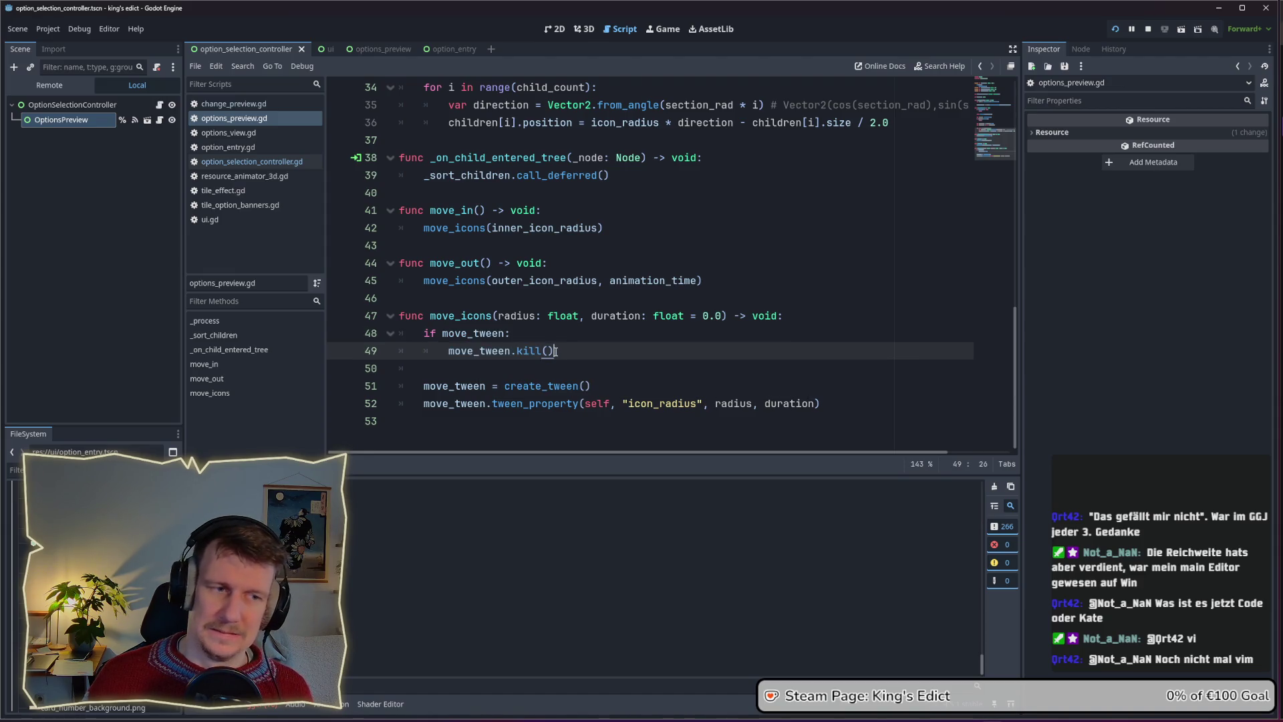
{"action": "scroll", "coordinate": [555, 352], "scroll_direction": "up", "scroll_amount": 10}
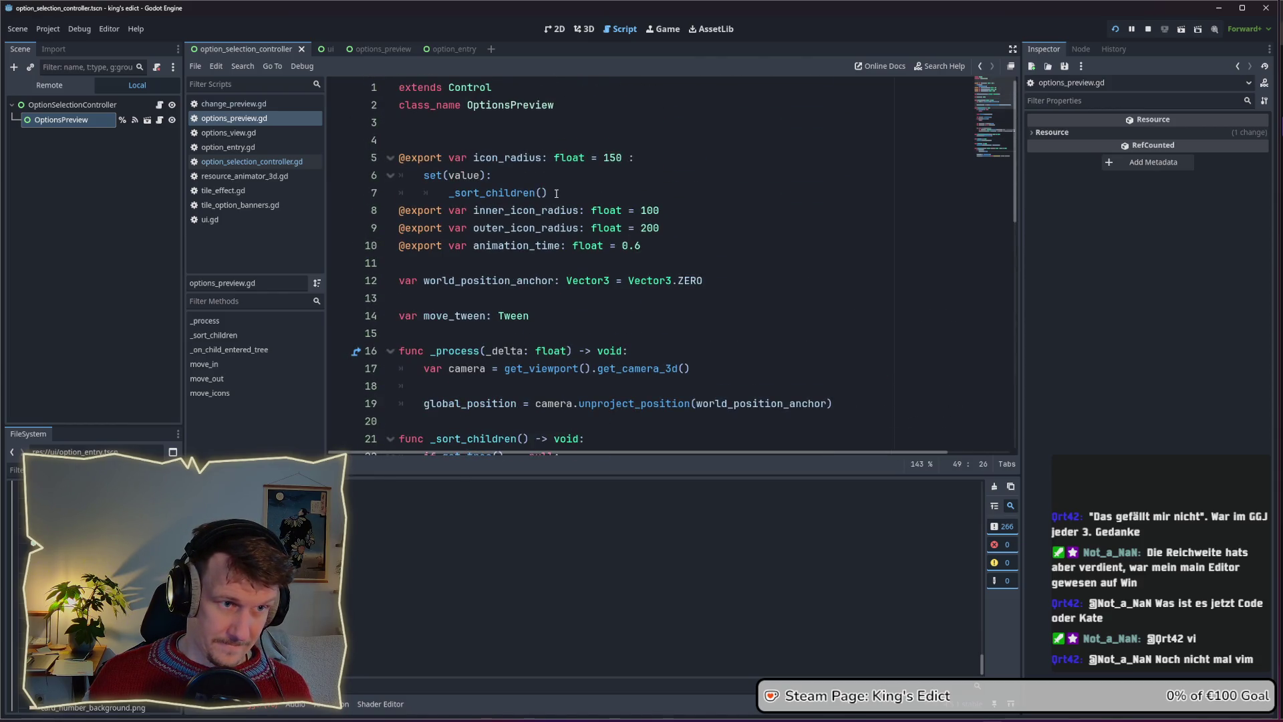
{"action": "scroll", "coordinate": [524, 176], "scroll_direction": "down", "scroll_amount": 9}
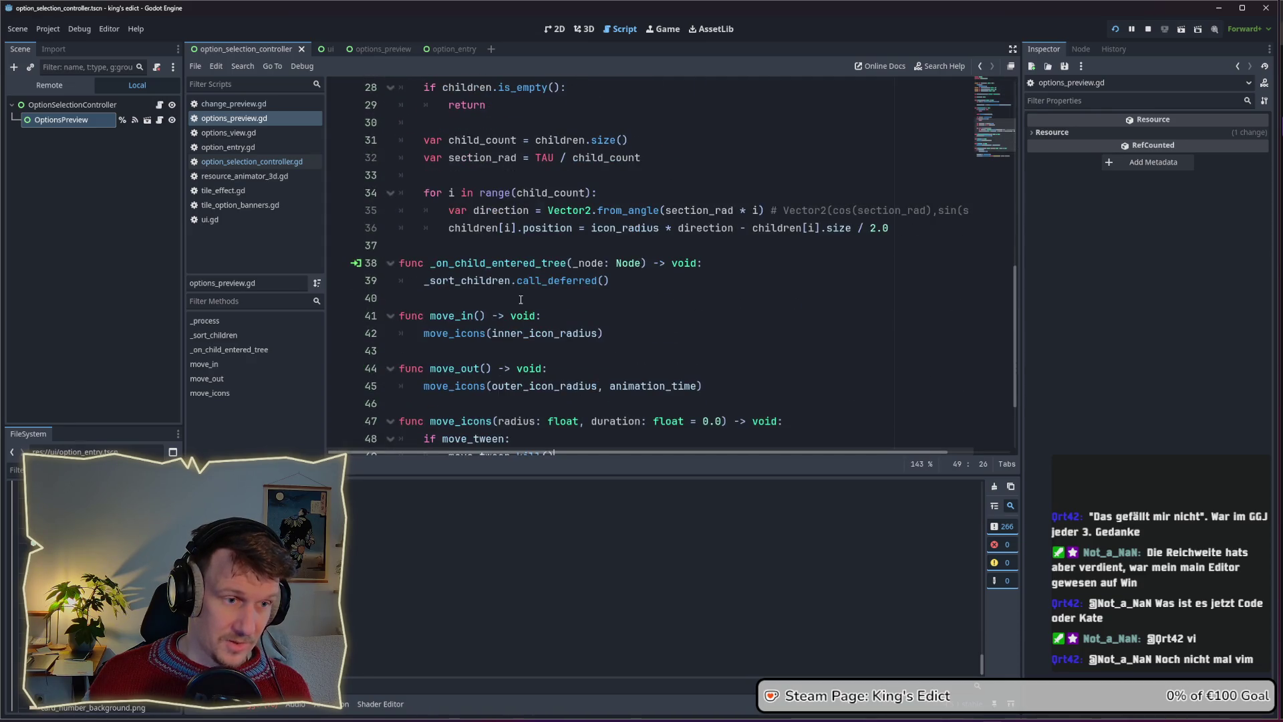
{"action": "scroll", "coordinate": [520, 299], "scroll_direction": "up", "scroll_amount": 2}
{"action": "scroll", "coordinate": [520, 299], "scroll_direction": "down", "scroll_amount": 4}
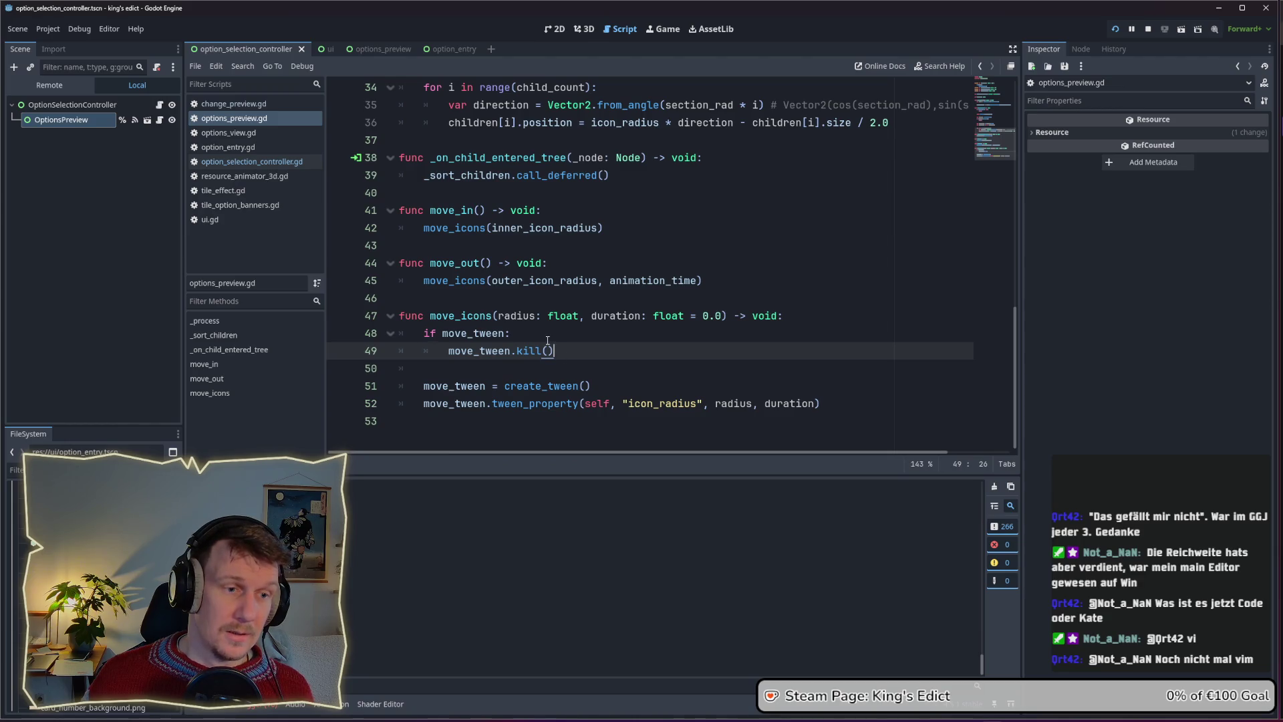
{"action": "scroll", "coordinate": [547, 341], "scroll_direction": "up", "scroll_amount": 6}
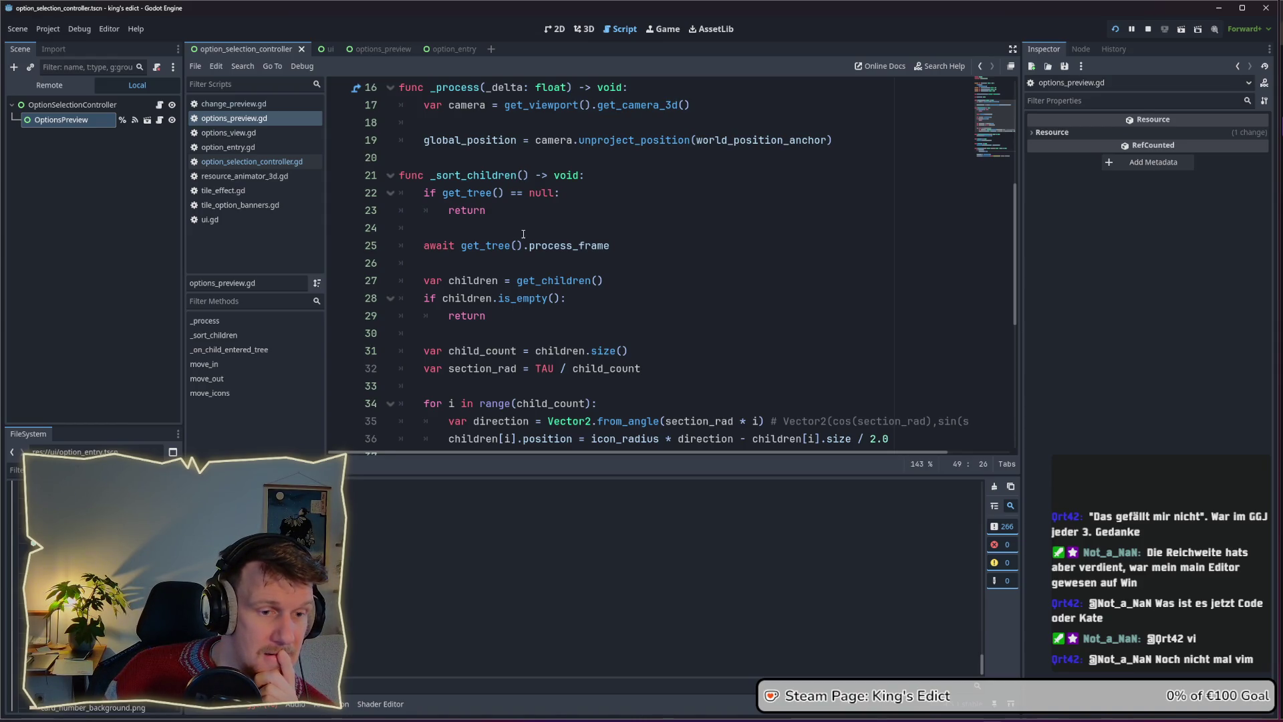
{"action": "scroll", "coordinate": [523, 234], "scroll_direction": "down", "scroll_amount": 6}
{"action": "double_click", "coordinate": [733, 403]}
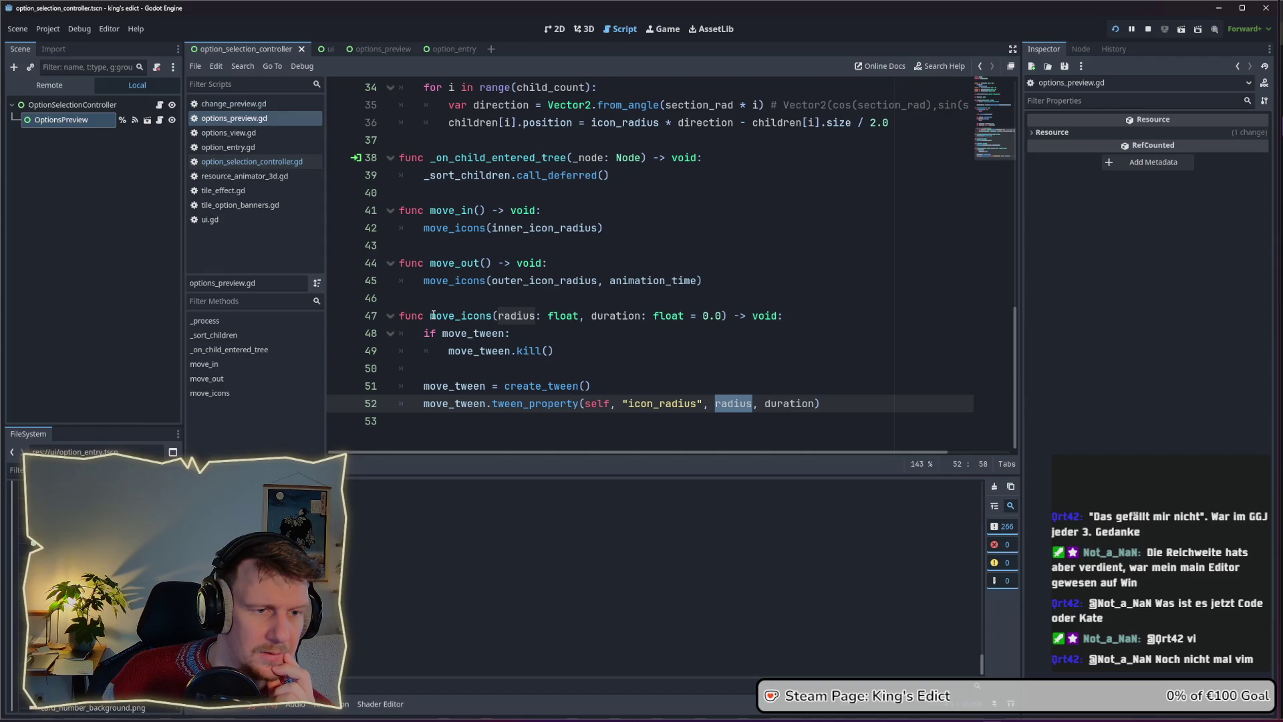
{"action": "scroll", "coordinate": [434, 315], "scroll_direction": "up", "scroll_amount": 10}
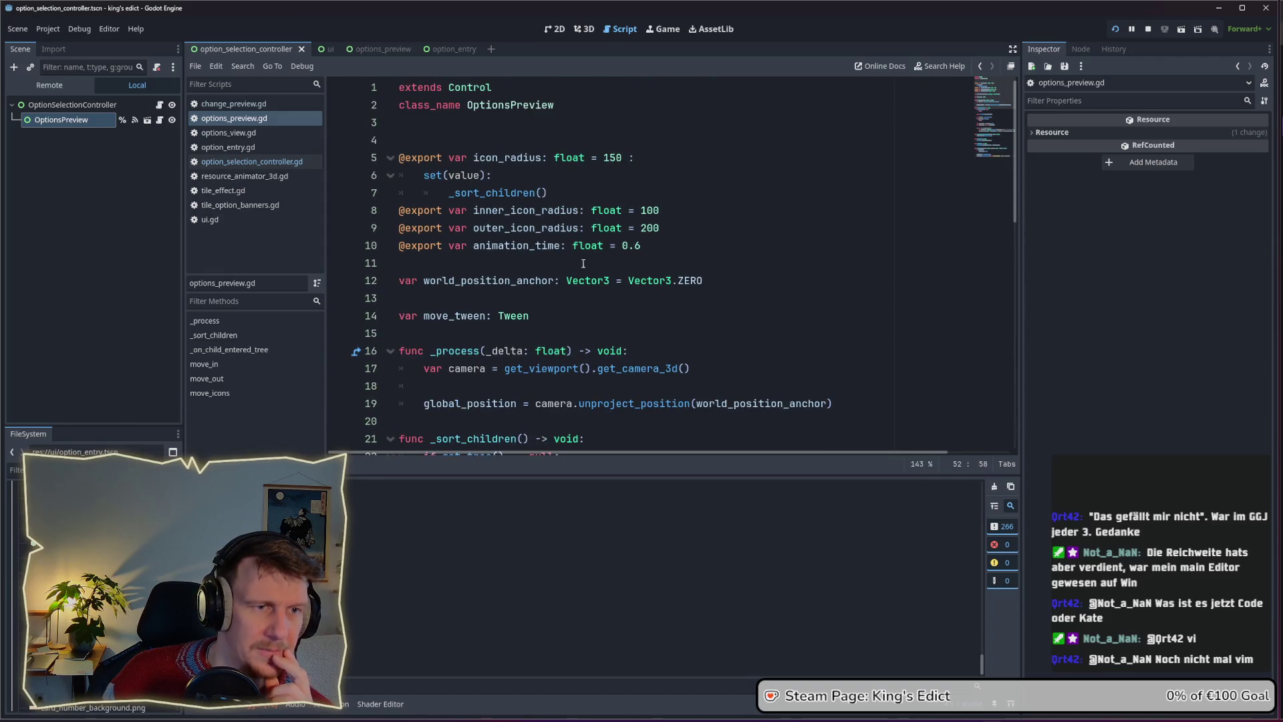
{"action": "mouse_move", "coordinate": [633, 158]}
{"action": "left_mouse_down"}
{"action": "mouse_move", "coordinate": [461, 158]}
{"action": "mouse_move", "coordinate": [474, 160]}
{"action": "left_mouse_up"}
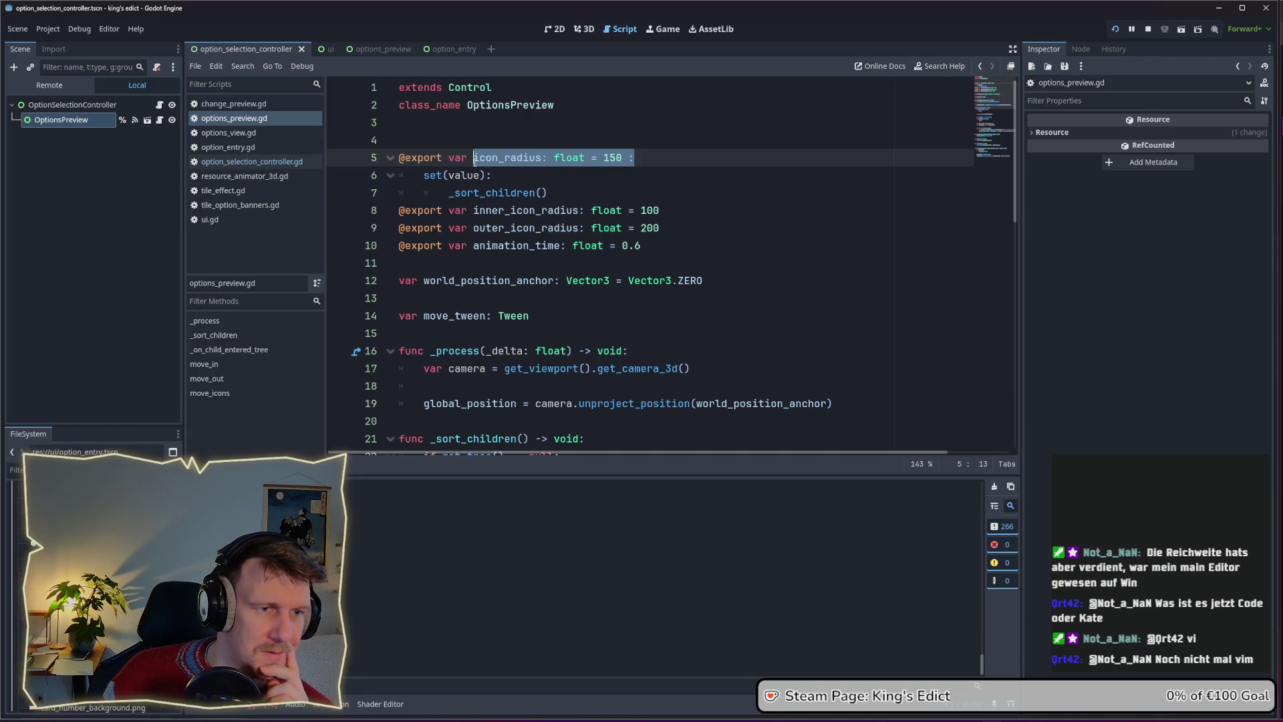
{"action": "left_click", "coordinate": [578, 159]}
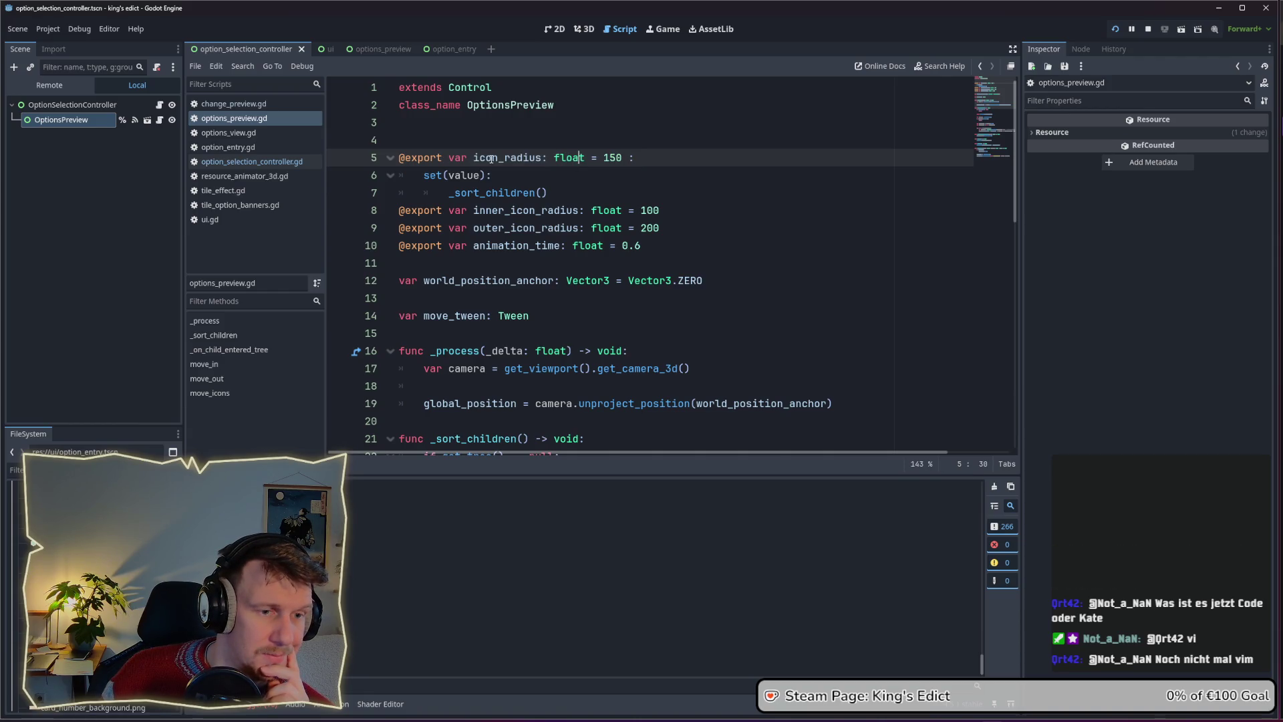
{"action": "scroll", "coordinate": [492, 159], "scroll_direction": "down", "scroll_amount": 10}
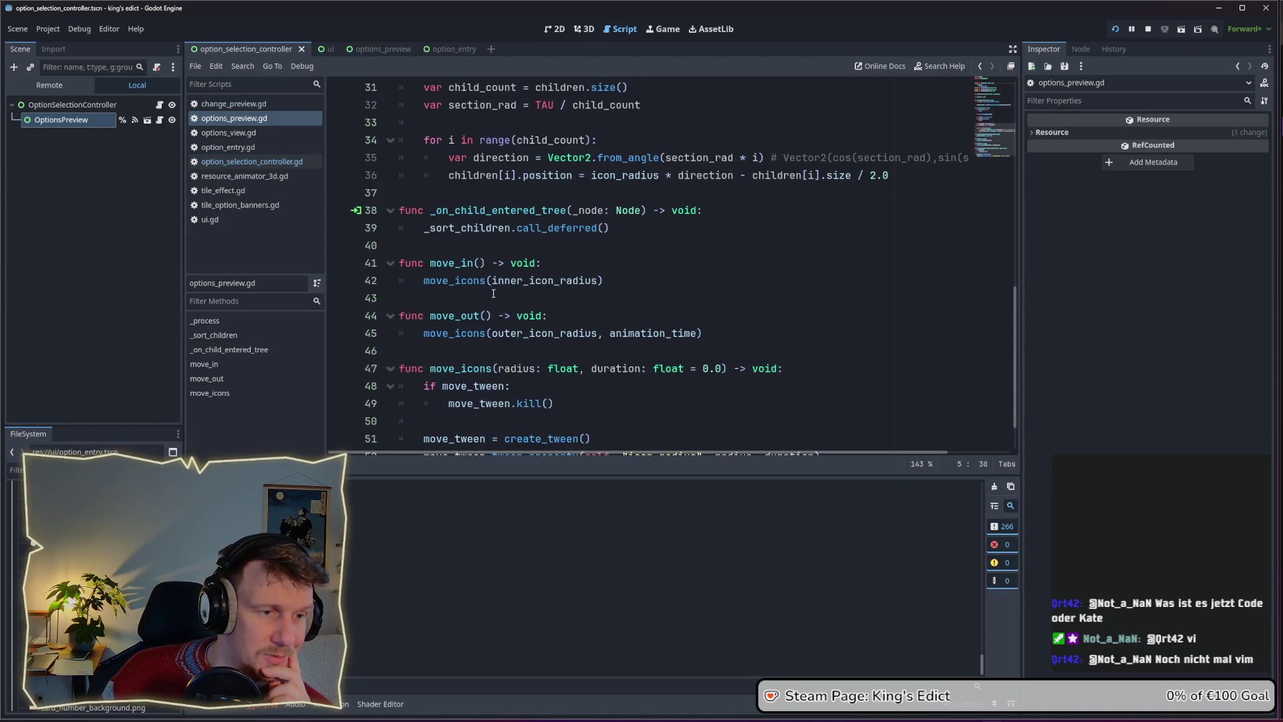
{"action": "scroll", "coordinate": [447, 326], "scroll_direction": "down", "scroll_amount": 1}
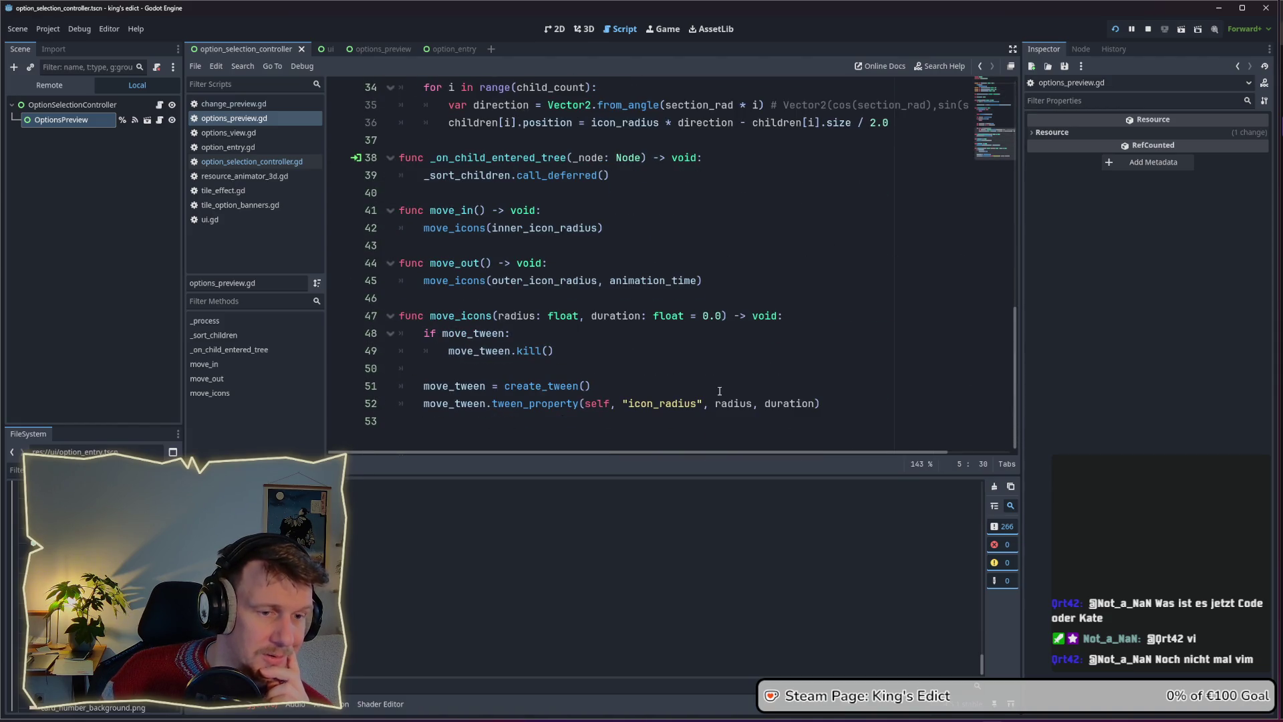
{"action": "mouse_move", "coordinate": [826, 399]}
{"action": "left_mouse_down"}
{"action": "mouse_move", "coordinate": [621, 403]}
{"action": "mouse_move", "coordinate": [468, 387]}
{"action": "mouse_move", "coordinate": [423, 323]}
{"action": "left_mouse_up"}
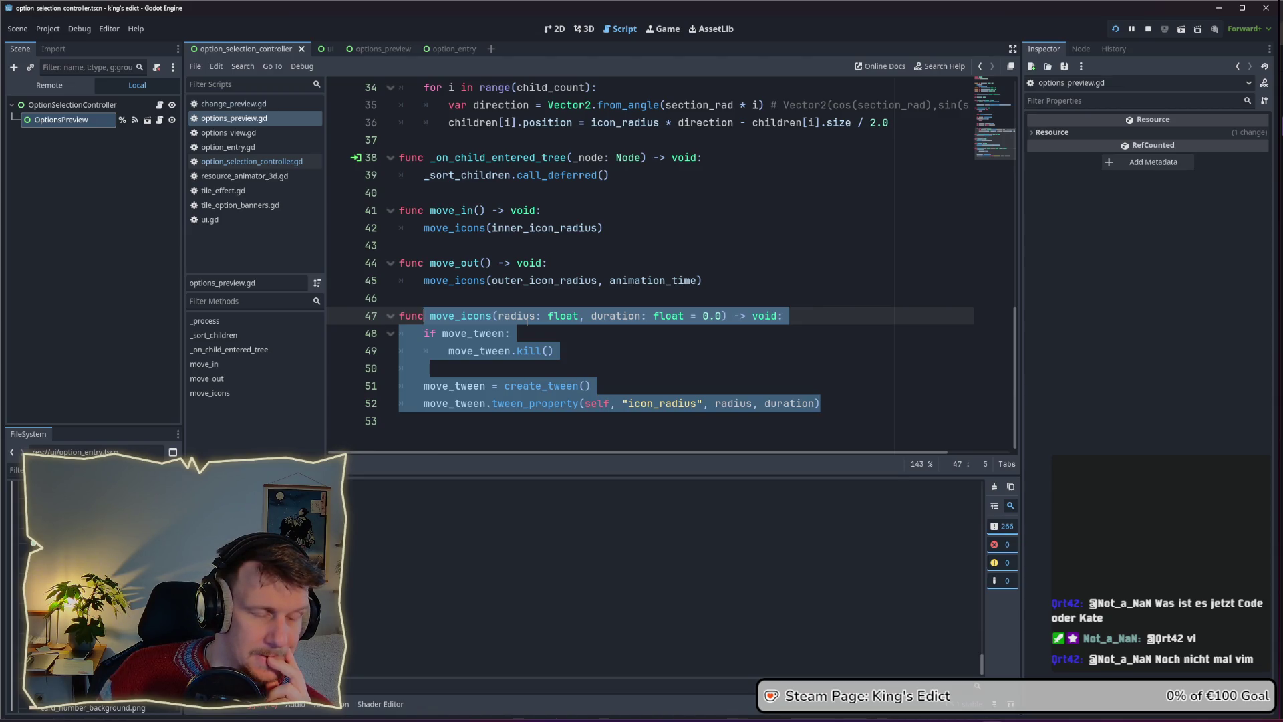
Examine move_icons and the radius and duration arguments of its tween call on line 52.
{"action": "double_click", "coordinate": [484, 317]}
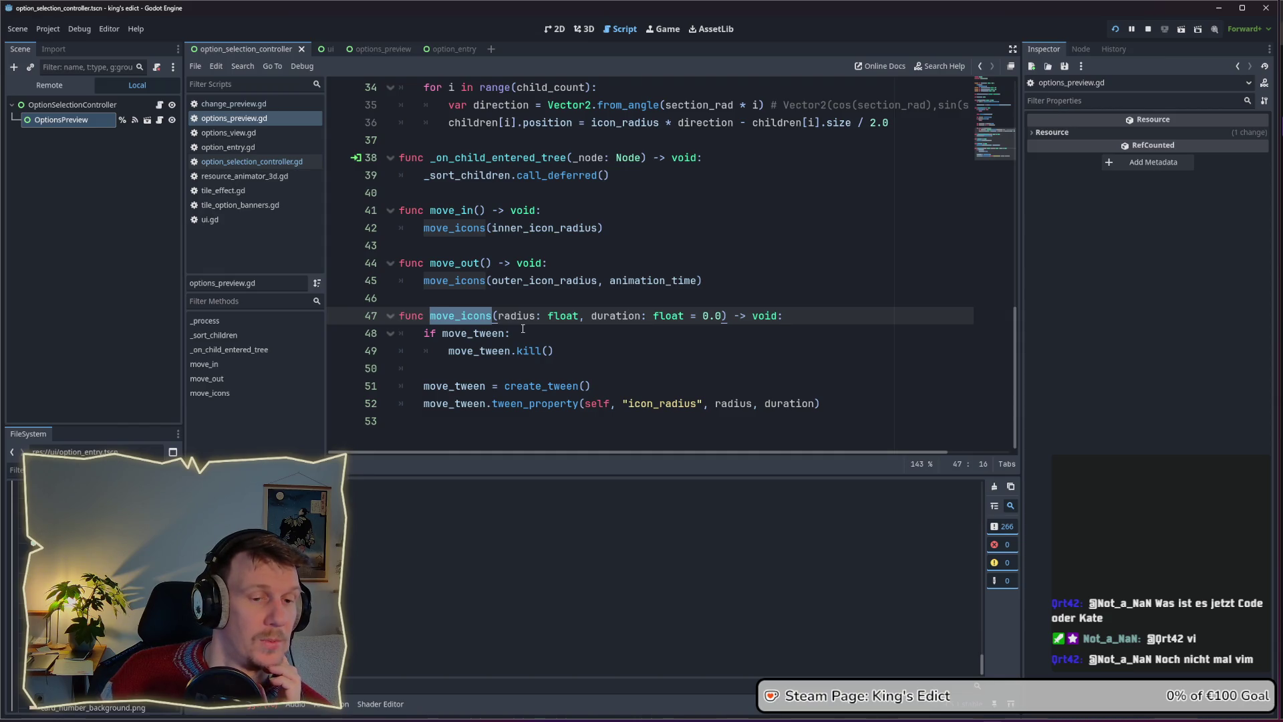
{"action": "left_click_drag", "start_coordinate": [702, 404], "coordinate": [630, 406]}
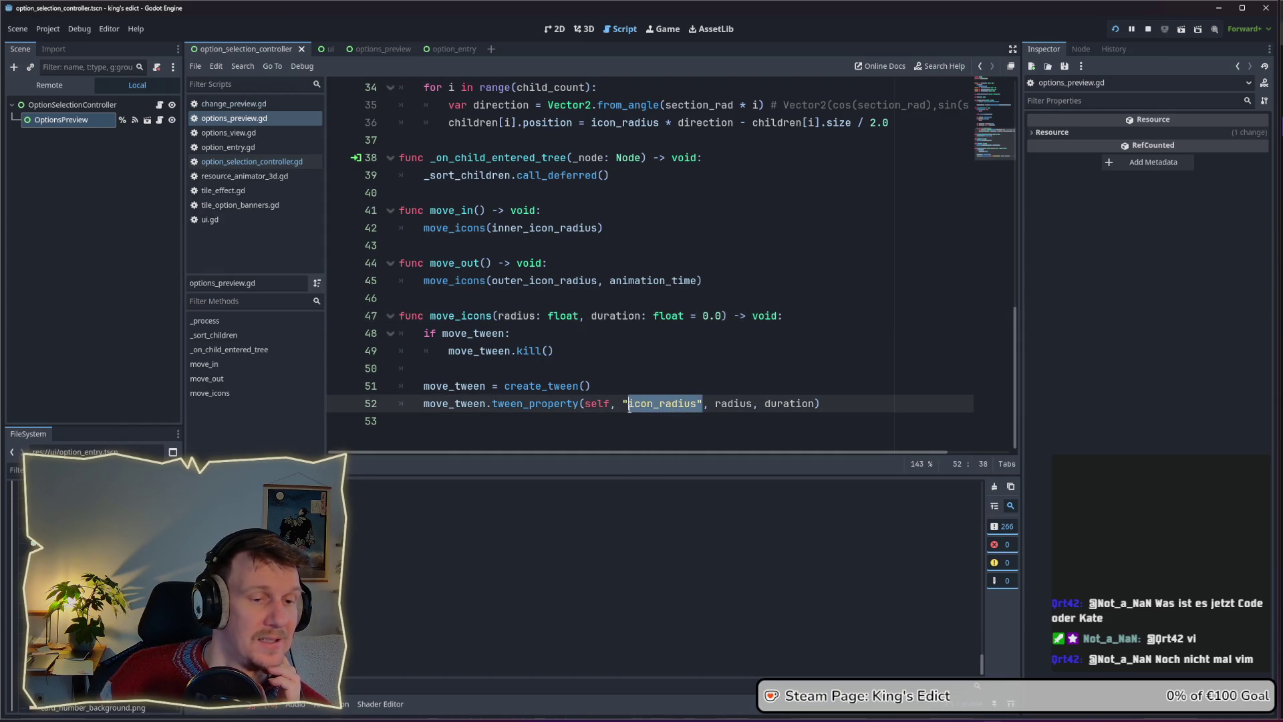
{"action": "double_click", "coordinate": [745, 404]}
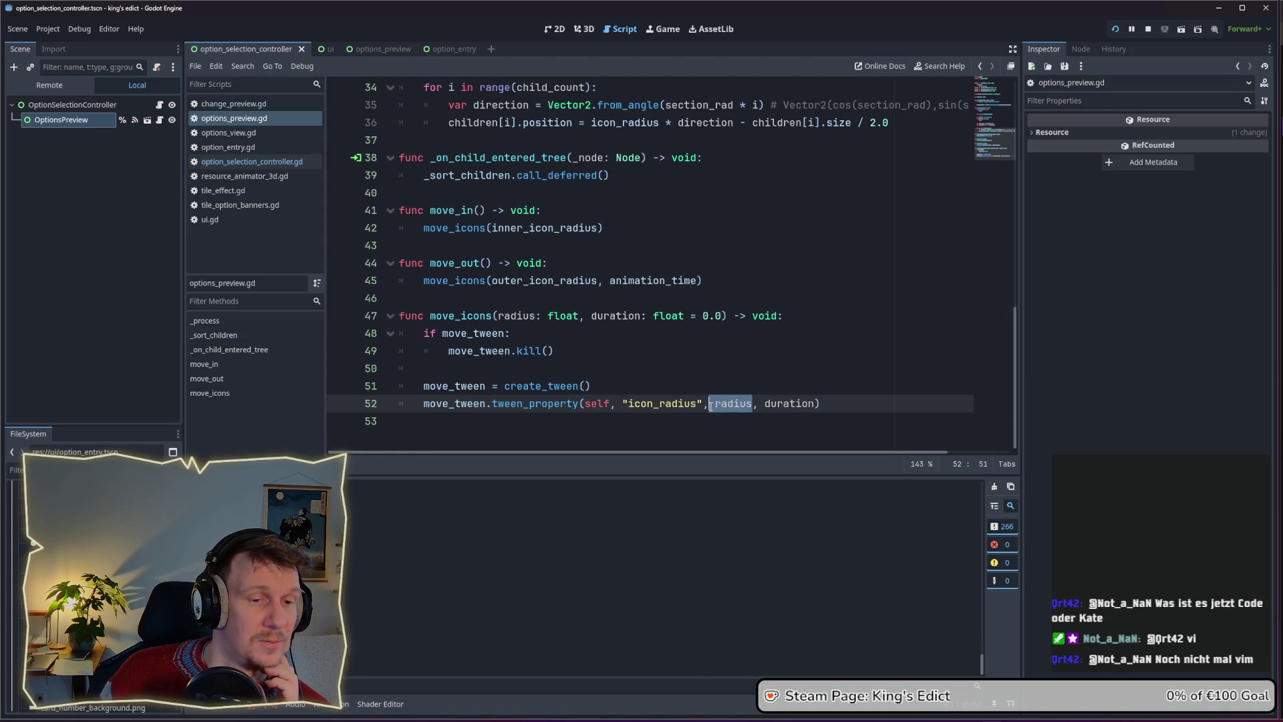
{"action": "left_click_drag", "start_coordinate": [1011, 368], "coordinate": [1001, 140]}
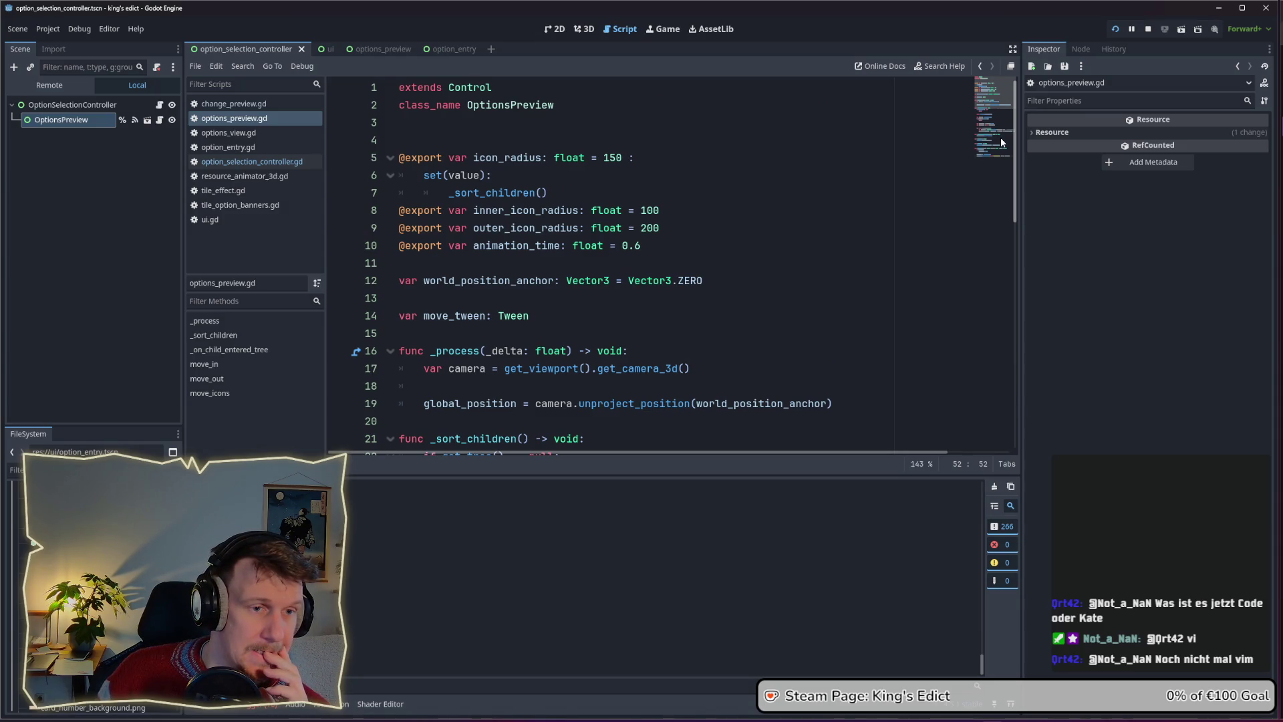
{"action": "left_click_drag", "start_coordinate": [1000, 138], "coordinate": [1009, 378]}
{"action": "double_click", "coordinate": [779, 403]}
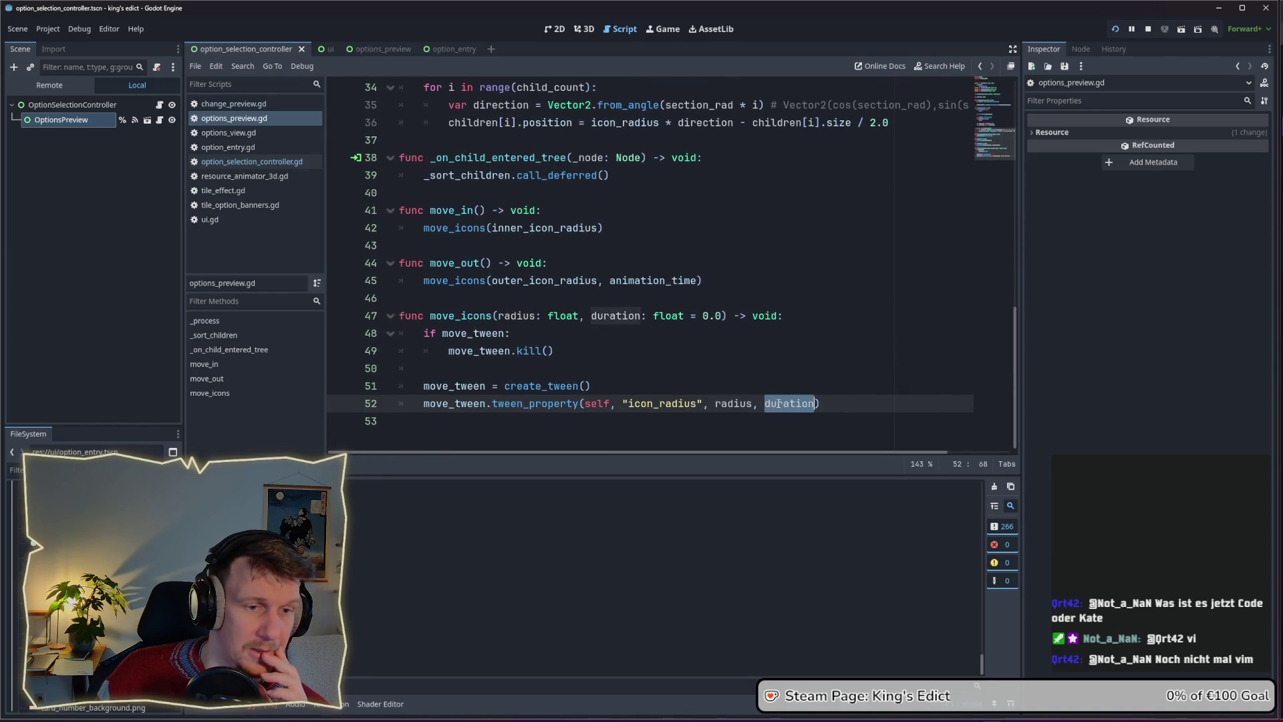
{"action": "double_click", "coordinate": [613, 316]}
Look over the move_in function's move_icons call on line 42, then switch to option_selection_controller.gd.
{"action": "mouse_move", "coordinate": [531, 233]}
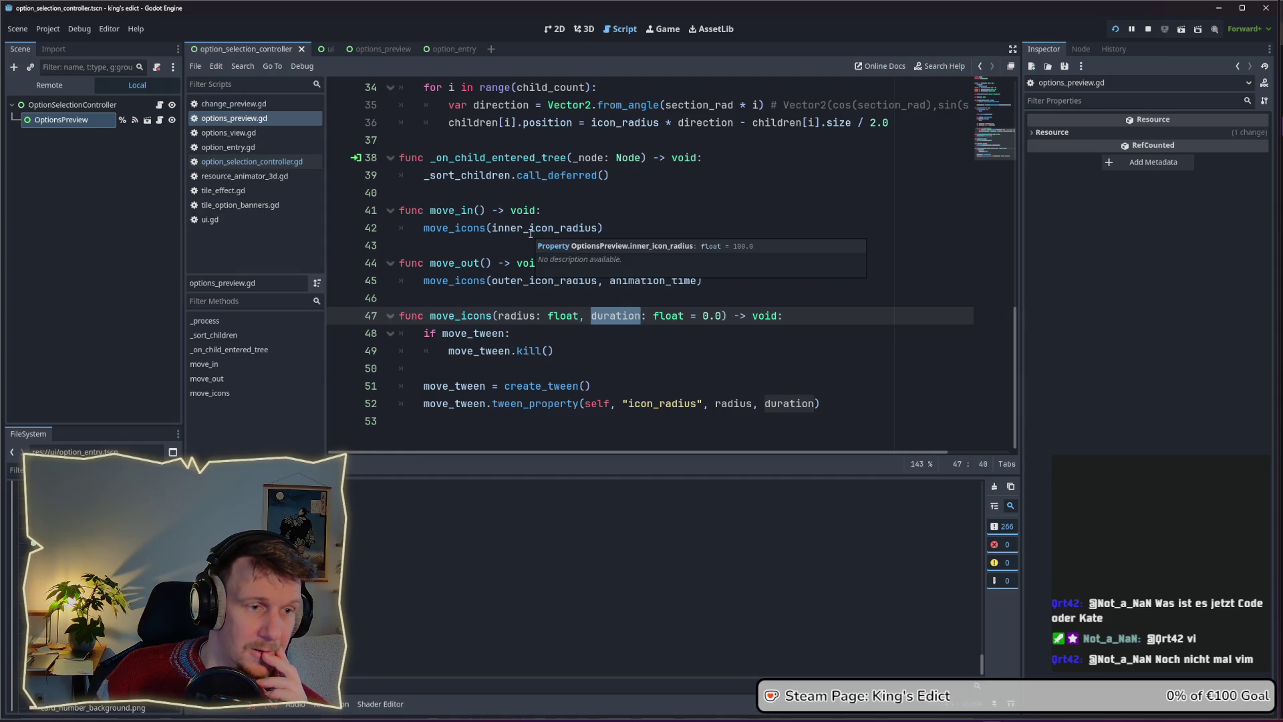
{"action": "left_click", "coordinate": [611, 233]}
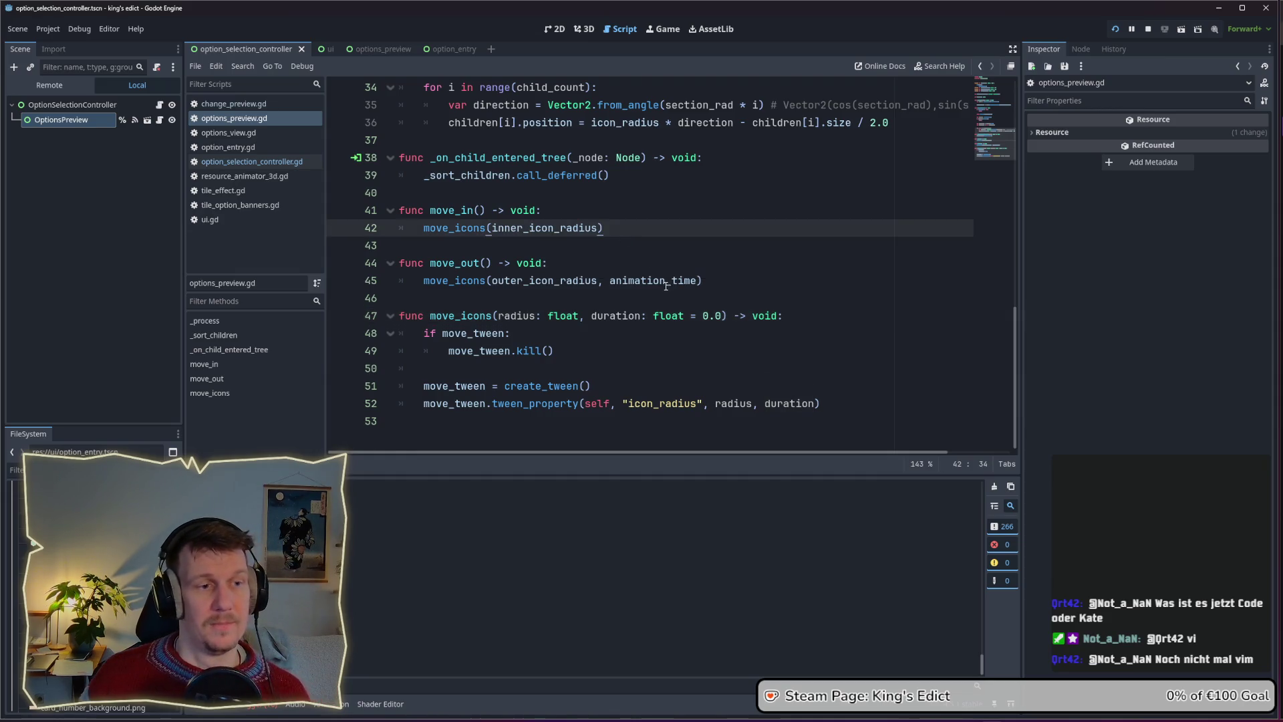
{"action": "mouse_move", "coordinate": [665, 285]}
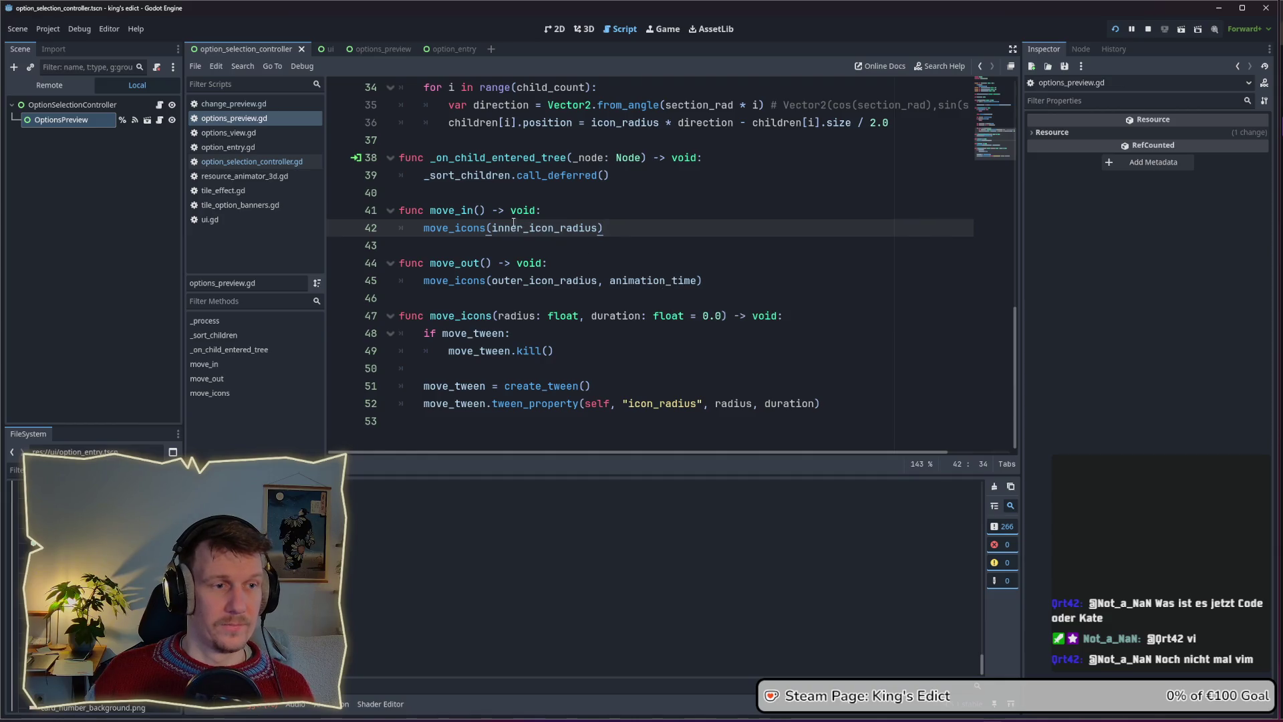
{"action": "left_click", "coordinate": [650, 276]}
{"action": "left_click_drag", "start_coordinate": [603, 228], "coordinate": [393, 210]}
{"action": "left_click", "coordinate": [598, 228]}
{"action": "left_click", "coordinate": [249, 162]}
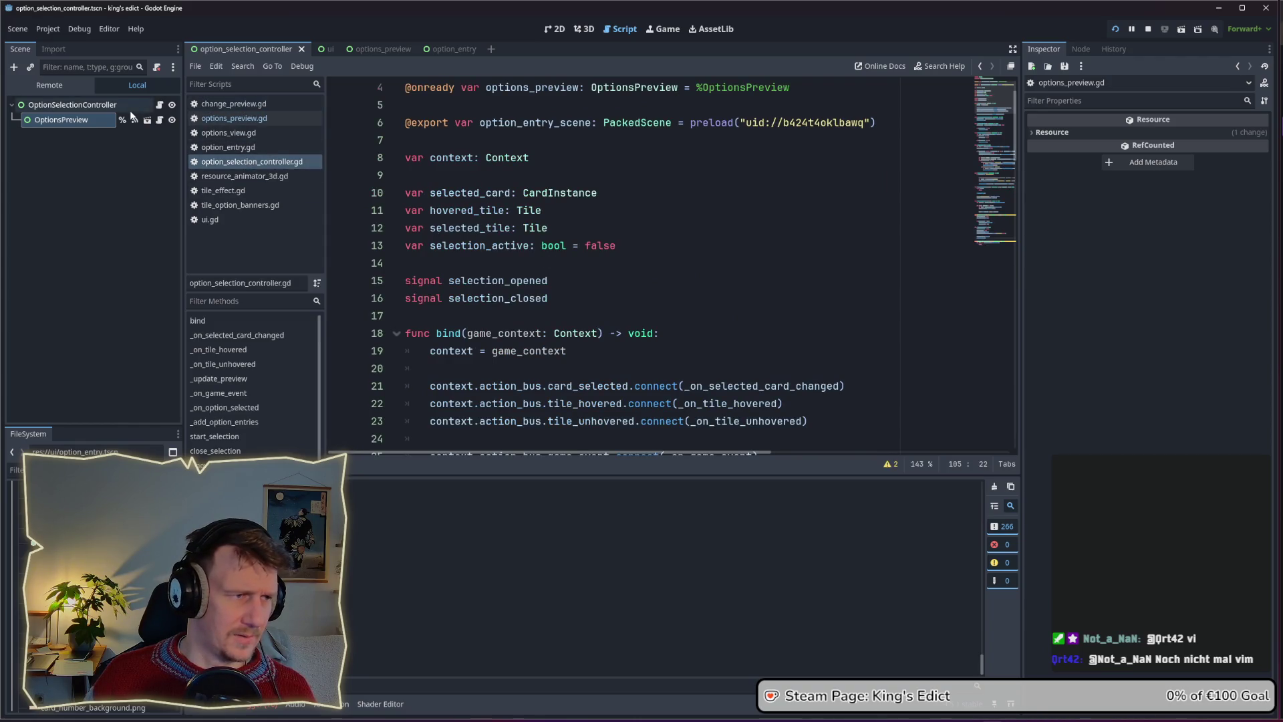
Find the options_preview move_in/move_out calls in start_selection and jump to move_out's definition.
{"action": "scroll", "coordinate": [539, 274], "scroll_direction": "down", "scroll_amount": 7}
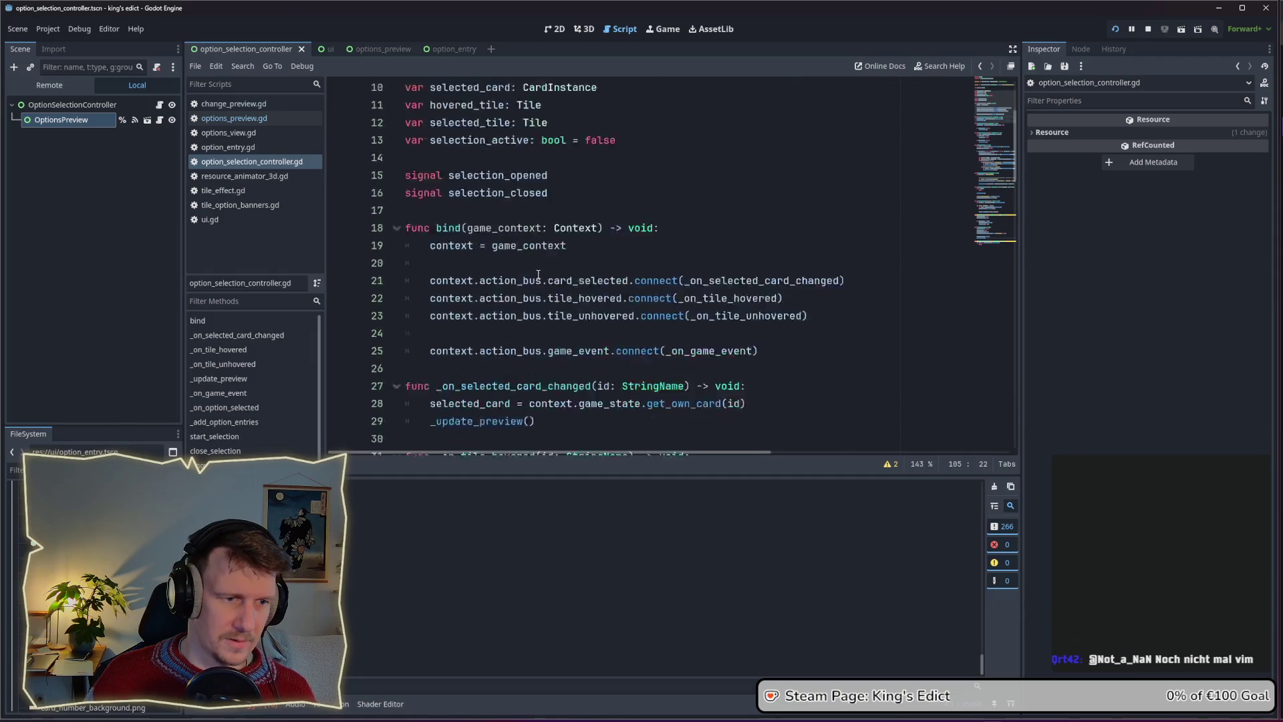
{"action": "scroll", "coordinate": [575, 274], "scroll_direction": "down", "scroll_amount": 4}
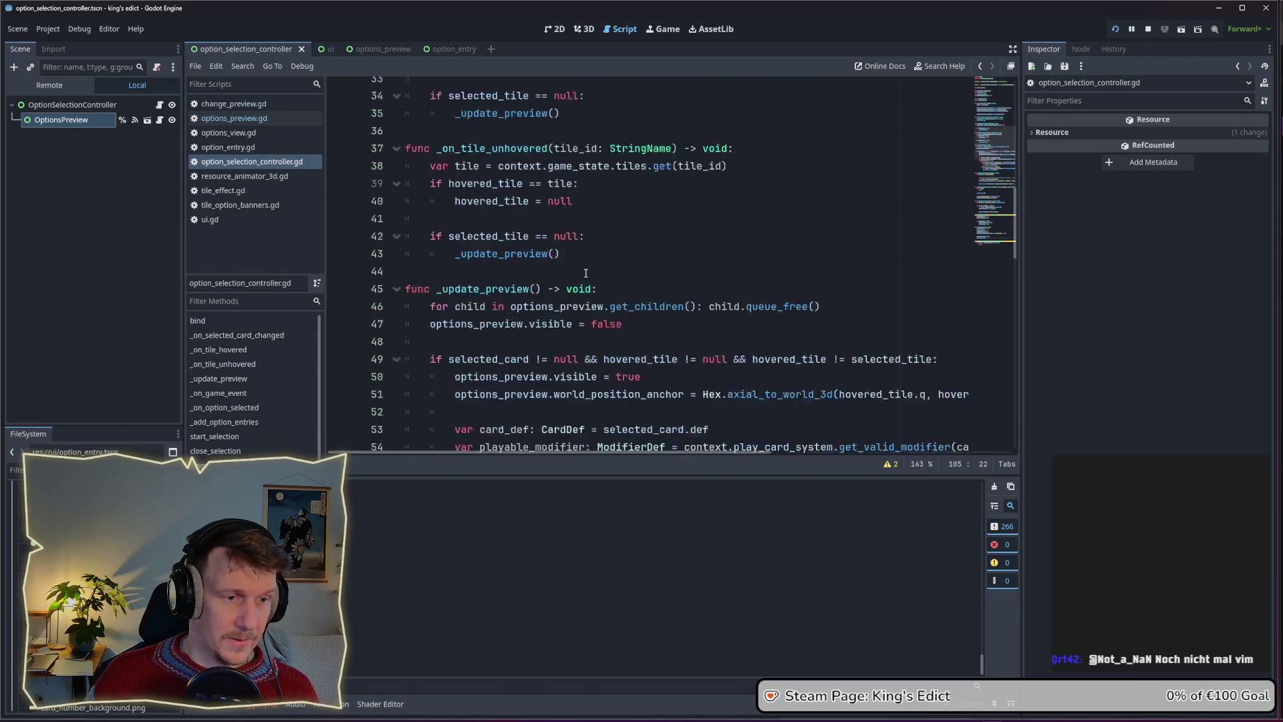
{"action": "left_click_drag", "start_coordinate": [995, 120], "coordinate": [996, 217]}
{"action": "left_click", "coordinate": [996, 217]}
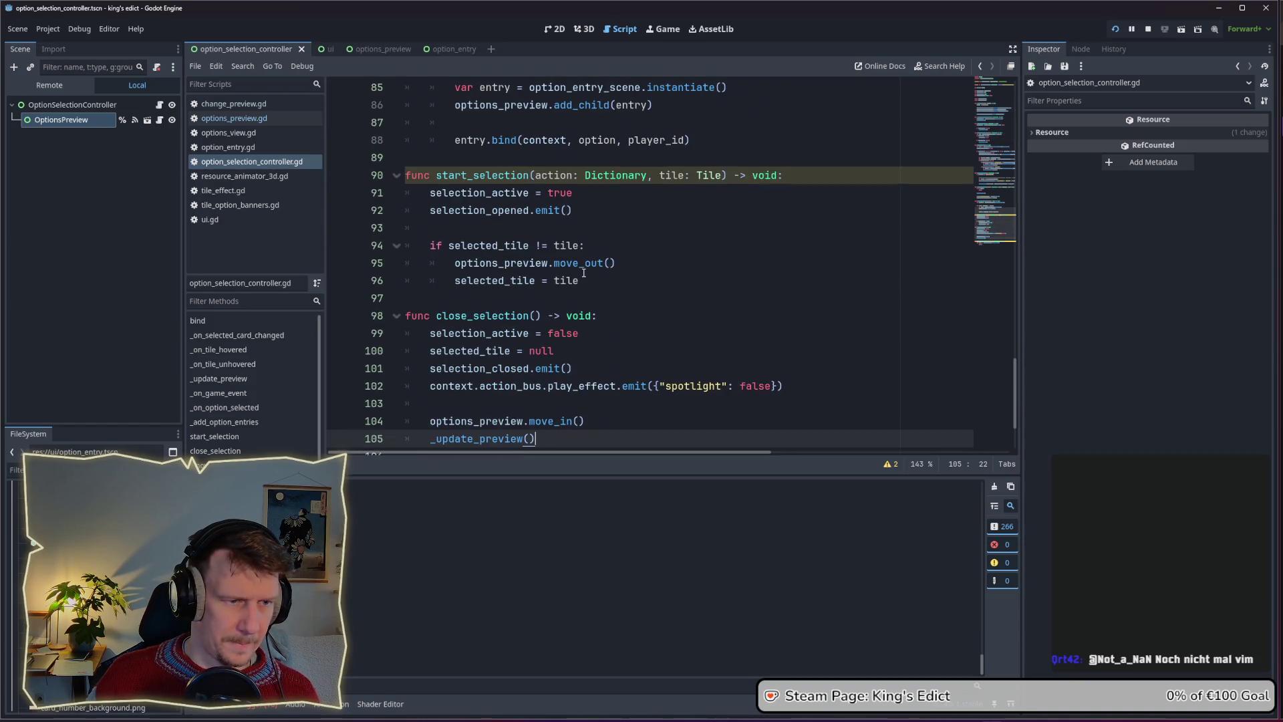
{"action": "scroll", "coordinate": [583, 273], "scroll_direction": "down", "scroll_amount": 2}
{"action": "left_click_drag", "start_coordinate": [593, 320], "coordinate": [431, 314]}
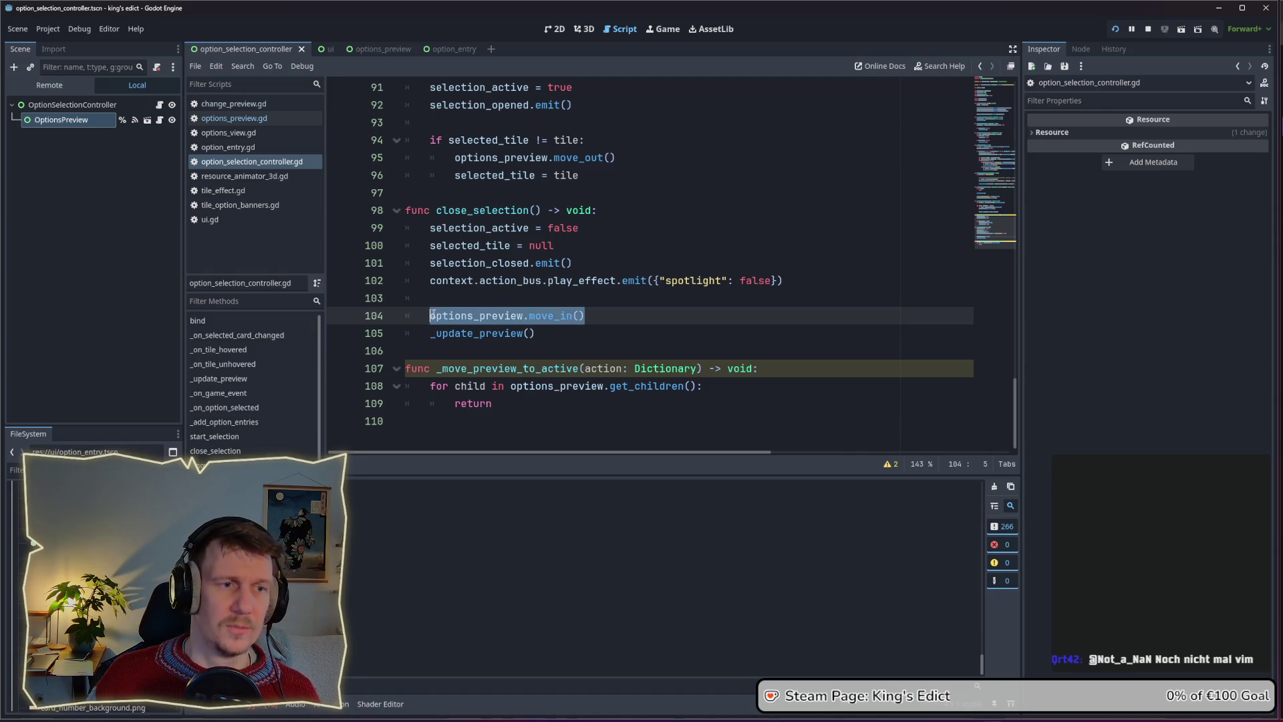
{"action": "scroll", "coordinate": [432, 315], "scroll_direction": "up", "scroll_amount": 2}
{"action": "left_click_drag", "start_coordinate": [617, 264], "coordinate": [455, 266]}
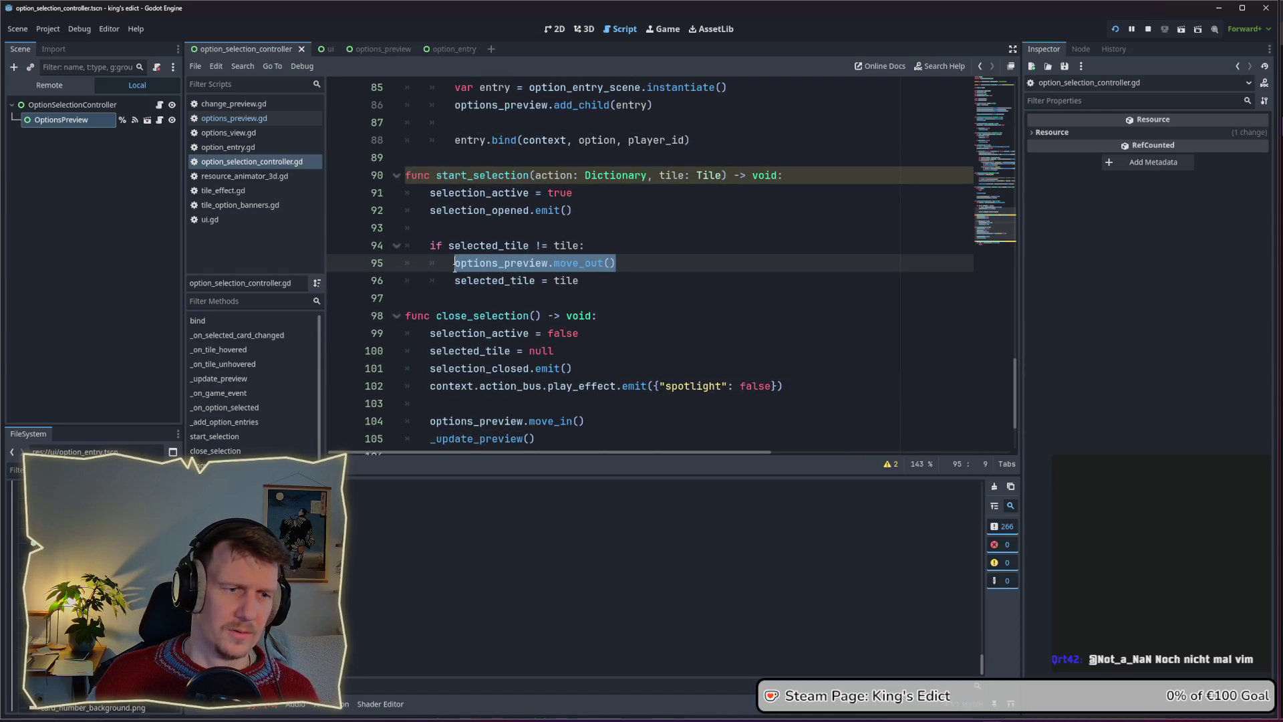
{"action": "left_click", "coordinate": [579, 264], "text": "ctrl"}
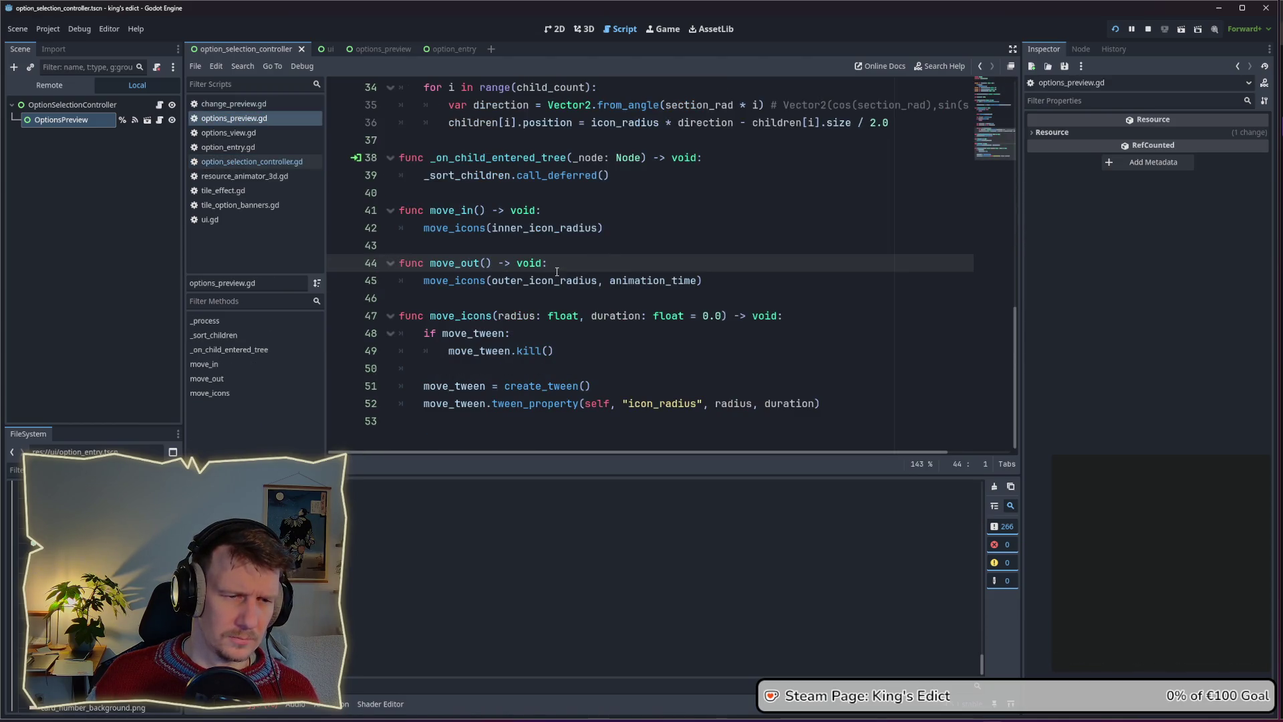
{"action": "left_click_drag", "start_coordinate": [1012, 319], "coordinate": [1012, 88]}
Change OptionsPreview's Outer Icon Radius from 200 to 100, save the scene, and relaunch the game.
{"action": "left_click_drag", "start_coordinate": [669, 249], "coordinate": [607, 247]}
{"action": "left_click", "coordinate": [607, 263]}
{"action": "left_click", "coordinate": [64, 104]}
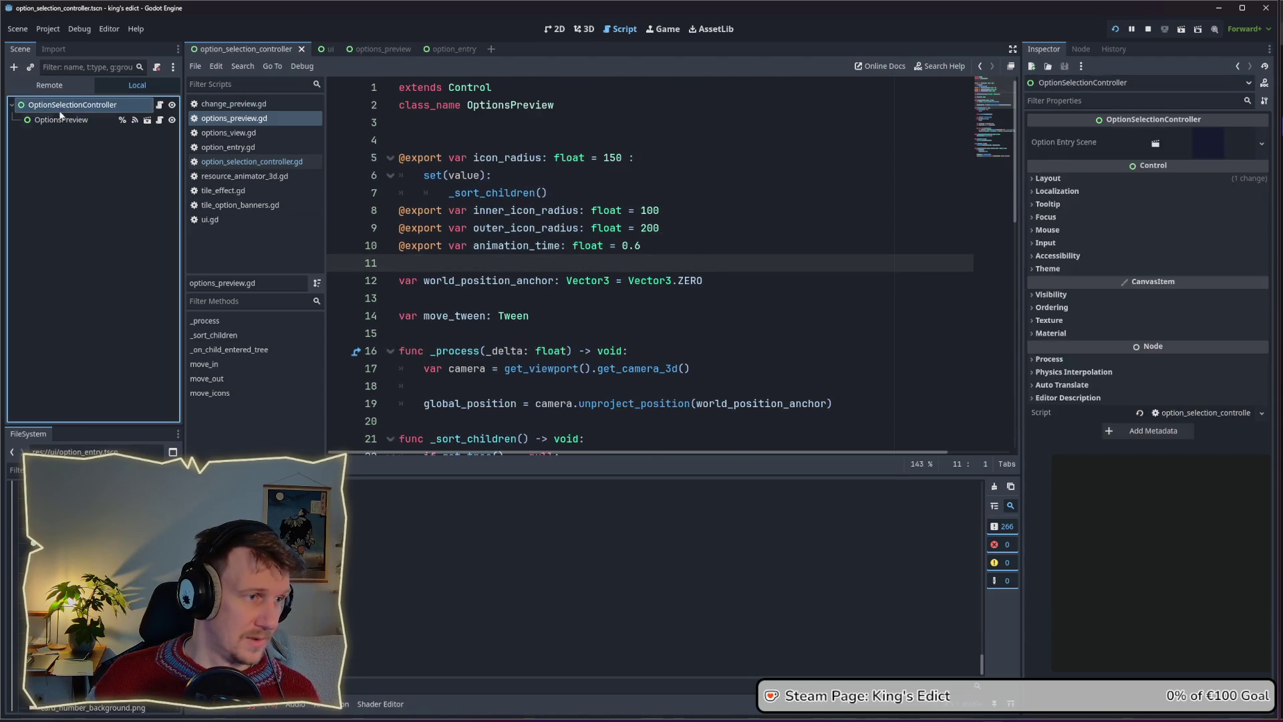
{"action": "left_click", "coordinate": [60, 119]}
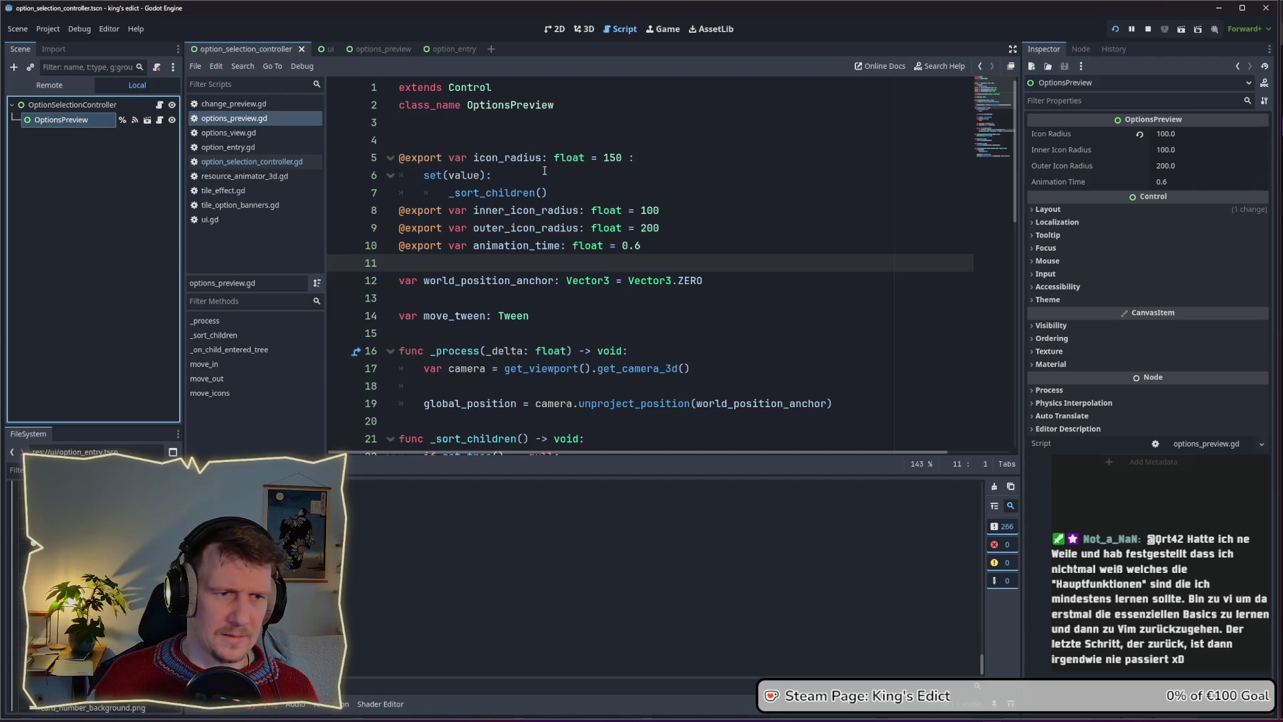
{"action": "left_click", "coordinate": [1182, 165]}
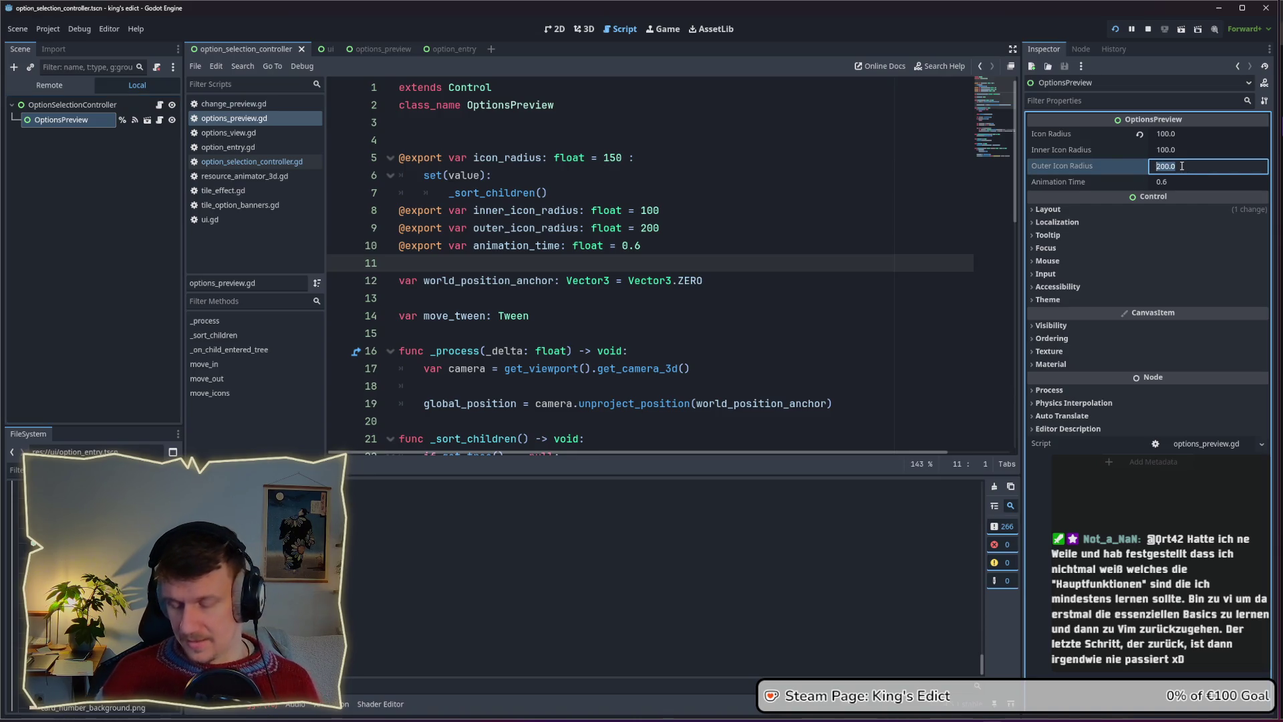
{"action": "type", "text": "100"}
{"action": "key", "text": "Return"}
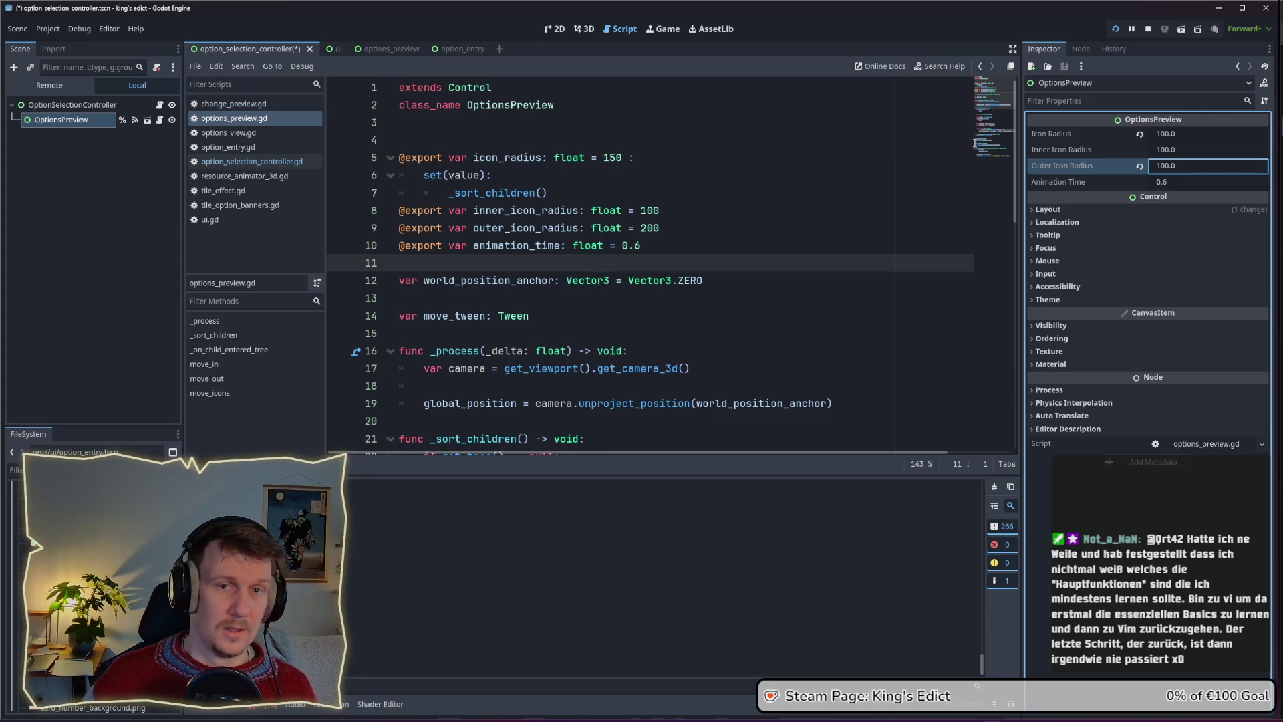
{"action": "left_click", "coordinate": [1115, 29]}
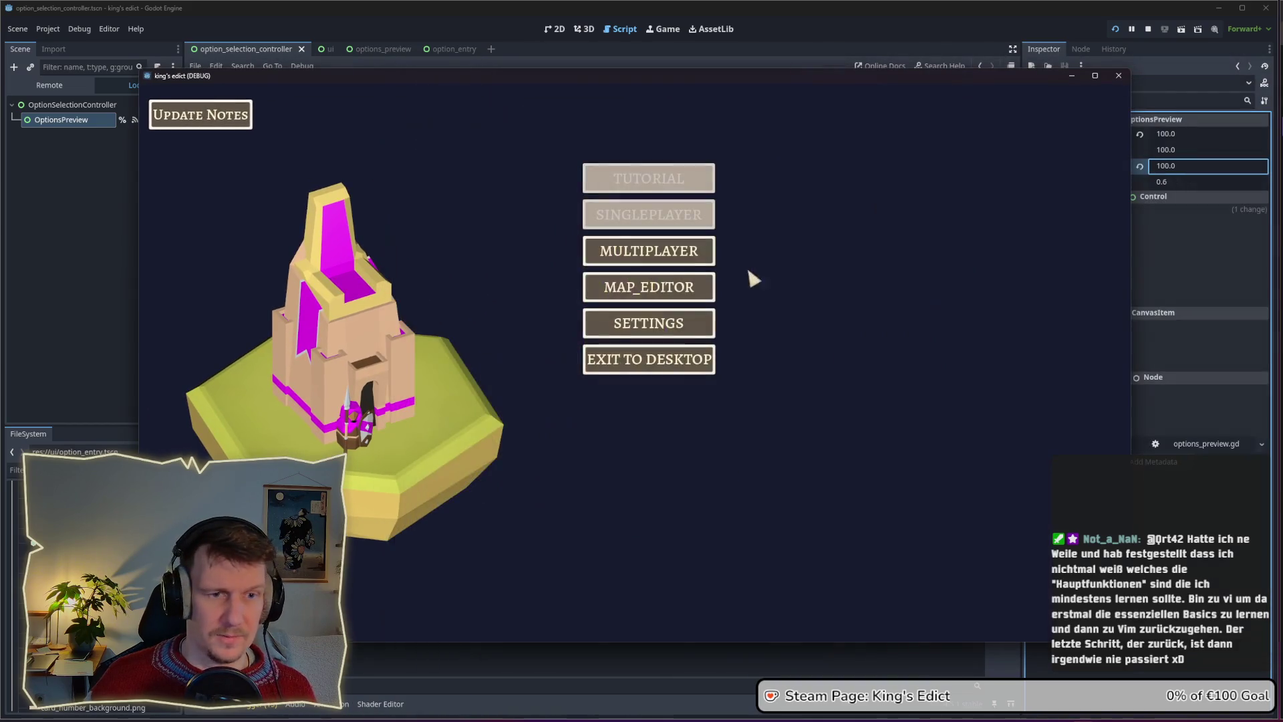
Play a match on i_know_this_place.map, placing the builder card on a blue hex, then stop the game.
{"action": "left_click", "coordinate": [695, 253]}
{"action": "left_click", "coordinate": [742, 251]}
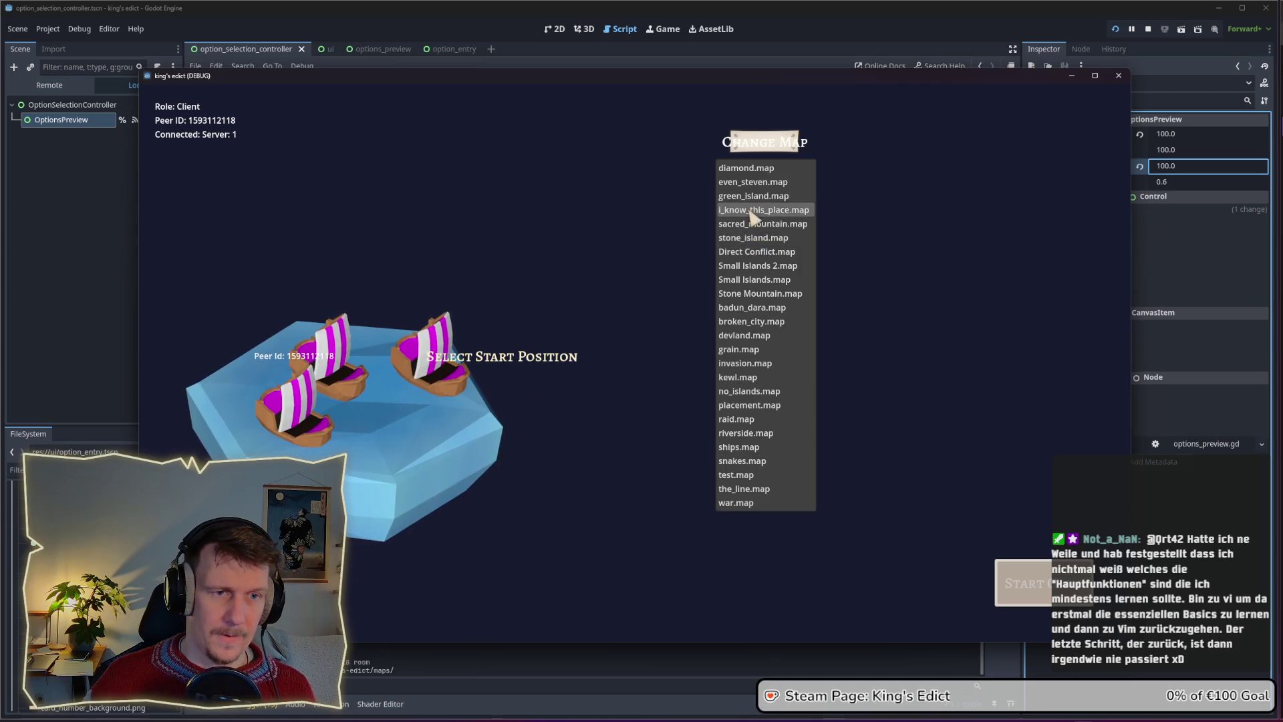
{"action": "left_click", "coordinate": [760, 213]}
{"action": "left_click", "coordinate": [1025, 592]}
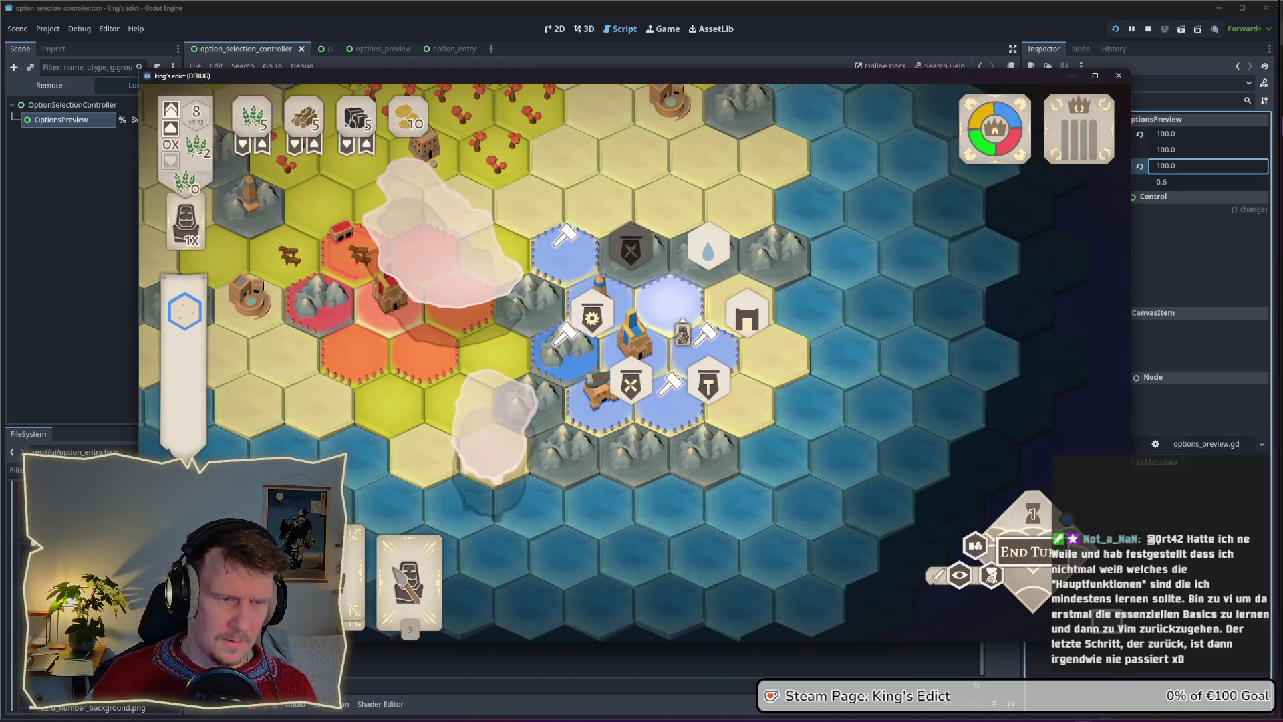
{"action": "left_click", "coordinate": [704, 361]}
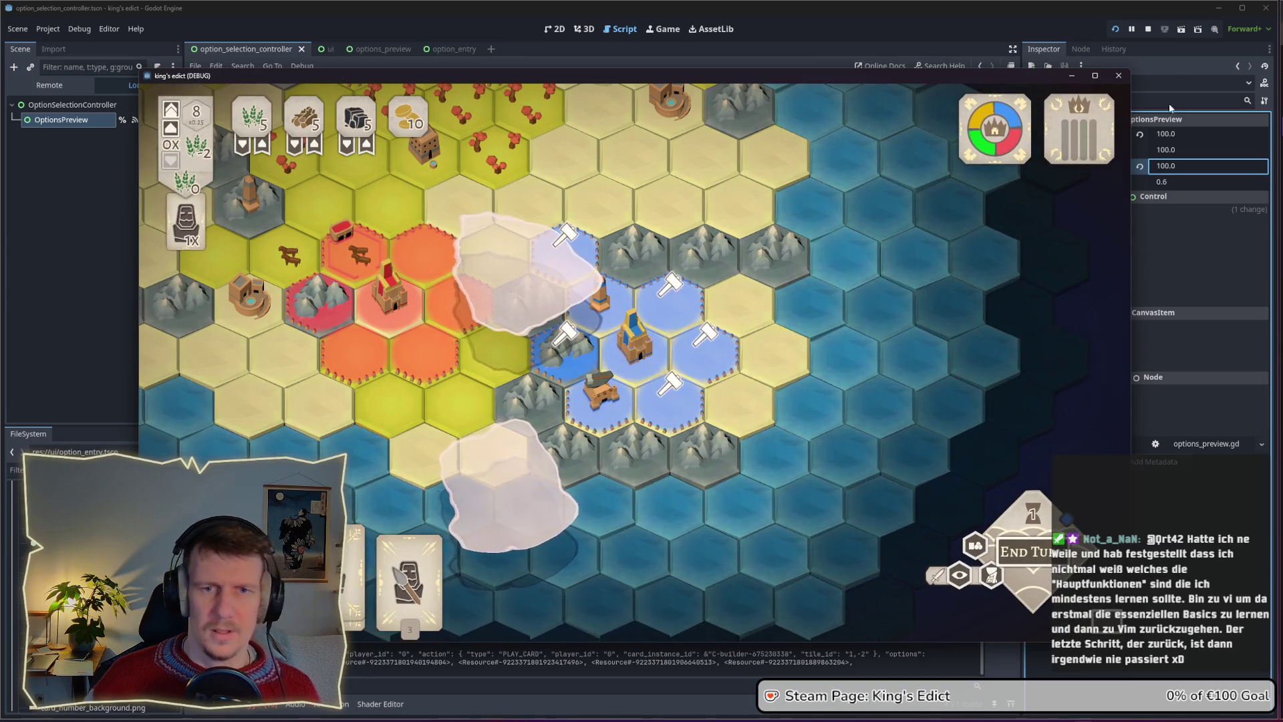
{"action": "left_click", "coordinate": [1149, 29]}
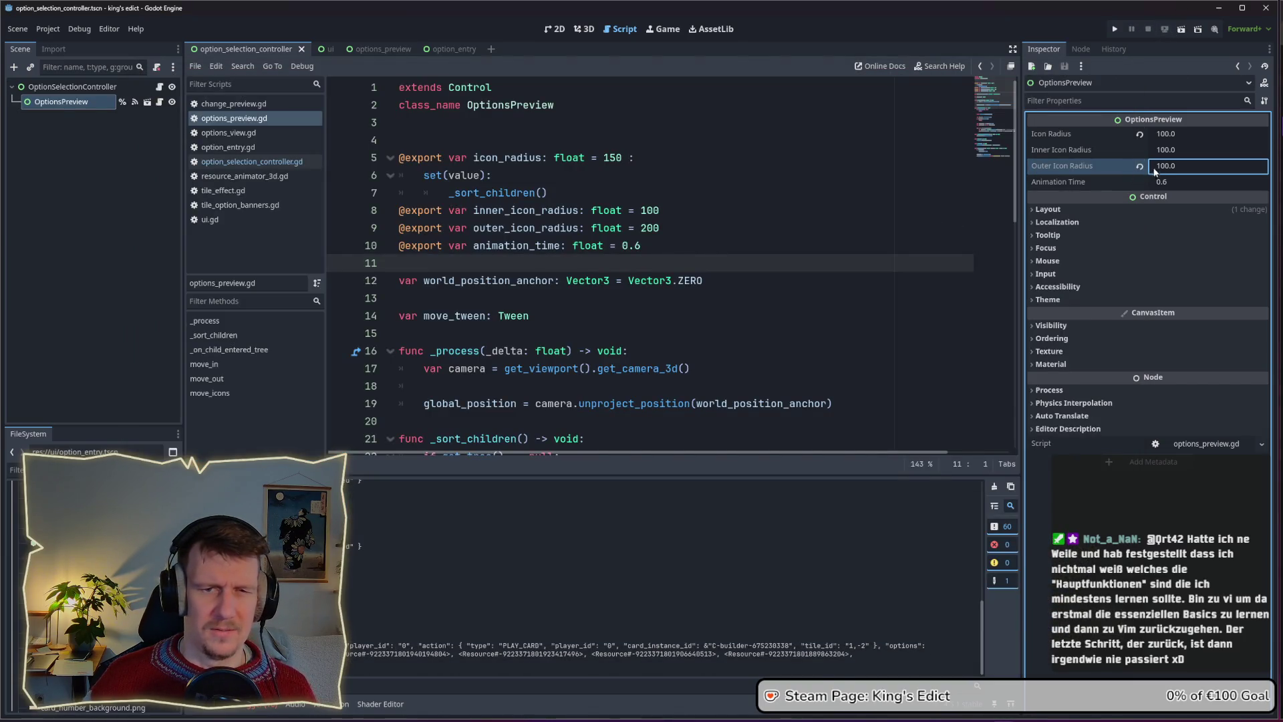
Set OptionsPreview's Icon, Inner and Outer Icon Radius to 50 and save the scene.
{"action": "left_click", "coordinate": [1172, 133]}
{"action": "type", "text": "50"}
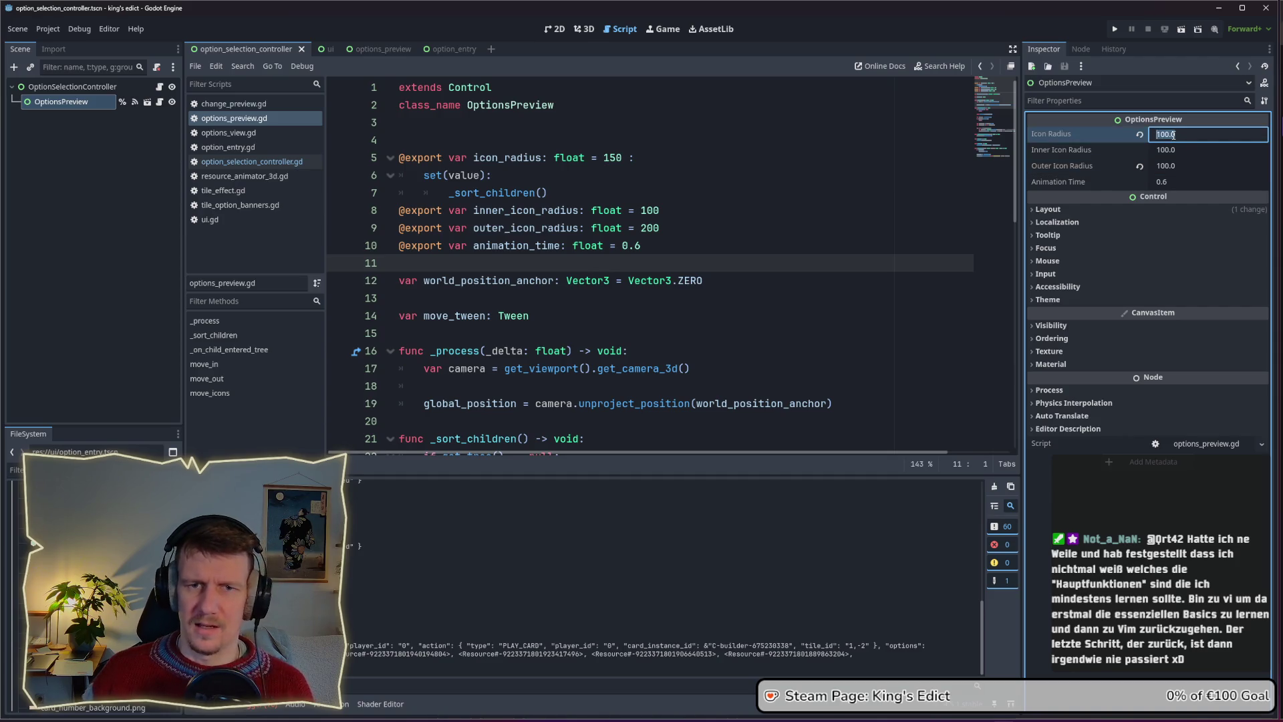
{"action": "left_click", "coordinate": [1174, 150]}
{"action": "type", "text": "50"}
{"action": "key", "text": "Tab"}
{"action": "type", "text": "50"}
{"action": "key", "text": "Return"}
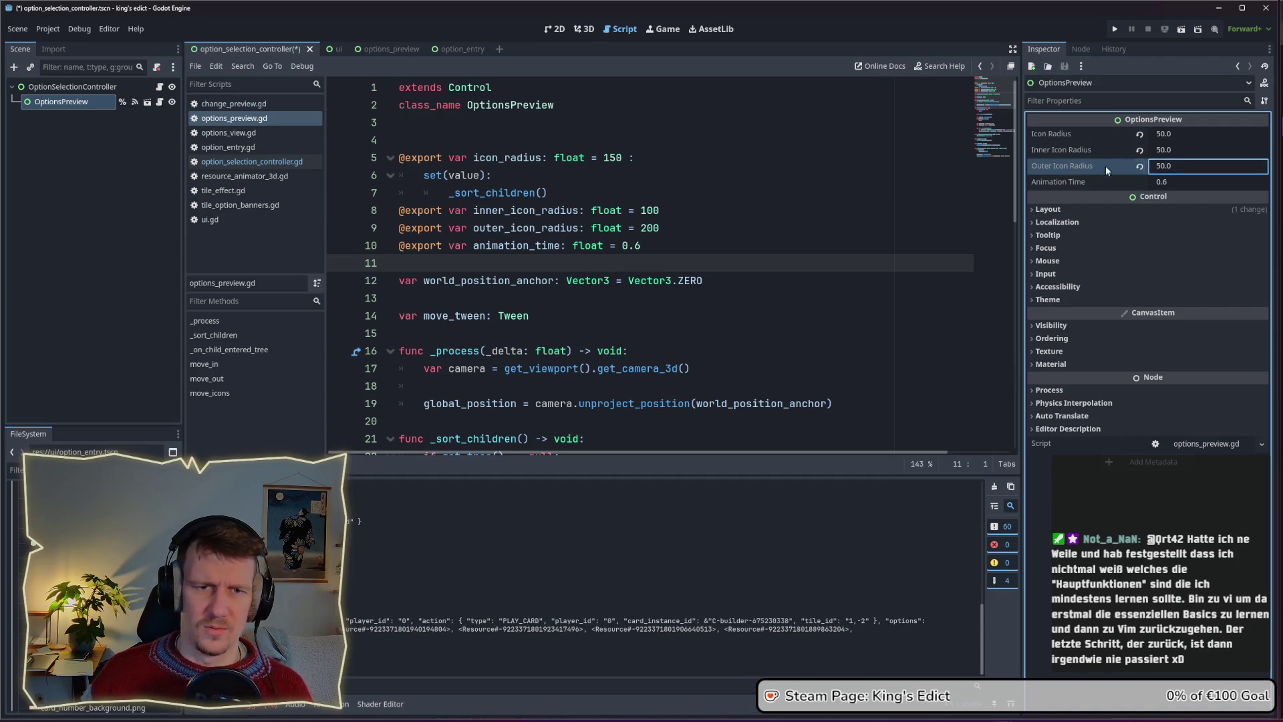
{"action": "key", "text": "ctrl+s"}
Run a test match on i_know_this_place.map, stop the game, and view the Debugger.
{"action": "left_click", "coordinate": [57, 90]}
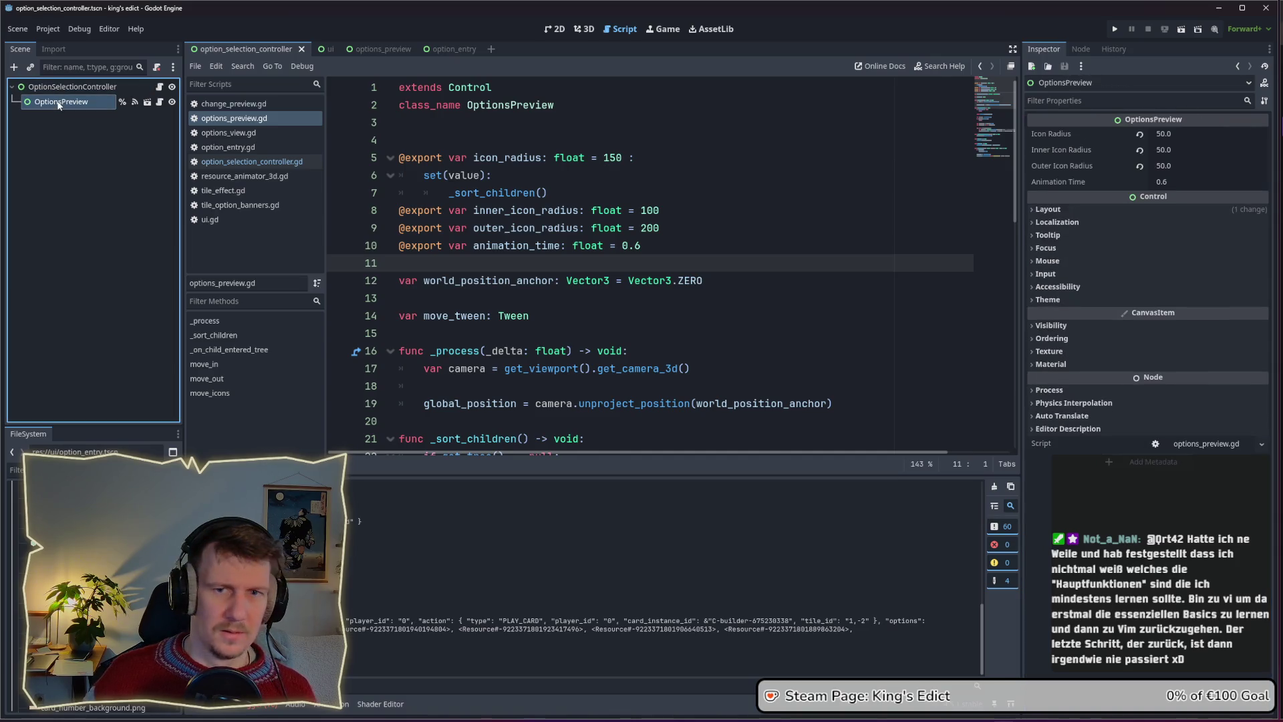
{"action": "left_click", "coordinate": [57, 101]}
{"action": "key", "text": "F5"}
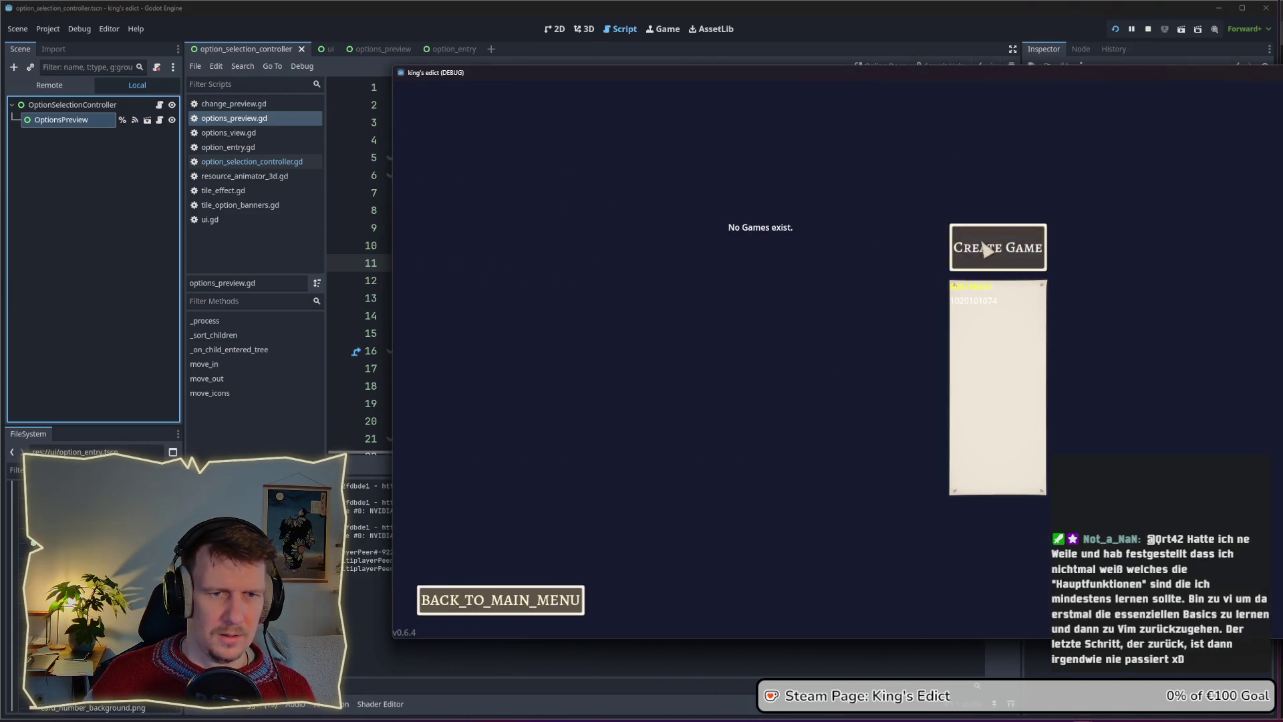
{"action": "left_click", "coordinate": [989, 158]}
{"action": "left_click", "coordinate": [1016, 224]}
{"action": "left_click", "coordinate": [679, 394]}
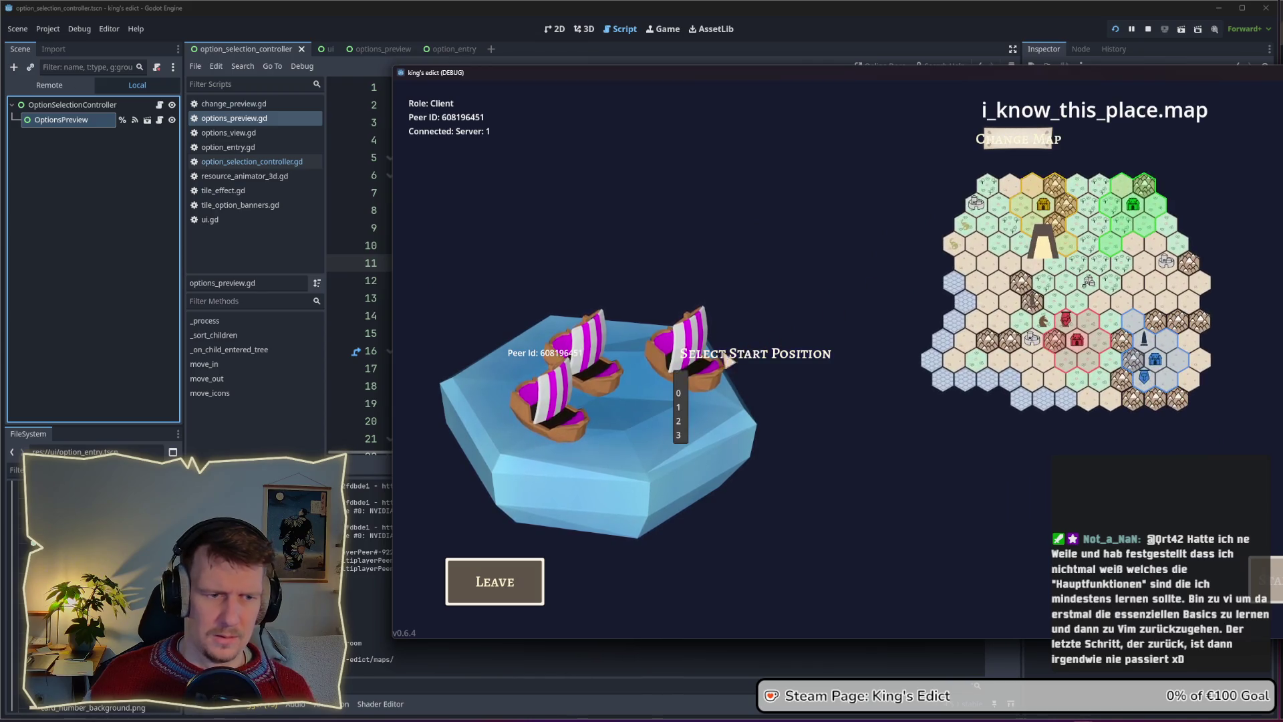
{"action": "left_click", "coordinate": [680, 401]}
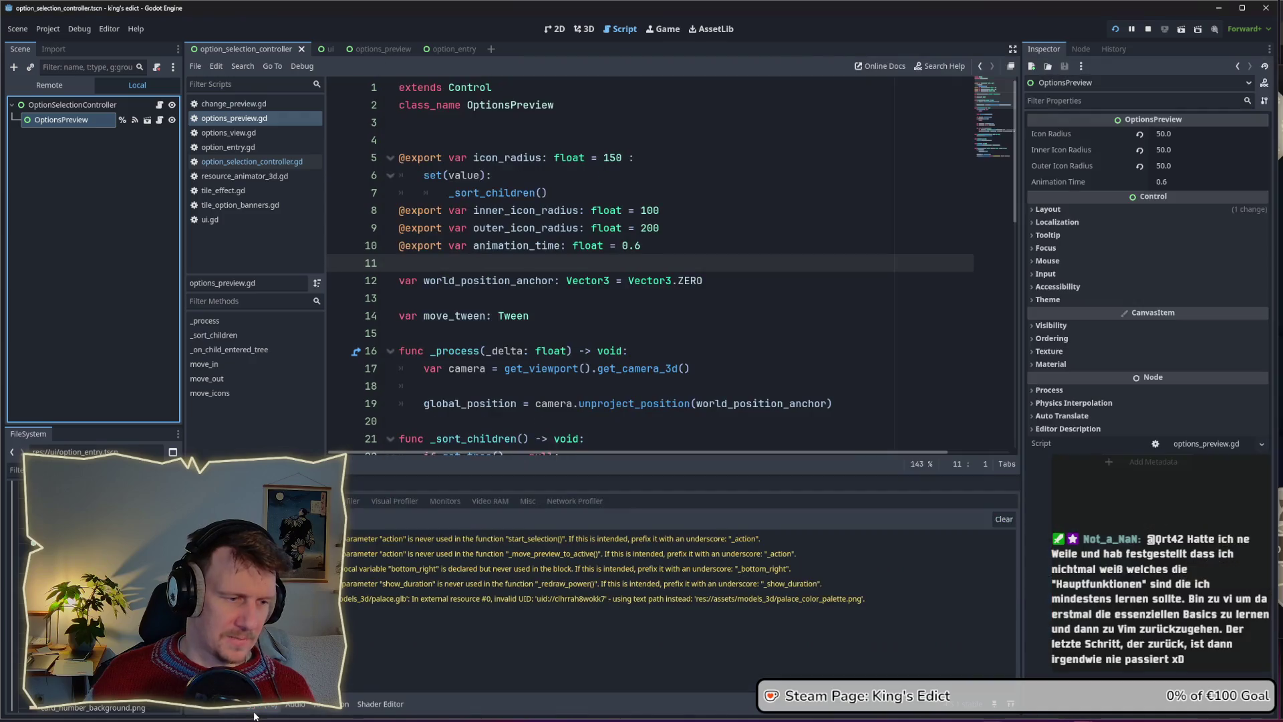
{"action": "key", "text": "F8"}
{"action": "left_click", "coordinate": [254, 705]}
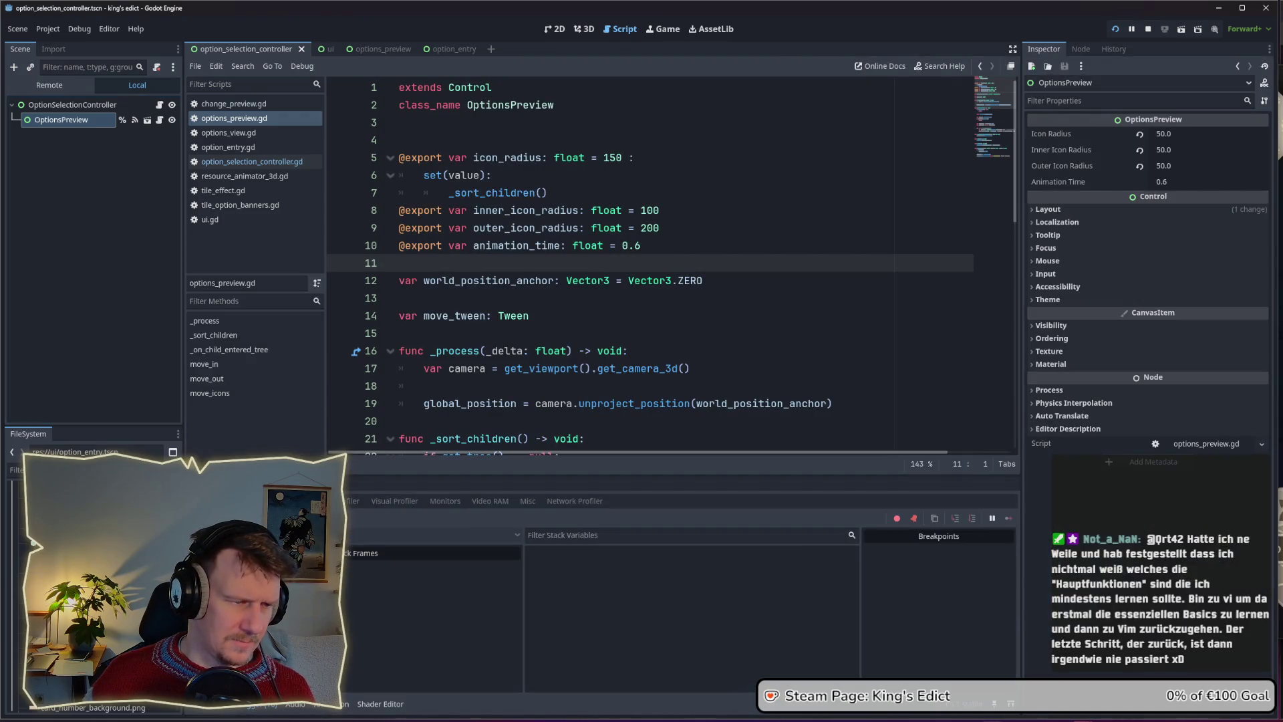
Jump from the _sort_children null error to its get_tree() null-check in options_preview.gd.
{"action": "left_click", "coordinate": [267, 501]}
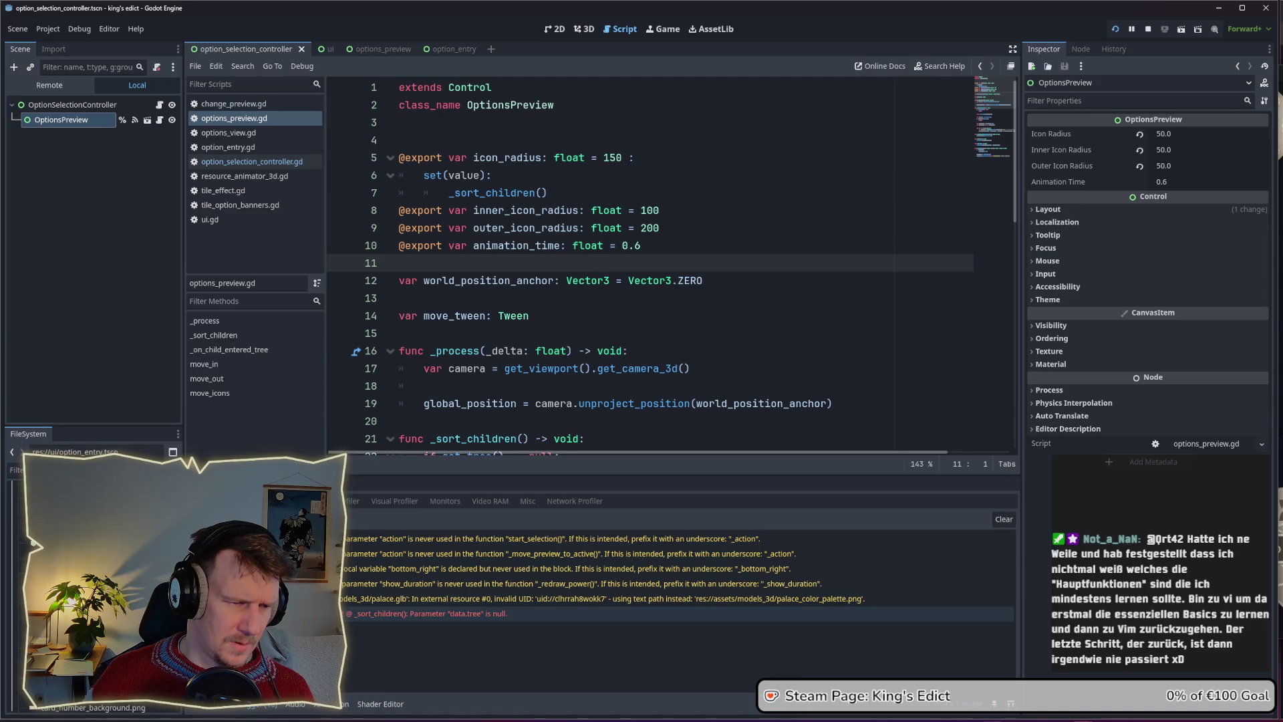
{"action": "left_click", "coordinate": [428, 614]}
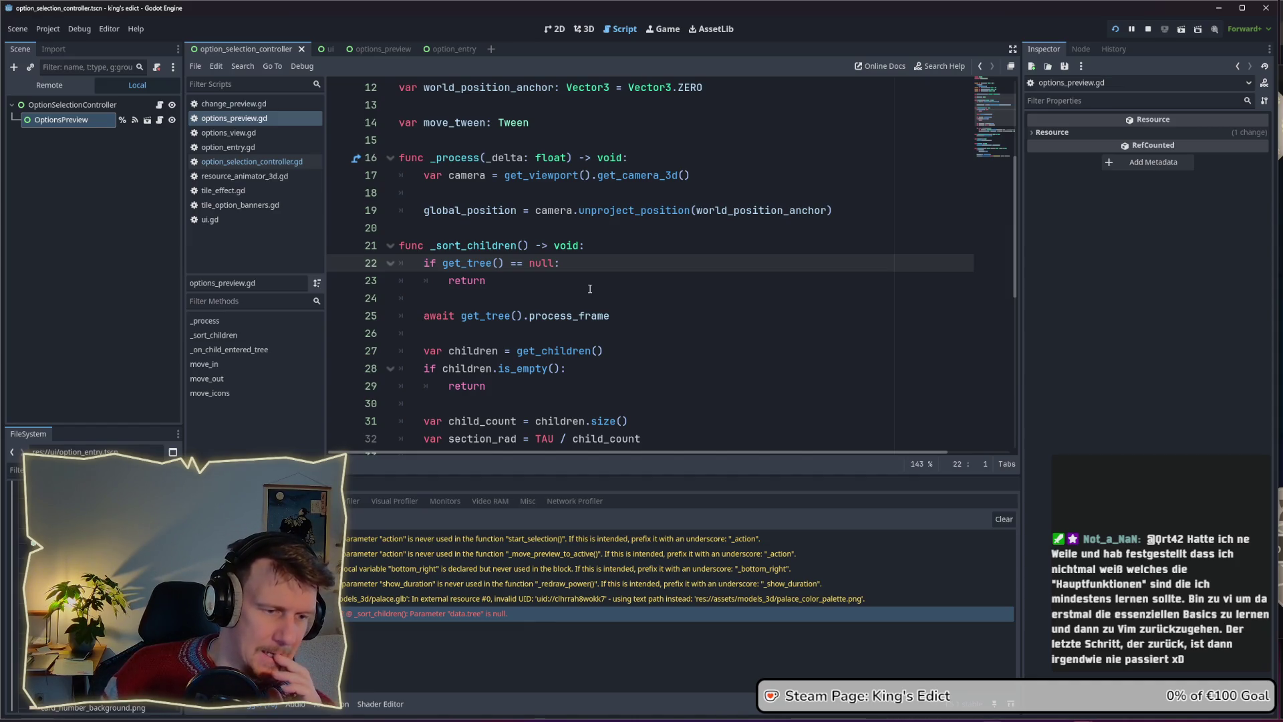
{"action": "left_click", "coordinate": [568, 282]}
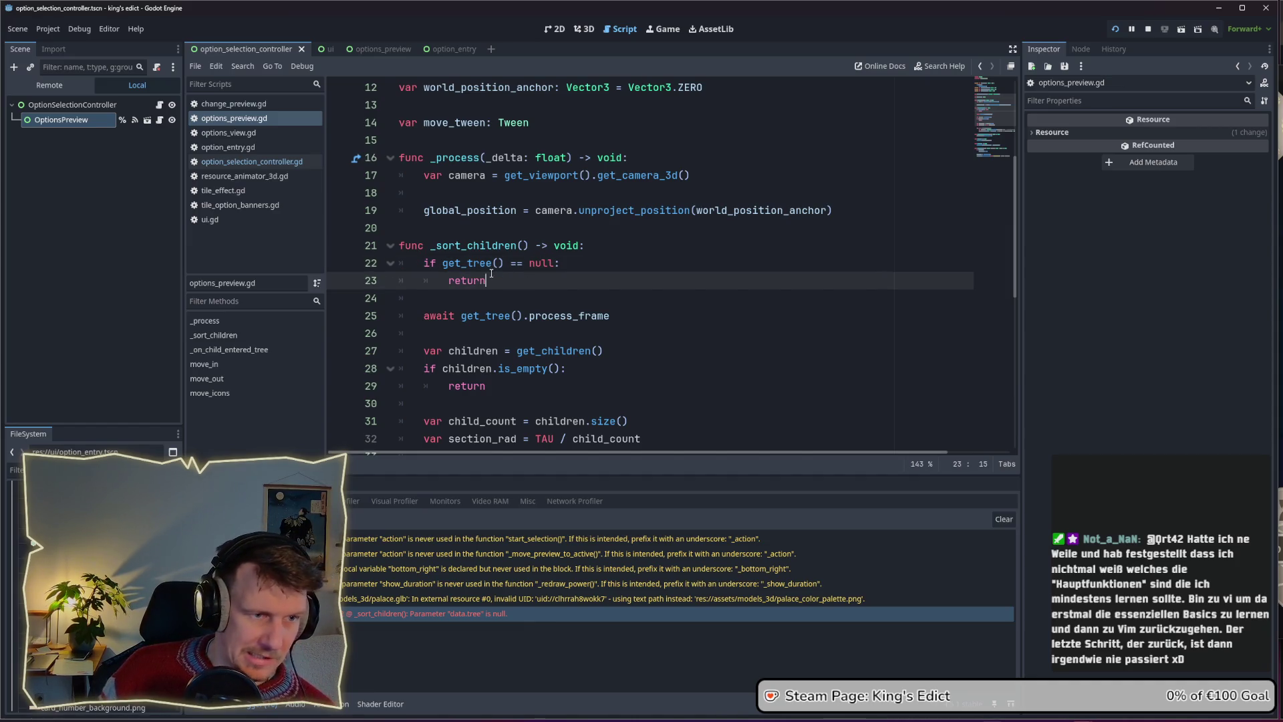
{"action": "left_click", "coordinate": [508, 267]}
{"action": "left_click_drag", "start_coordinate": [508, 270], "coordinate": [431, 266]}
Delete the set(value) setter lines under icon_radius.
{"action": "scroll", "coordinate": [431, 267], "scroll_direction": "up", "scroll_amount": 4}
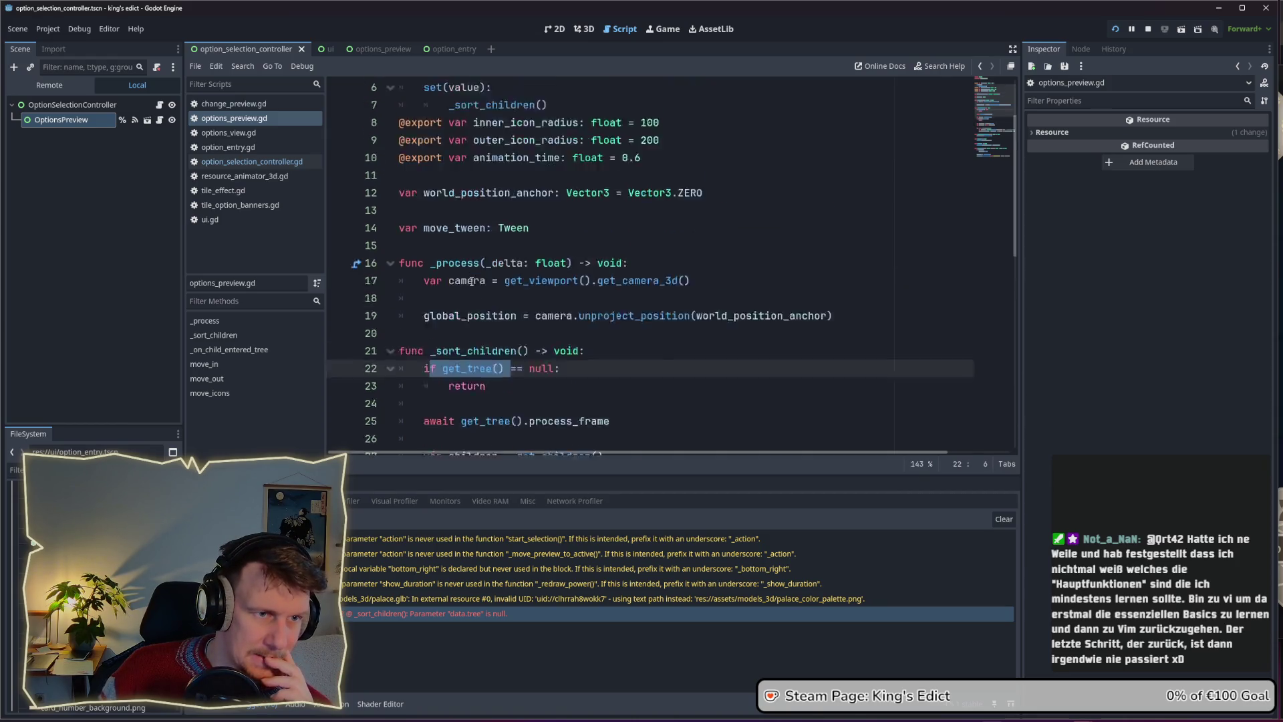
{"action": "left_click_drag", "start_coordinate": [568, 194], "coordinate": [457, 201]}
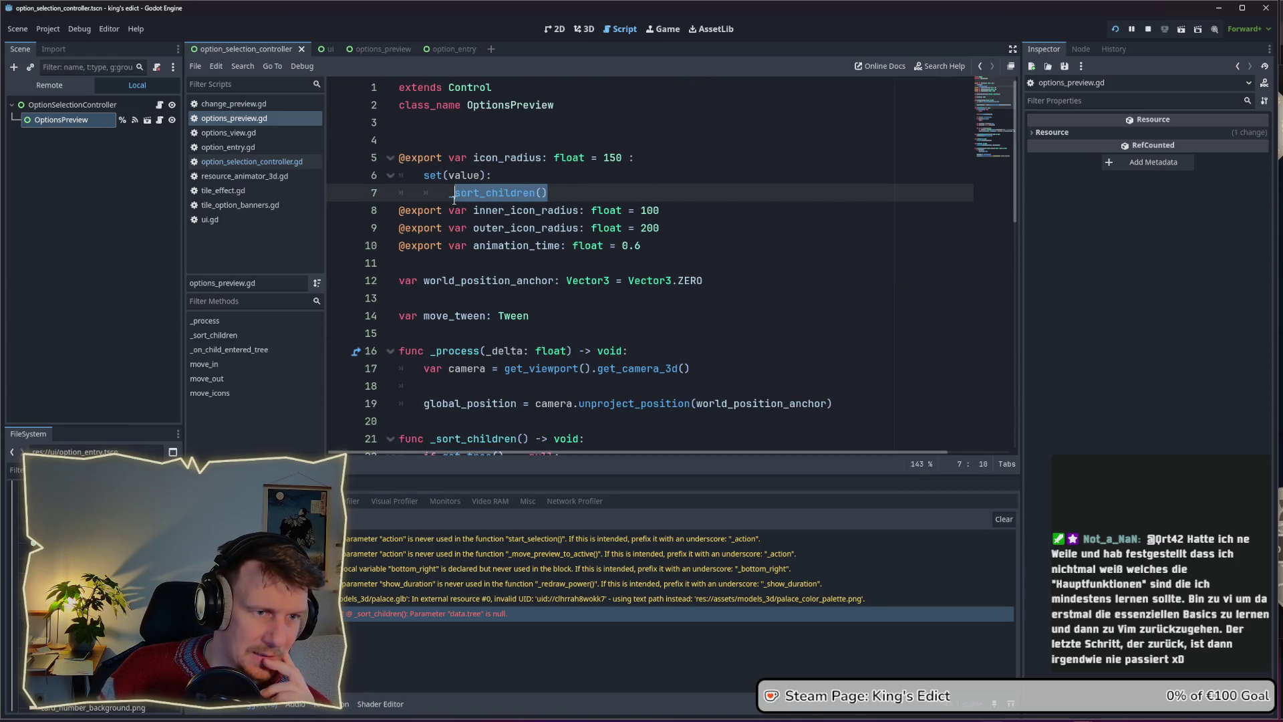
{"action": "mouse_move", "coordinate": [453, 200]}
{"action": "left_mouse_down"}
{"action": "mouse_move", "coordinate": [418, 178]}
{"action": "mouse_move", "coordinate": [397, 184]}
{"action": "left_mouse_up"}
{"action": "key", "text": "BackSpace"}
{"action": "key", "text": "BackSpace"}
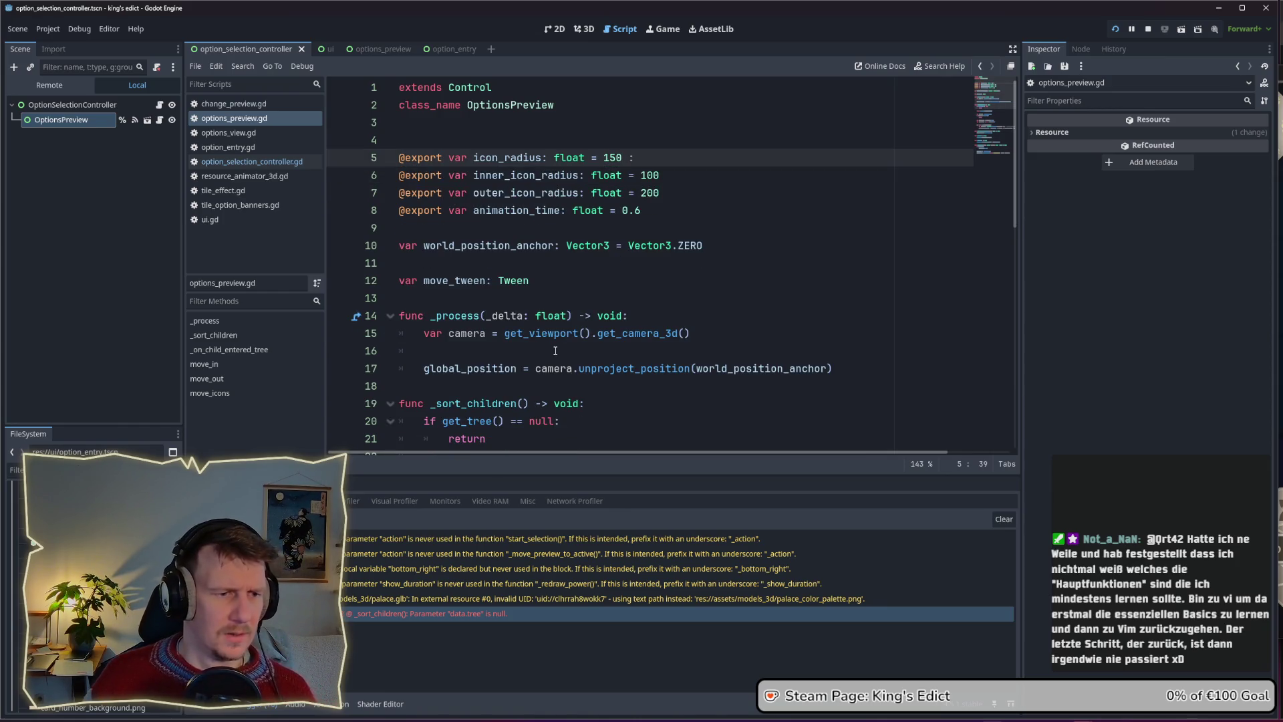
Delete the 'if get_tree() == null: return' lines and leftover blank line in _sort_children.
{"action": "scroll", "coordinate": [512, 316], "scroll_direction": "down", "scroll_amount": 3}
{"action": "left_click_drag", "start_coordinate": [401, 298], "coordinate": [401, 263]}
{"action": "key", "text": "BackSpace"}
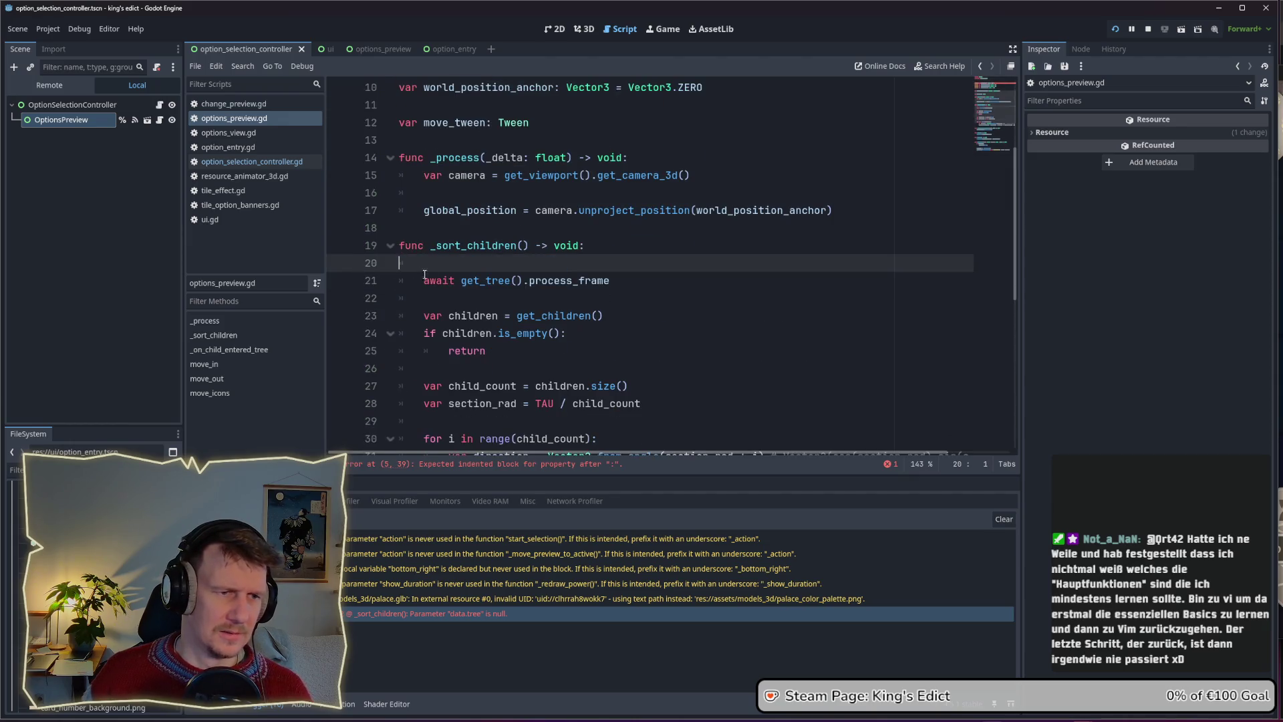
{"action": "key", "text": "Delete"}
Remove the stray colon after 150 on line 5 of options_preview.gd and relaunch the game.
{"action": "left_click", "coordinate": [1143, 30]}
{"action": "left_click", "coordinate": [1115, 29]}
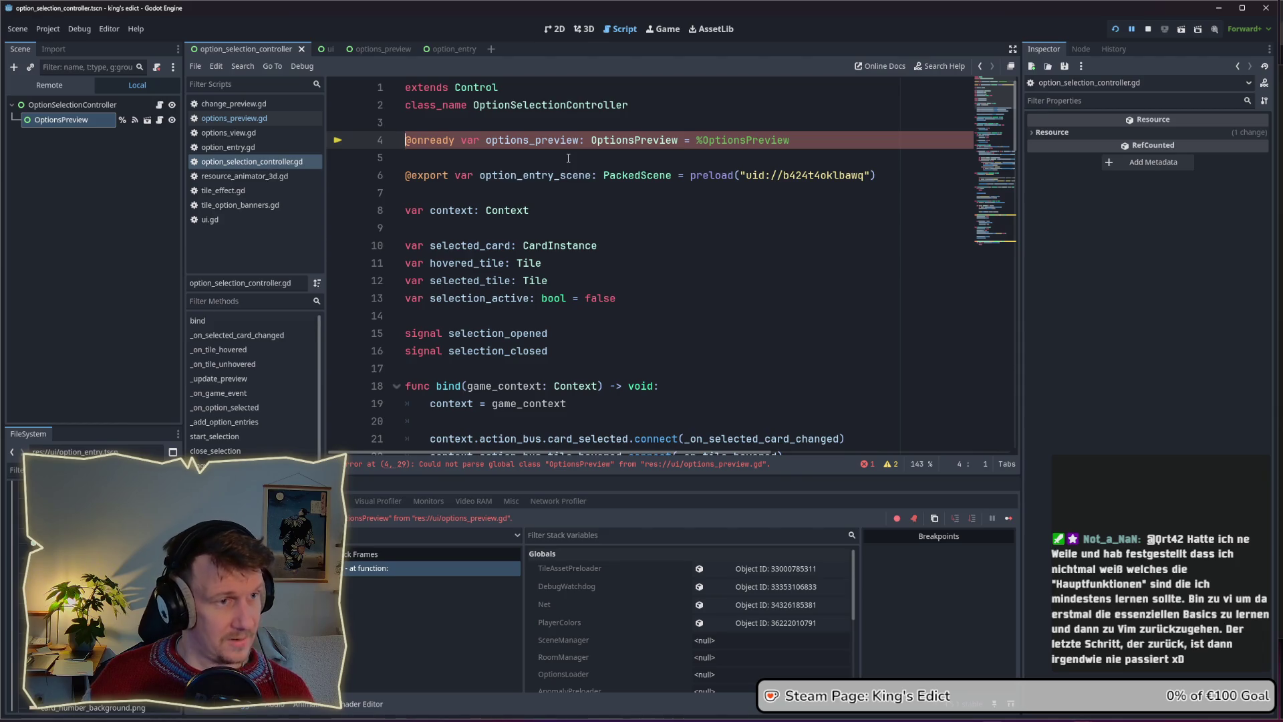
{"action": "left_click", "coordinate": [725, 143], "text": "ctrl"}
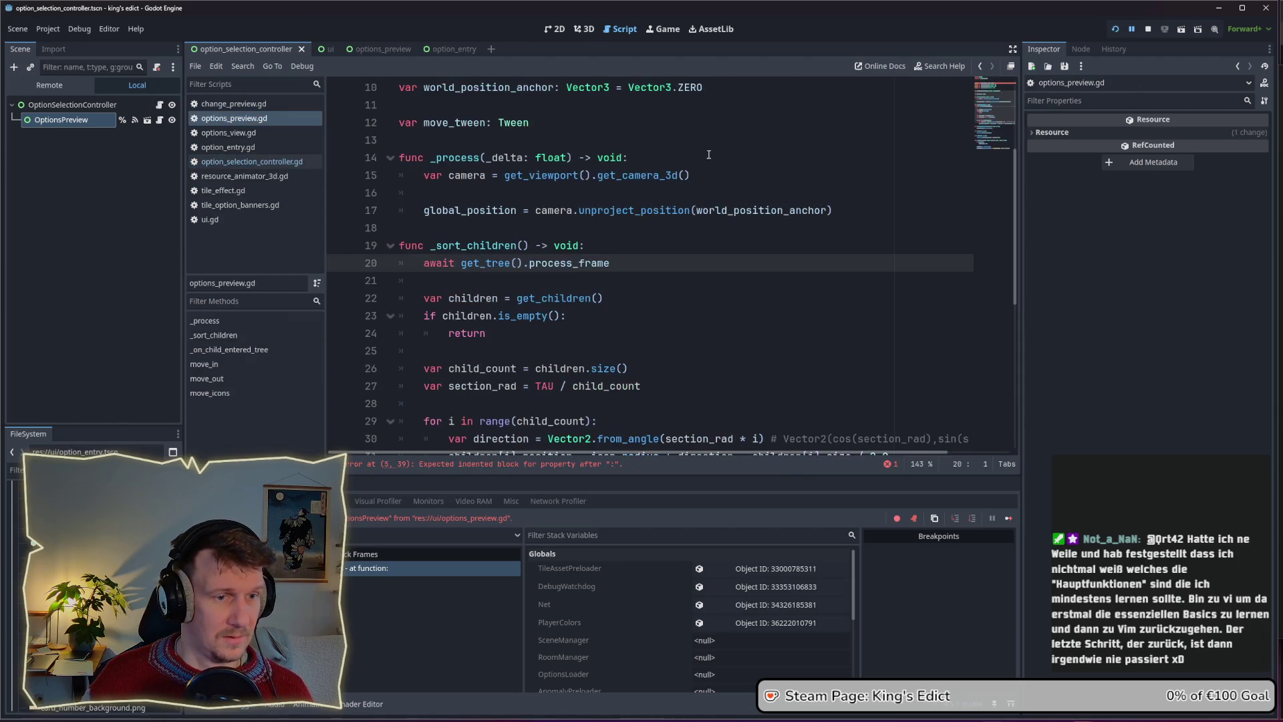
{"action": "left_click", "coordinate": [1012, 88]}
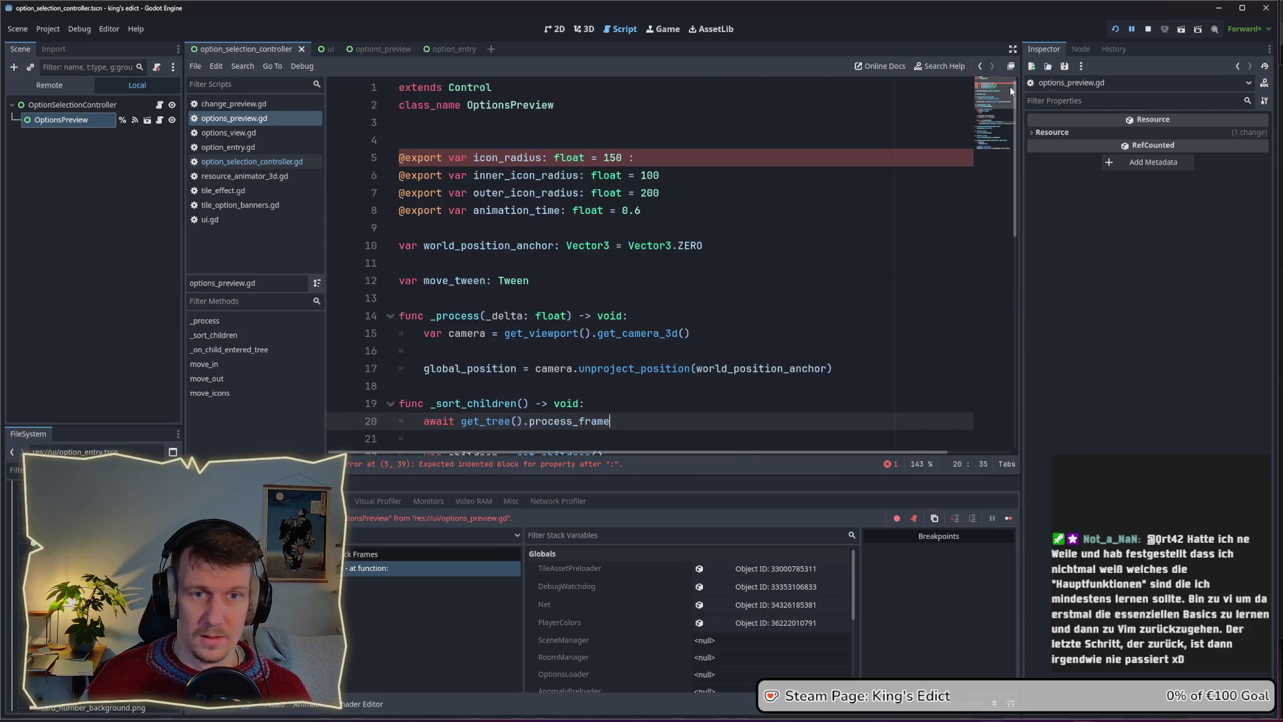
{"action": "left_click", "coordinate": [628, 157]}
{"action": "key", "text": "BackSpace"}
{"action": "key", "text": "BackSpace"}
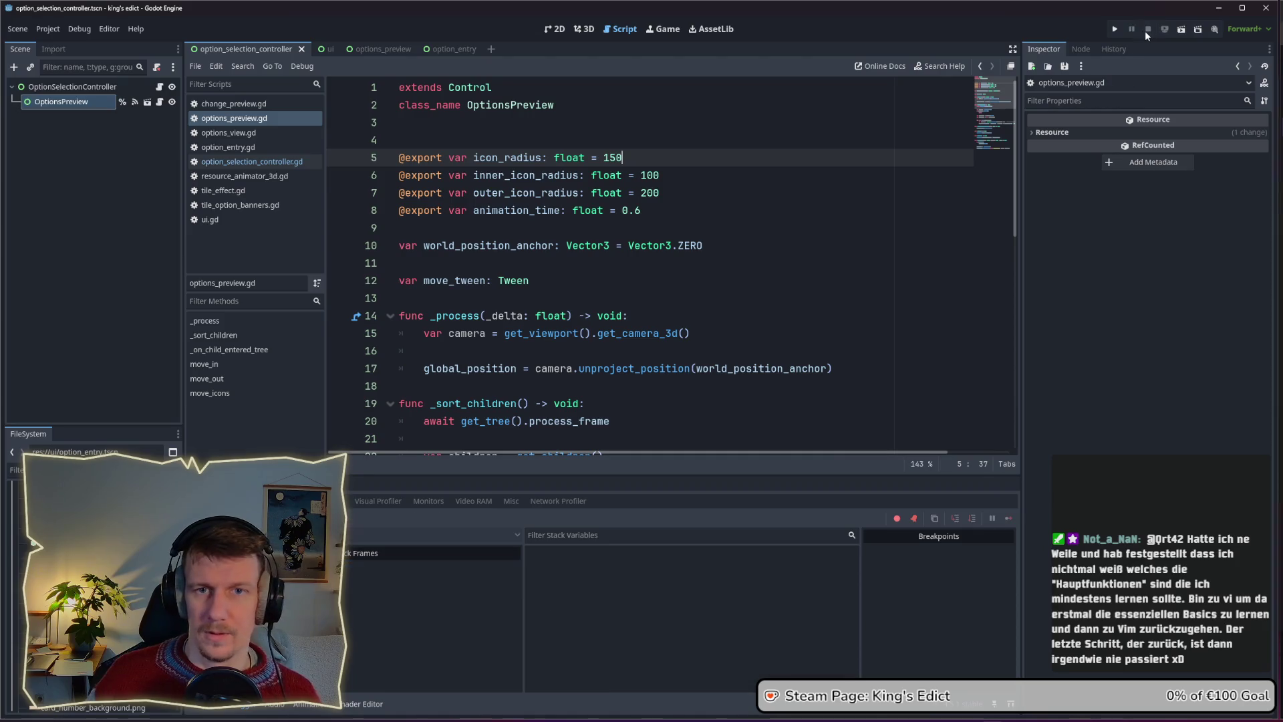
{"action": "left_click", "coordinate": [1115, 28]}
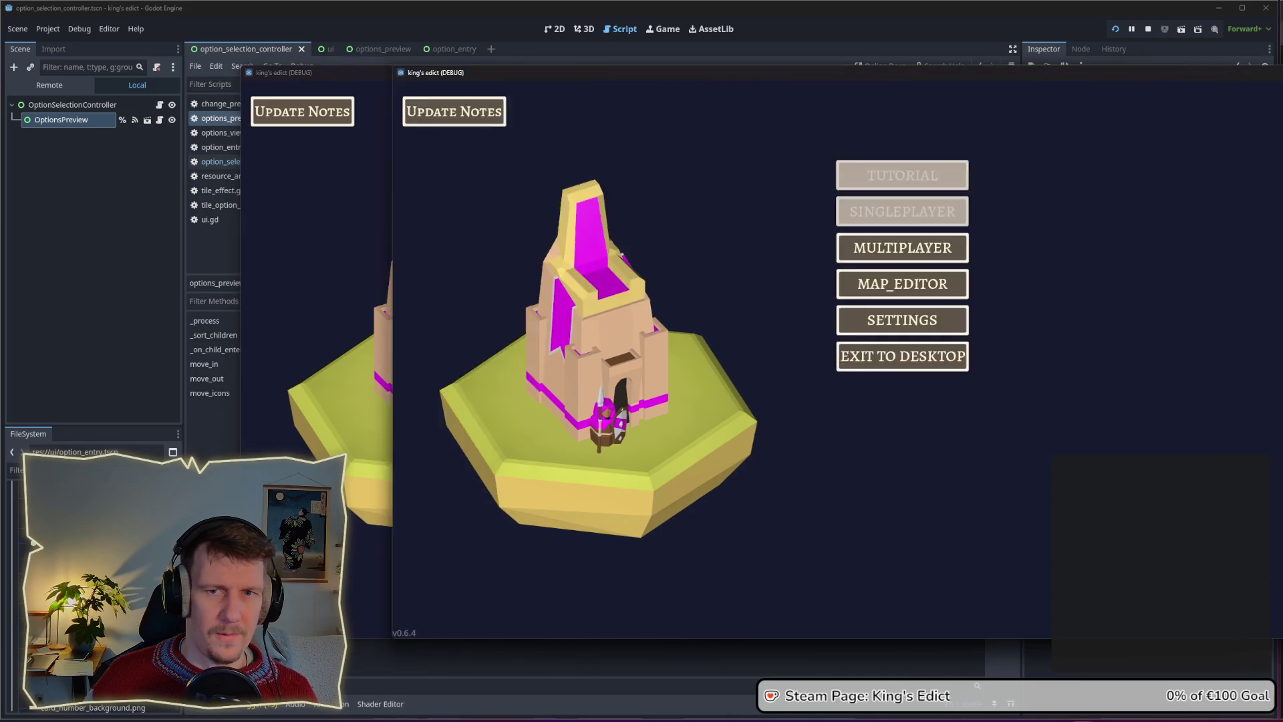
Create a multiplayer game on i_know_this_place.map, select the first card, then close the game.
{"action": "left_click", "coordinate": [757, 246]}
{"action": "left_click", "coordinate": [822, 247]}
{"action": "left_click", "coordinate": [859, 138]}
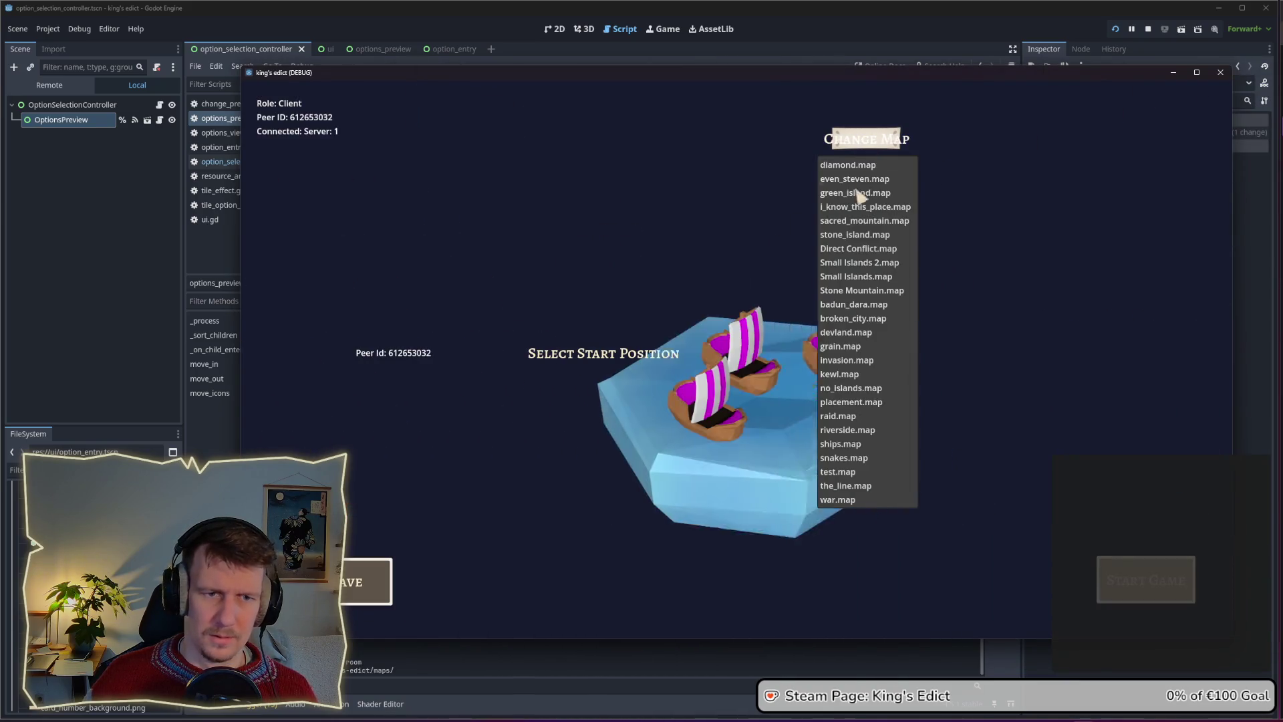
{"action": "left_click", "coordinate": [859, 210]}
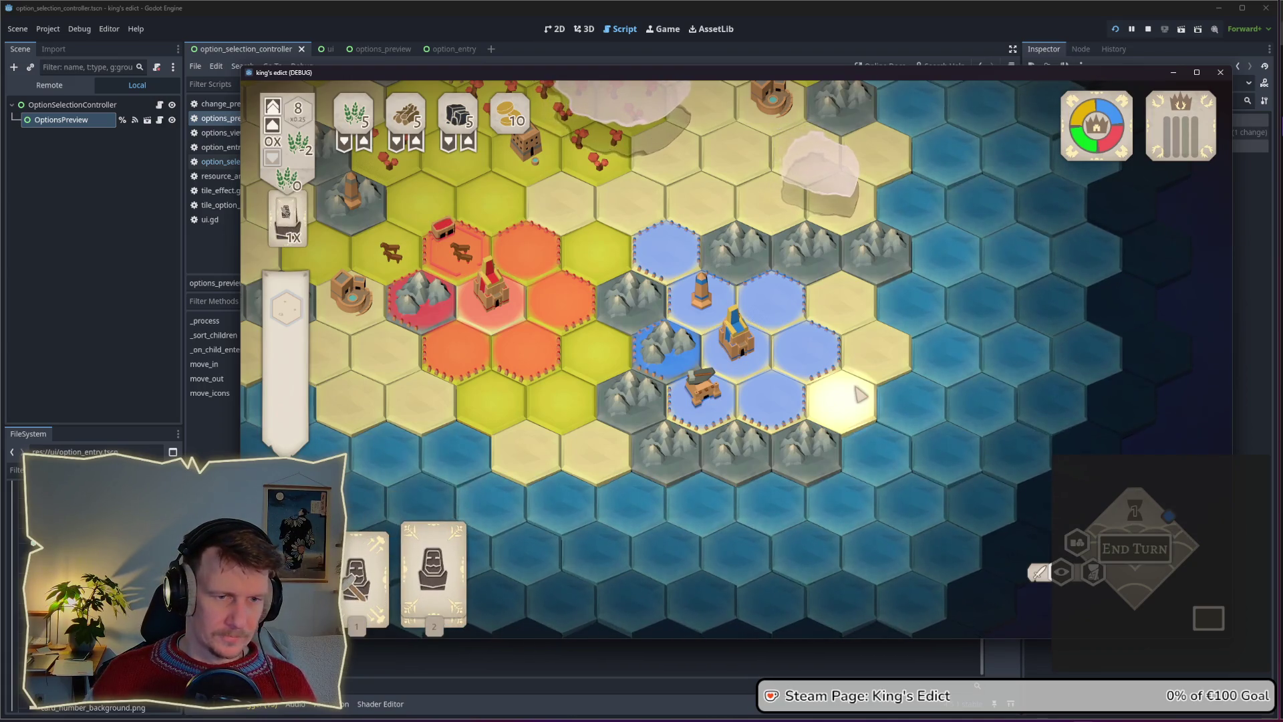
{"action": "key", "text": "1"}
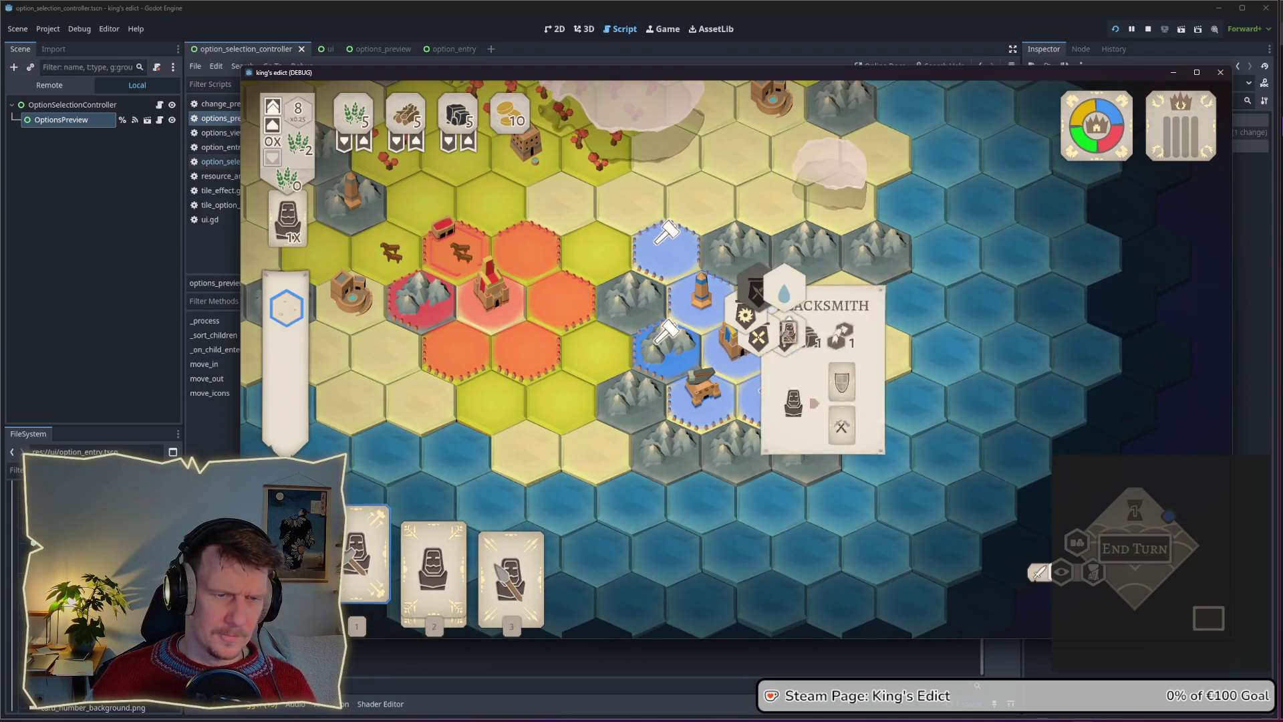
{"action": "mouse_move", "coordinate": [812, 330]}
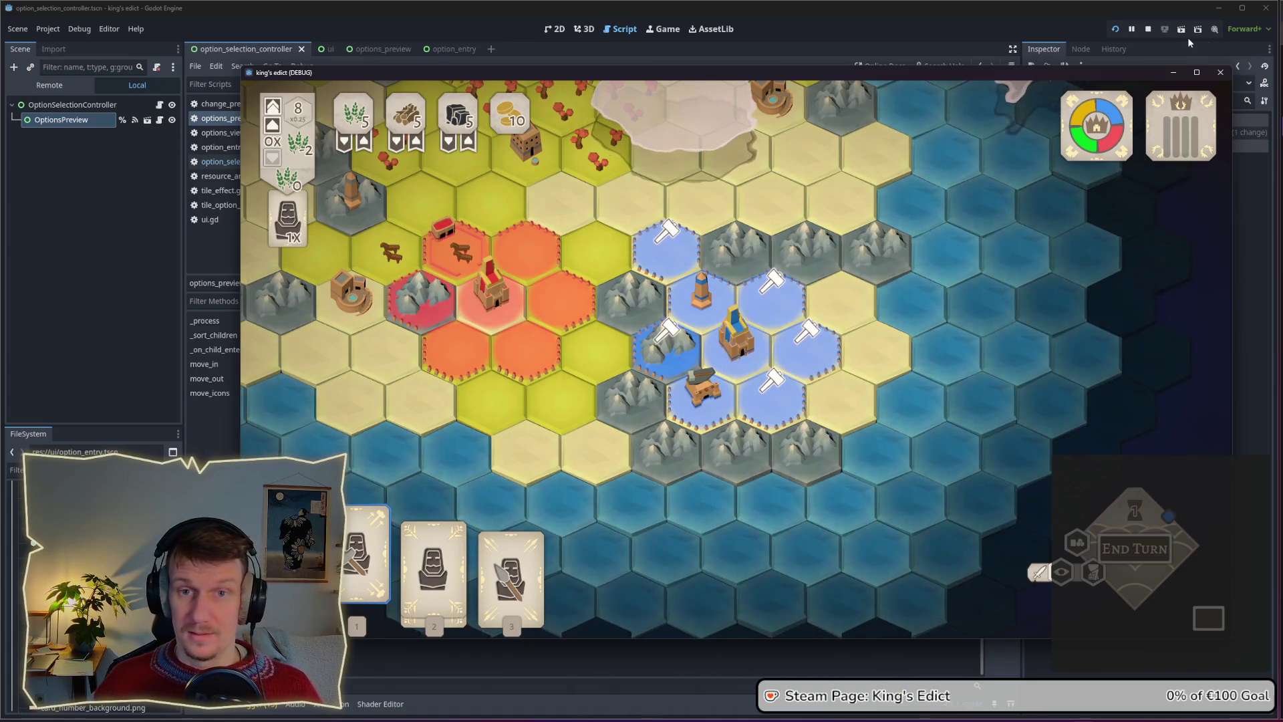
{"action": "left_click", "coordinate": [1148, 29]}
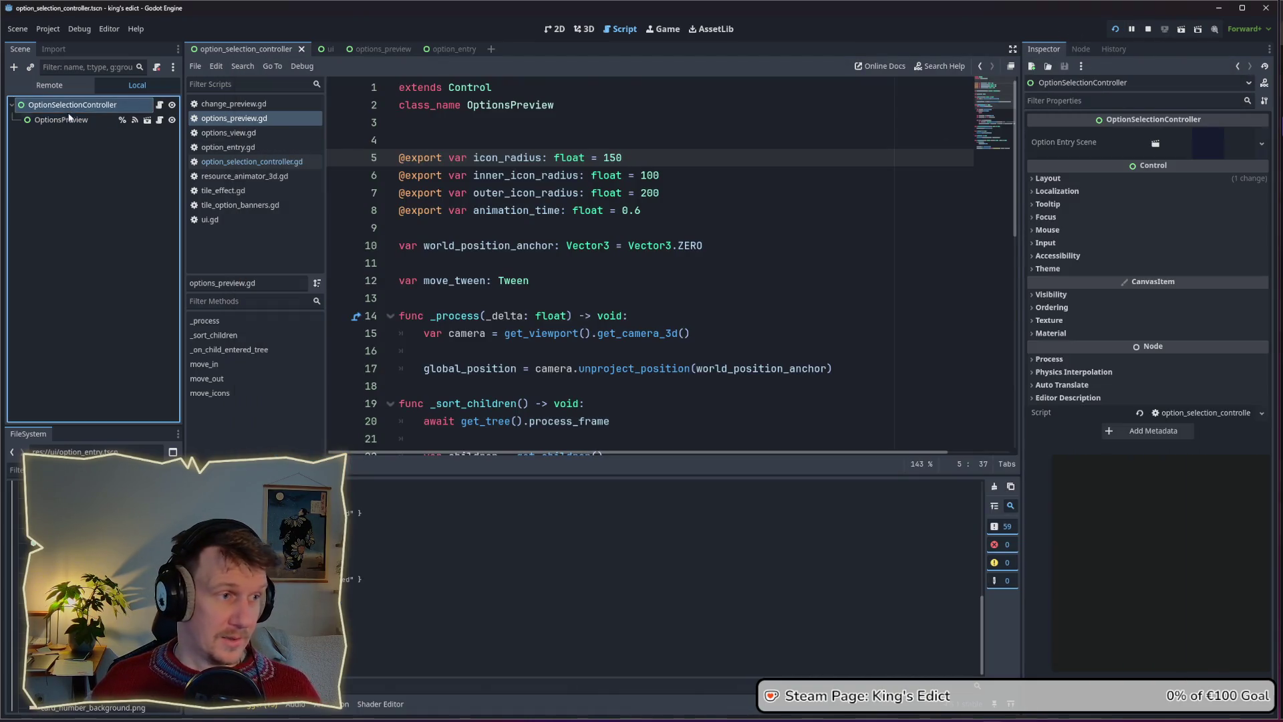
Set Icon Radius 100, Inner Icon Radius 100 and Outer Icon Radius 200, then save.
{"action": "left_click", "coordinate": [1183, 136]}
{"action": "type", "text": "100"}
{"action": "left_click", "coordinate": [1181, 150]}
{"action": "type", "text": "100"}
{"action": "left_click", "coordinate": [1175, 165]}
{"action": "type", "text": "10"}
{"action": "key", "text": "BackSpace"}
{"action": "key", "text": "BackSpace"}
{"action": "type", "text": "200"}
{"action": "key", "text": "Return"}
{"action": "key", "text": "ctrl+s"}
Relaunch the game, play a multiplayer match on i_know_this_place.map, then stop it.
{"action": "key", "text": "F8"}
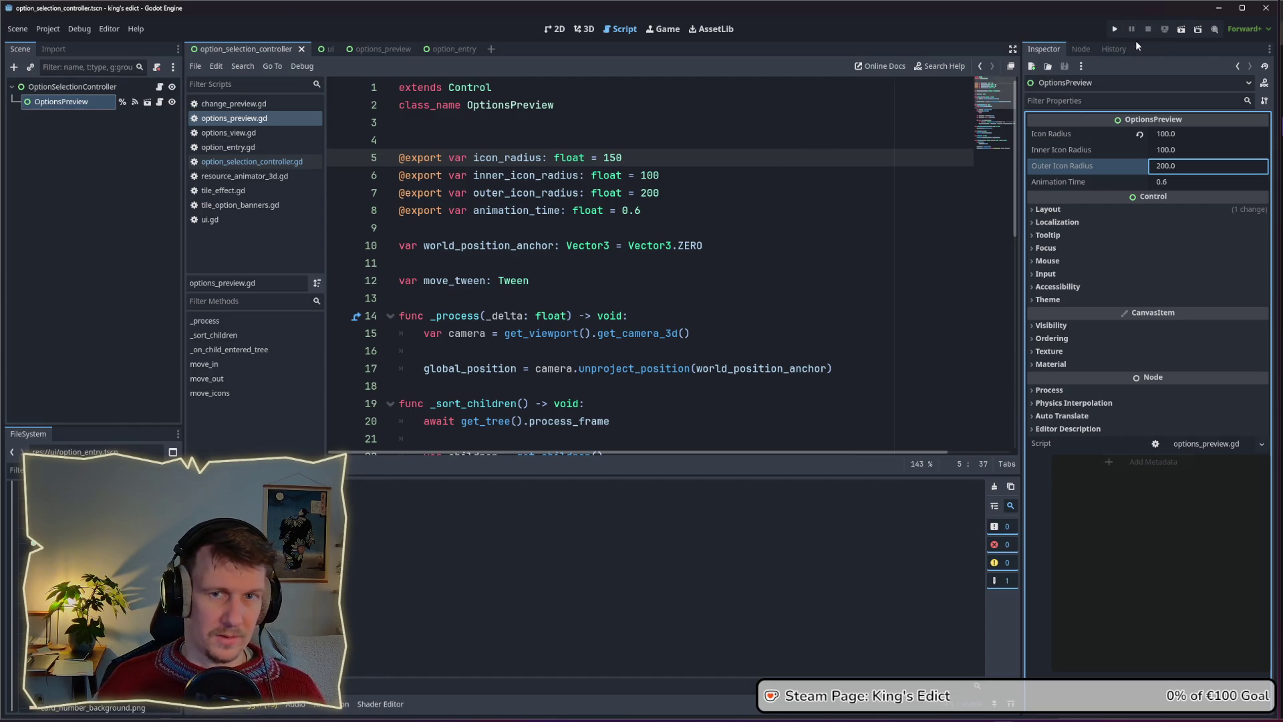
{"action": "left_click", "coordinate": [1115, 29]}
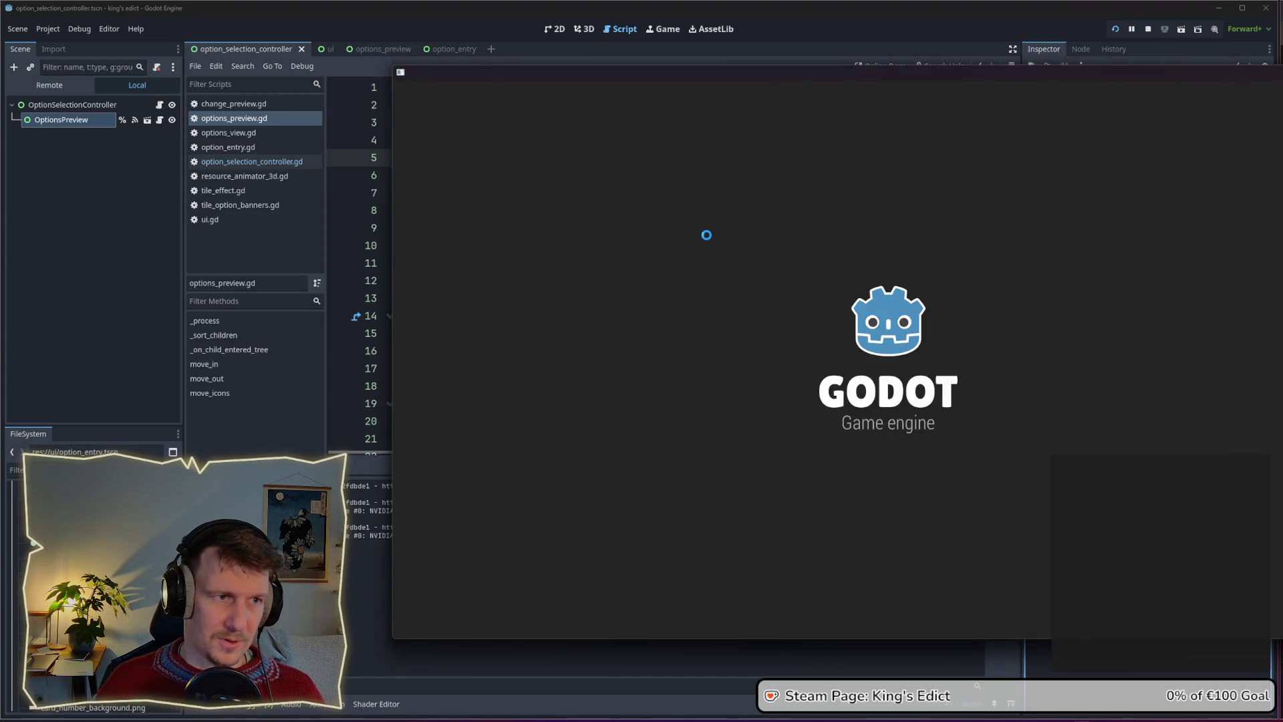
{"action": "left_click", "coordinate": [908, 256]}
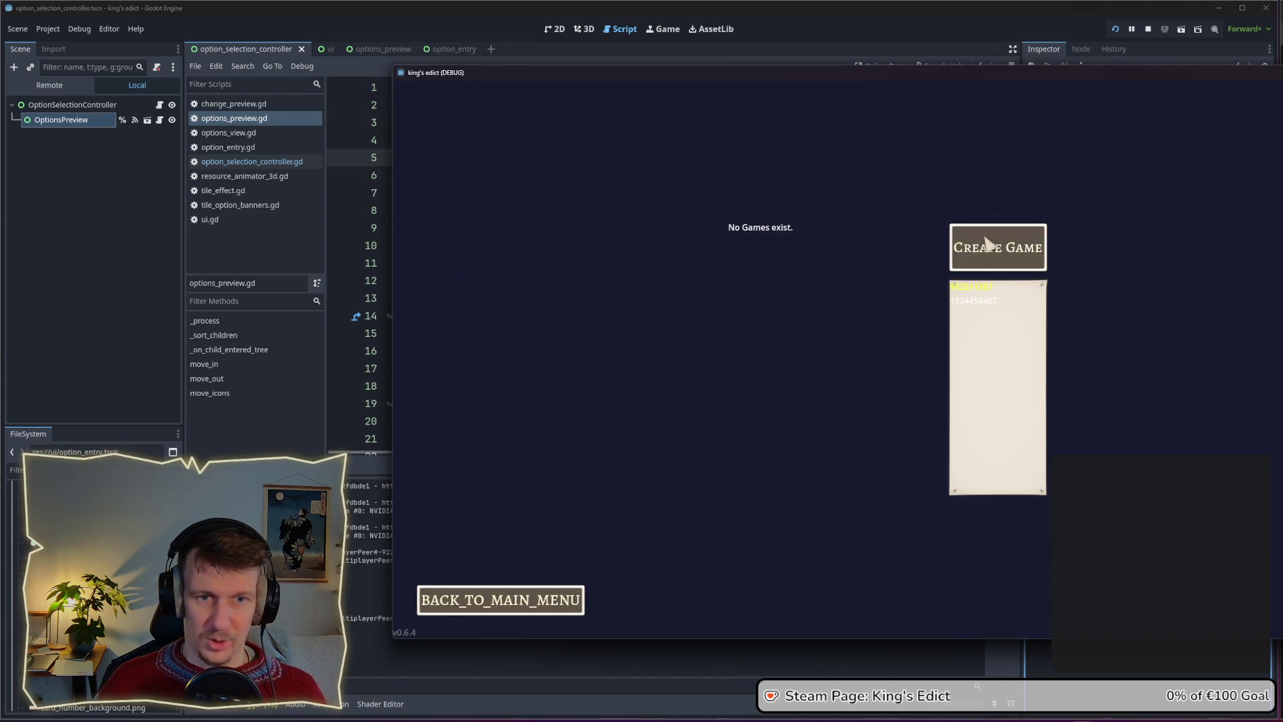
{"action": "left_click", "coordinate": [989, 244]}
{"action": "left_click", "coordinate": [1016, 139]}
{"action": "left_click", "coordinate": [1002, 207]}
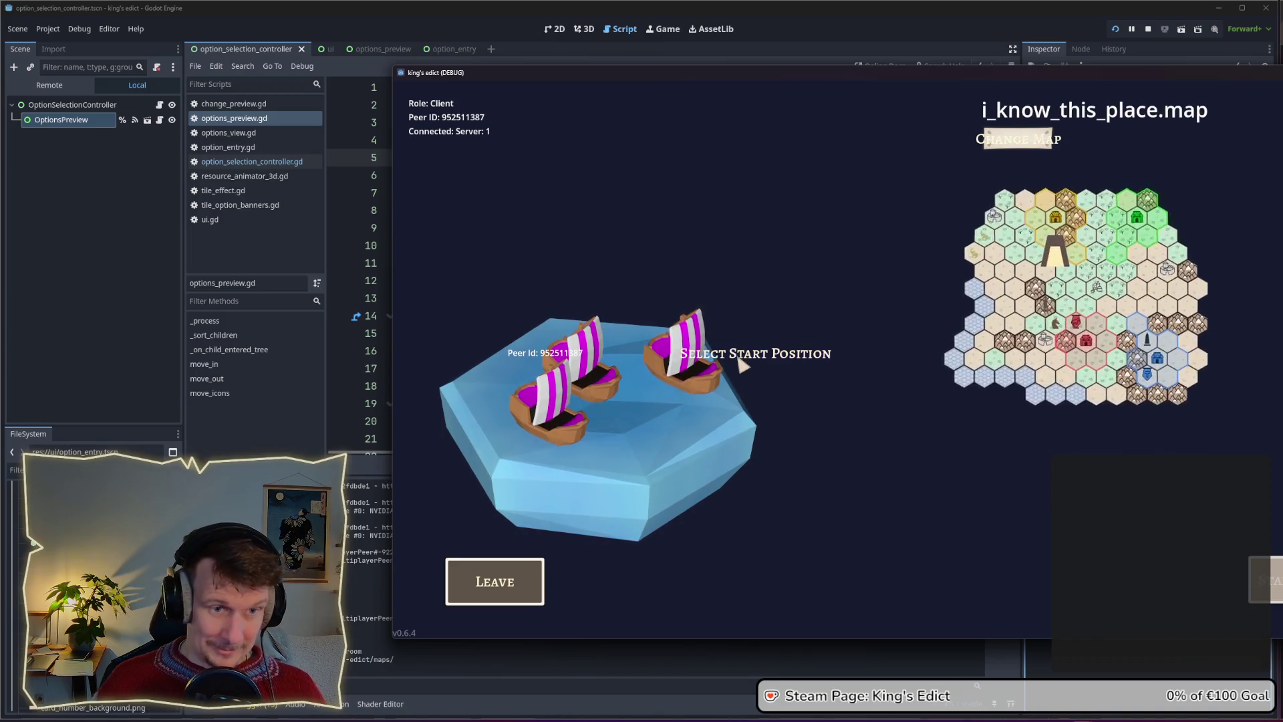
{"action": "left_click", "coordinate": [1264, 568]}
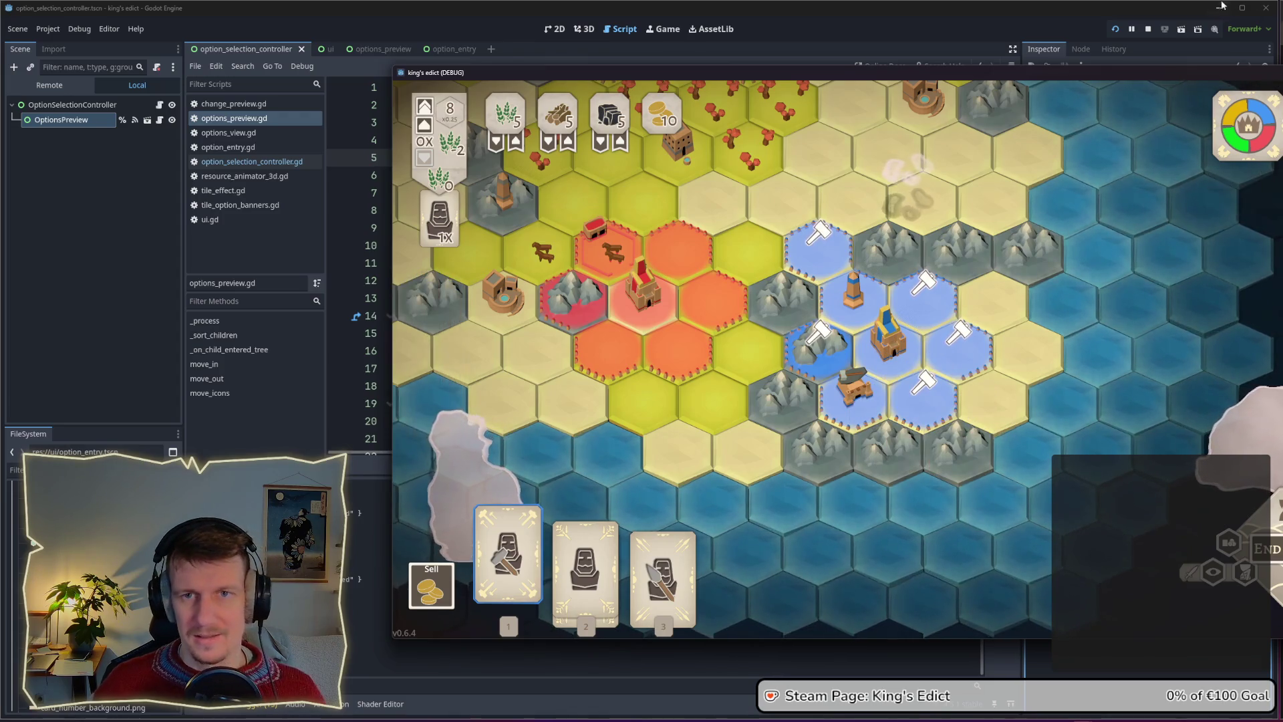
{"action": "key", "text": "F8"}
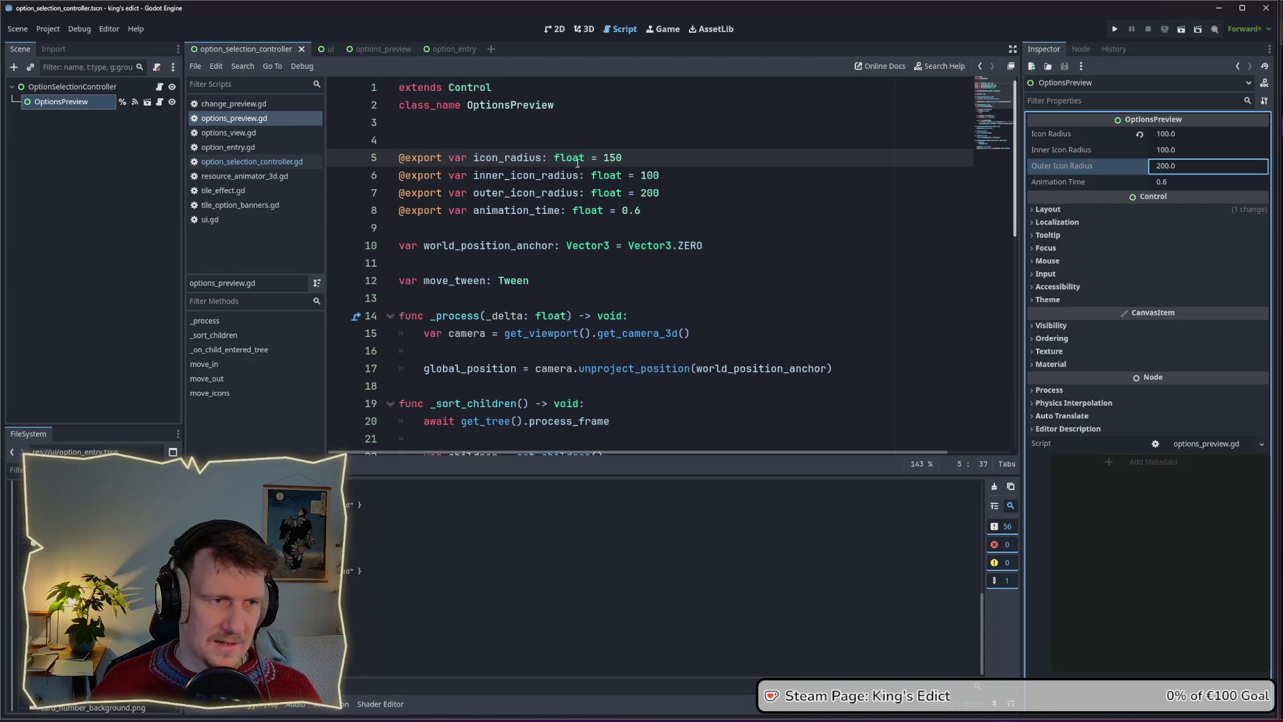
{"action": "left_click", "coordinate": [624, 158]}
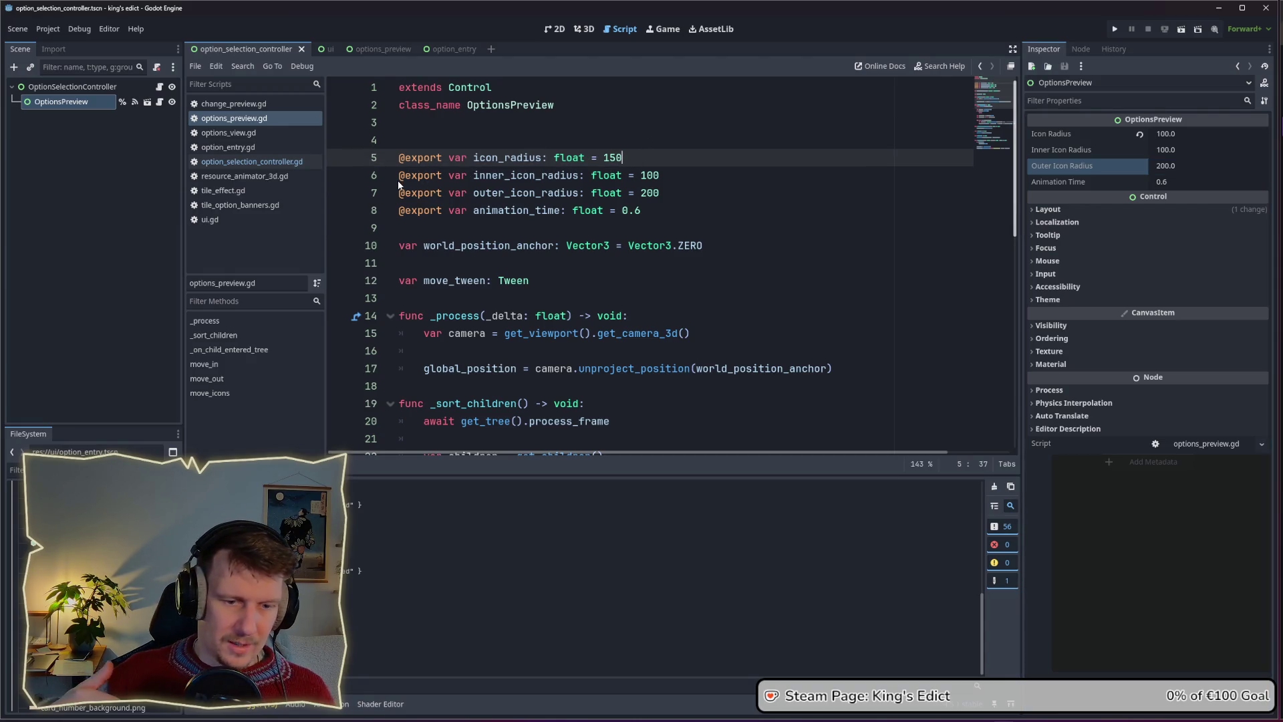
{"action": "left_click_drag", "start_coordinate": [622, 158], "coordinate": [399, 158]}
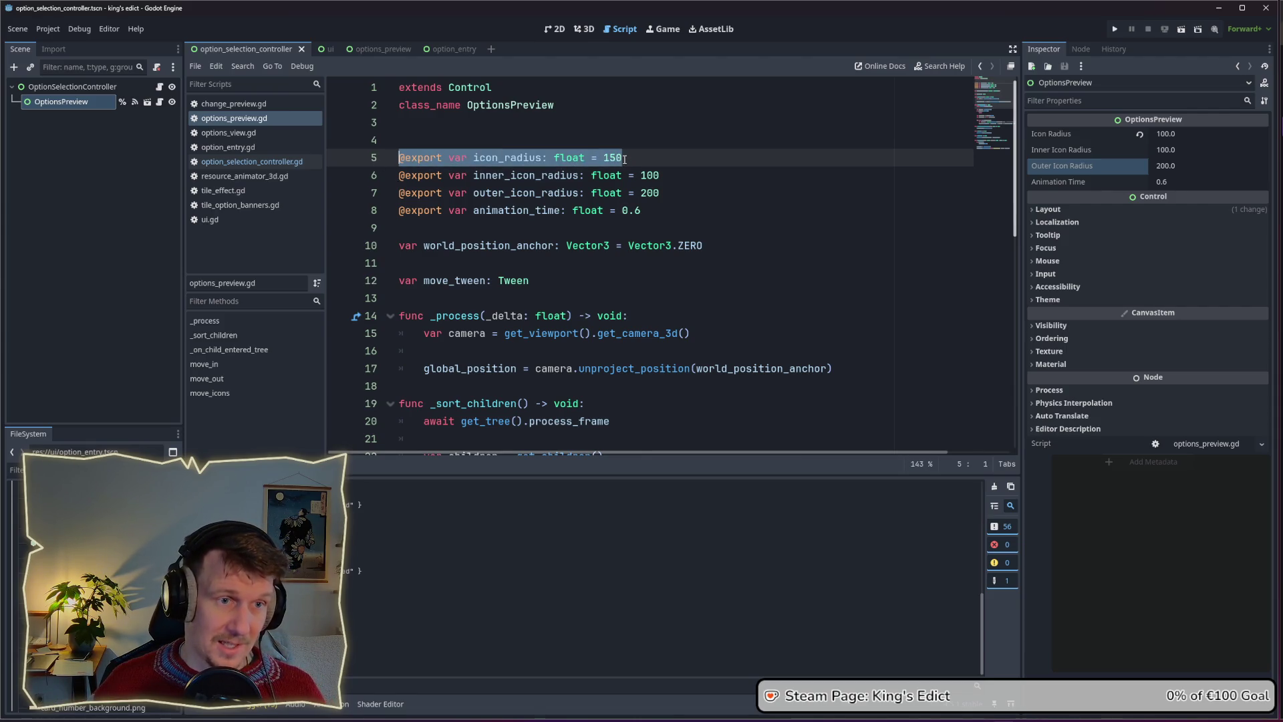
{"action": "scroll", "coordinate": [602, 200], "scroll_direction": "down", "scroll_amount": 3}
{"action": "scroll", "coordinate": [605, 210], "scroll_direction": "up", "scroll_amount": 2}
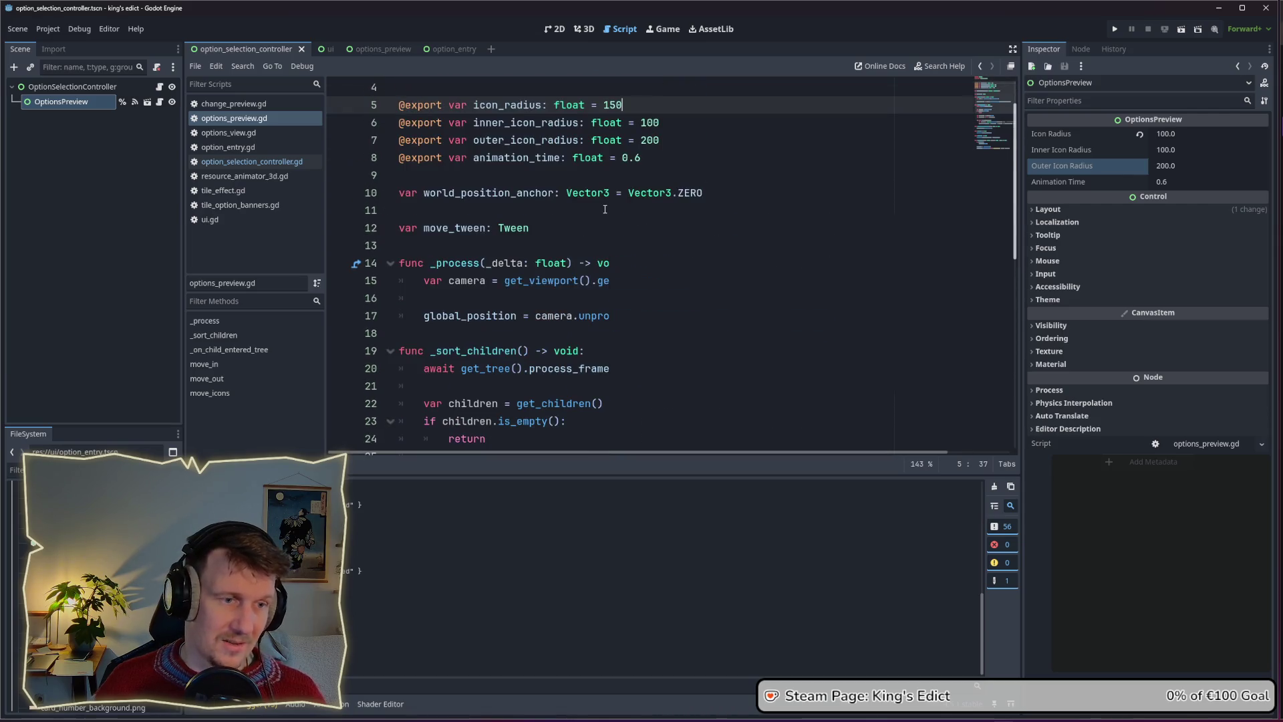
{"action": "mouse_move", "coordinate": [550, 365]}
{"action": "left_click_drag", "start_coordinate": [611, 368], "coordinate": [417, 365]}
{"action": "left_click", "coordinate": [555, 352]}
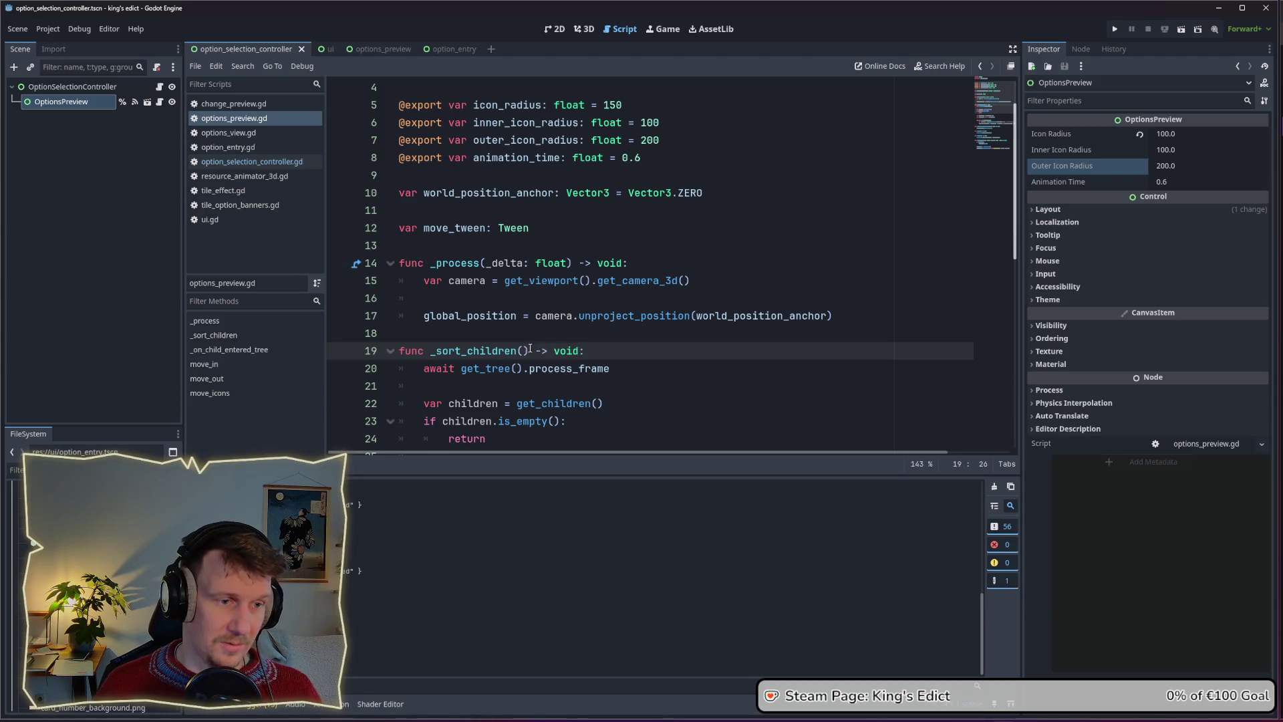
{"action": "left_click_drag", "start_coordinate": [529, 350], "coordinate": [430, 351]}
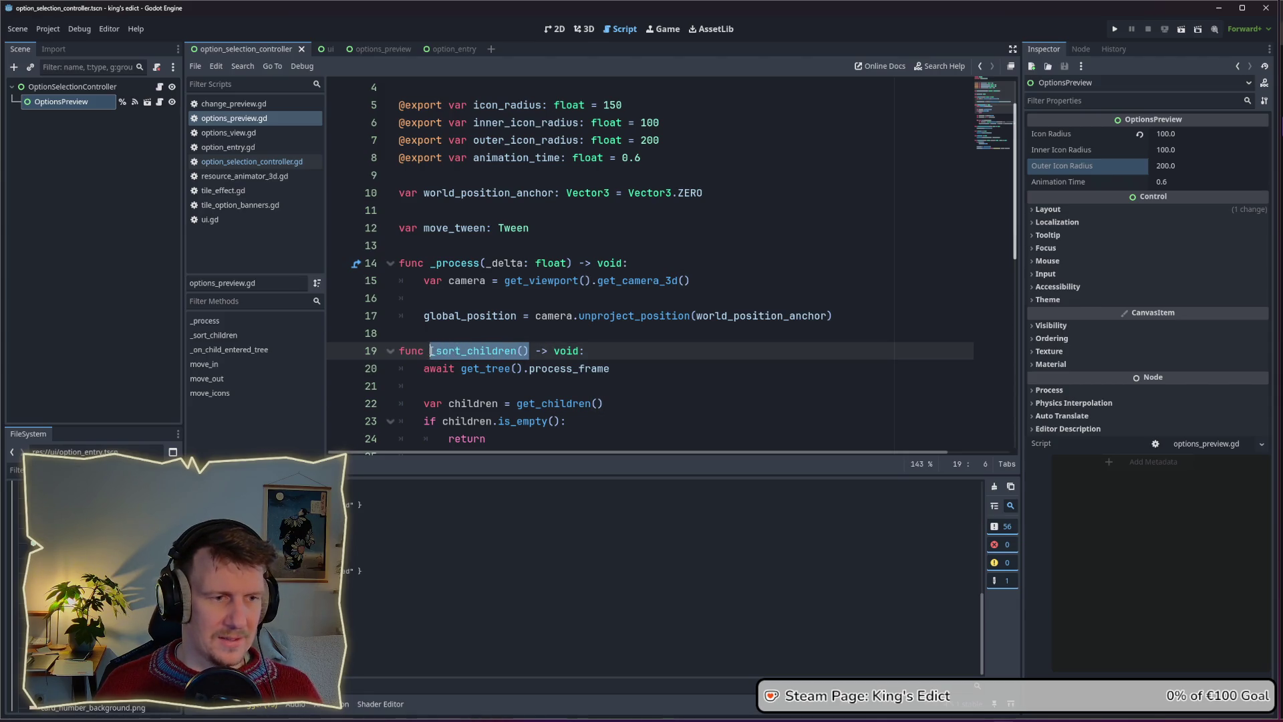
{"action": "left_click", "coordinate": [625, 107]}
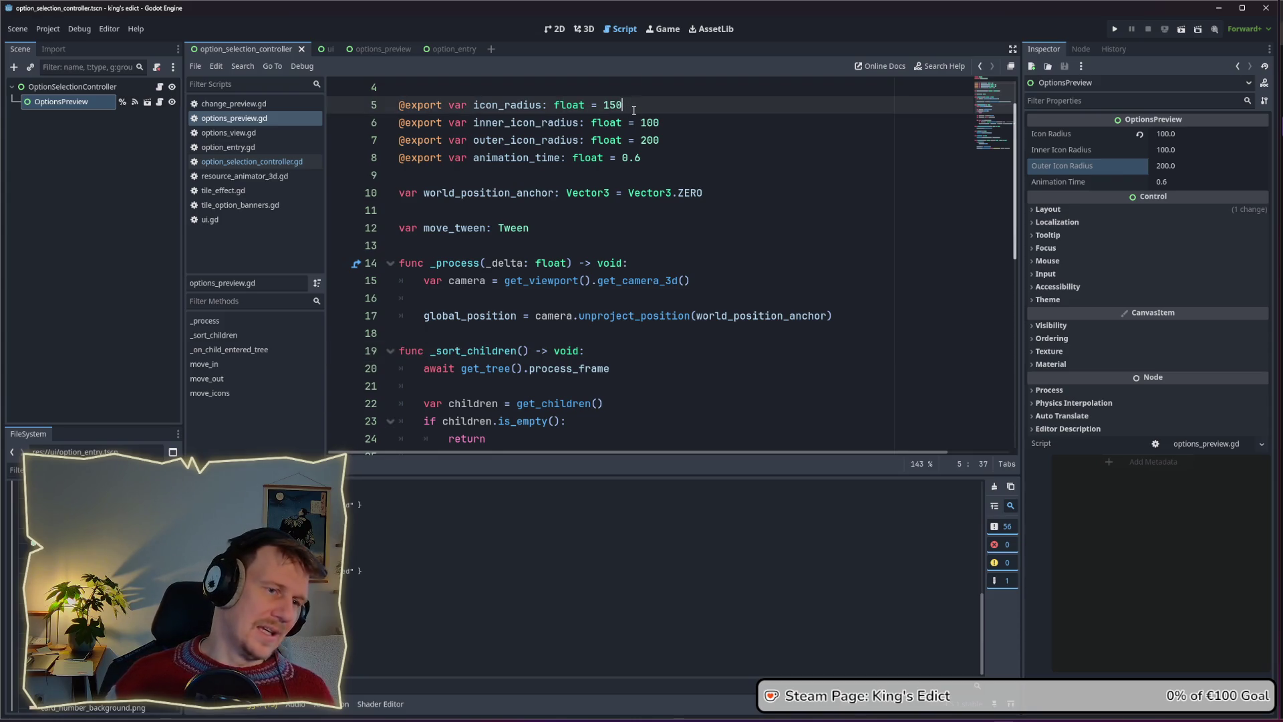
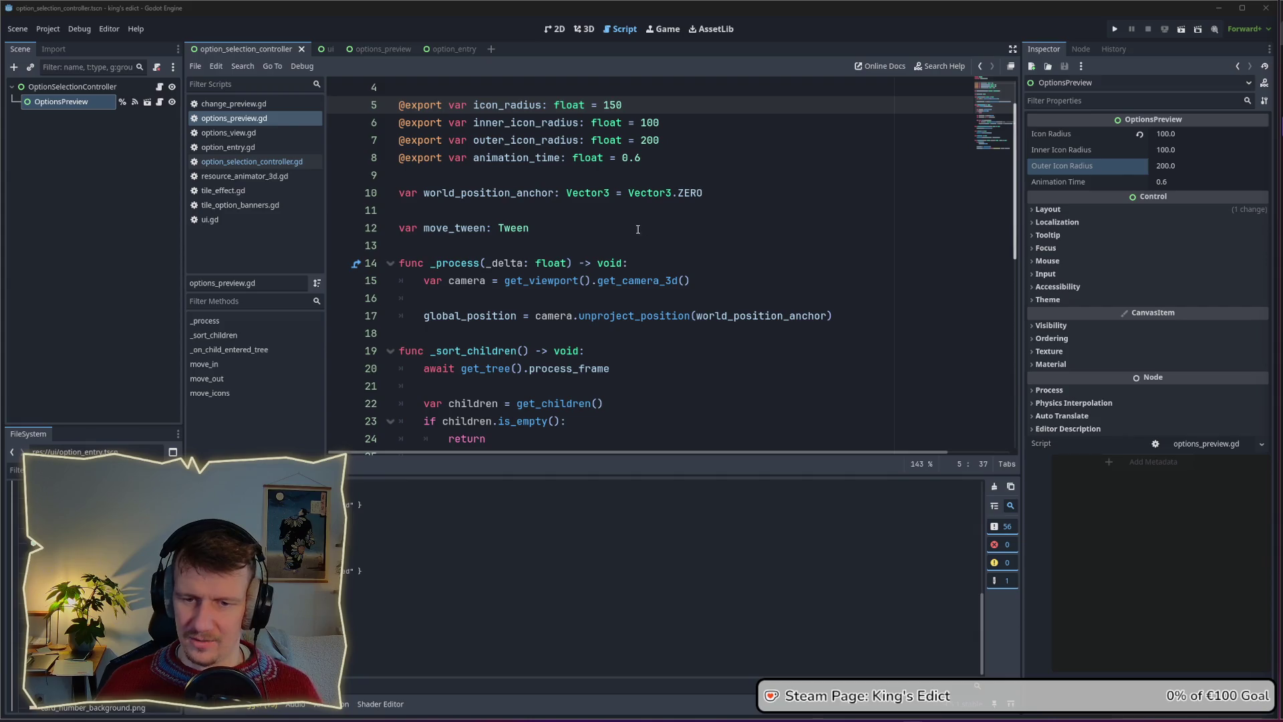
Review options_preview.gd and do a quick test run of the game before stopping it.
{"action": "left_click", "coordinate": [582, 334]}
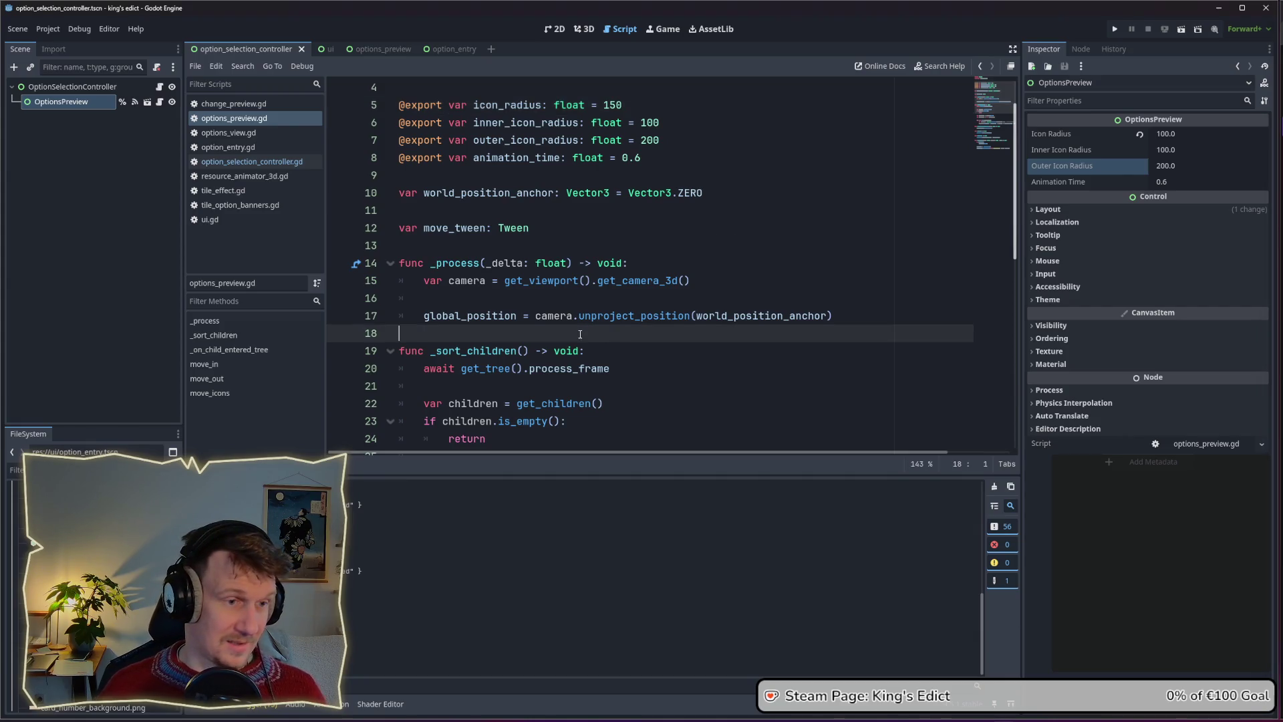
{"action": "scroll", "coordinate": [601, 327], "scroll_direction": "down", "scroll_amount": 2}
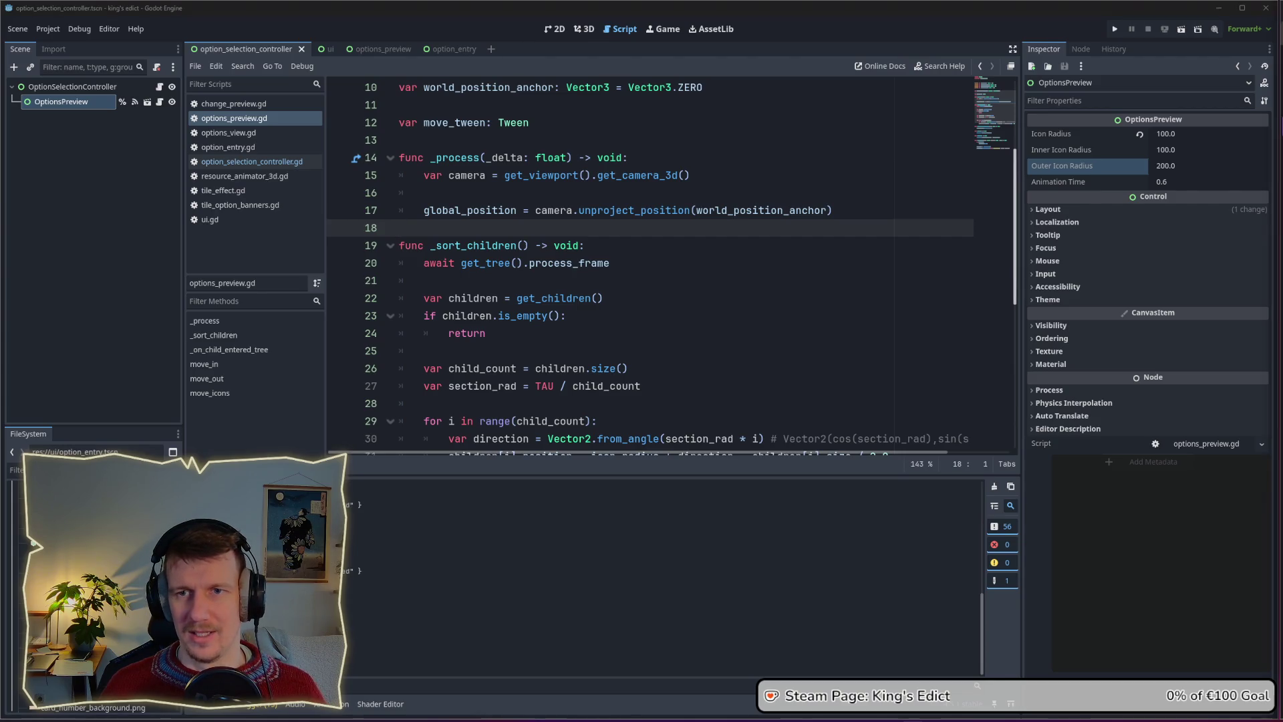
{"action": "left_click", "coordinate": [576, 236]}
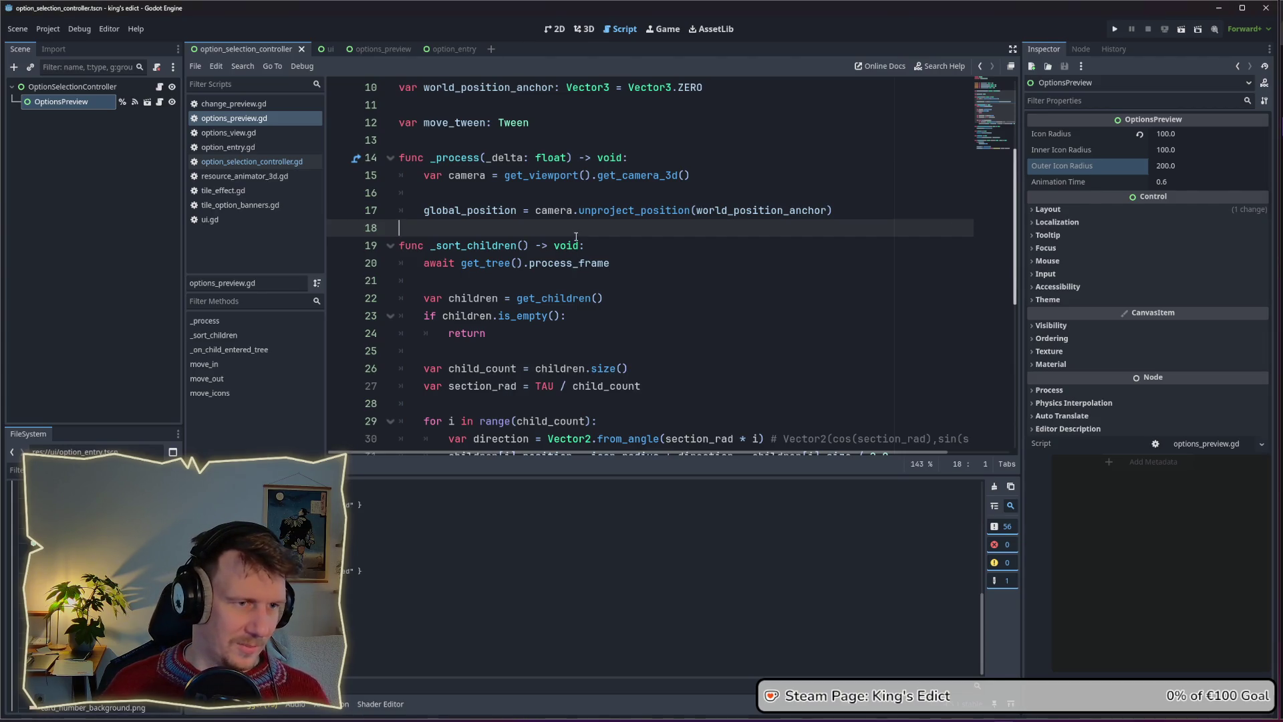
{"action": "scroll", "coordinate": [576, 236], "scroll_direction": "down", "scroll_amount": 1}
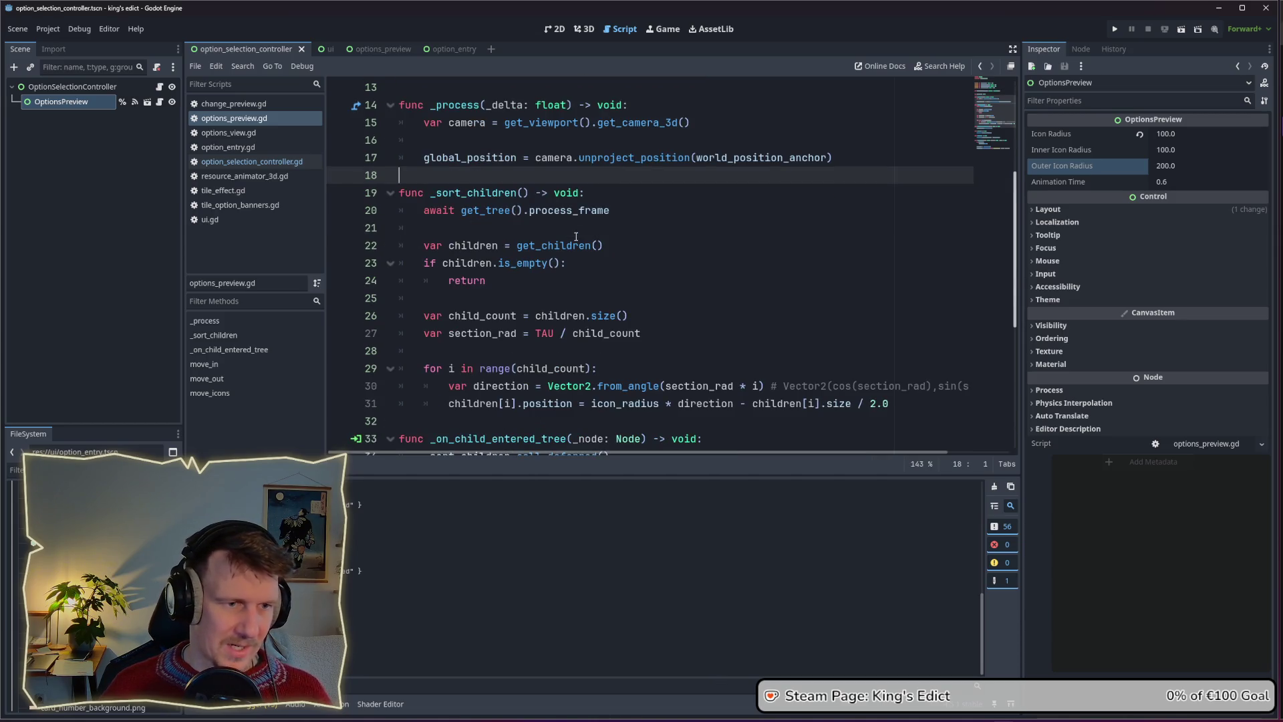
{"action": "left_click", "coordinate": [558, 279]}
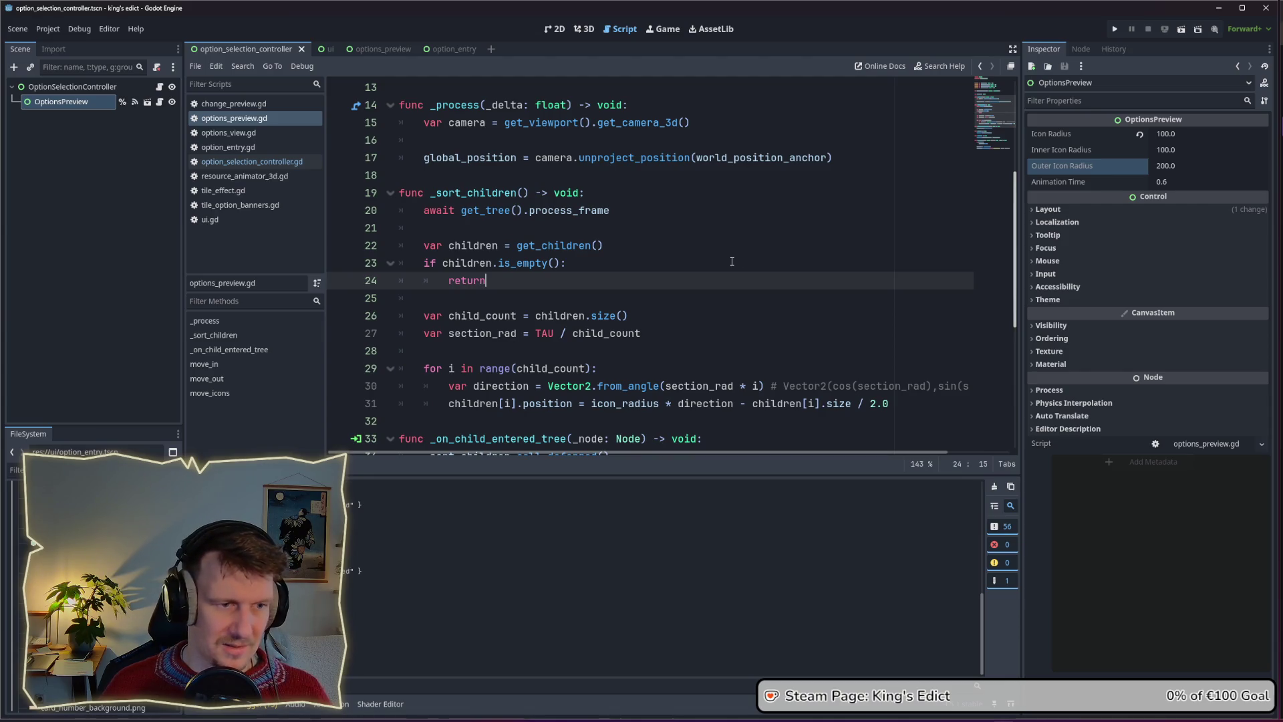
{"action": "scroll", "coordinate": [731, 261], "scroll_direction": "down", "scroll_amount": 1}
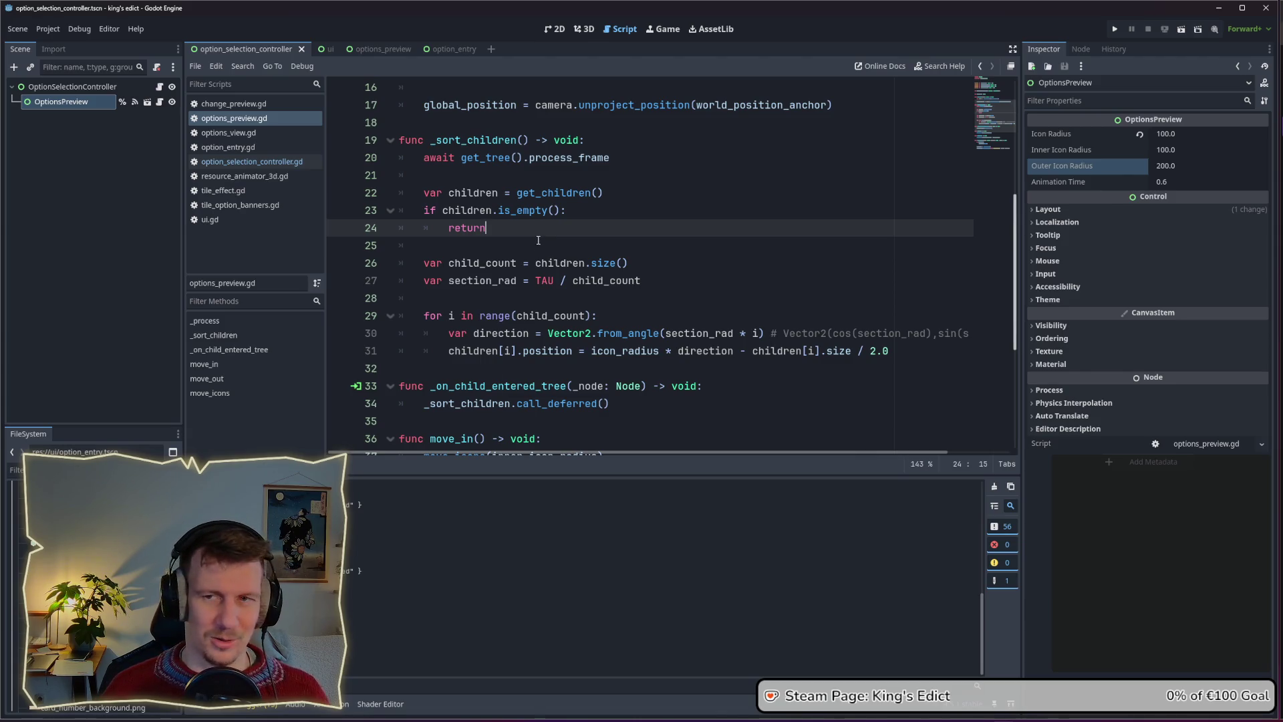
{"action": "left_click", "coordinate": [1111, 30]}
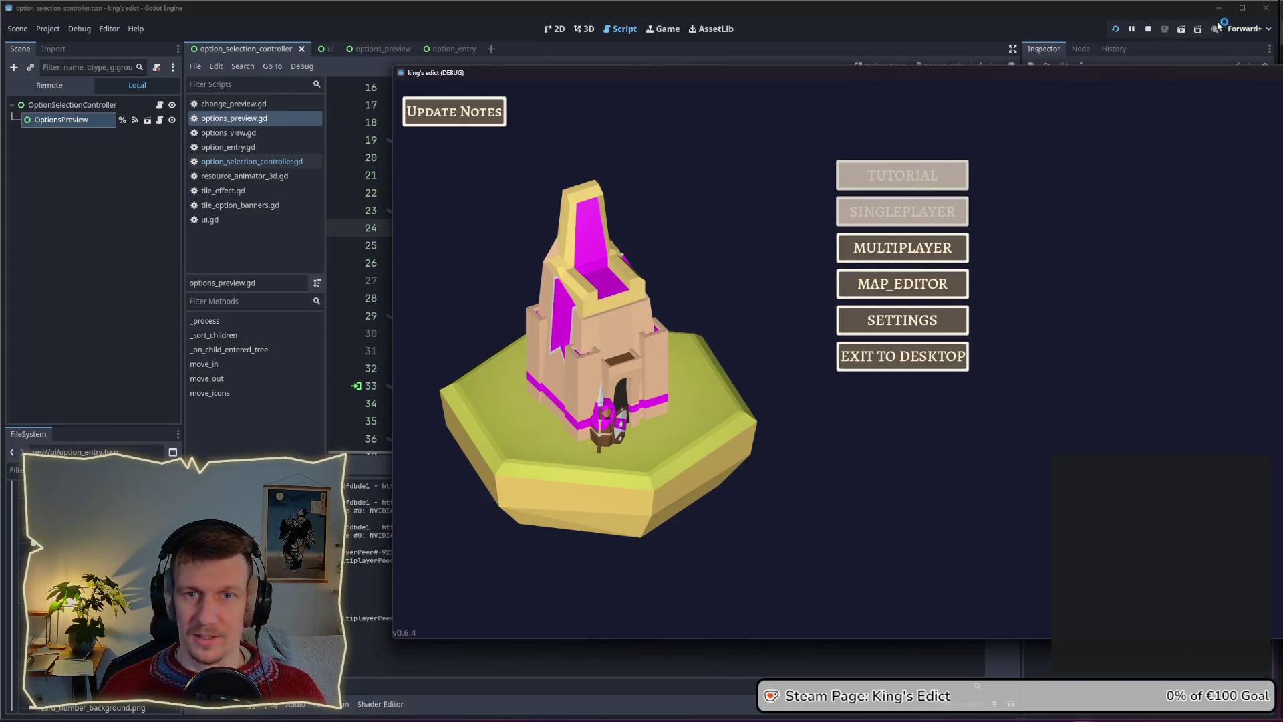
{"action": "left_click", "coordinate": [1149, 29]}
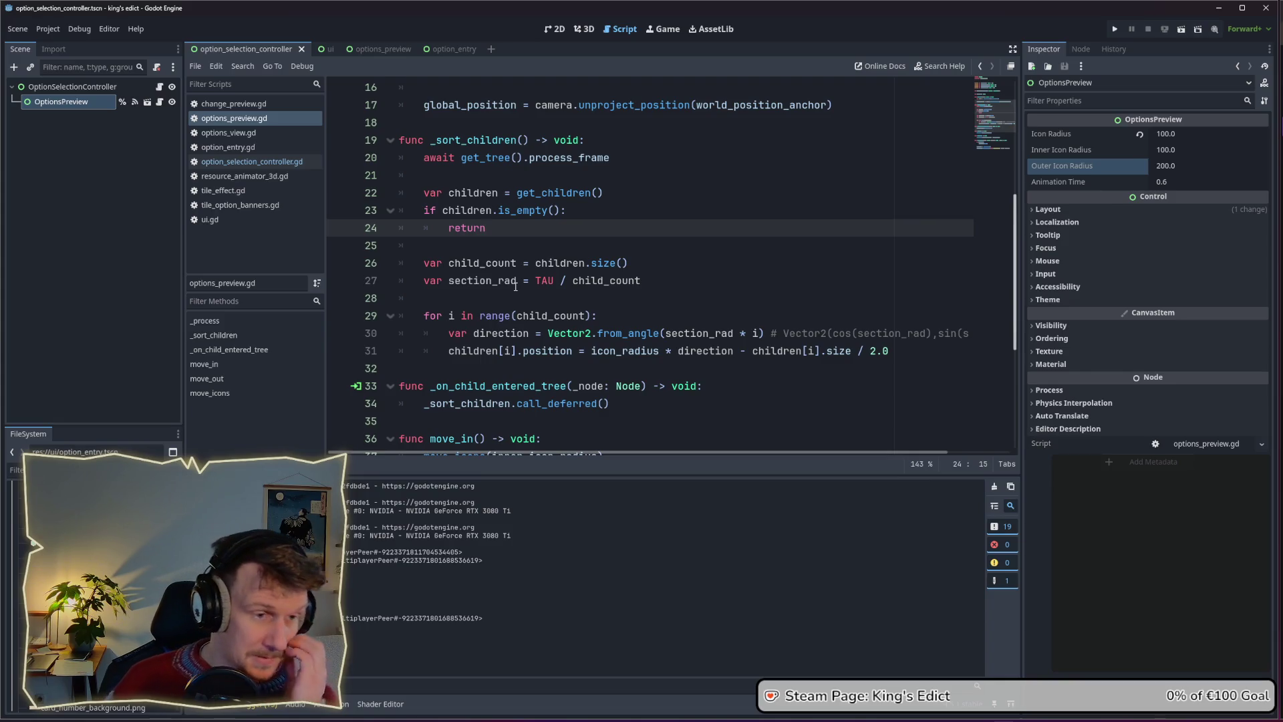
{"action": "scroll", "coordinate": [665, 387], "scroll_direction": "down", "scroll_amount": 5}
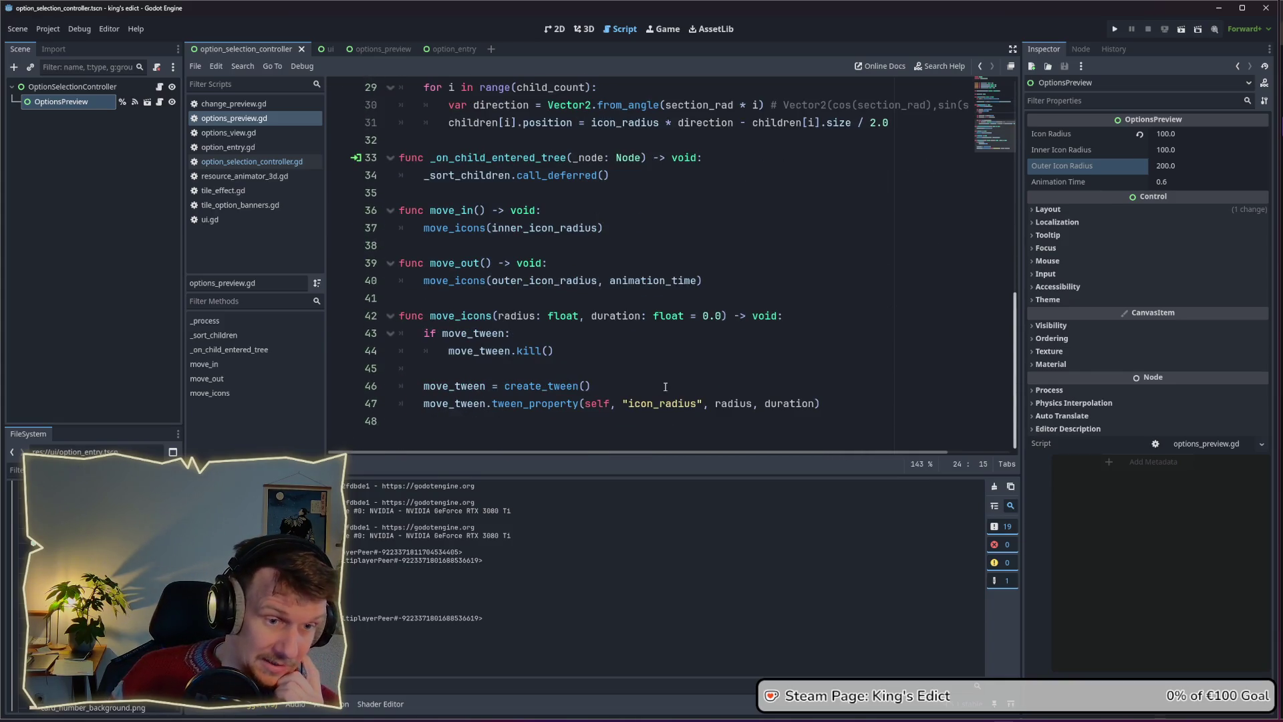
{"action": "mouse_move", "coordinate": [677, 406]}
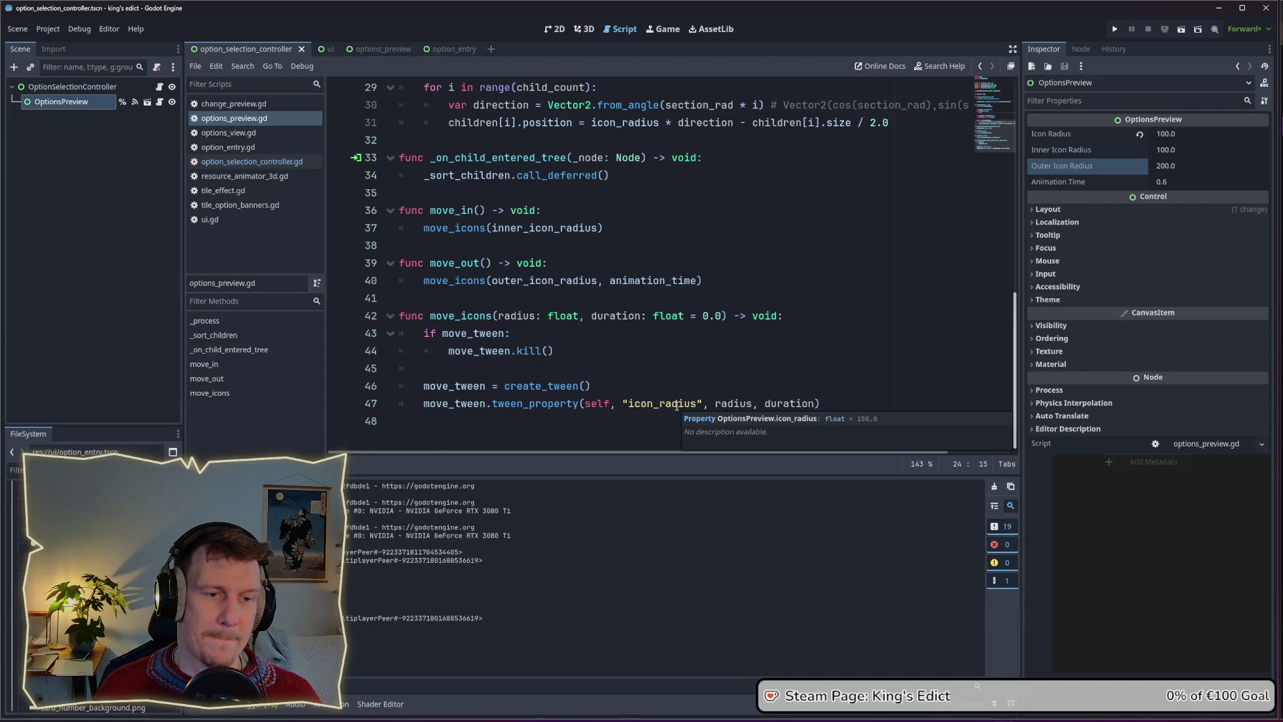
{"action": "left_click_drag", "start_coordinate": [1015, 354], "coordinate": [1017, 130]}
{"action": "left_click", "coordinate": [716, 140]}
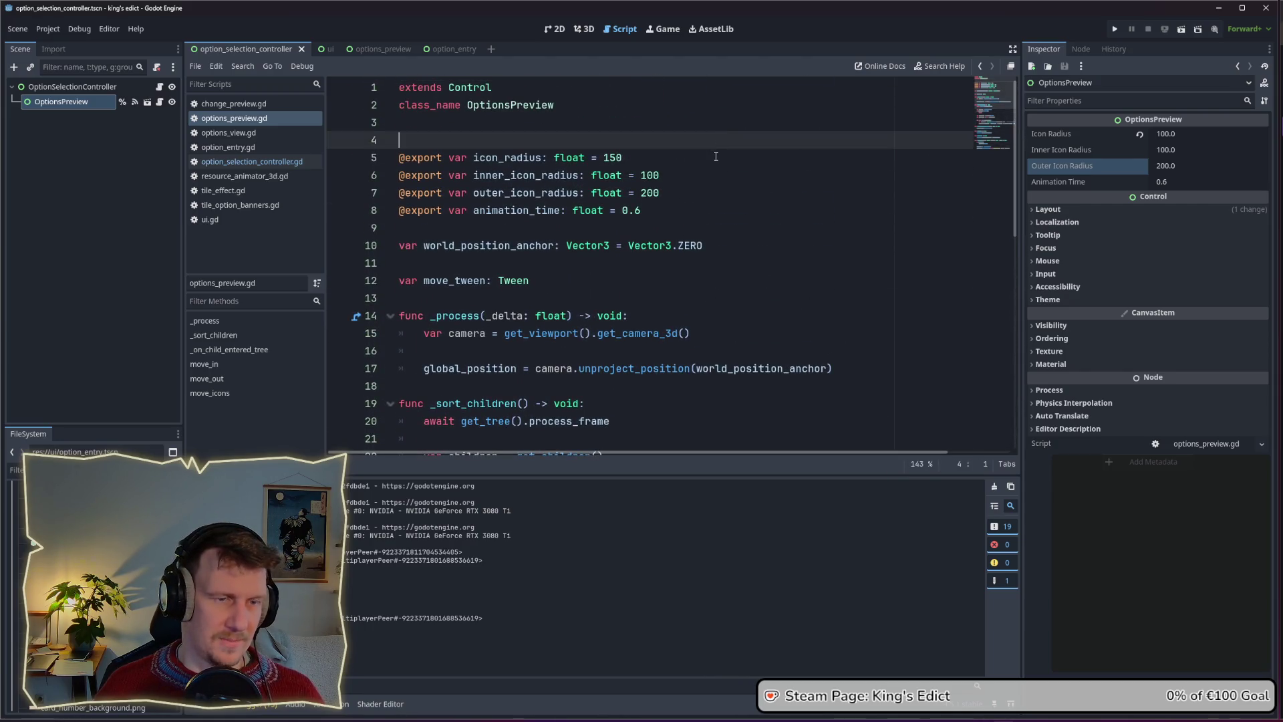
{"action": "key", "text": "Return"}
{"action": "key", "text": "Return"}
{"action": "key", "text": "Up"}
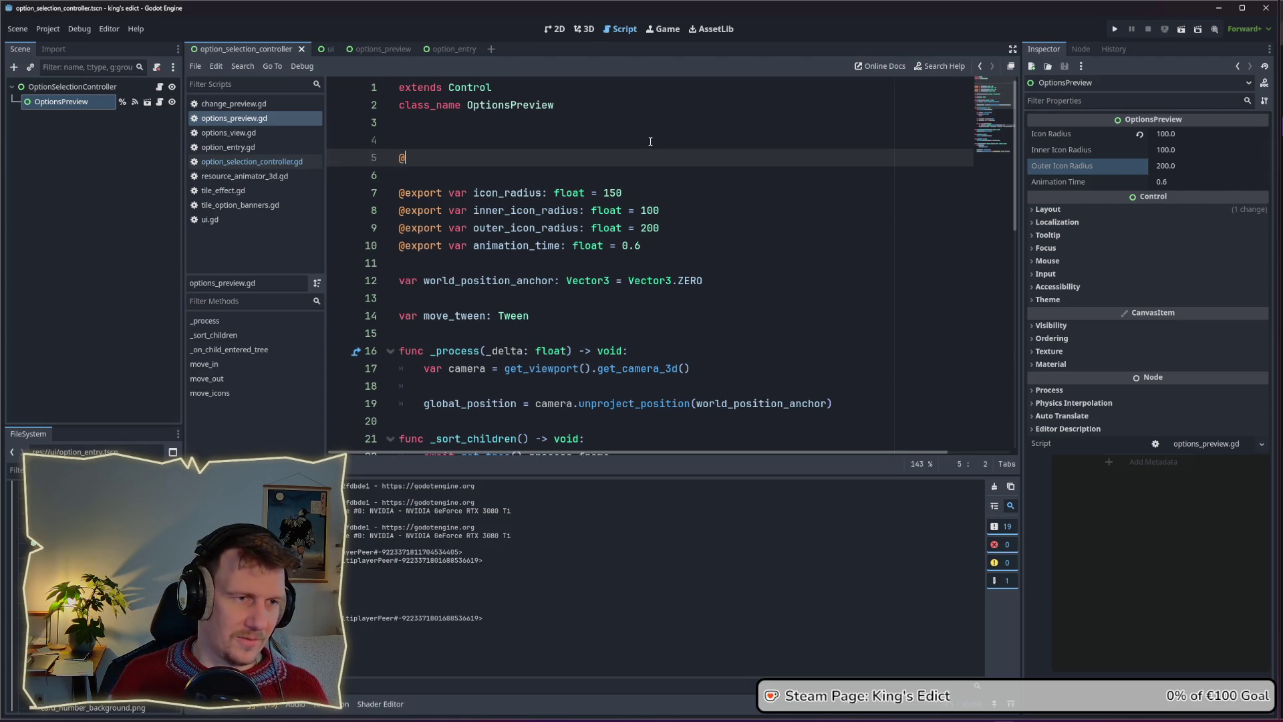
{"action": "type", "text": "export var radio"}
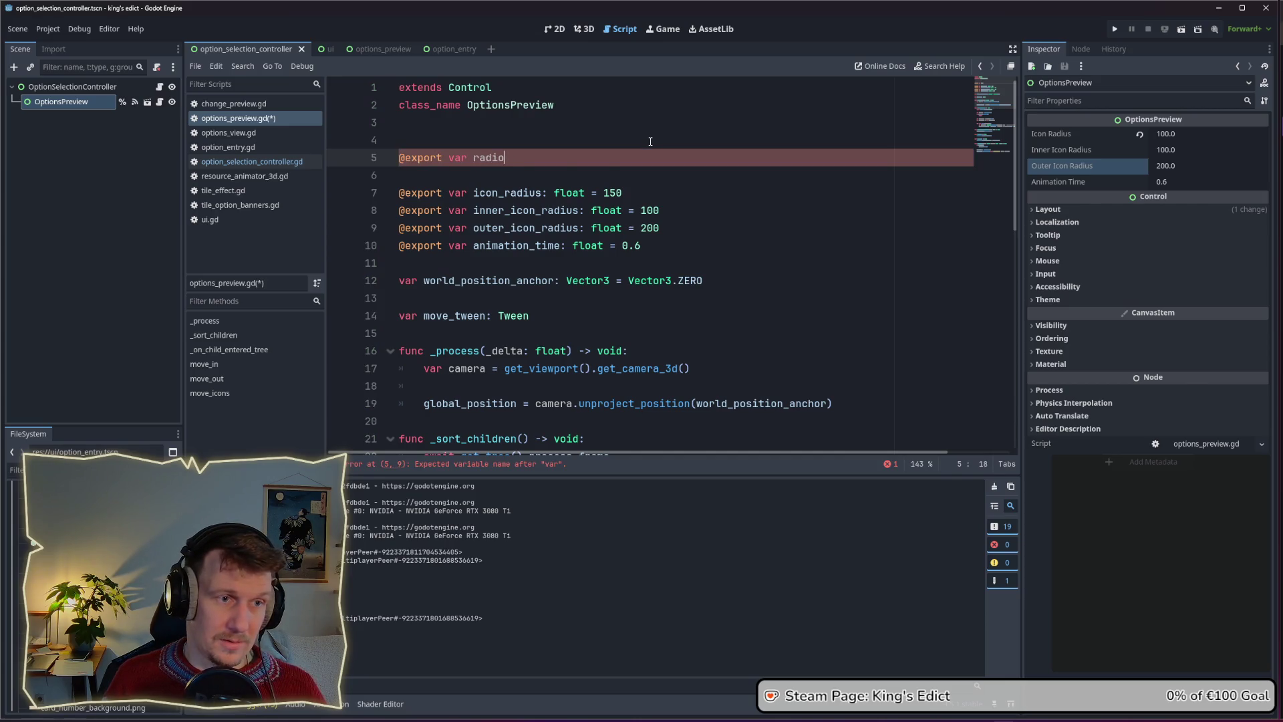
{"action": "type", "text": "us_update: float ="}
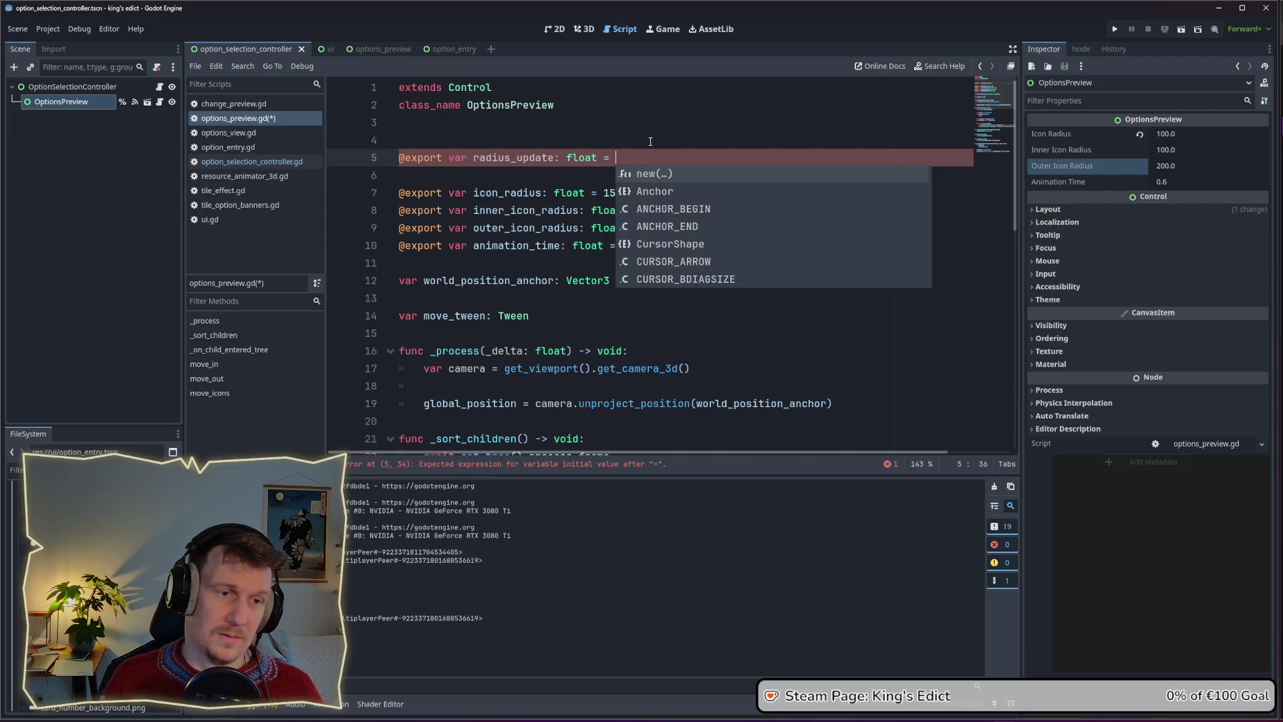
{"action": "key", "text": "BackSpace"}
{"action": "key", "text": "BackSpace"}
{"action": "key", "text": "BackSpace"}
{"action": "type", "text": ":"}
{"action": "key", "text": "ctrl+s"}
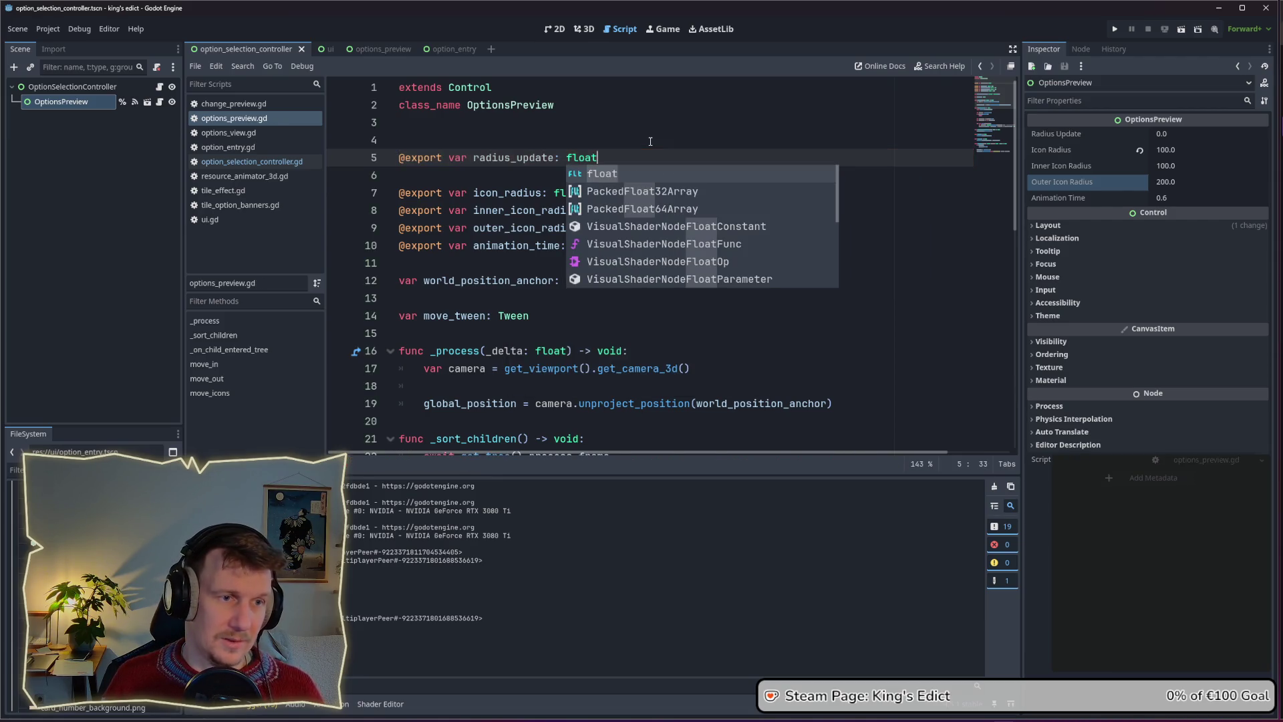
Give radius_update a set(value) block assigning icon_radius = radius_update and calling _sort_children().
{"action": "key", "text": "Escape"}
{"action": "type", "text": ":"}
{"action": "key", "text": "Return"}
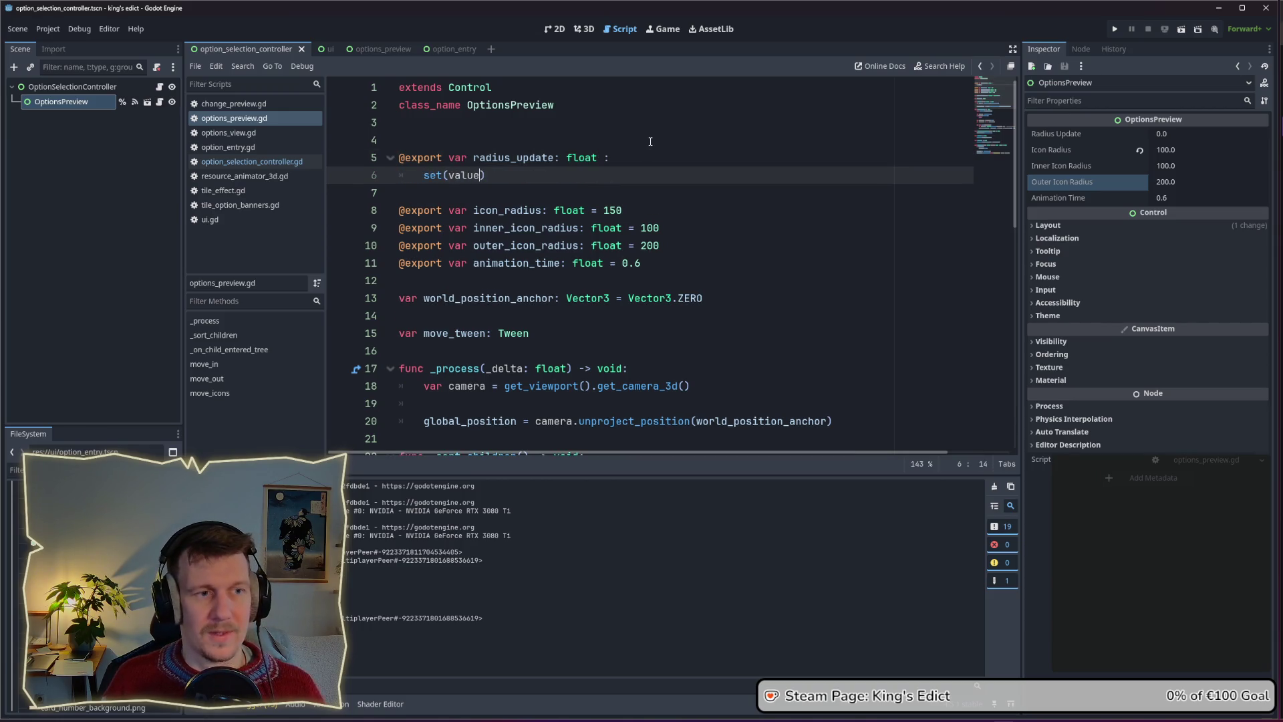
{"action": "type", "text": ":"}
{"action": "key", "text": "Return"}
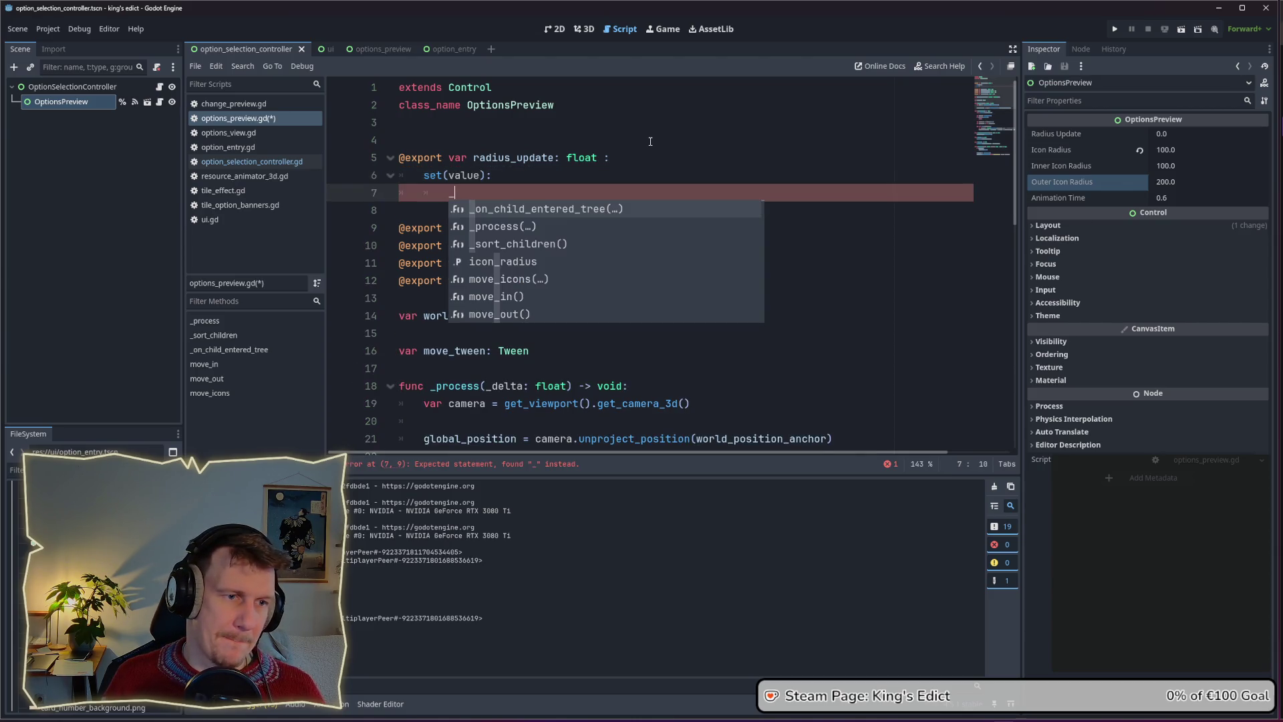
{"action": "key", "text": "BackSpace"}
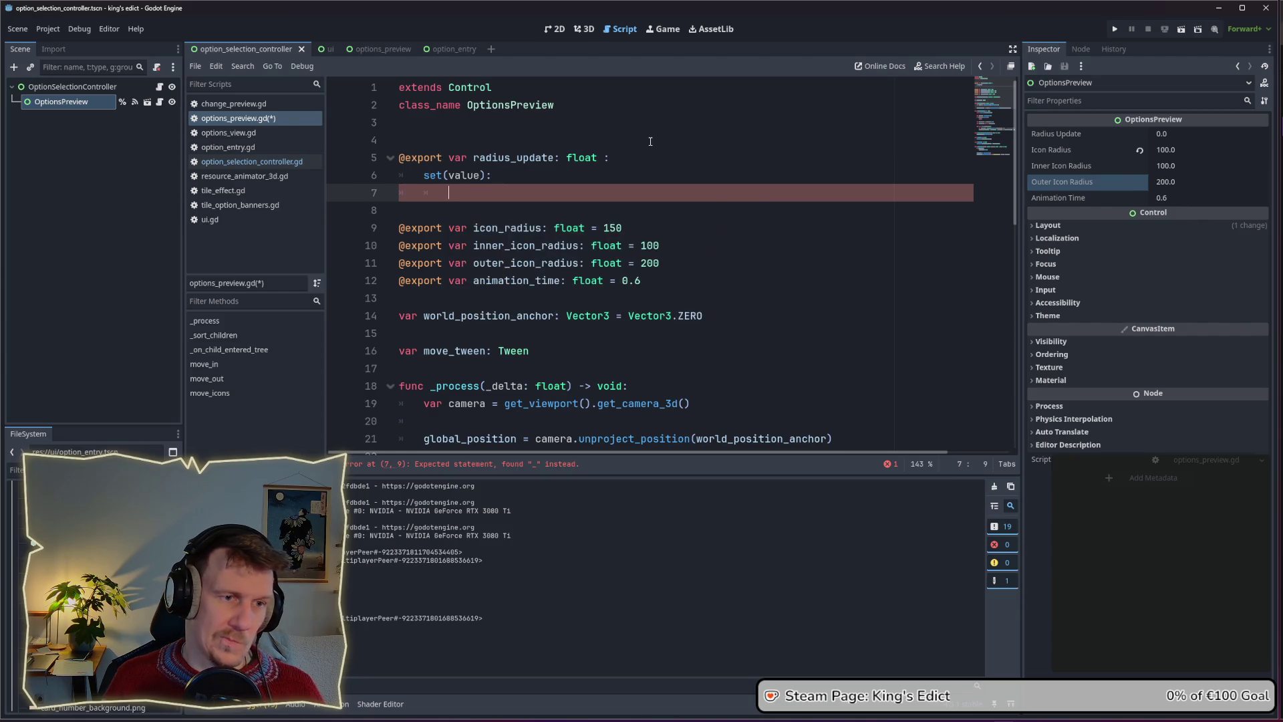
{"action": "key", "text": "Return"}
{"action": "type", "text": "radius = ra"}
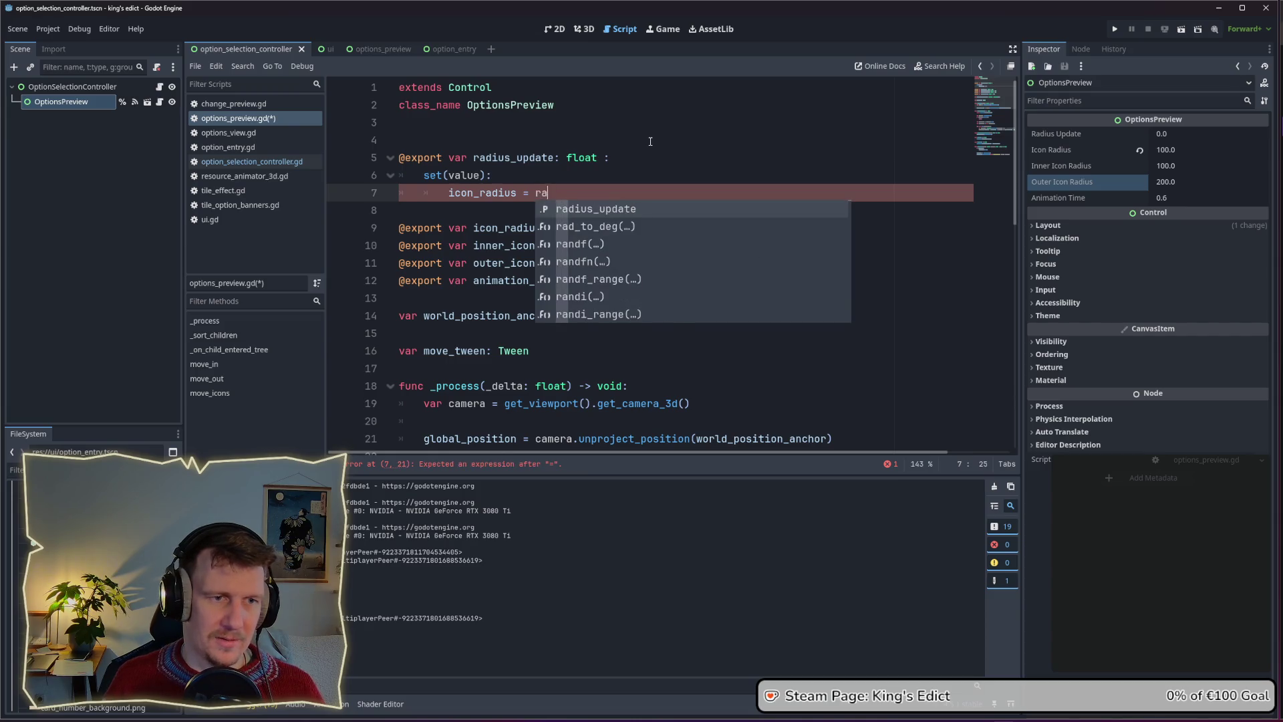
{"action": "key", "text": "Return"}
{"action": "key", "text": "Return"}
{"action": "type", "text": "_so"}
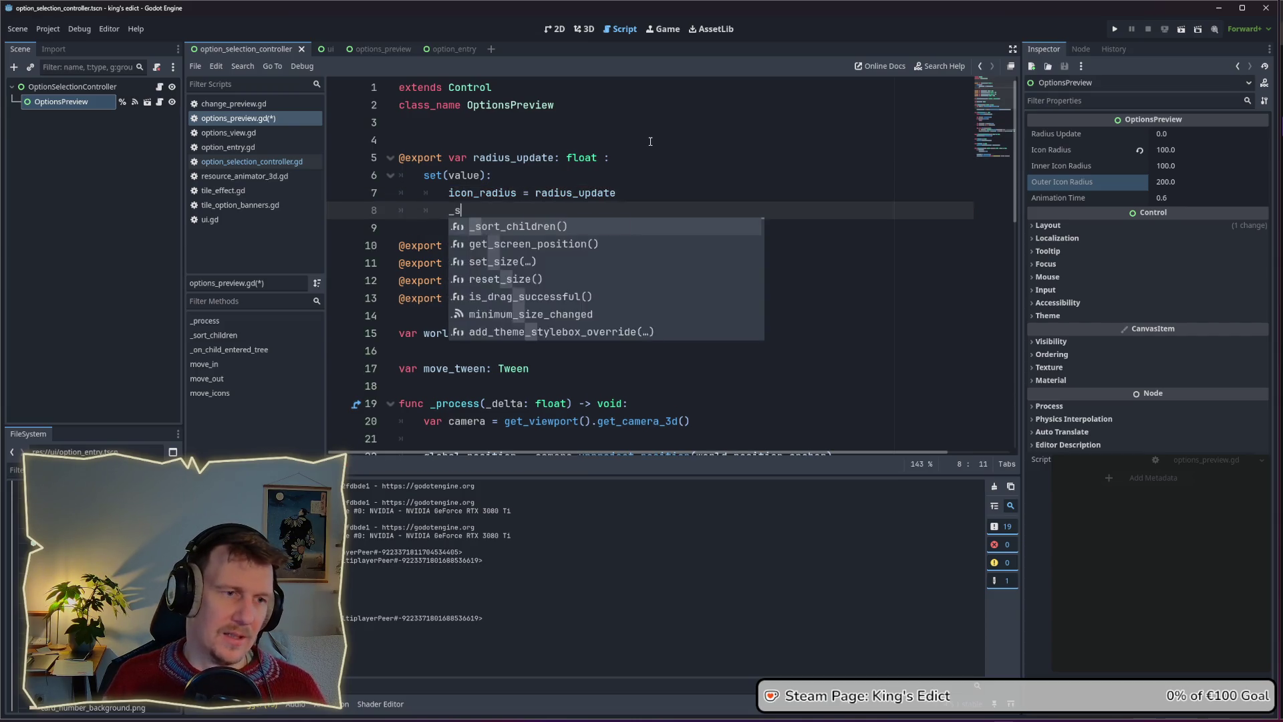
{"action": "key", "text": "Return"}
{"action": "scroll", "coordinate": [620, 221], "scroll_direction": "down", "scroll_amount": 6}
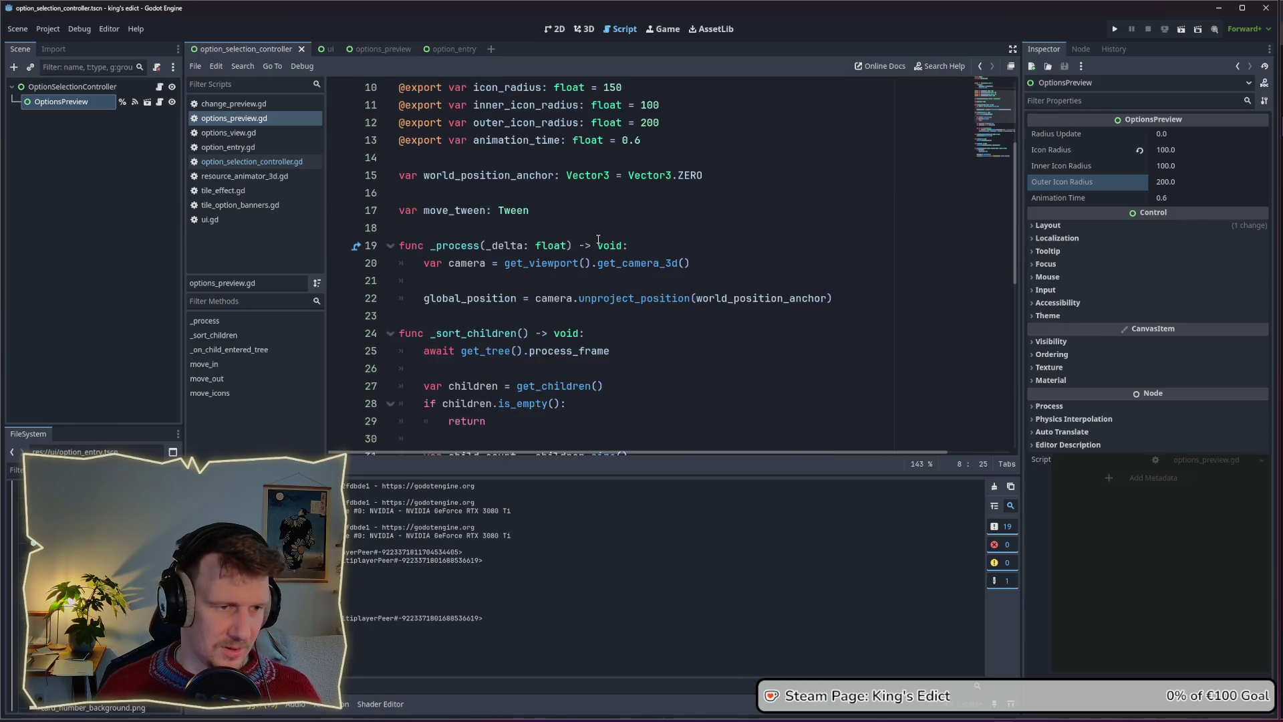
Test-run a multiplayer game on i_know_this_place.map, then bring the editor back in front.
{"action": "left_click", "coordinate": [1114, 29]}
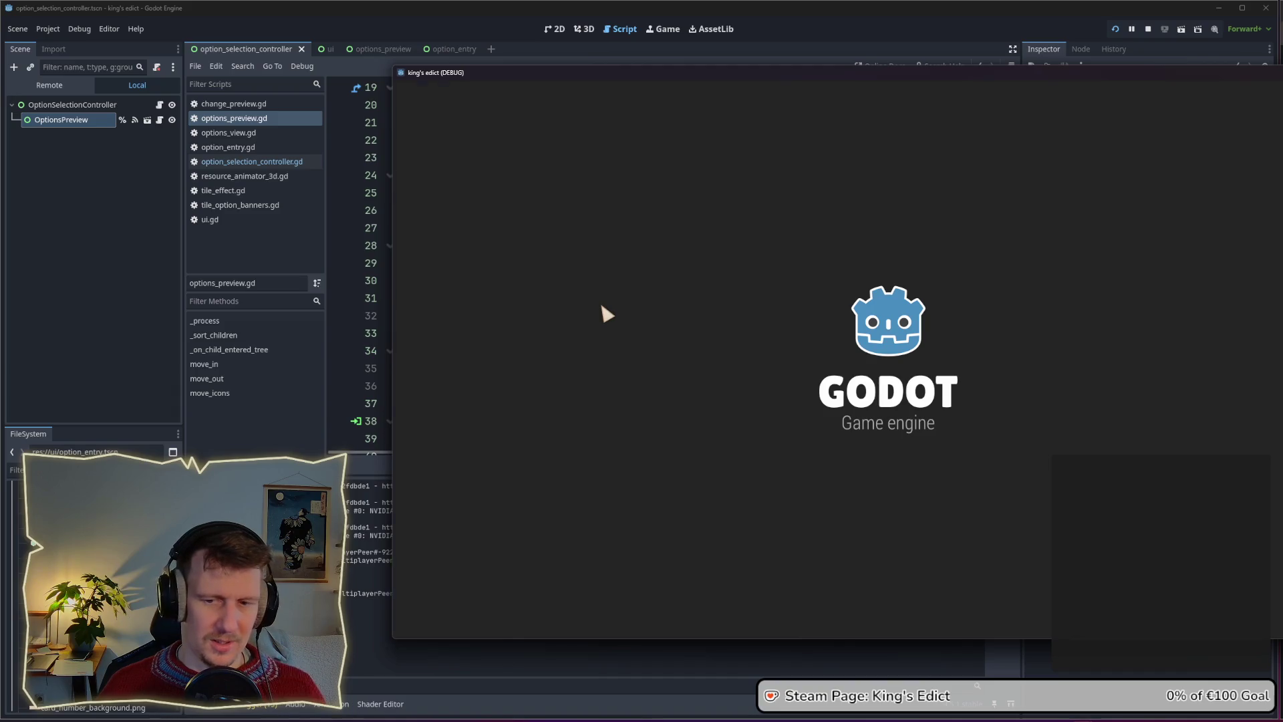
{"action": "left_click", "coordinate": [867, 248]}
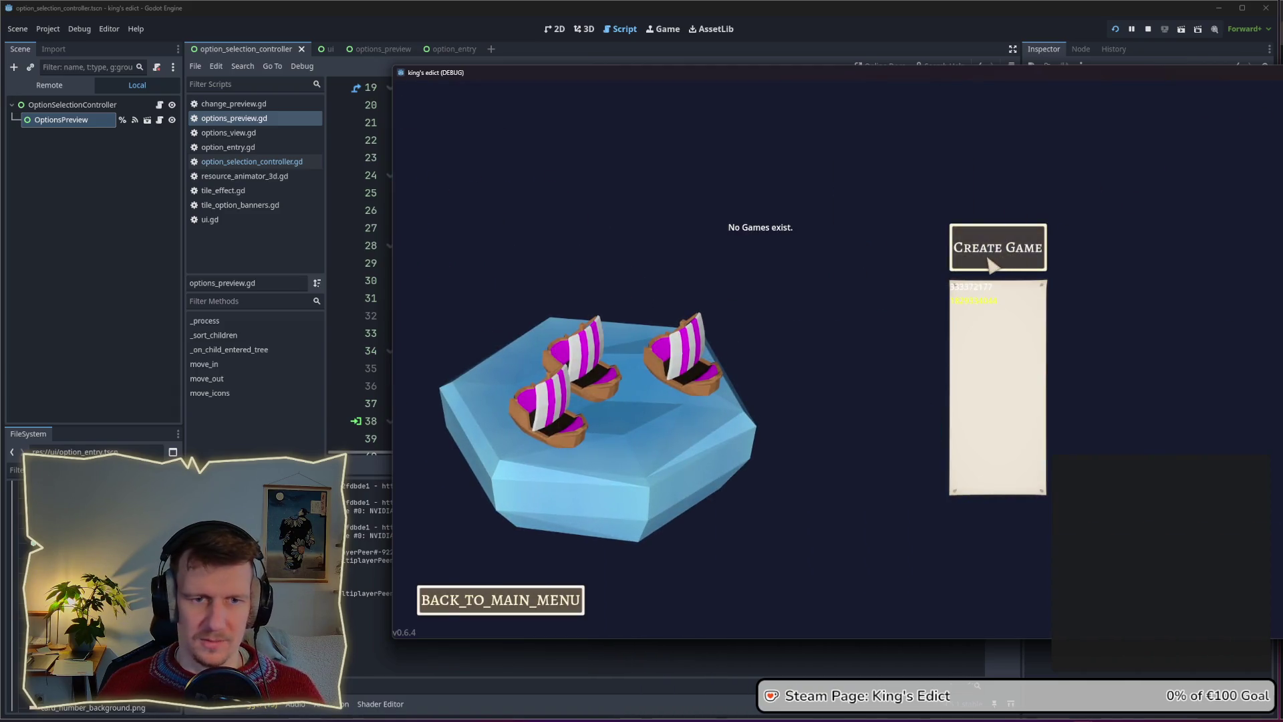
{"action": "left_click", "coordinate": [992, 266]}
{"action": "left_click", "coordinate": [1016, 139]}
{"action": "left_click", "coordinate": [1017, 206]}
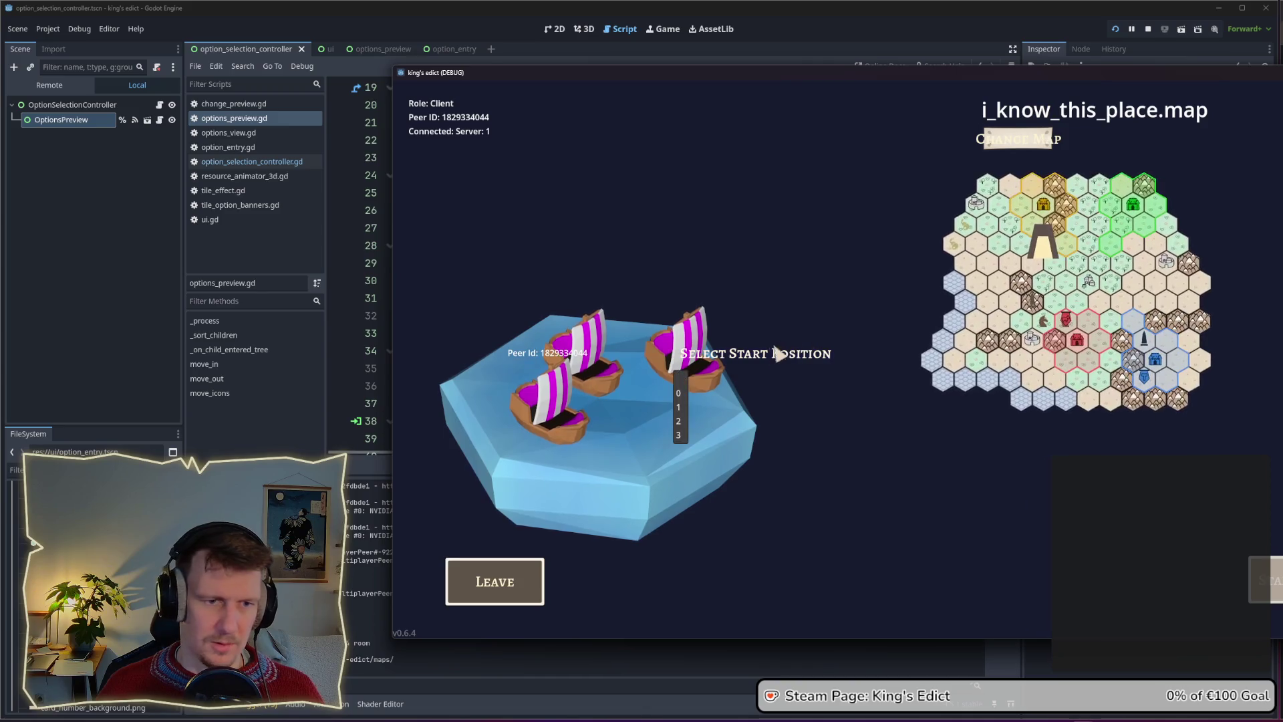
{"action": "left_click", "coordinate": [1012, 245]}
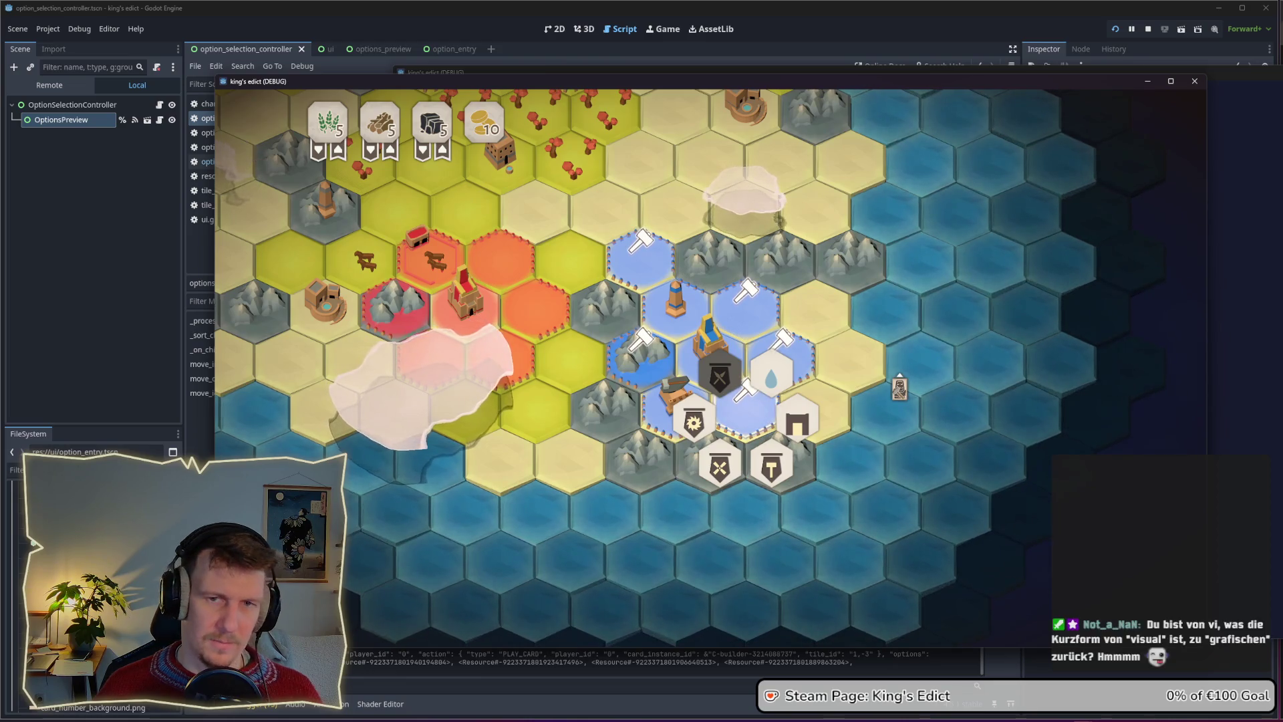
{"action": "left_click", "coordinate": [35, 283]}
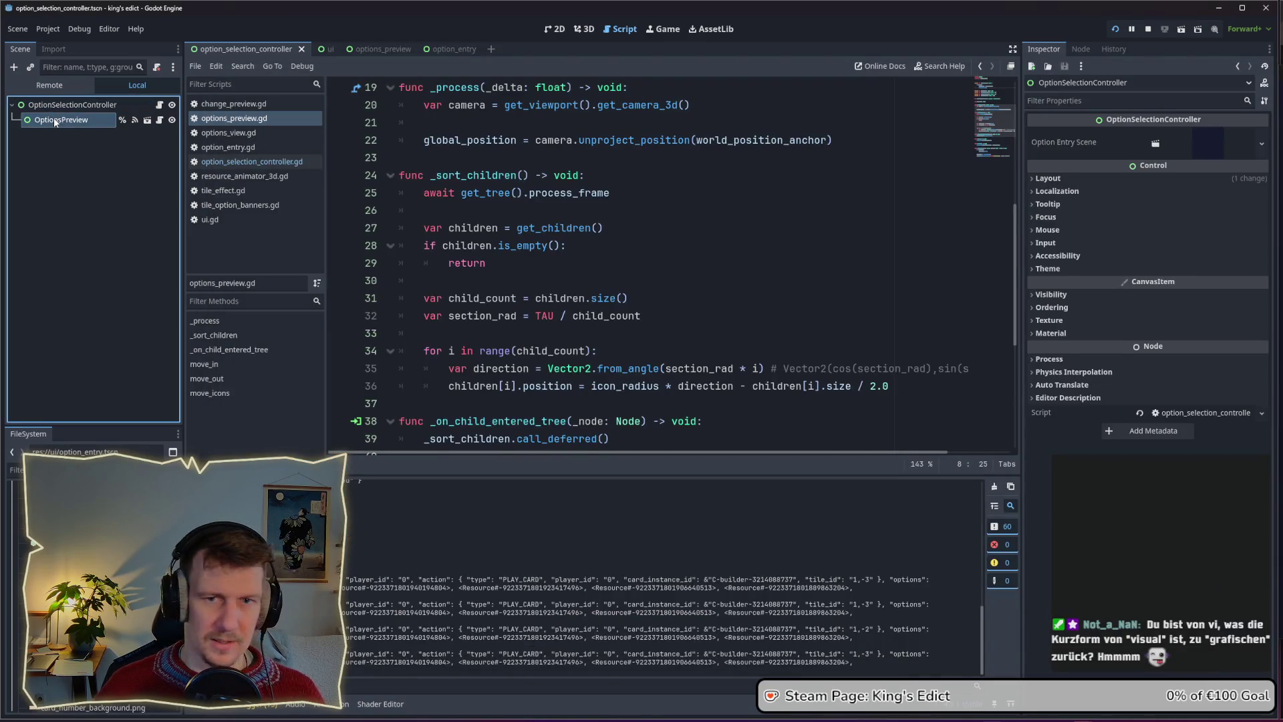
Inspect OptionsPreview's properties, then add a temporary print() line inside the radius_update setter.
{"action": "left_click", "coordinate": [54, 119]}
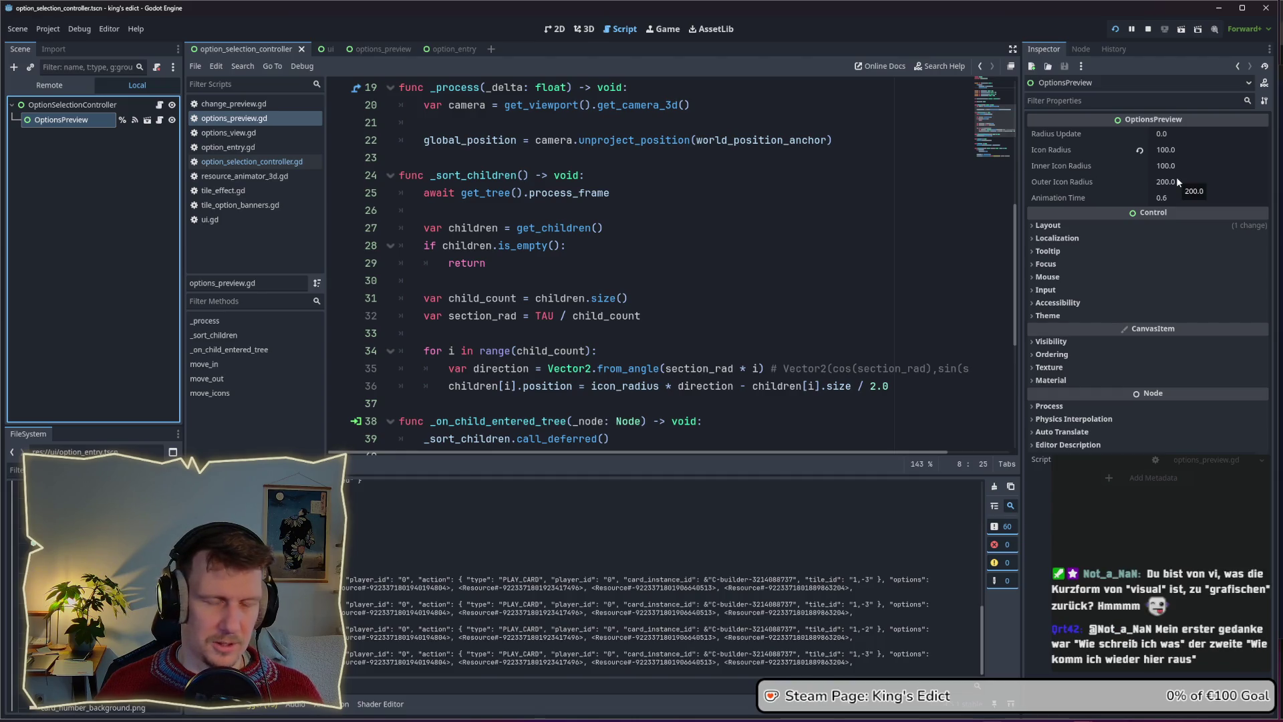
{"action": "key", "text": "alt+Tab"}
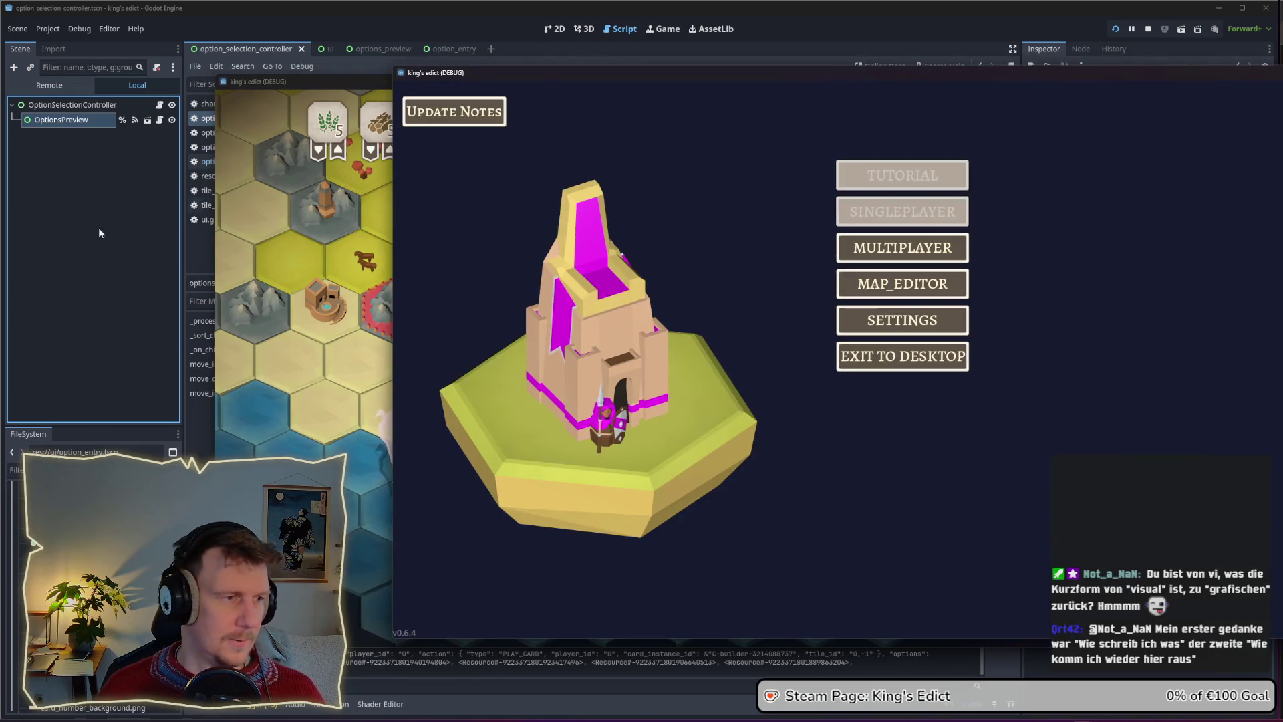
{"action": "left_click", "coordinate": [104, 231]}
{"action": "scroll", "coordinate": [614, 220], "scroll_direction": "up", "scroll_amount": 6}
{"action": "left_click", "coordinate": [559, 177]}
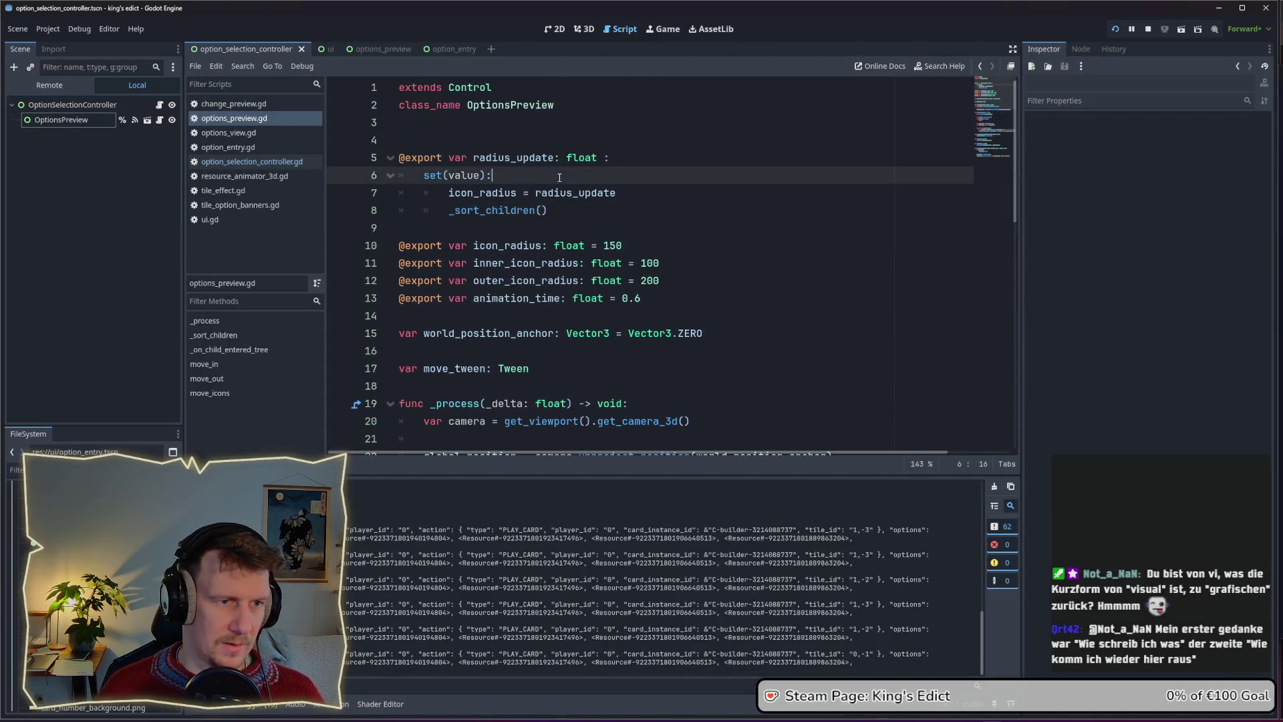
{"action": "key", "text": "Return"}
{"action": "type", "text": "print"}
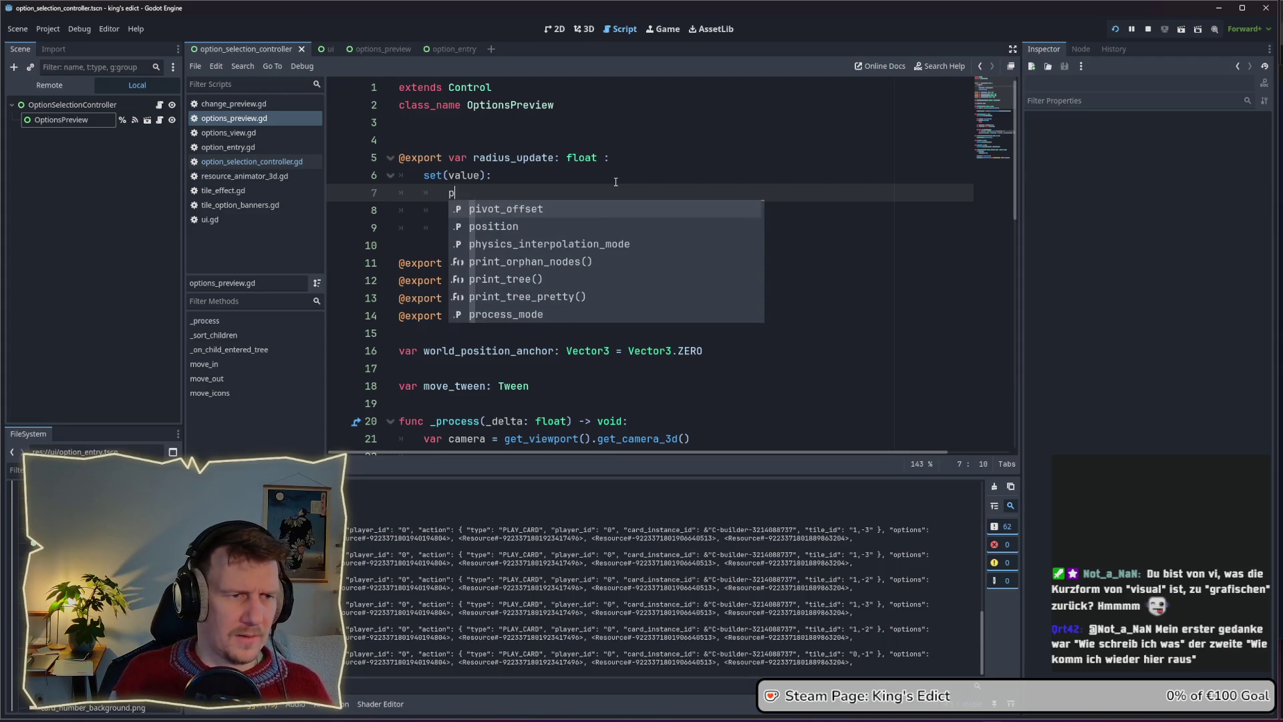
{"action": "type", "text": "()"}
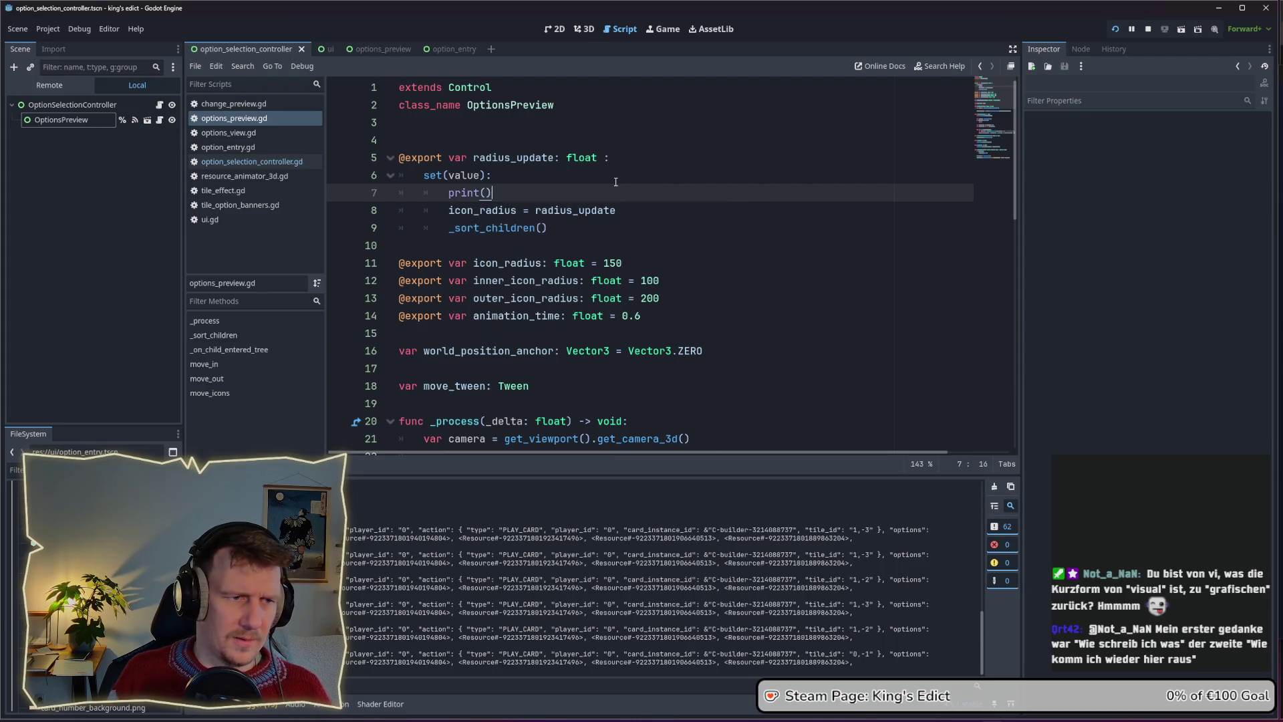
Delete the temporary print() line and save the script.
{"action": "double_click", "coordinate": [515, 158]}
{"action": "key", "text": "ctrl+c"}
{"action": "scroll", "coordinate": [514, 158], "scroll_direction": "down", "scroll_amount": 1}
{"action": "left_click_drag", "start_coordinate": [495, 140], "coordinate": [371, 146]}
{"action": "key", "text": "BackSpace"}
{"action": "key", "text": "BackSpace"}
{"action": "key", "text": "ctrl+s"}
Make move_icons tween toward radius_update instead of radius, then relaunch the game.
{"action": "scroll", "coordinate": [563, 286], "scroll_direction": "down", "scroll_amount": 10}
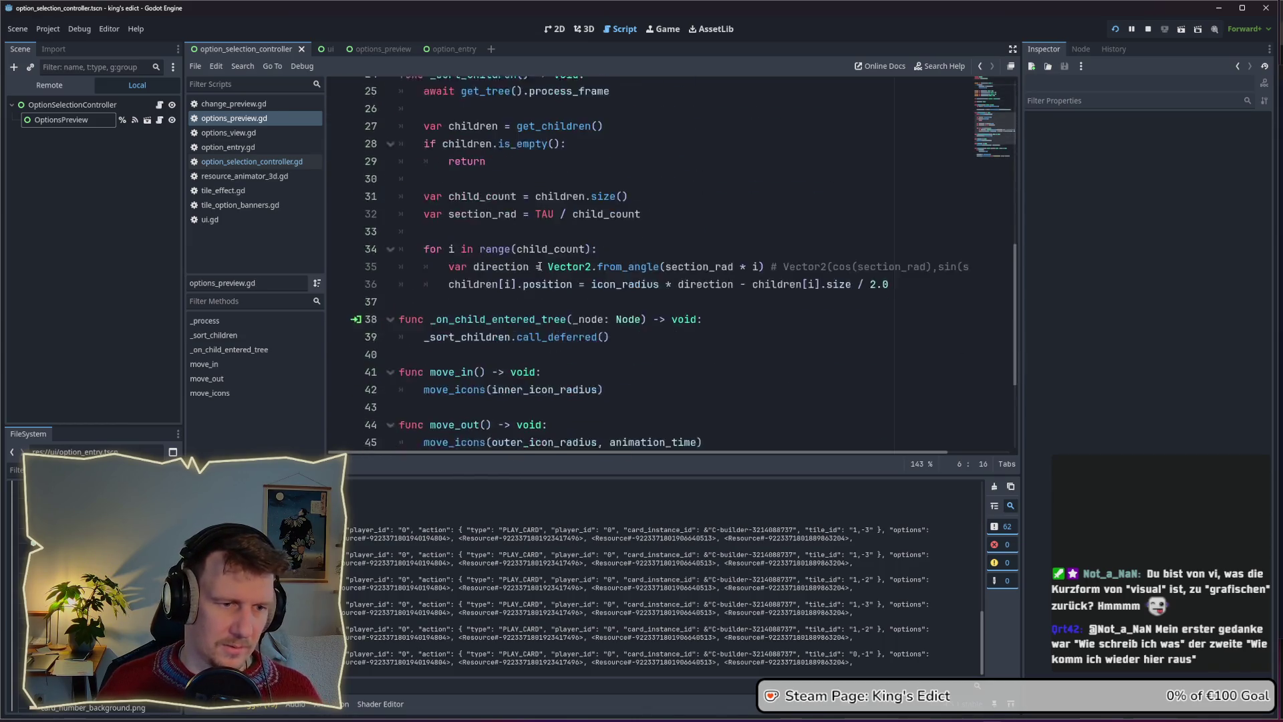
{"action": "double_click", "coordinate": [743, 412]}
{"action": "key", "text": "ctrl+v"}
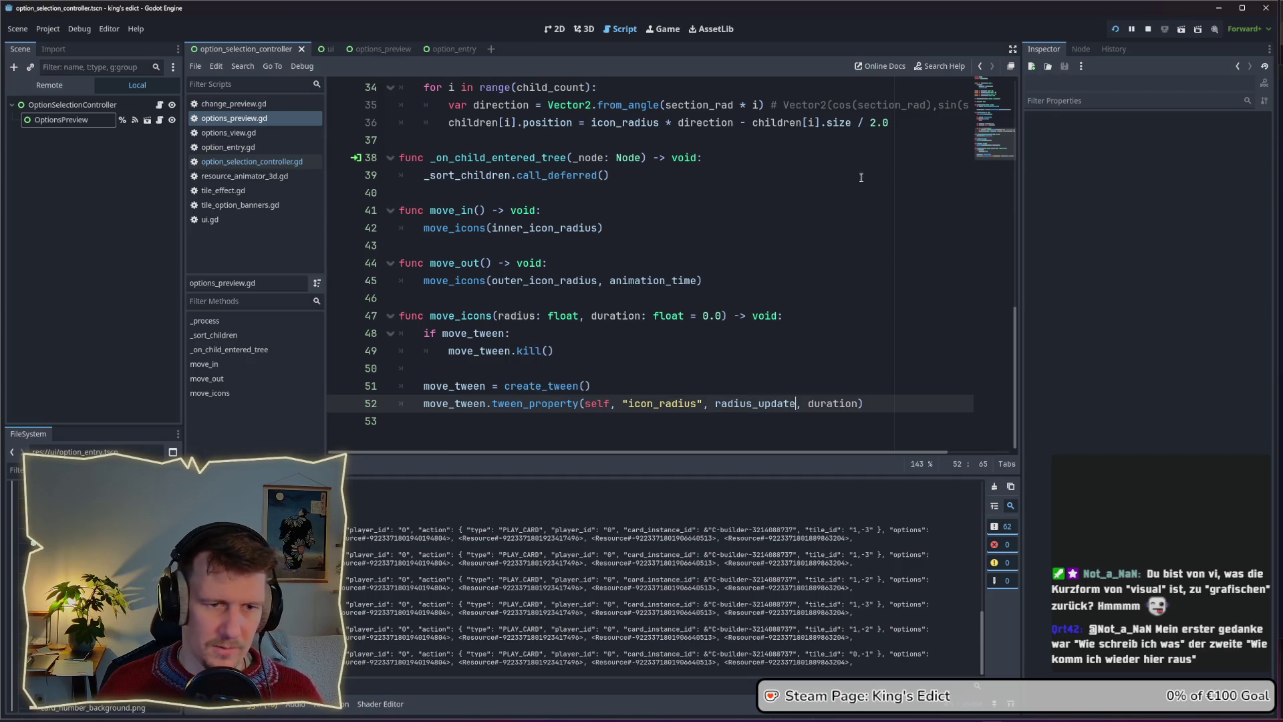
{"action": "left_click", "coordinate": [1116, 29]}
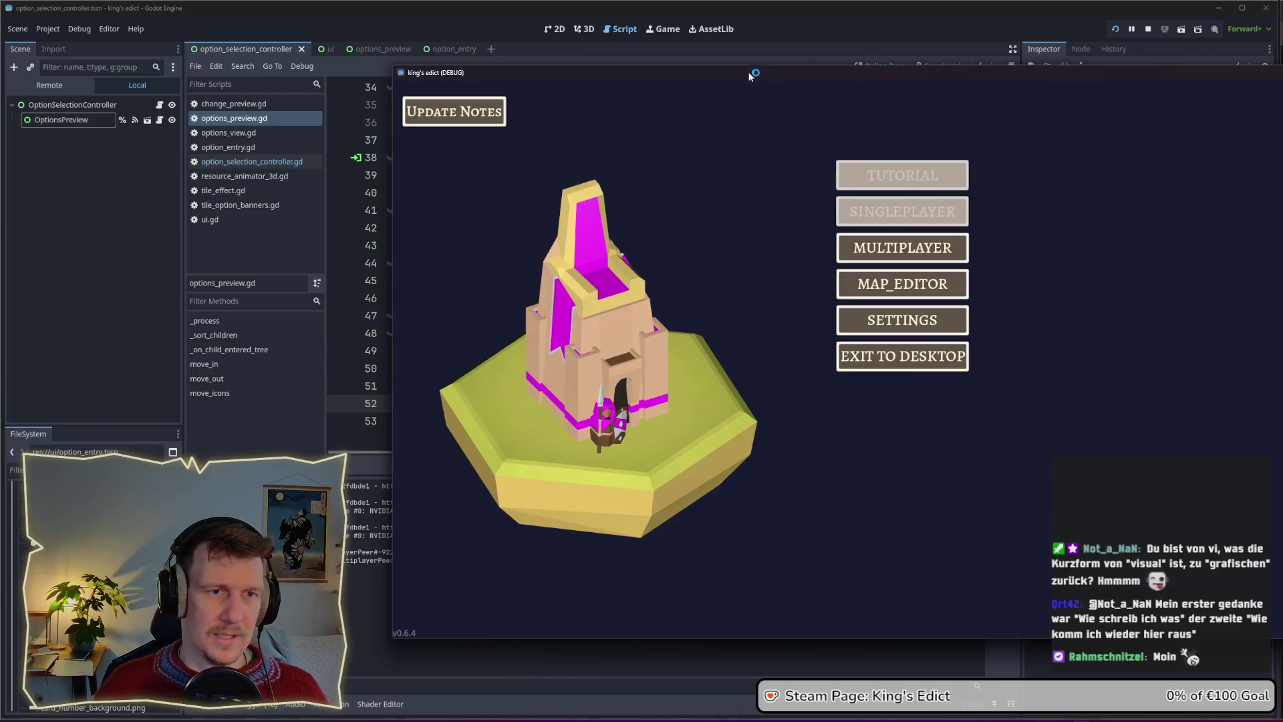
Start a multiplayer match on the i_know_this_place map.
{"action": "left_click", "coordinate": [635, 240]}
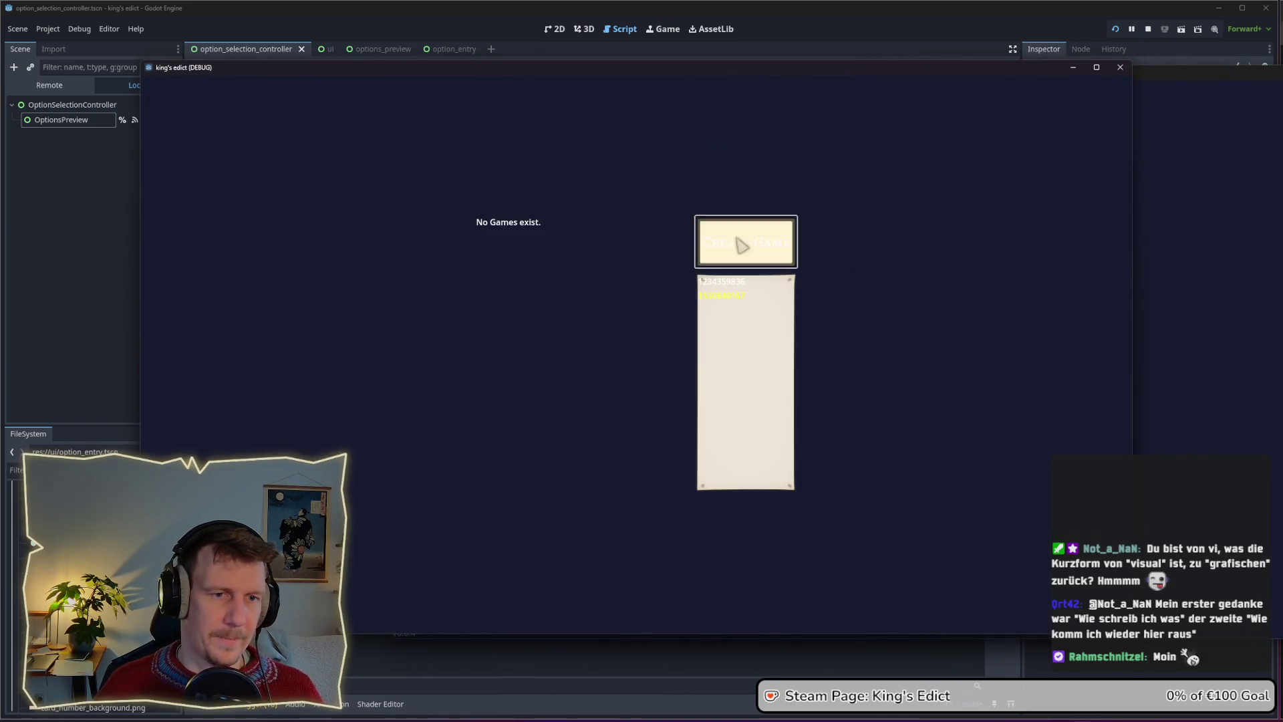
{"action": "left_click", "coordinate": [739, 243]}
{"action": "left_click", "coordinate": [748, 142]}
{"action": "left_click", "coordinate": [769, 205]}
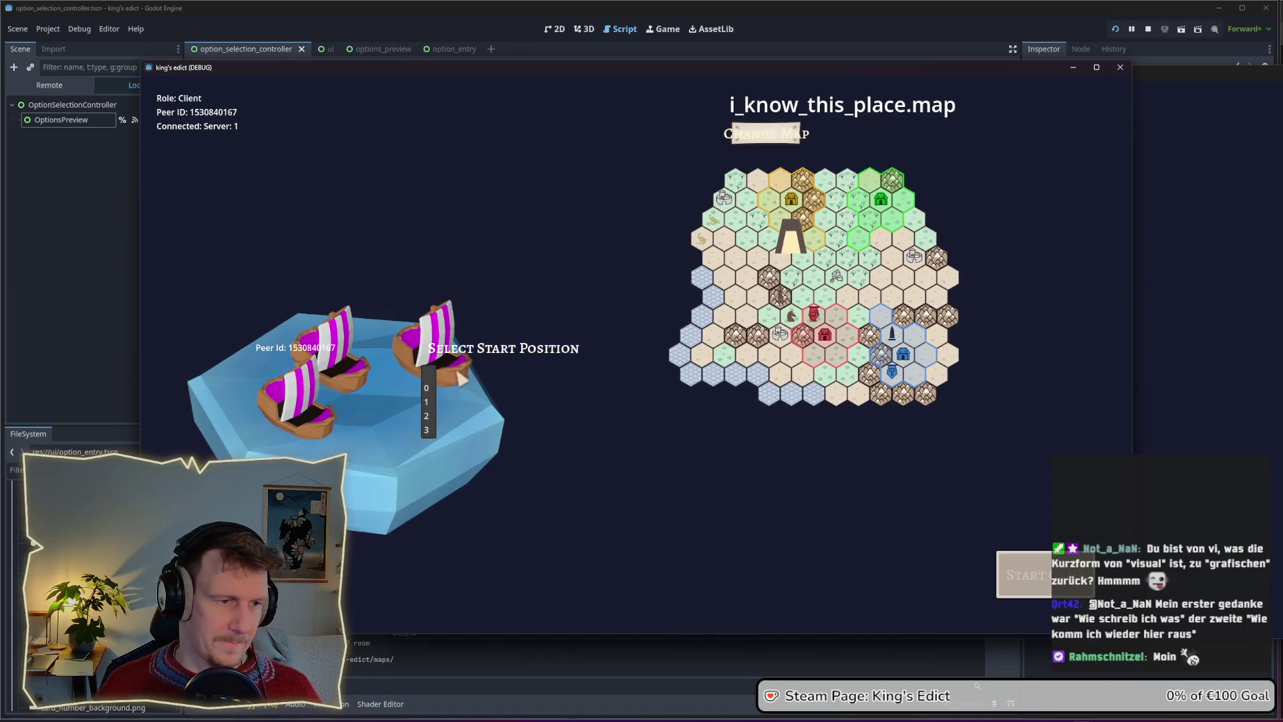
{"action": "left_click", "coordinate": [1016, 573]}
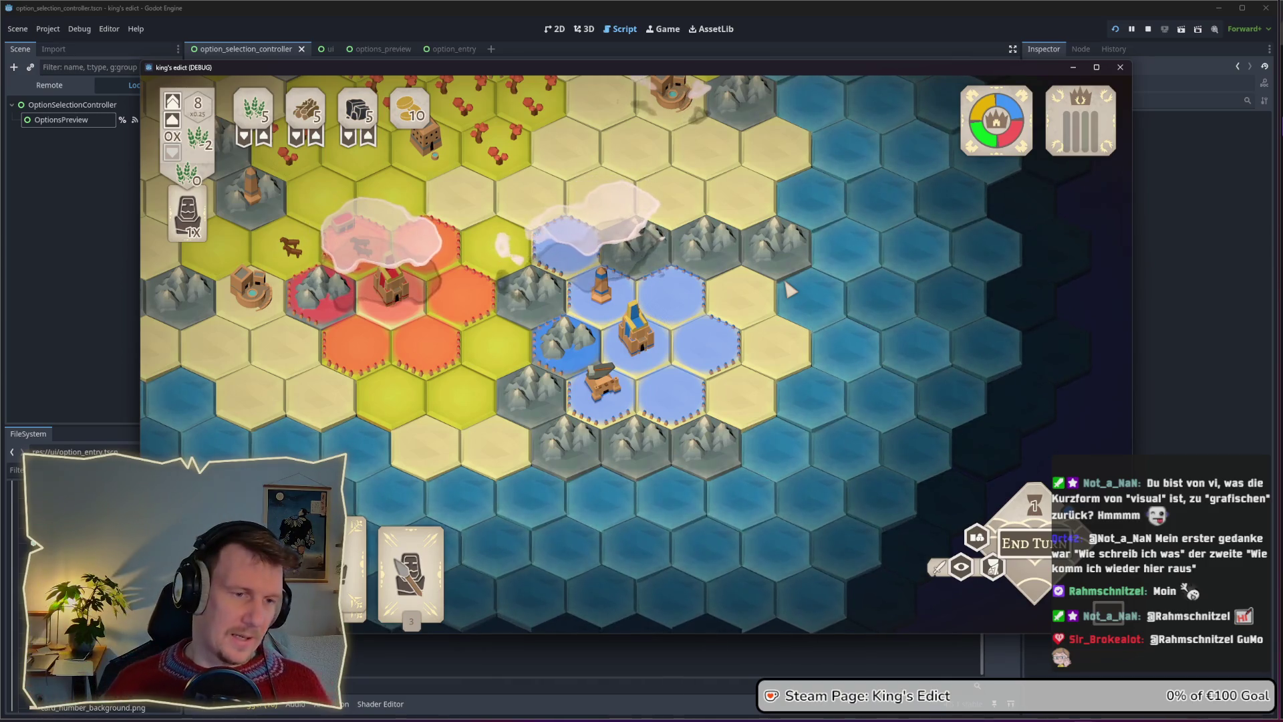
Place a unit on the mountain hex, add stone, build on the centre hex, then stop the game.
{"action": "left_click", "coordinate": [595, 230]}
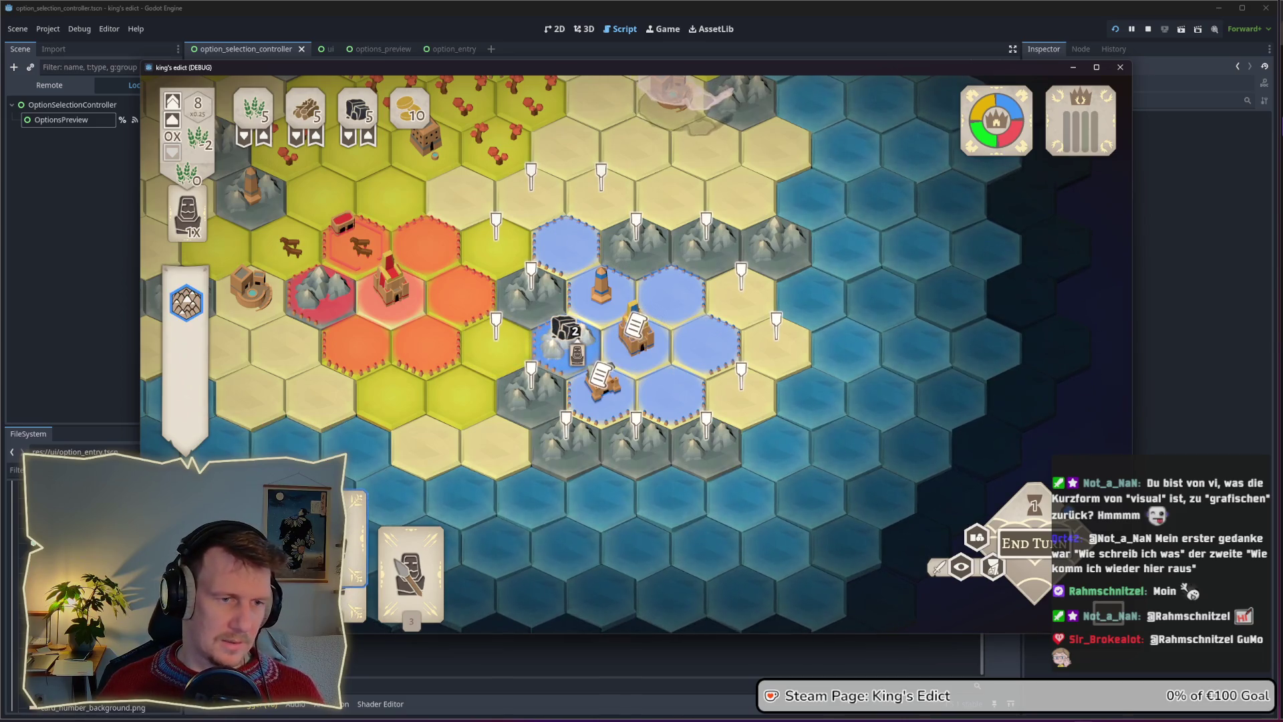
{"action": "left_click", "coordinate": [593, 324]}
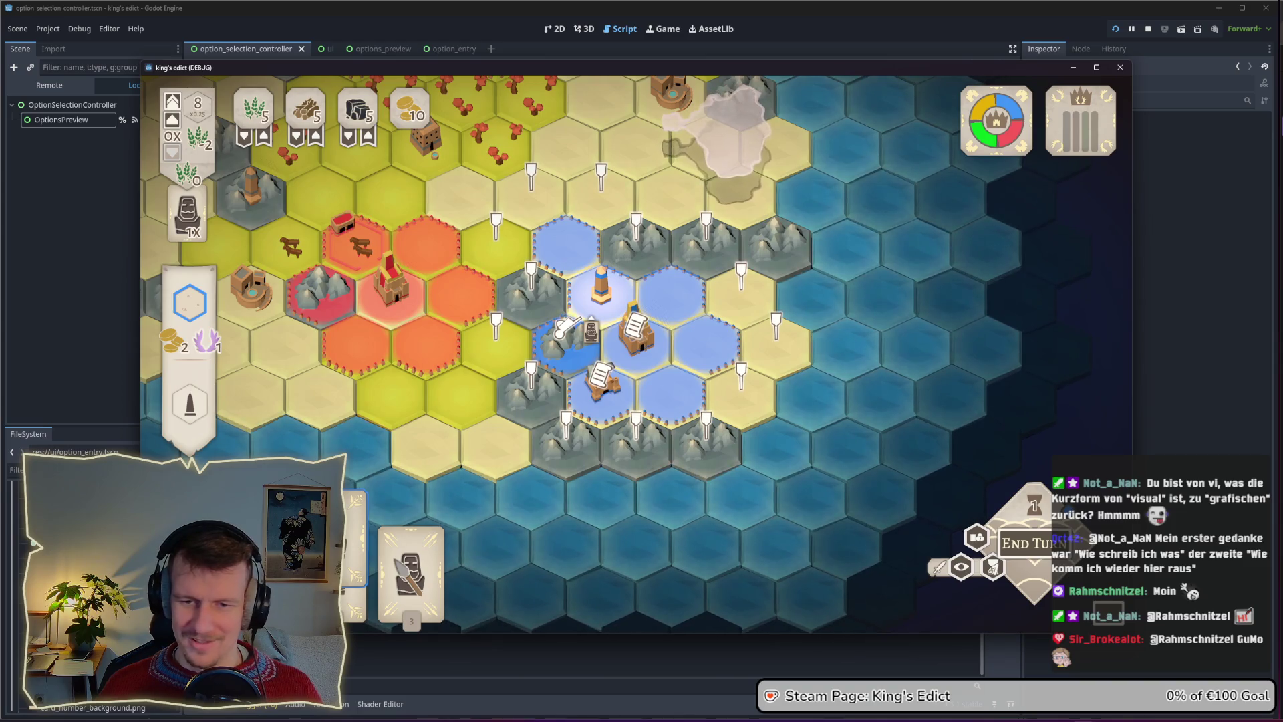
{"action": "left_click", "coordinate": [560, 328]}
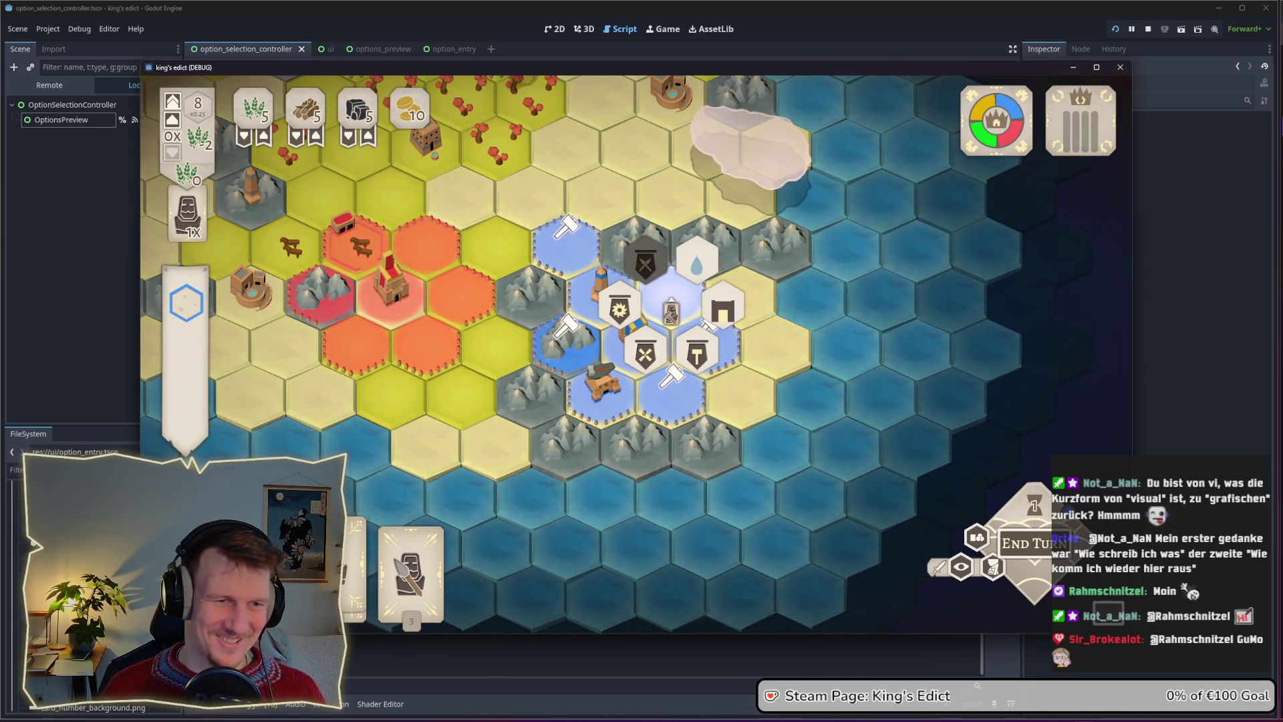
{"action": "left_click", "coordinate": [673, 314]}
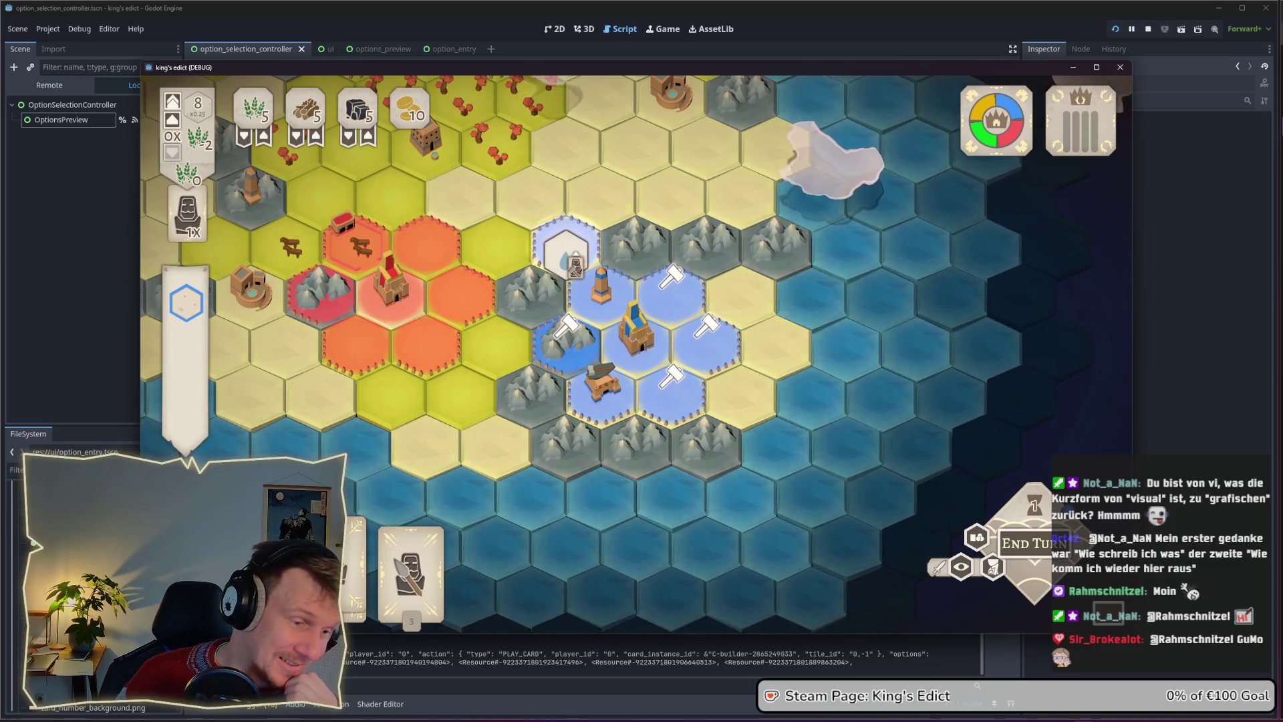
{"action": "left_click", "coordinate": [1147, 29]}
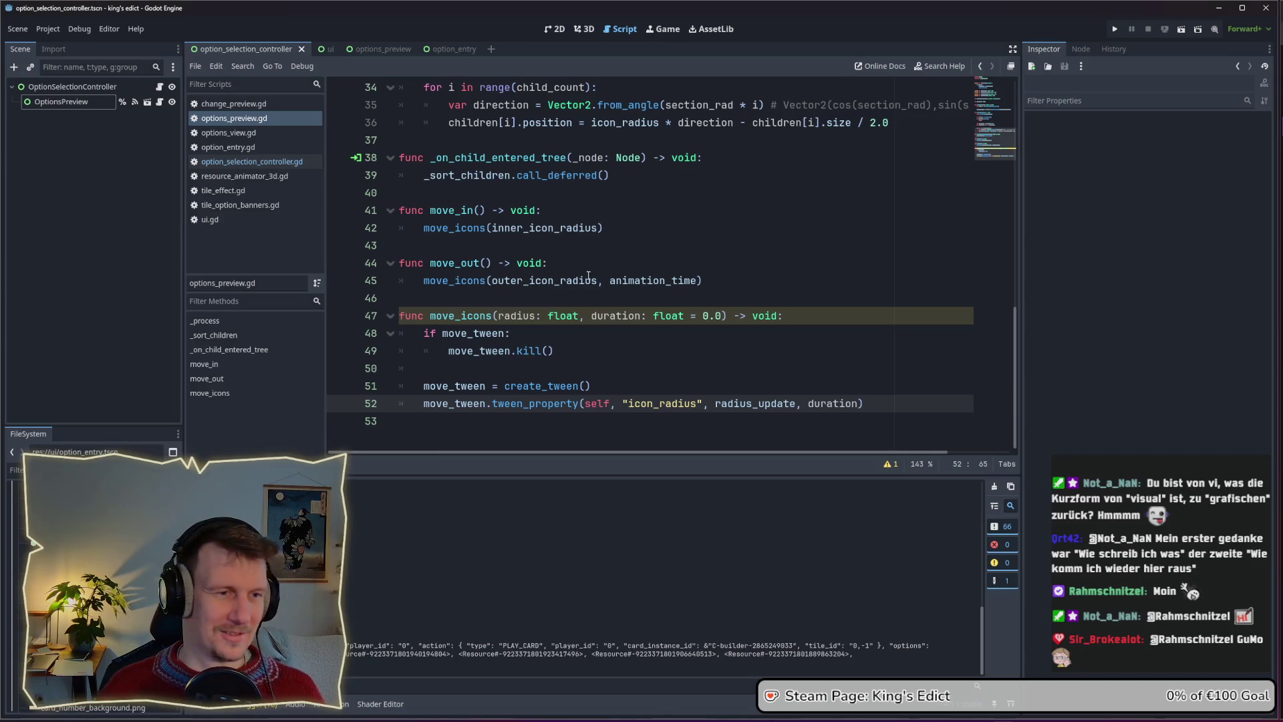
Insert 'radius_update = value' as the setter's first line, save, and run the game.
{"action": "left_click", "coordinate": [586, 332]}
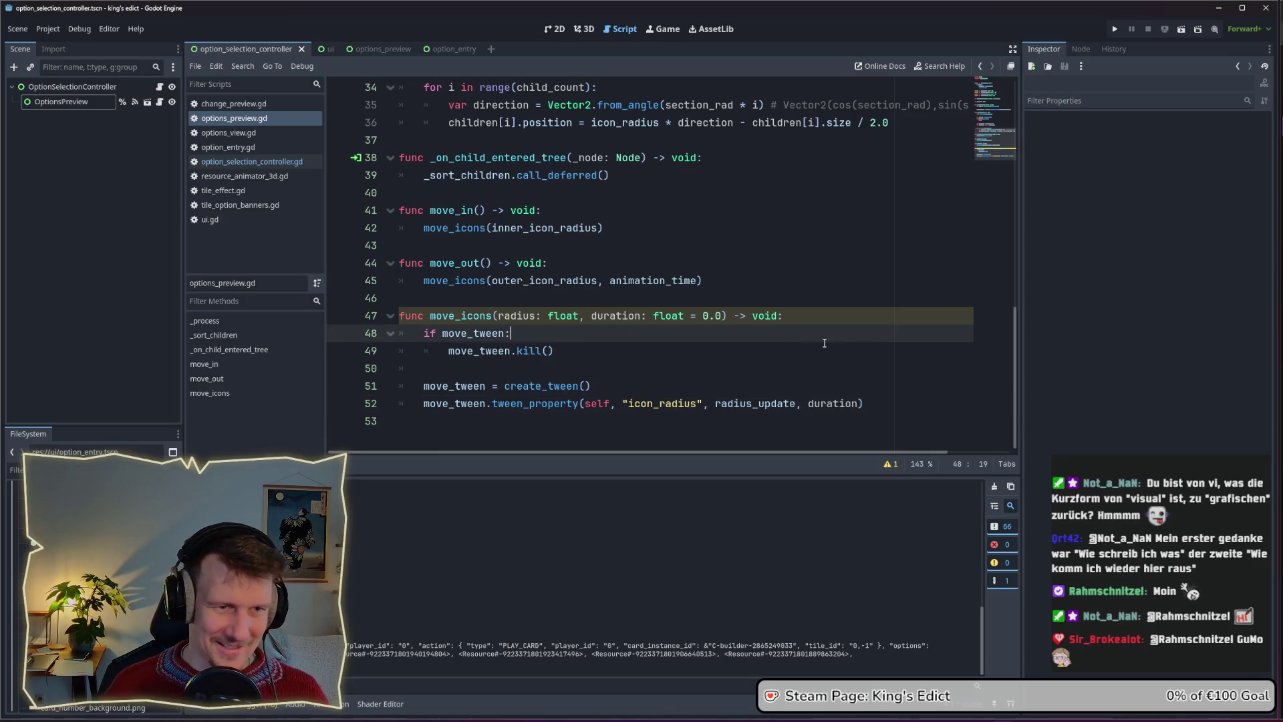
{"action": "scroll", "coordinate": [1008, 103], "scroll_direction": "up", "scroll_amount": 10}
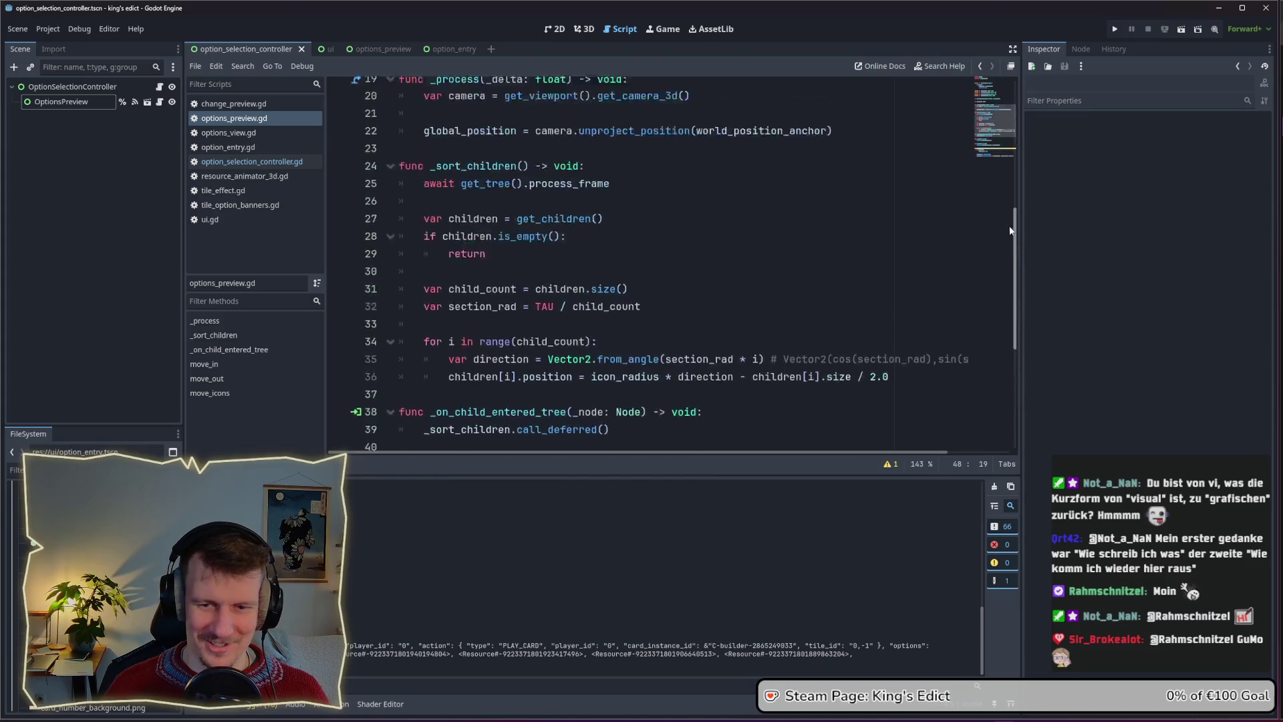
{"action": "left_click", "coordinate": [581, 213]}
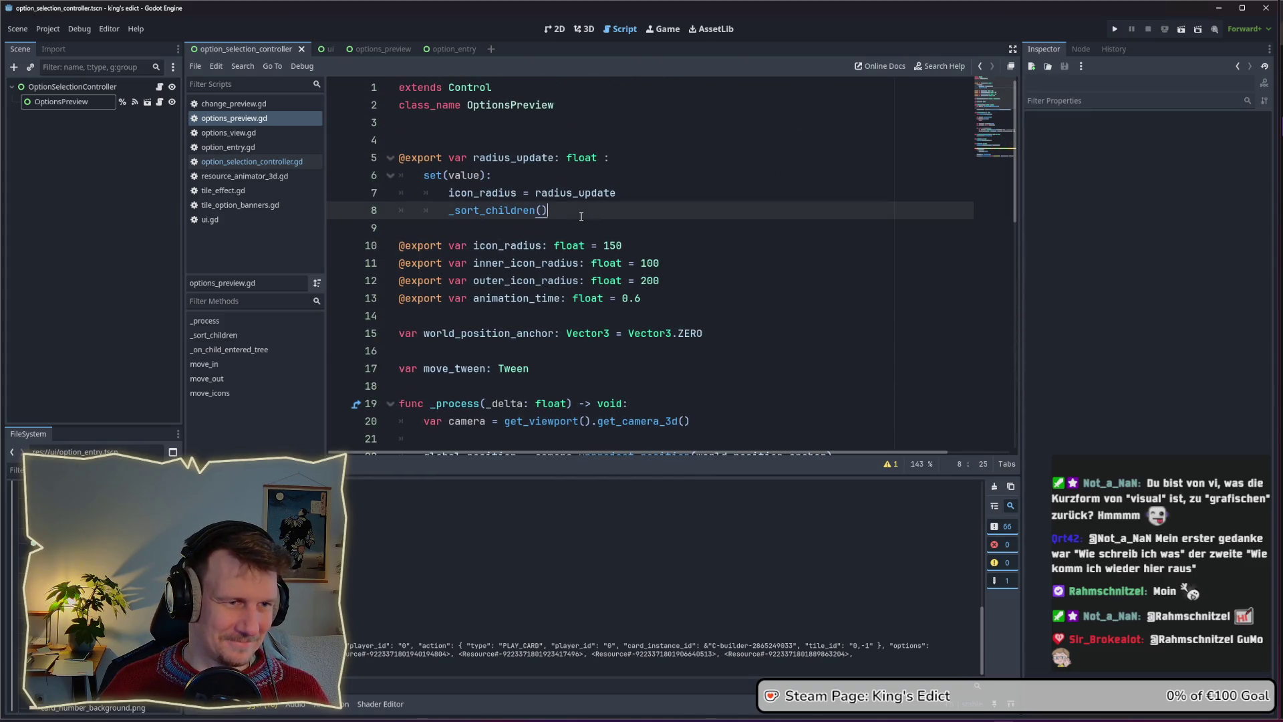
{"action": "left_click", "coordinate": [638, 194]}
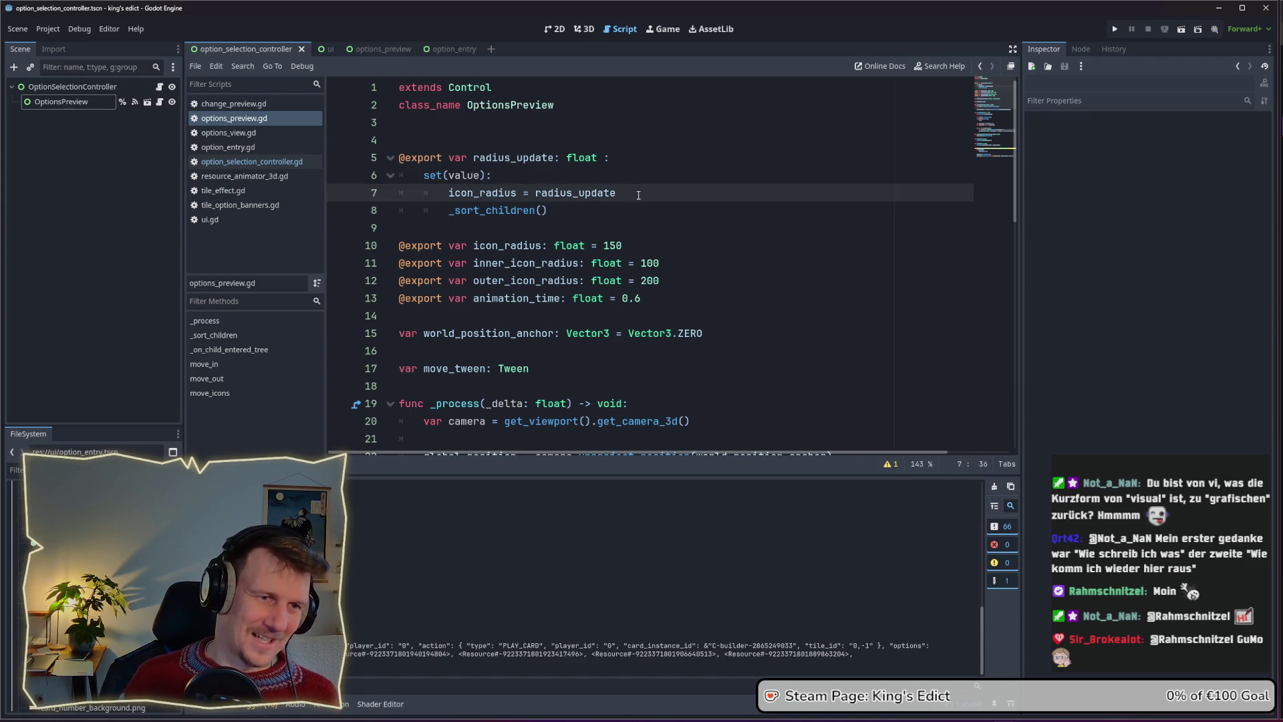
{"action": "left_click", "coordinate": [579, 179]}
{"action": "key", "text": "Return"}
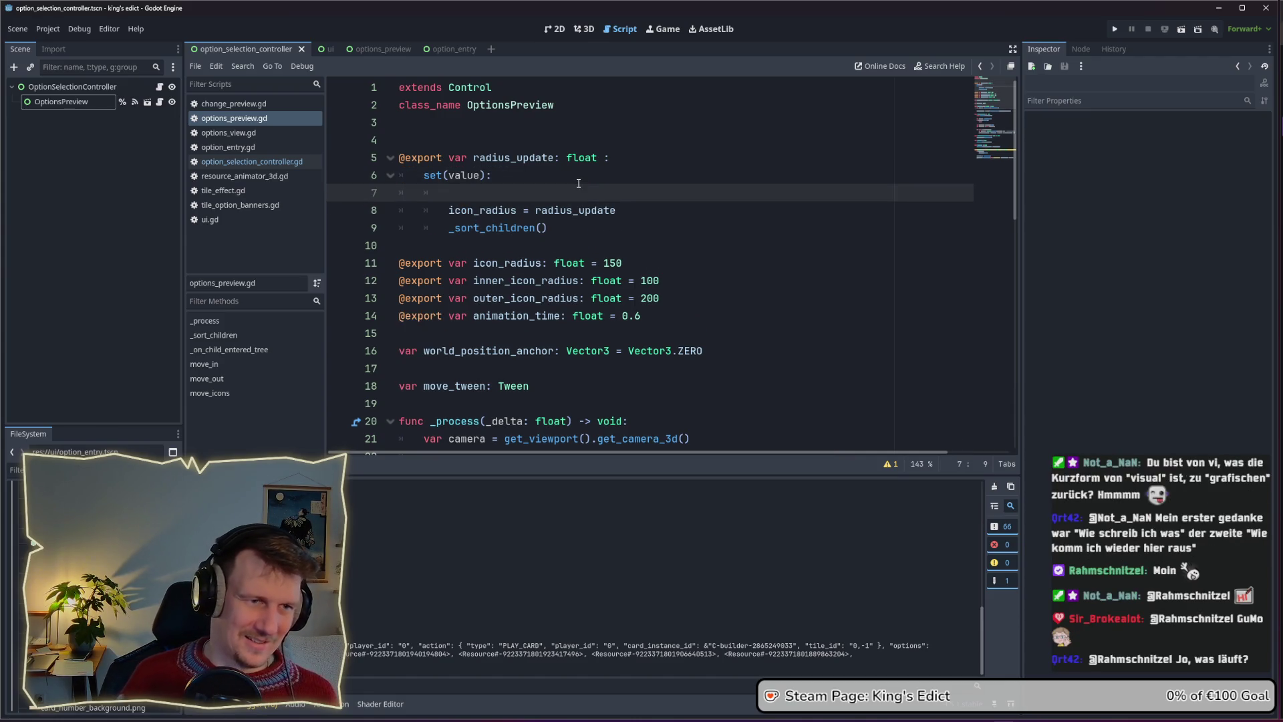
{"action": "type", "text": "d"}
{"action": "key", "text": "Return"}
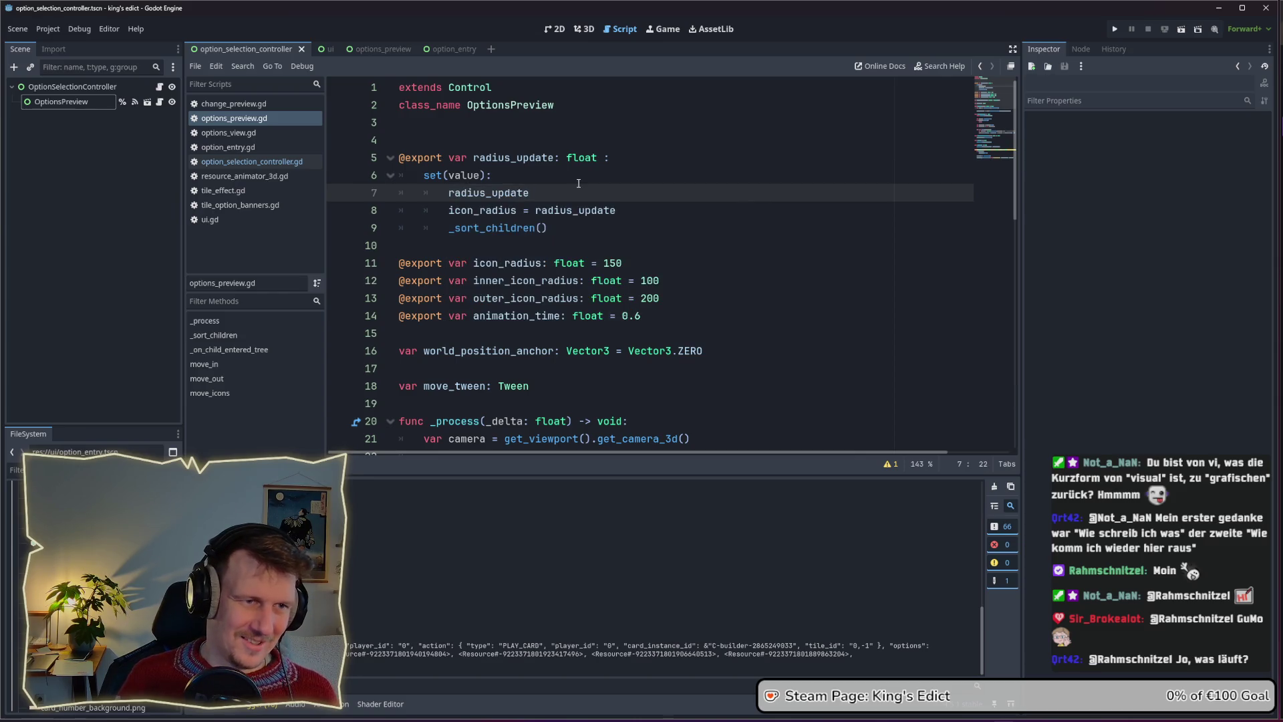
{"action": "type", "text": "val"}
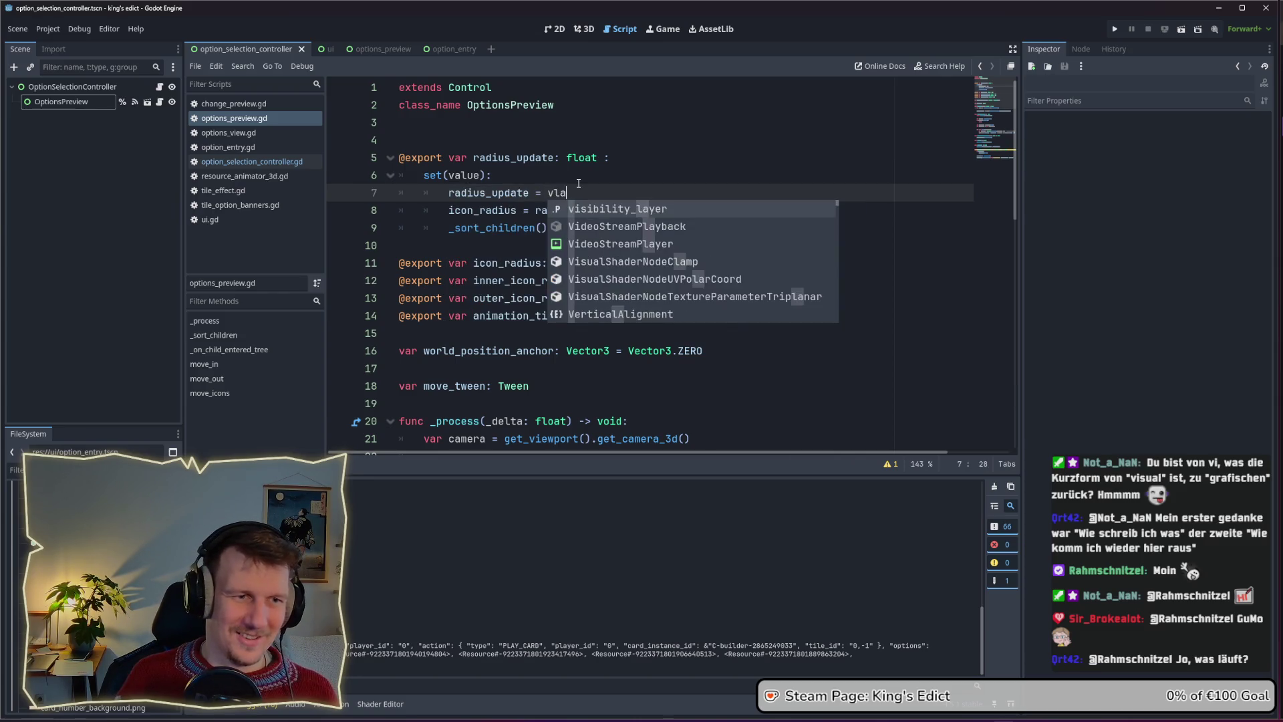
{"action": "type", "text": "ue"}
{"action": "key", "text": "Return"}
{"action": "key", "text": "Up"}
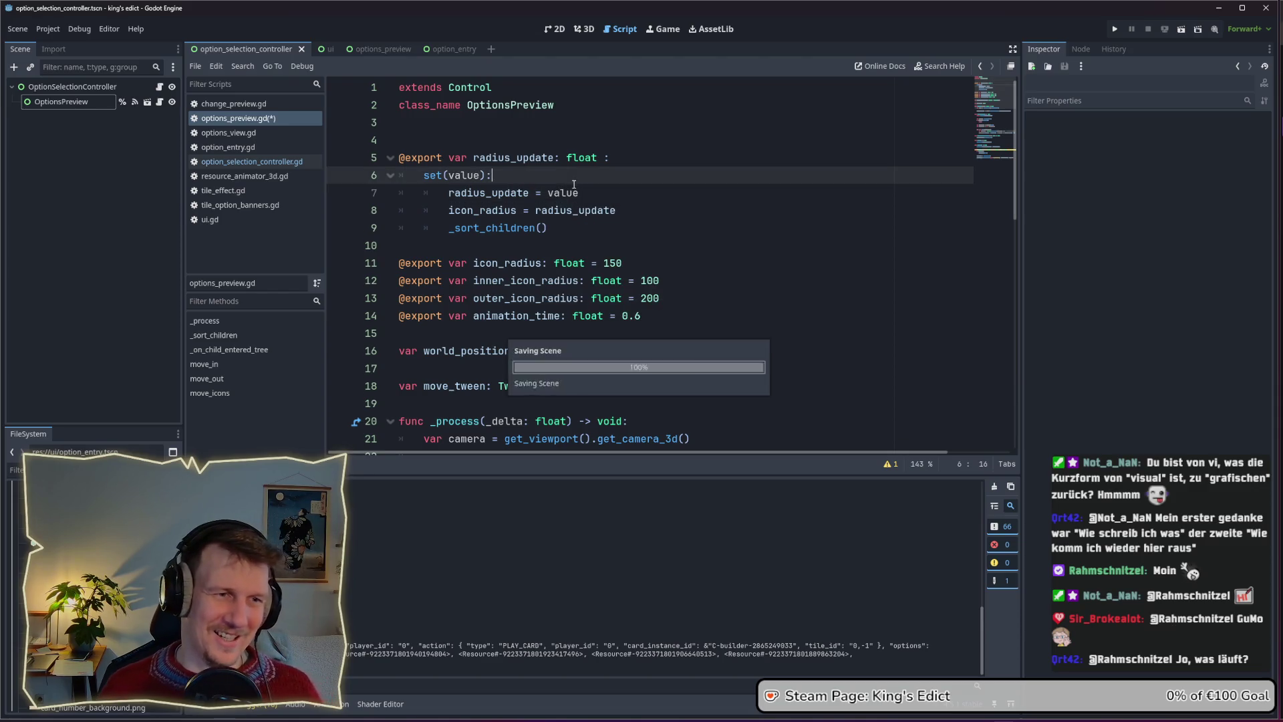
{"action": "left_click", "coordinate": [1115, 30]}
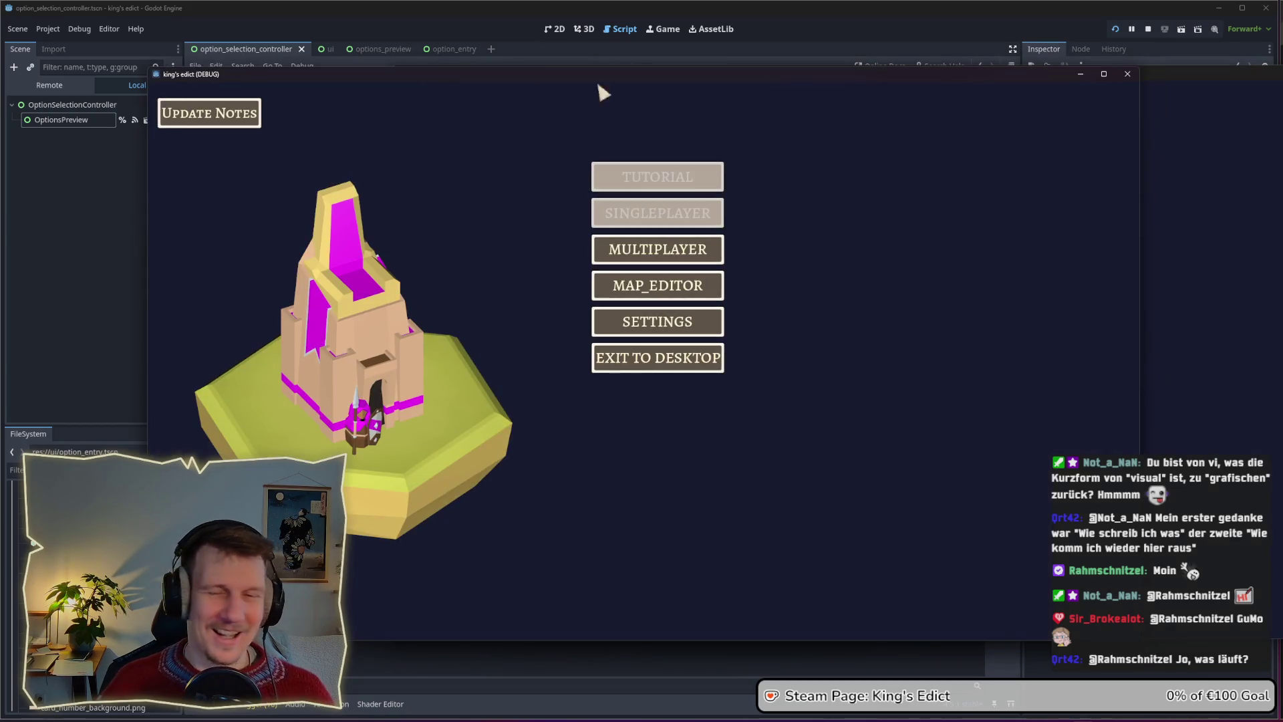
Start a multiplayer match on the i_know_this_place map.
{"action": "left_click", "coordinate": [668, 250]}
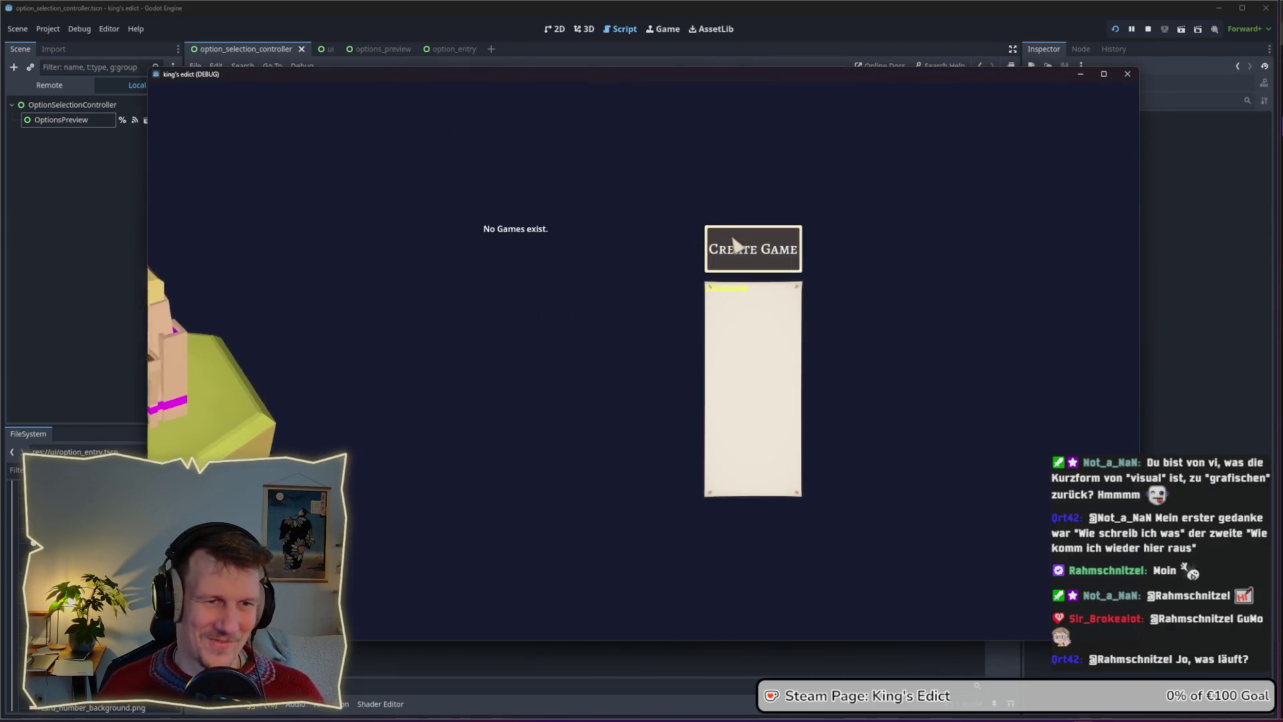
{"action": "left_click", "coordinate": [742, 244]}
{"action": "left_click", "coordinate": [755, 147]}
{"action": "left_click", "coordinate": [762, 206]}
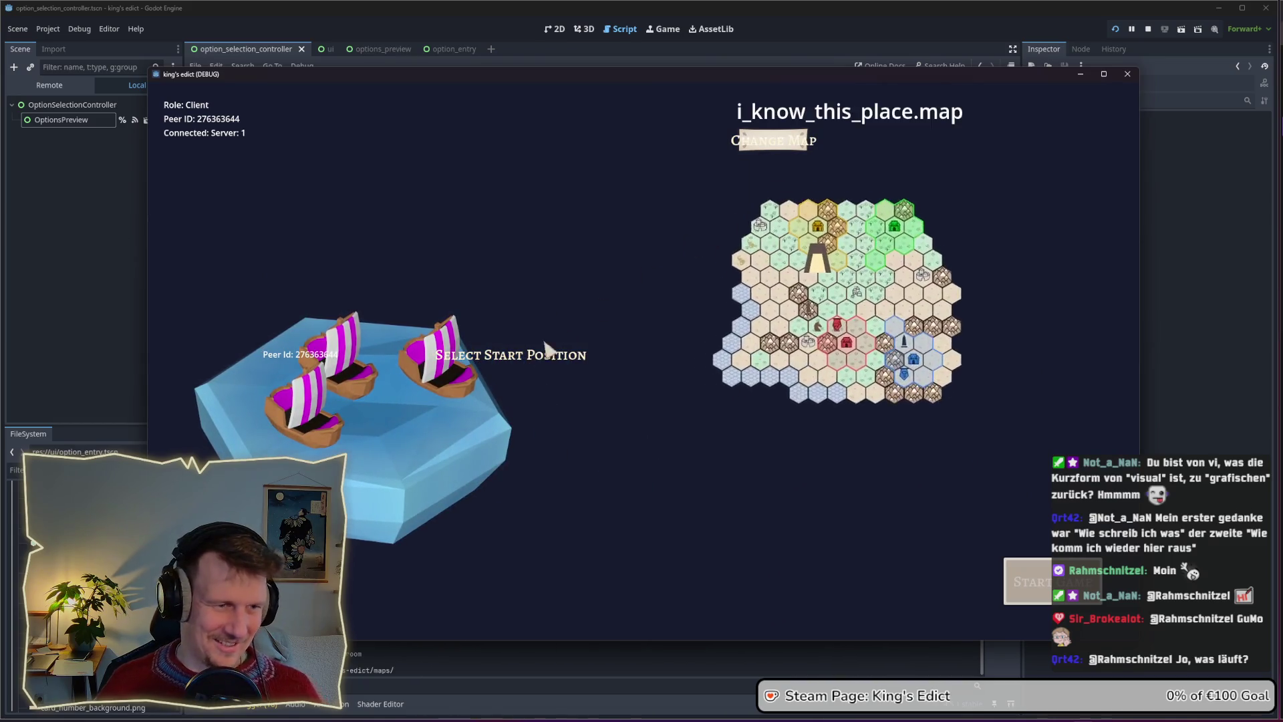
{"action": "left_click", "coordinate": [1037, 582]}
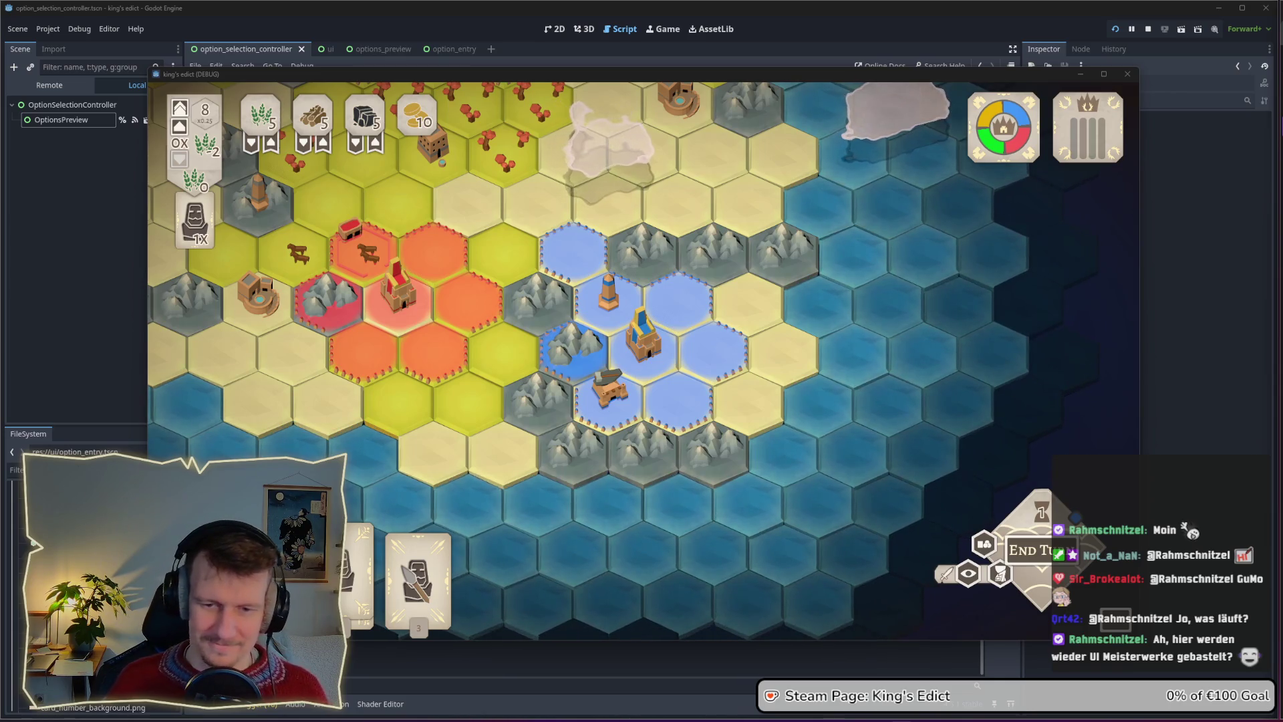
Place the servant on a blue hex, build a tower, check its info, then stop the game.
{"action": "left_click", "coordinate": [706, 358]}
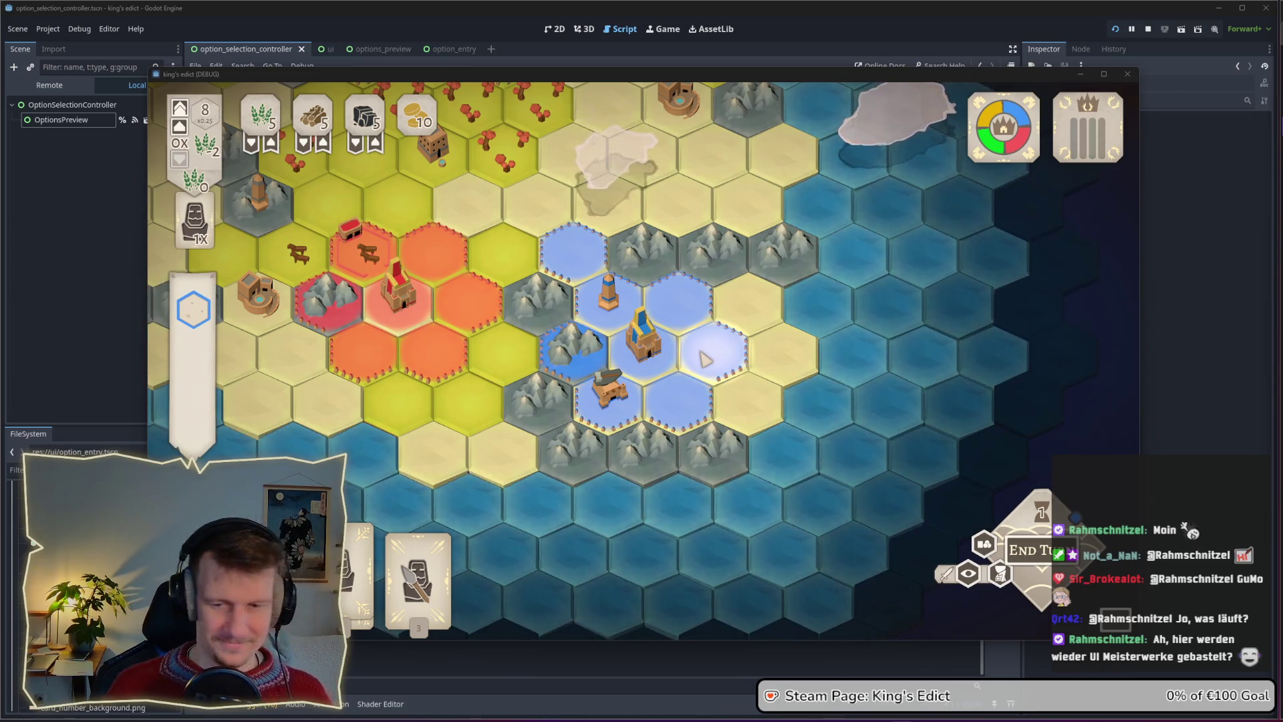
{"action": "left_click", "coordinate": [416, 568]}
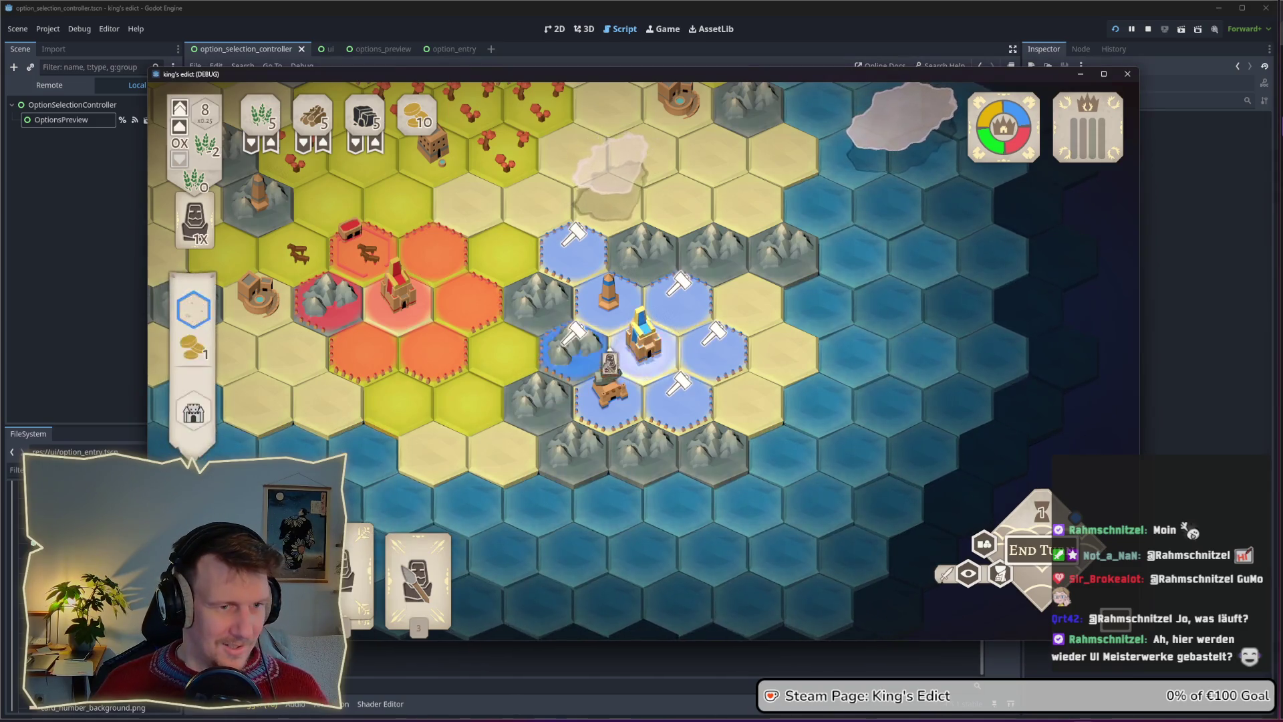
{"action": "left_click", "coordinate": [577, 273]}
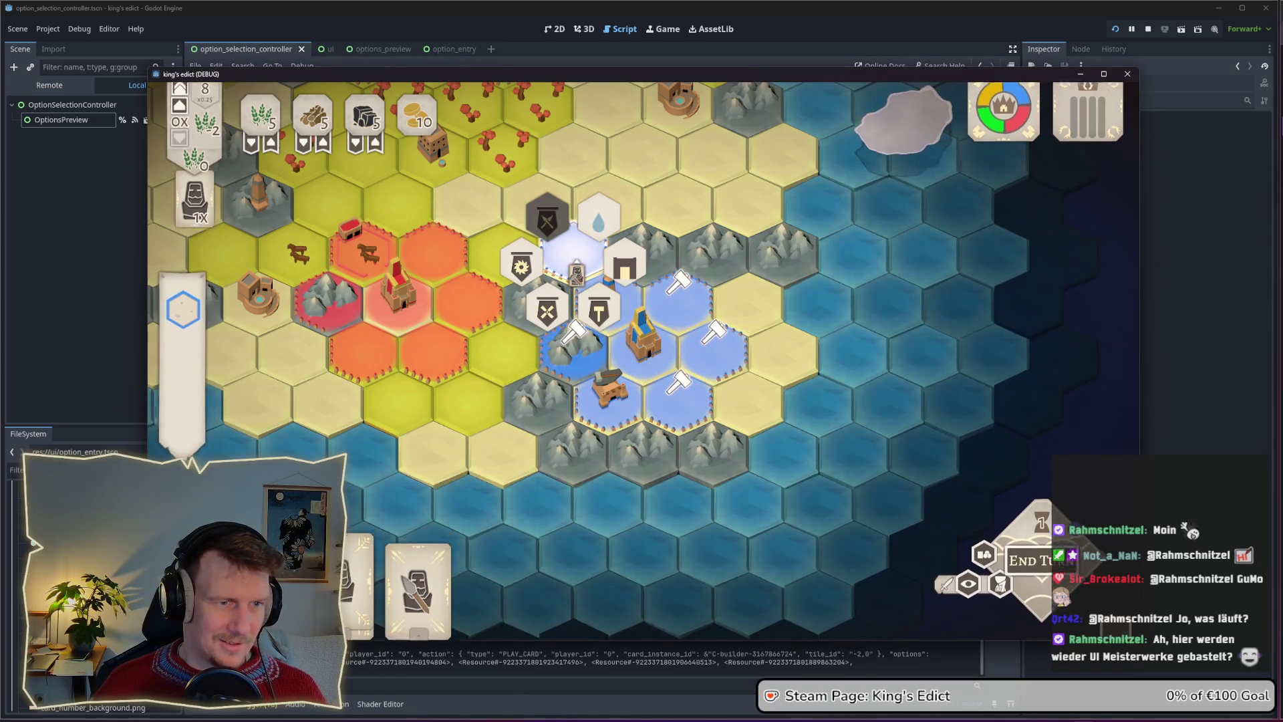
{"action": "left_click", "coordinate": [598, 309]}
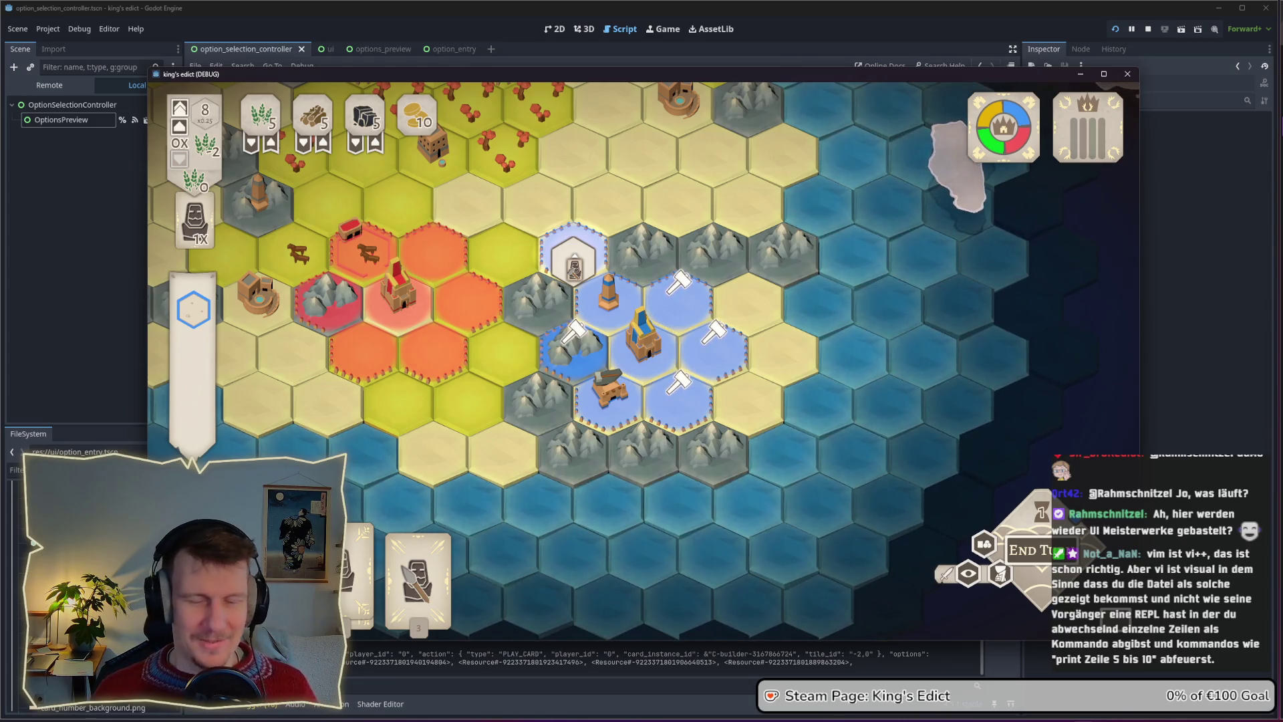
{"action": "left_click", "coordinate": [620, 296]}
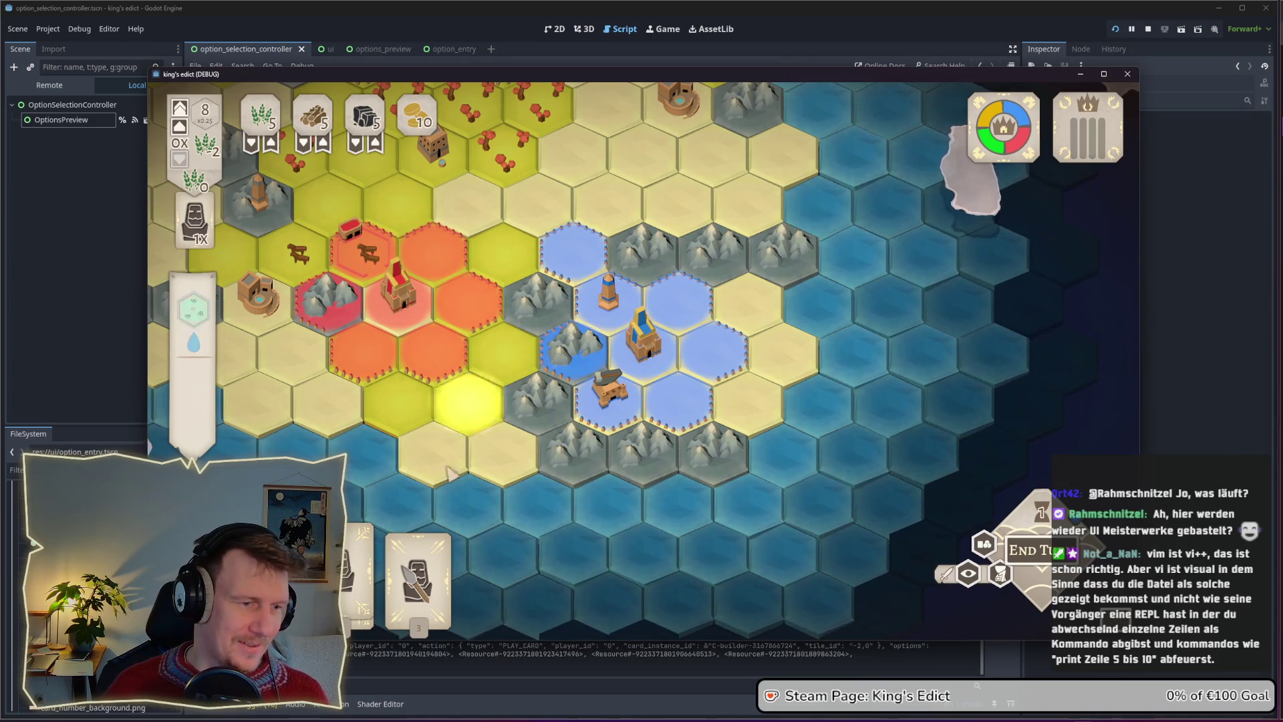
{"action": "left_click", "coordinate": [418, 574]}
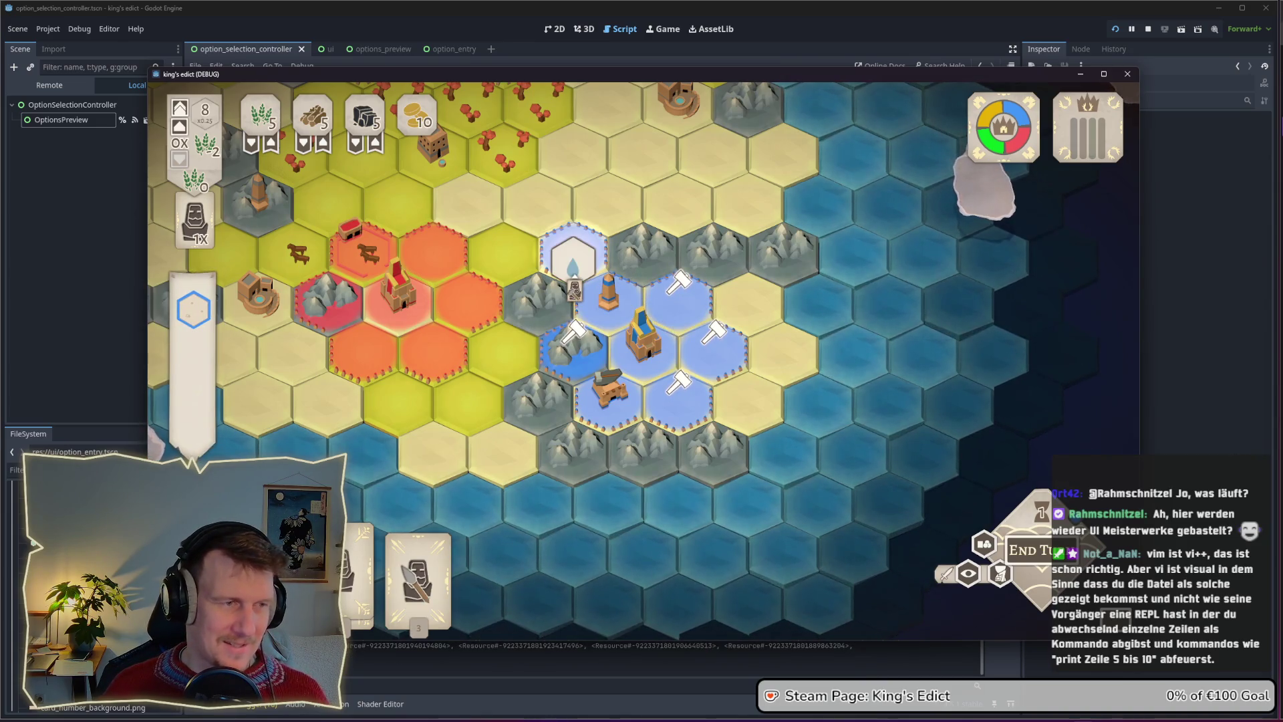
{"action": "left_click", "coordinate": [582, 305]}
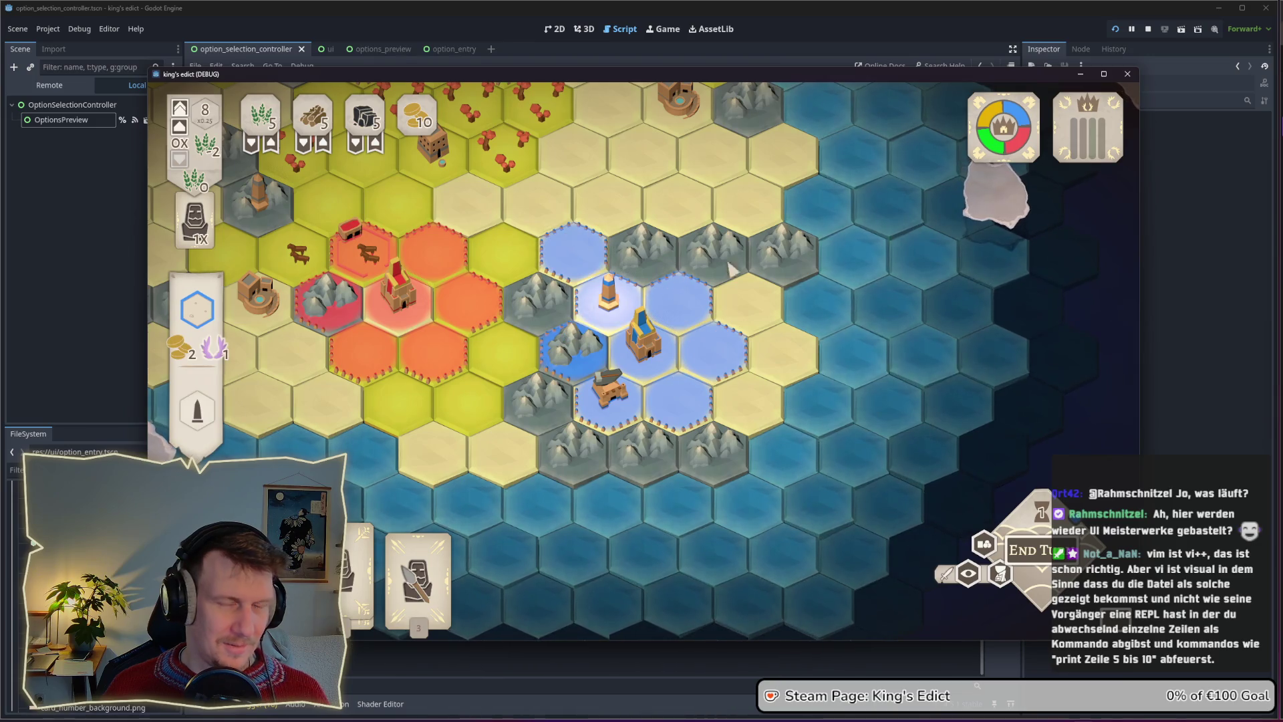
{"action": "left_click", "coordinate": [1149, 29]}
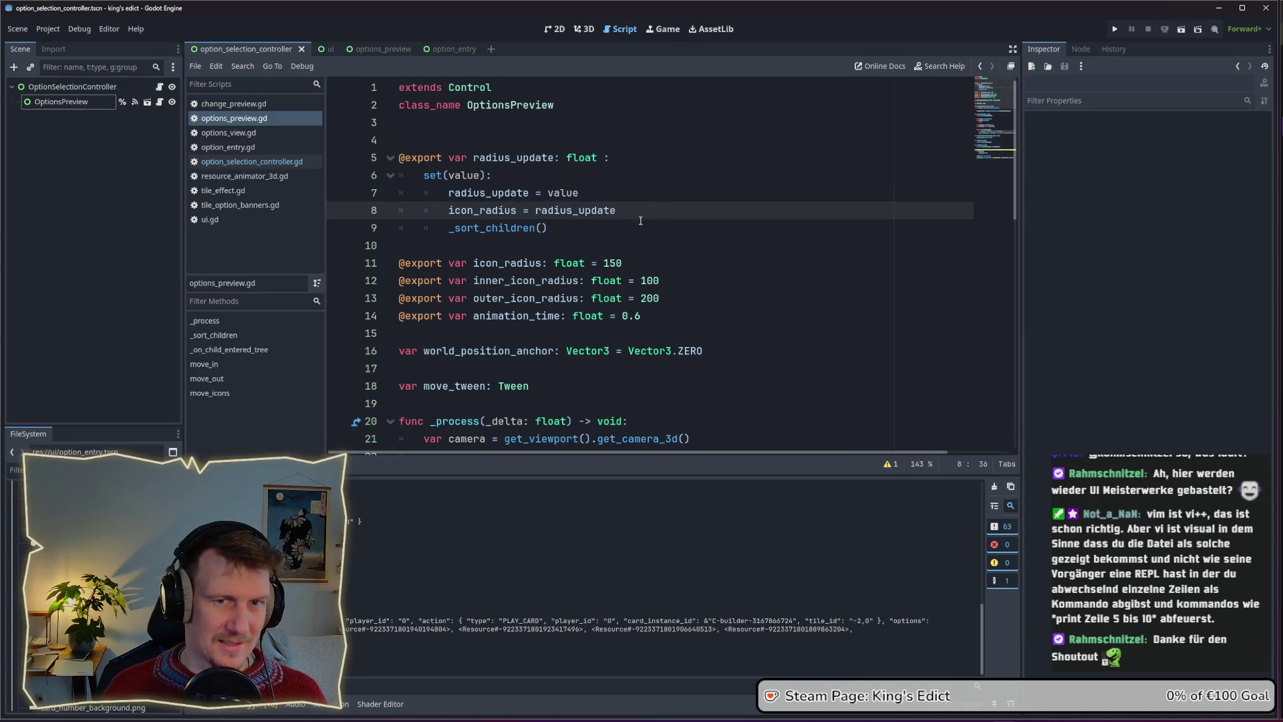
Put an 'if move_tween: move_tween.kill()' guard at the top of move_icons.
{"action": "left_click", "coordinate": [996, 147]}
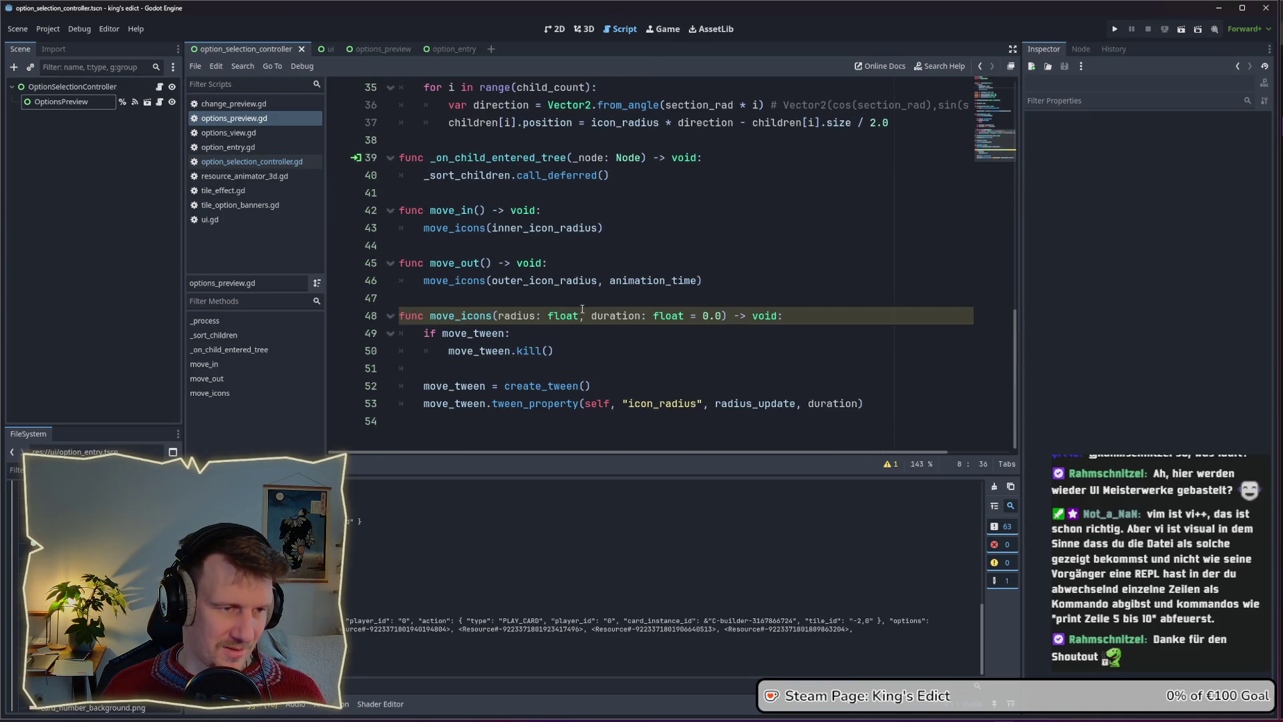
{"action": "left_click", "coordinate": [579, 337]}
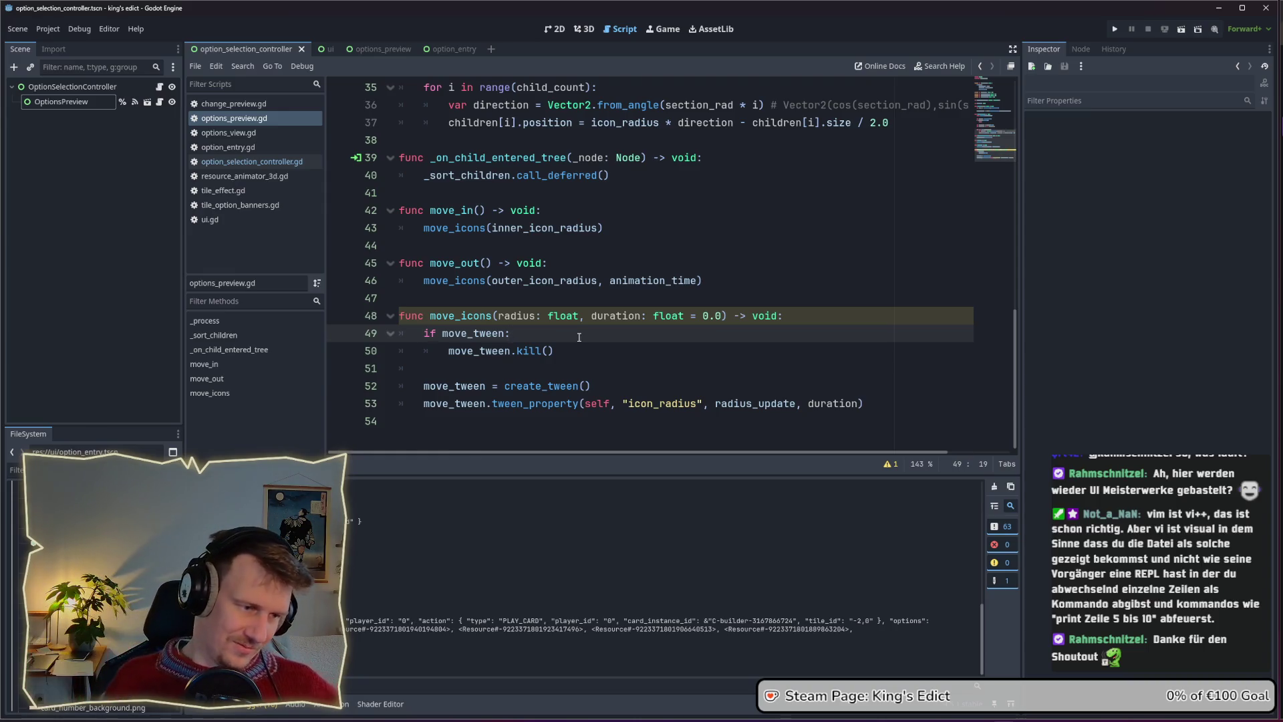
{"action": "left_click", "coordinate": [581, 347]}
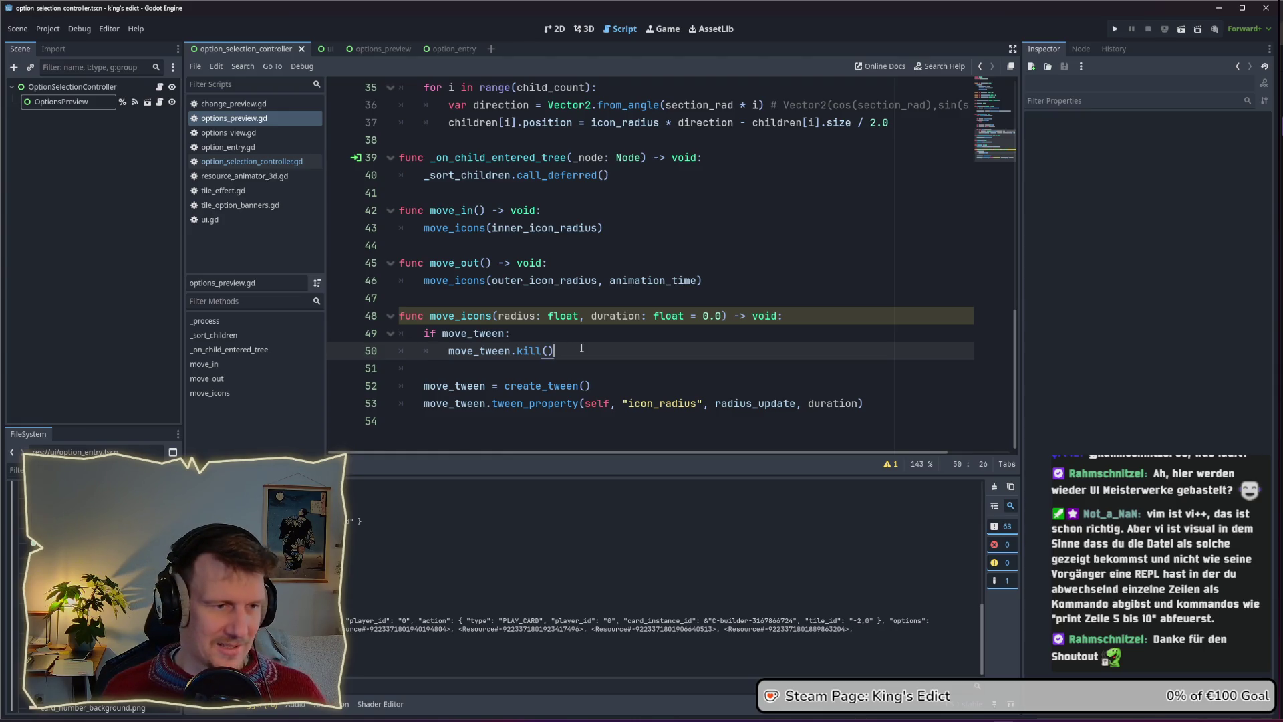
{"action": "key", "text": "alt+Tab"}
{"action": "key", "text": "alt+Tab"}
{"action": "key", "text": "alt+Tab"}
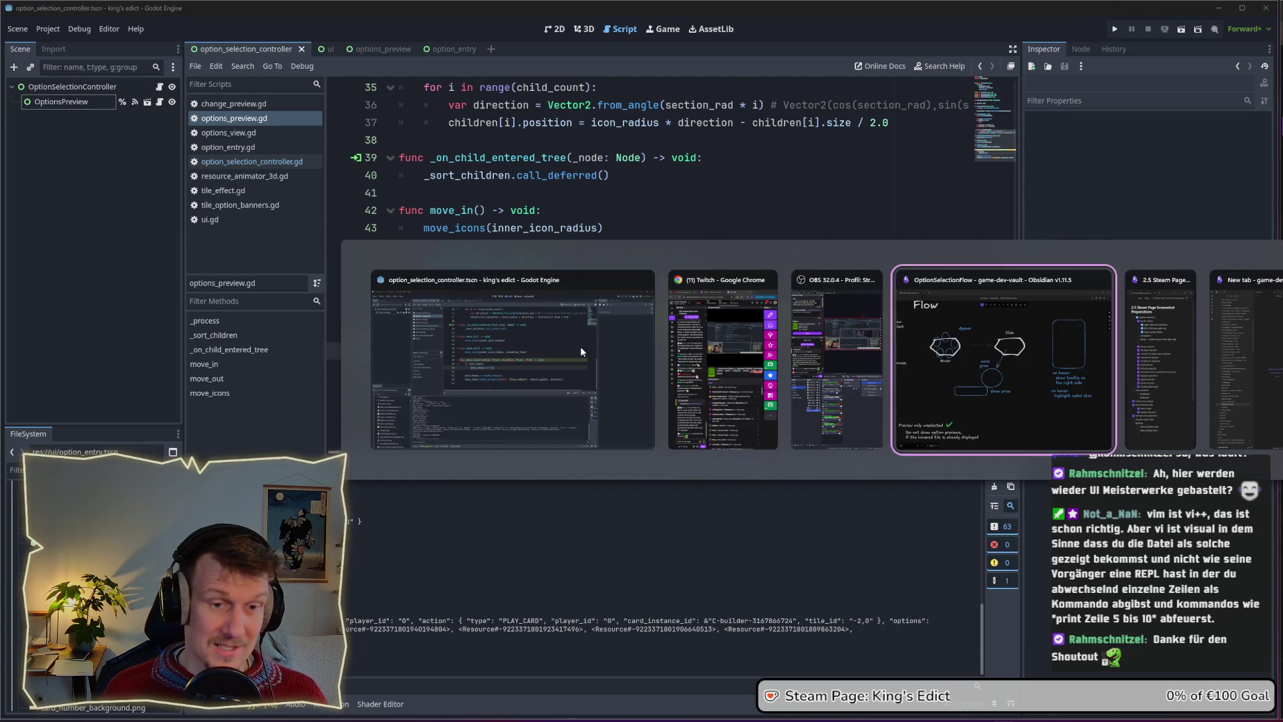
{"action": "scroll", "coordinate": [482, 348], "scroll_direction": "down", "scroll_amount": 5}
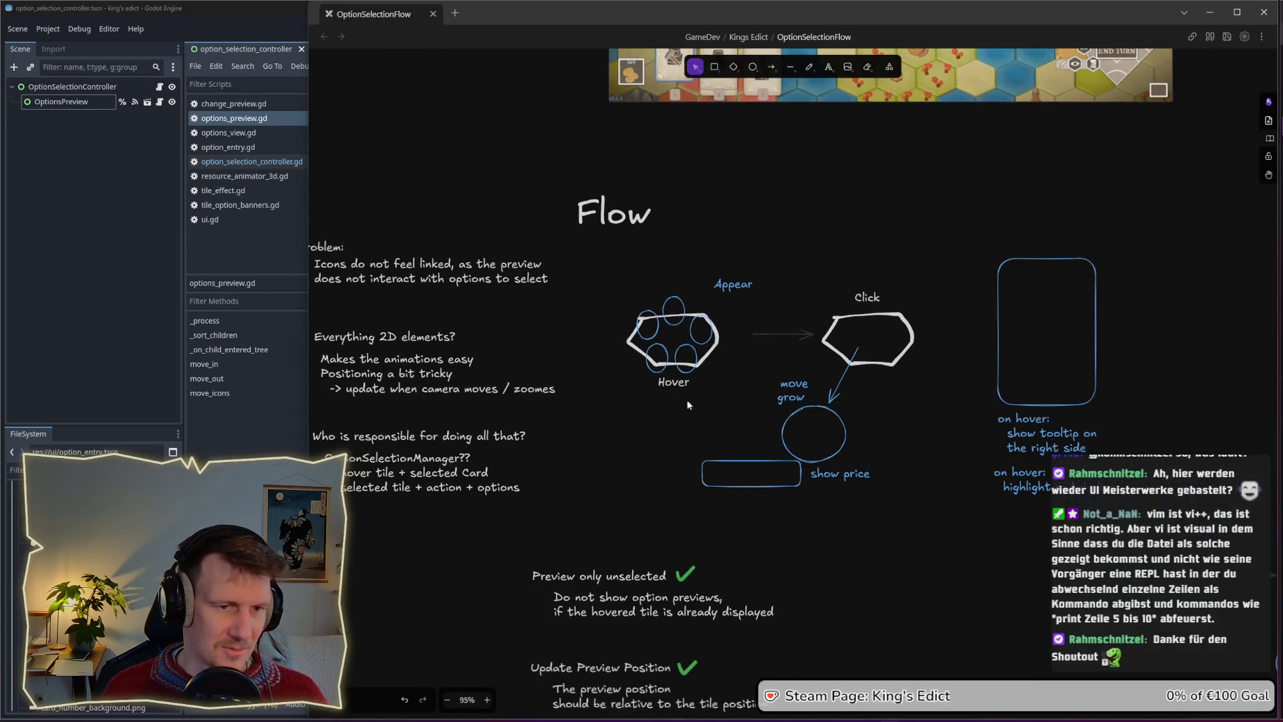
{"action": "scroll", "coordinate": [769, 412], "scroll_direction": "down", "scroll_amount": 3}
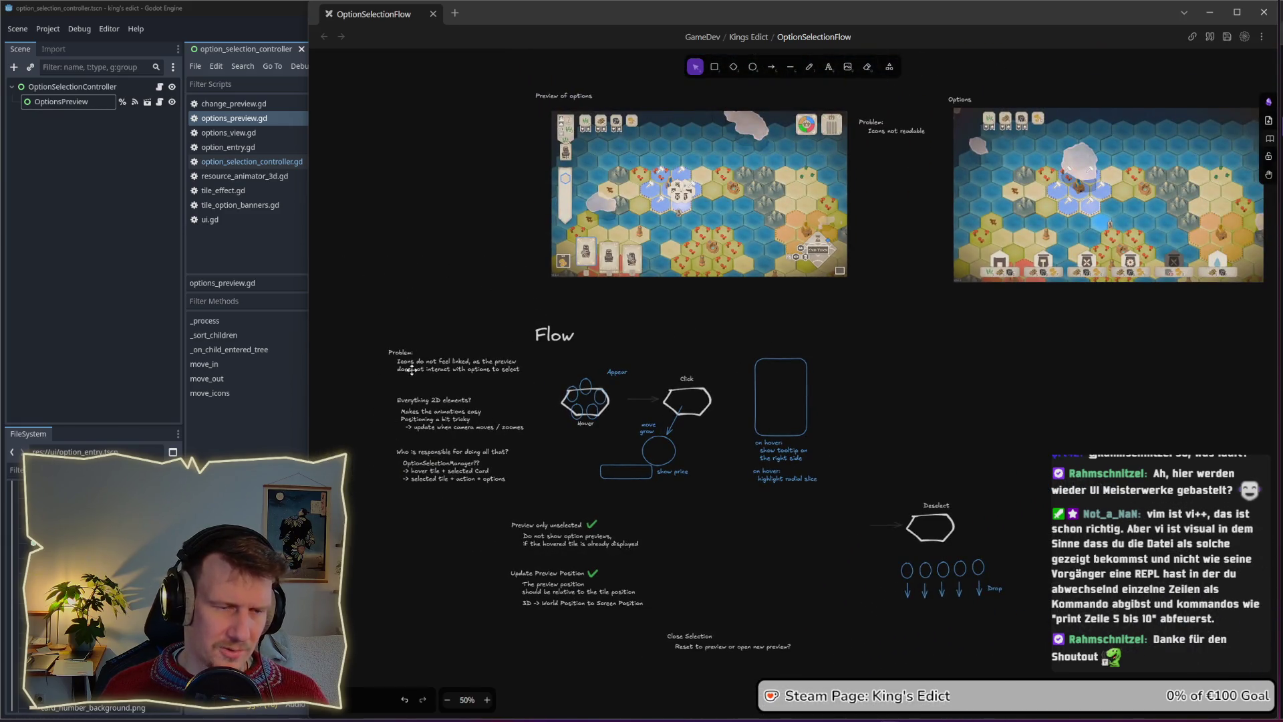
{"action": "scroll", "coordinate": [667, 449], "scroll_direction": "up", "scroll_amount": 3}
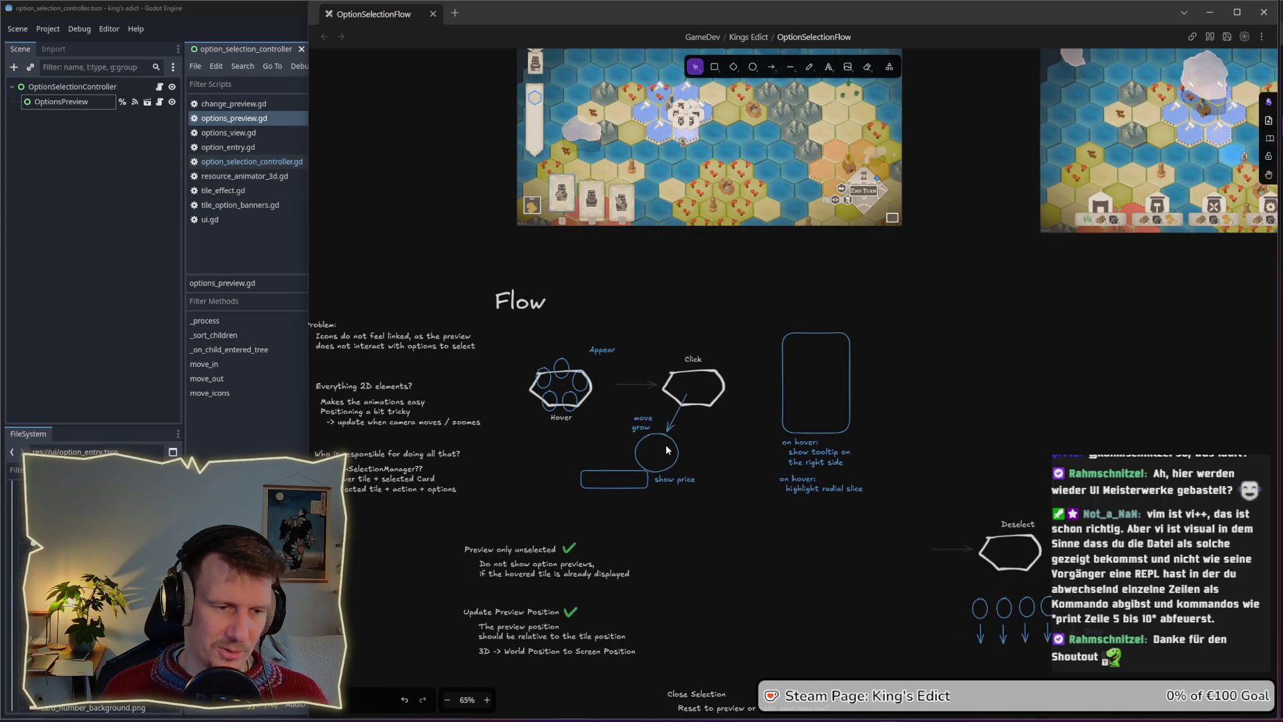
{"action": "scroll", "coordinate": [667, 449], "scroll_direction": "down", "scroll_amount": 1}
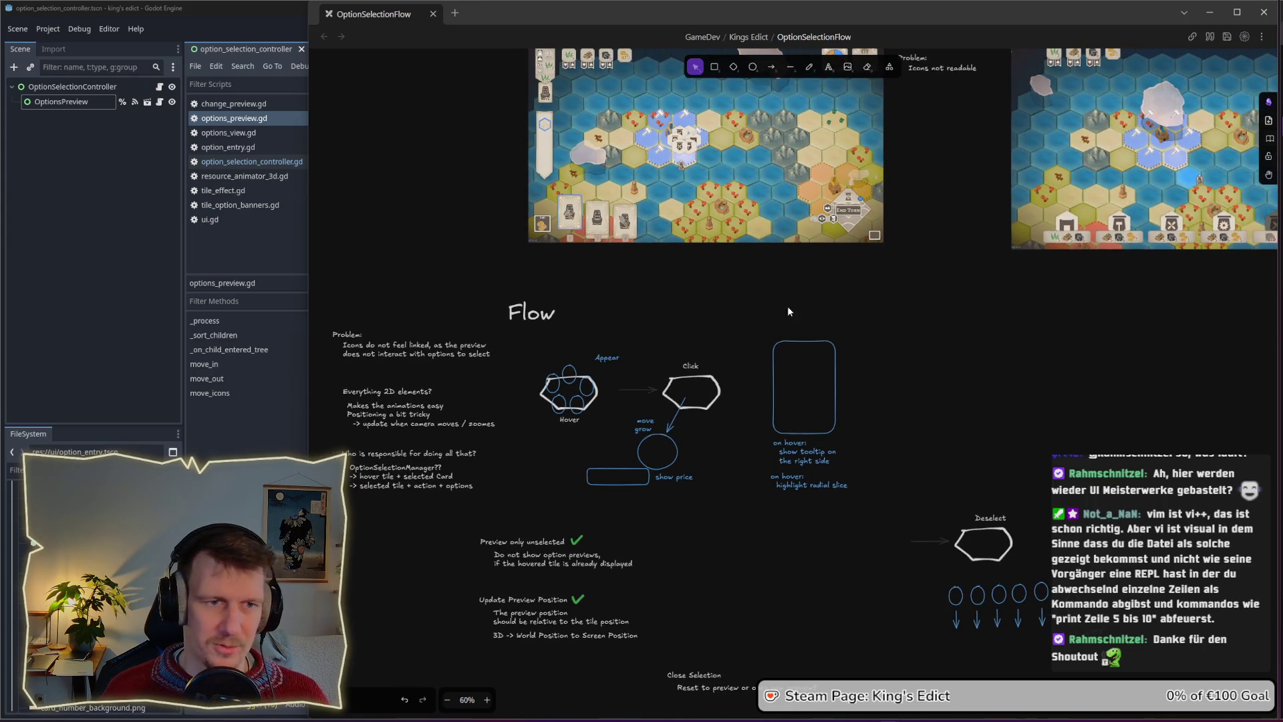
{"action": "scroll", "coordinate": [739, 413], "scroll_direction": "down", "scroll_amount": 2}
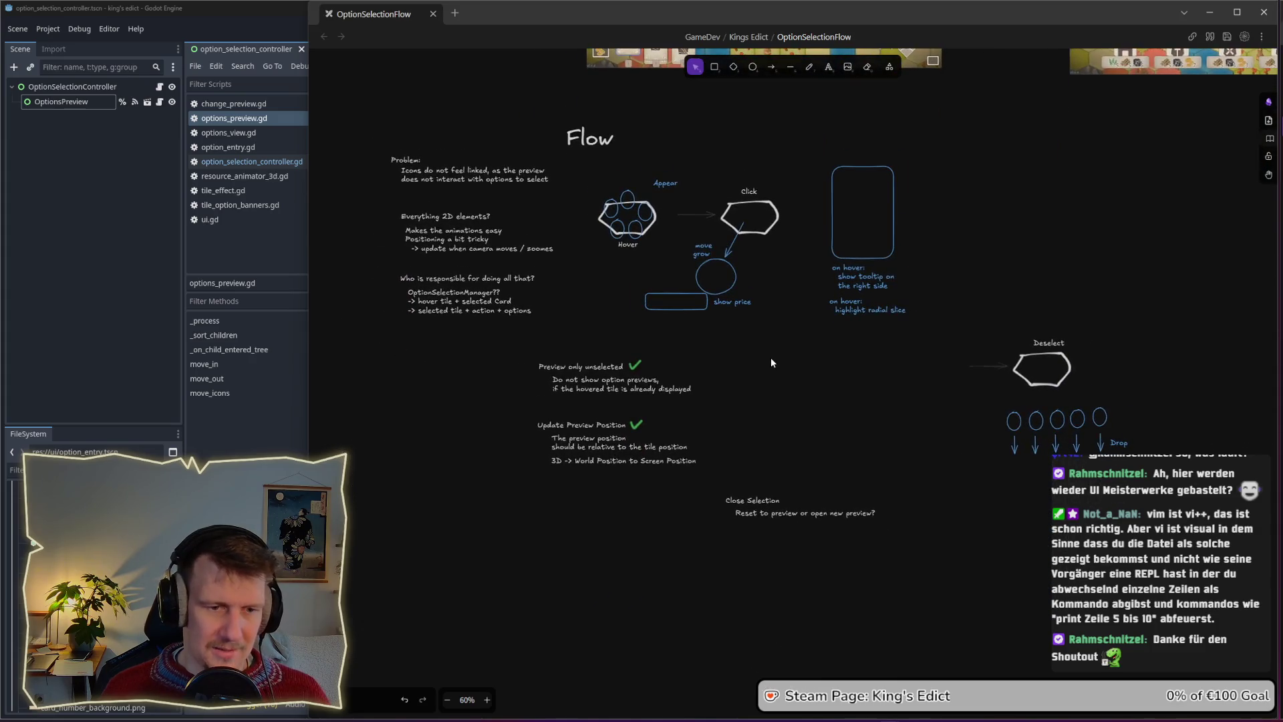
{"action": "scroll", "coordinate": [772, 357], "scroll_direction": "up", "scroll_amount": 3}
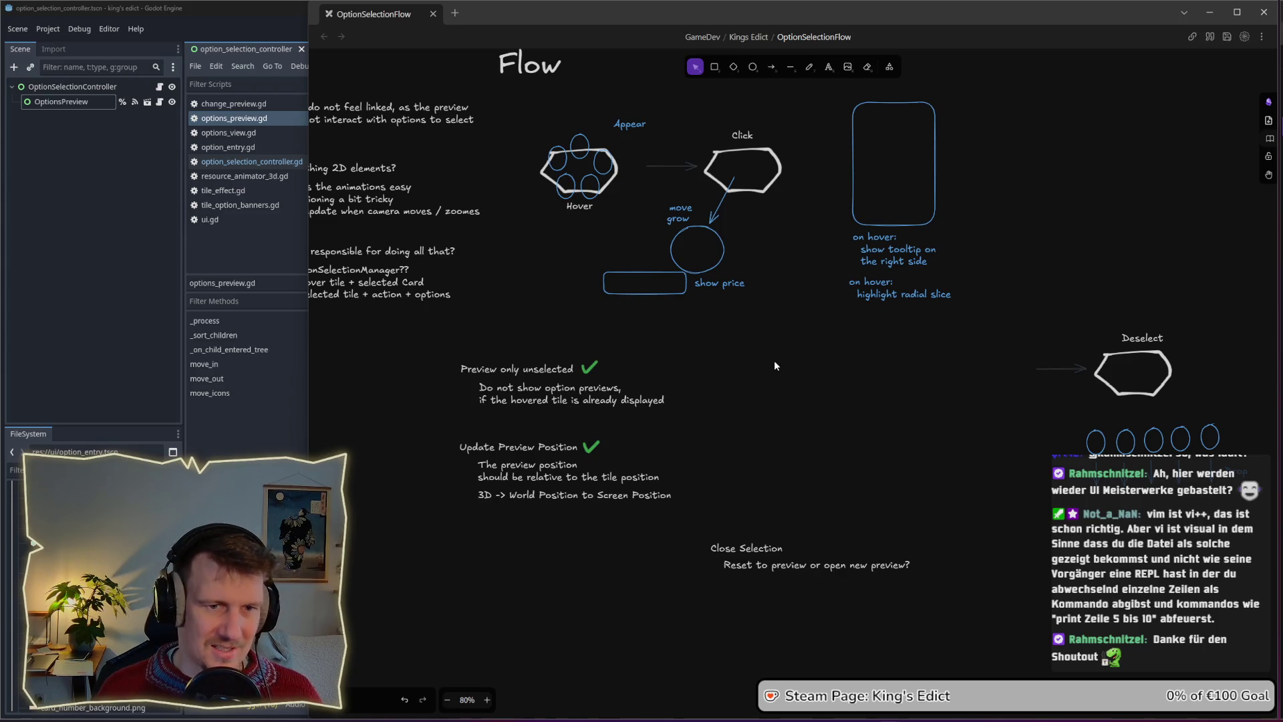
{"action": "scroll", "coordinate": [774, 364], "scroll_direction": "up", "scroll_amount": 1}
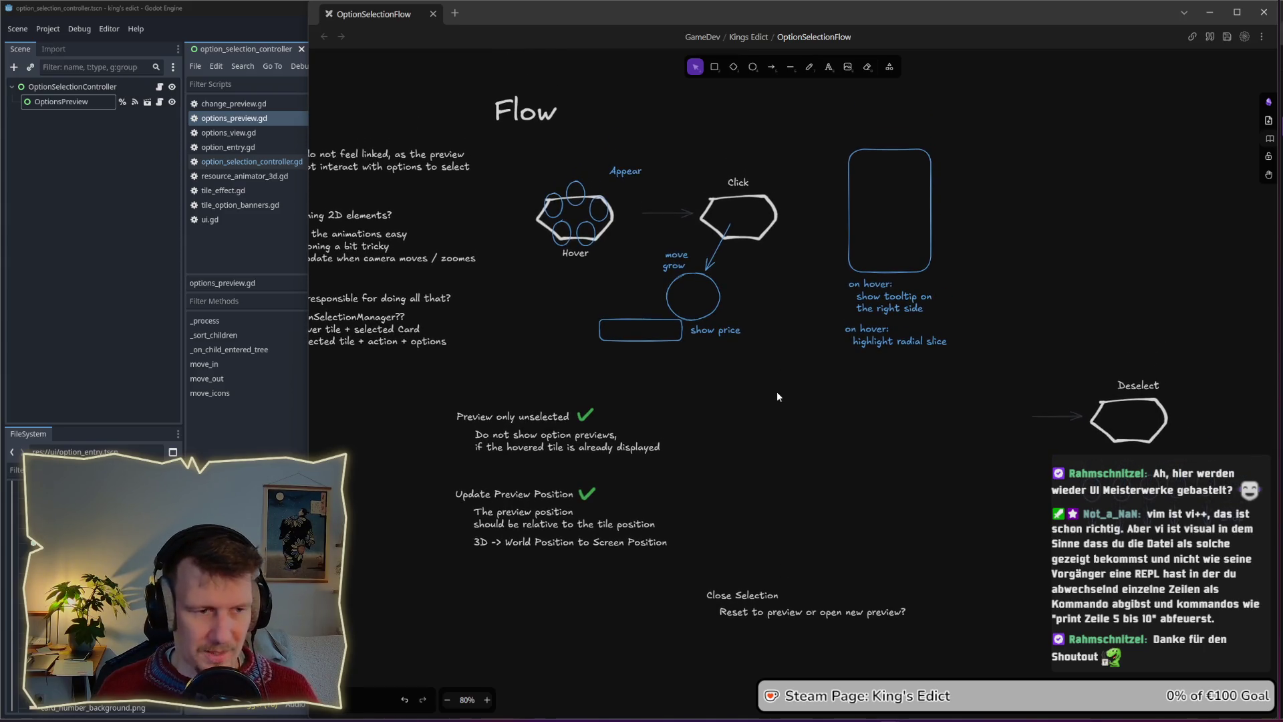
{"action": "scroll", "coordinate": [777, 391], "scroll_direction": "down", "scroll_amount": 2, "text": "ctrl"}
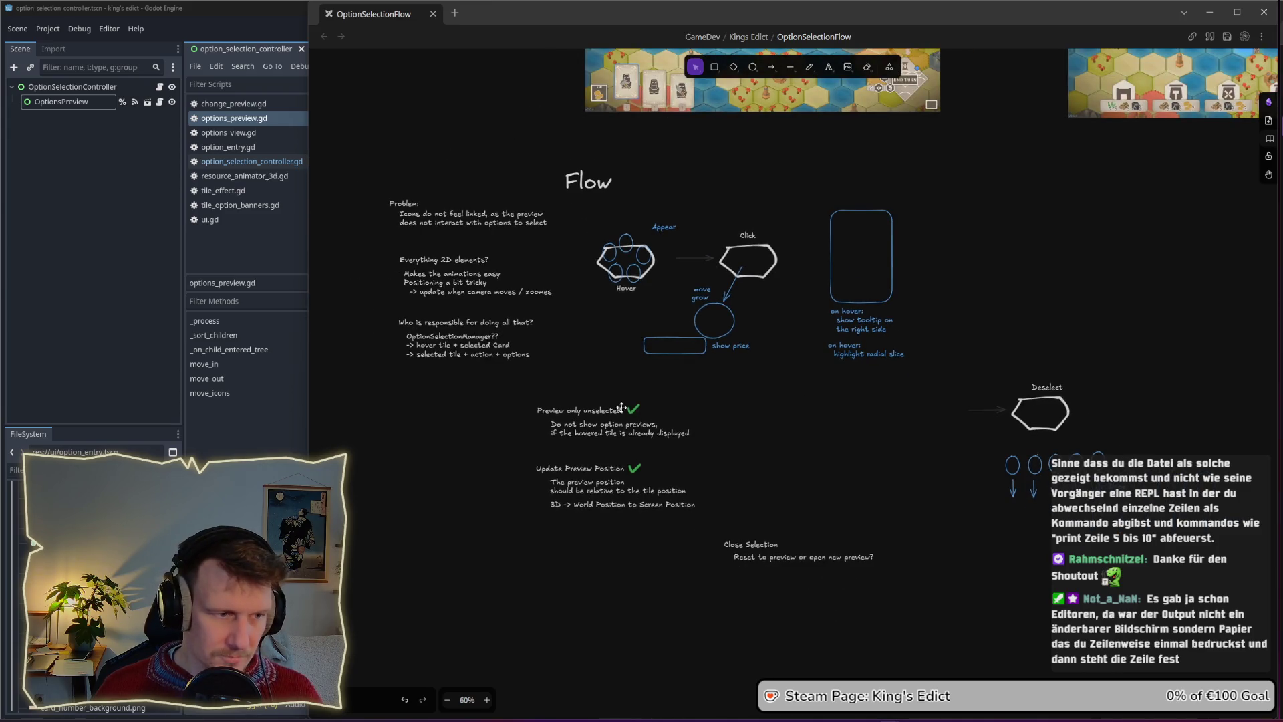
{"action": "scroll", "coordinate": [622, 314], "scroll_direction": "up", "scroll_amount": 3, "text": "ctrl"}
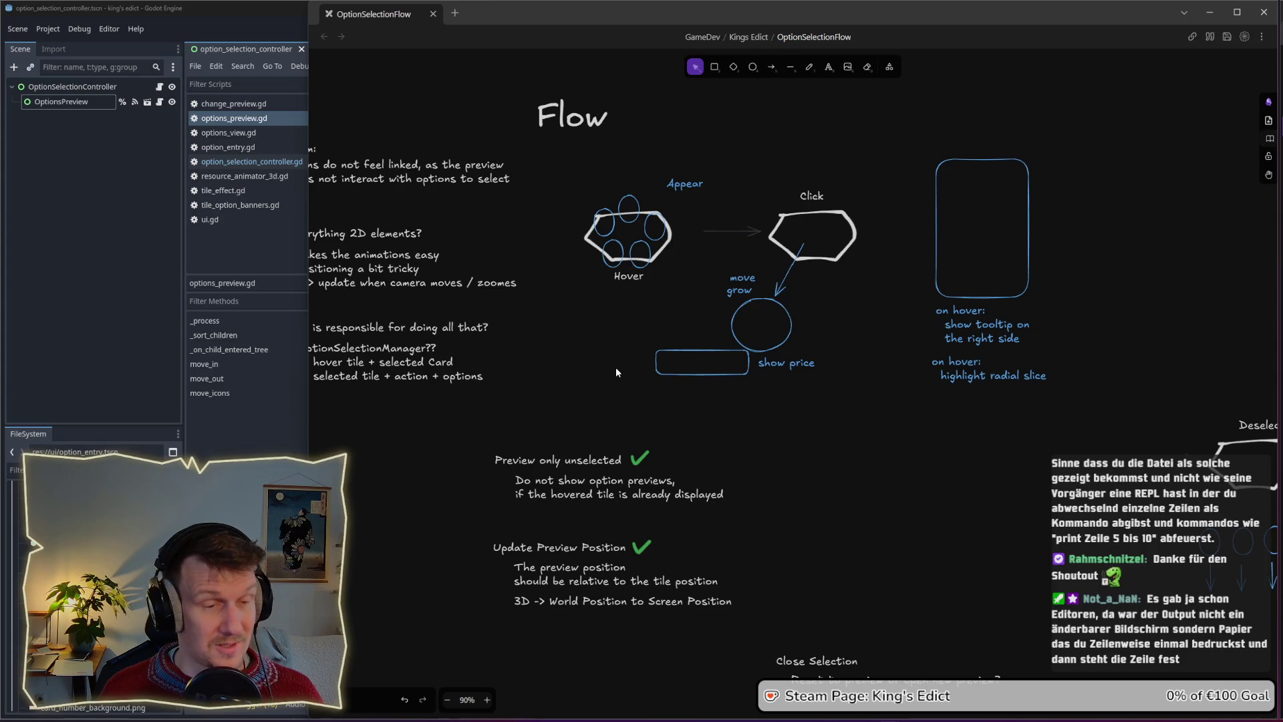
{"action": "key", "text": "alt+Tab"}
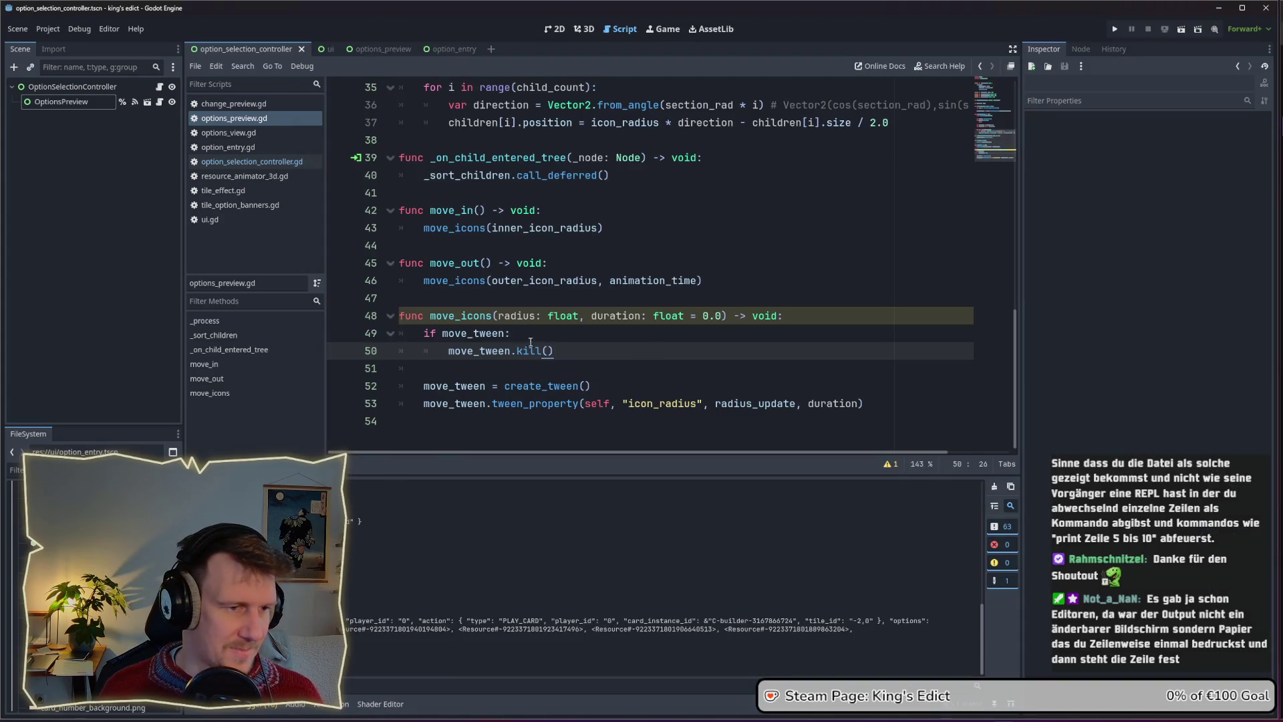
{"action": "left_click", "coordinate": [549, 338]}
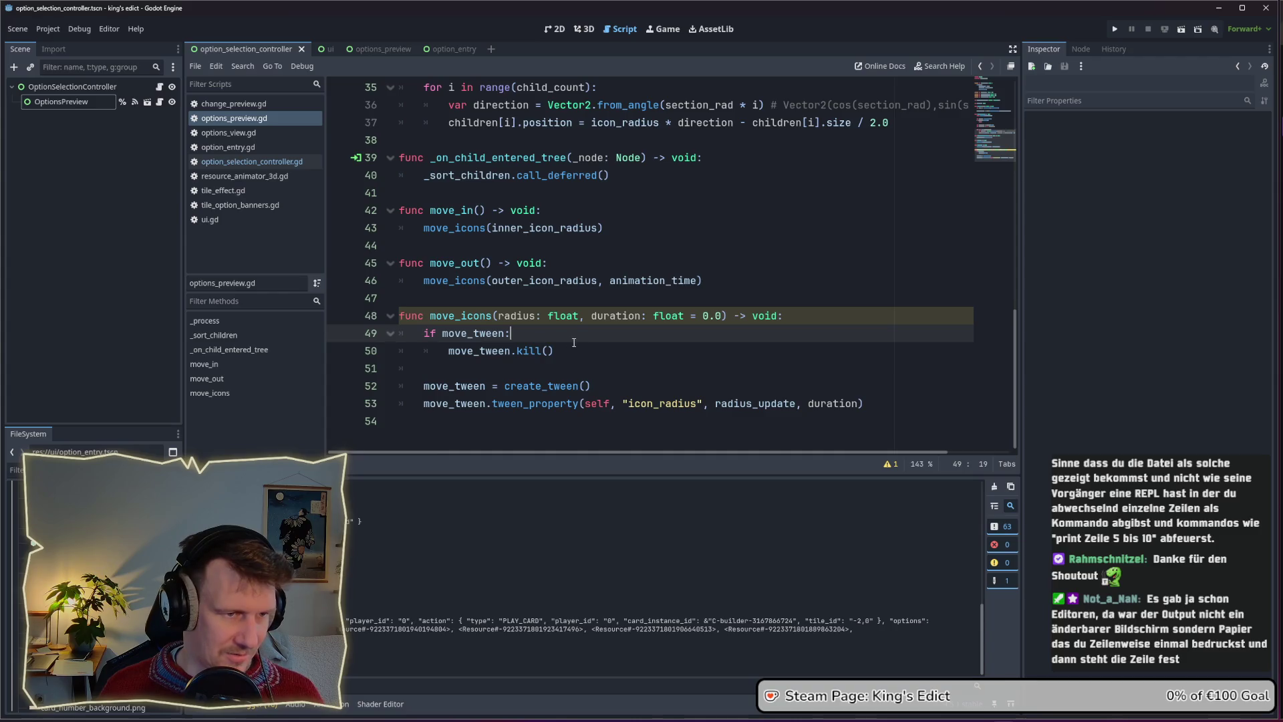
{"action": "key", "text": "F5"}
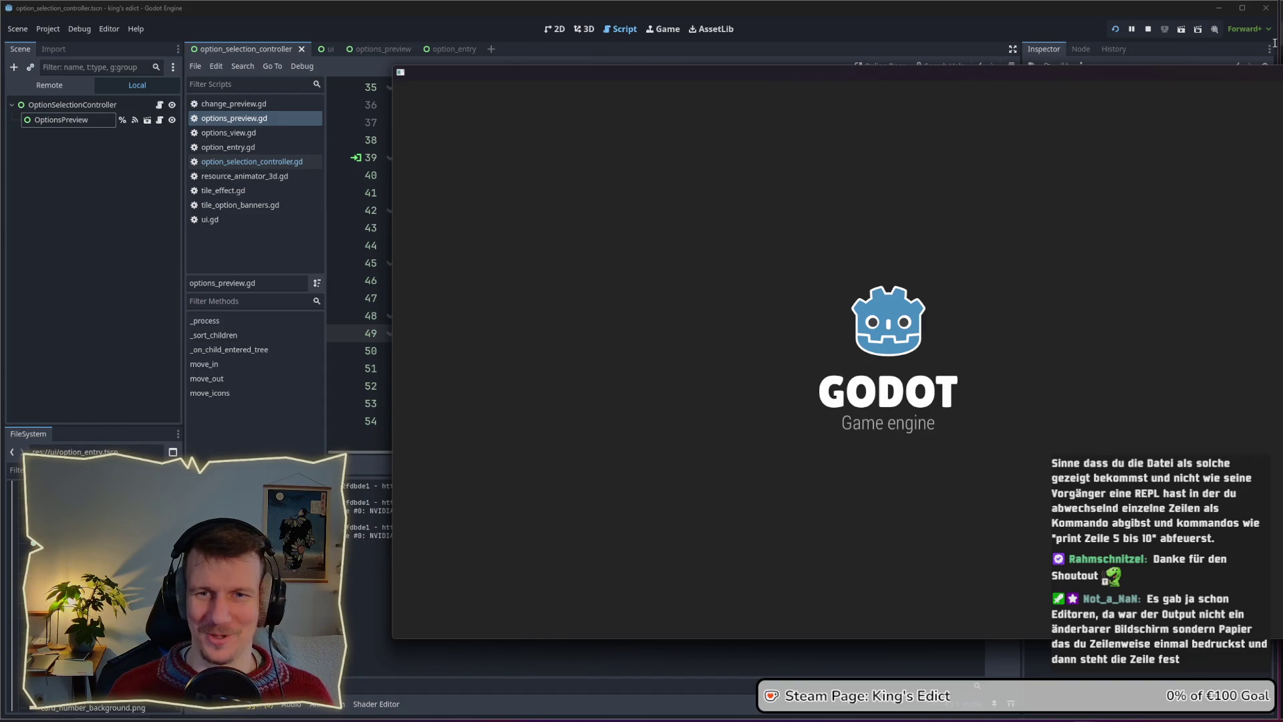
{"action": "left_click", "coordinate": [1148, 29]}
{"action": "scroll", "coordinate": [449, 244], "scroll_direction": "up", "scroll_amount": 8}
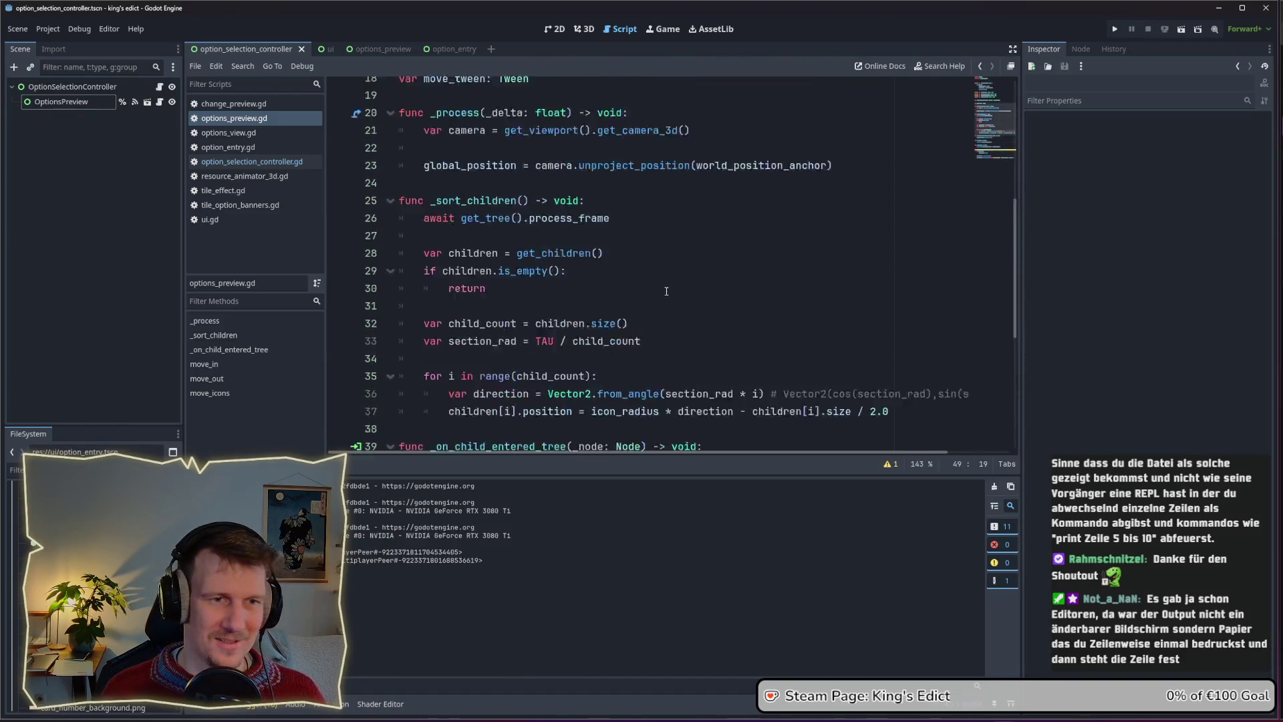
{"action": "mouse_move", "coordinate": [668, 302]}
{"action": "scroll", "coordinate": [667, 301], "scroll_direction": "down", "scroll_amount": 8}
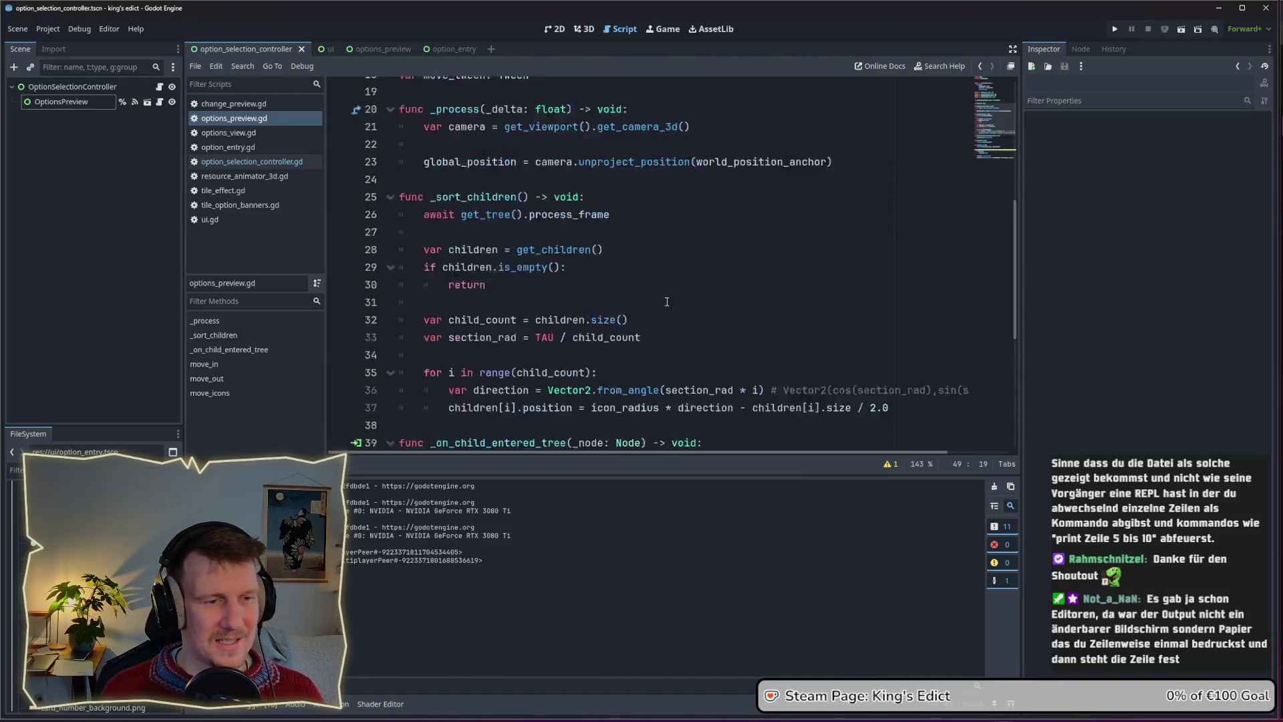
{"action": "left_click", "coordinate": [589, 250]}
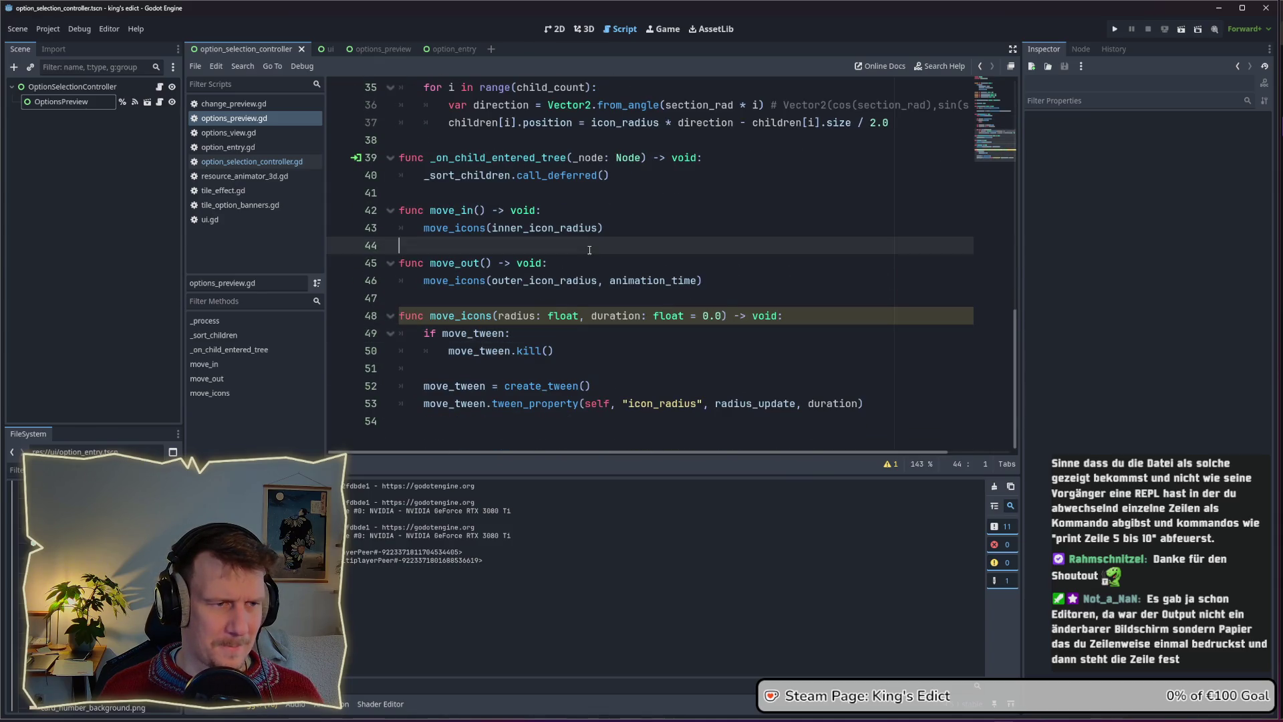
{"action": "left_click", "coordinate": [604, 228]}
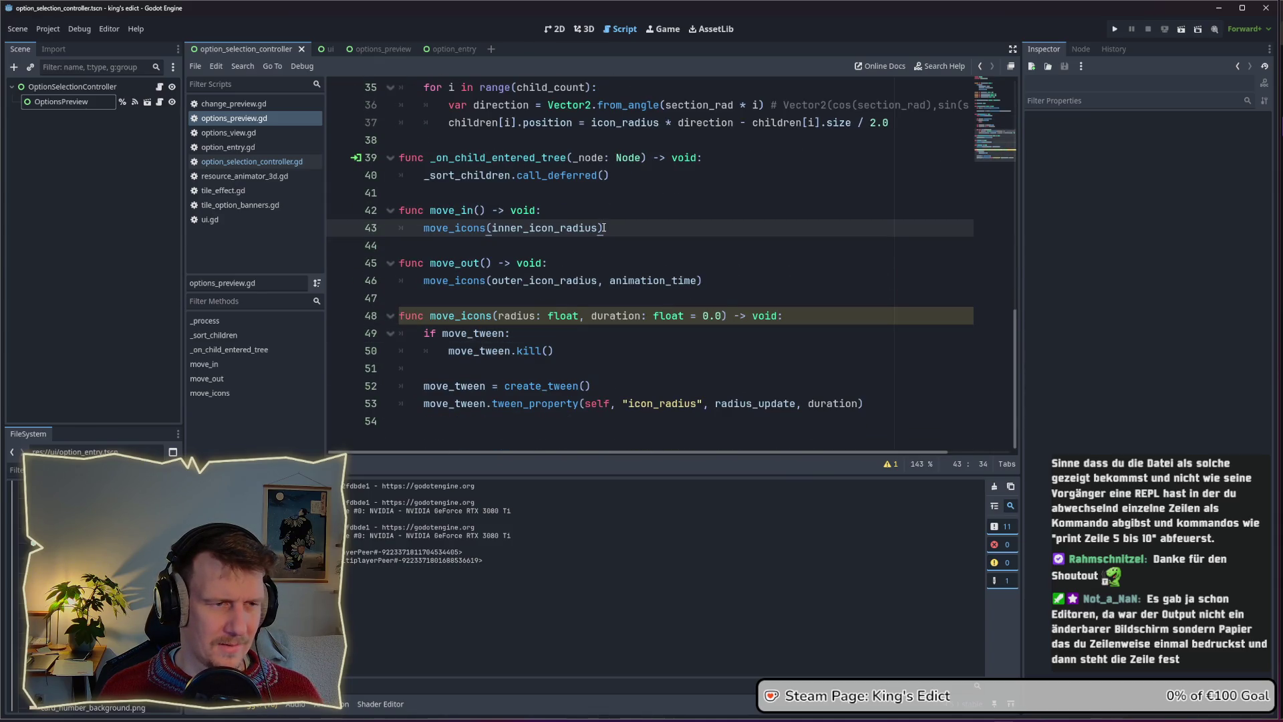
{"action": "left_click_drag", "start_coordinate": [604, 228], "coordinate": [423, 228]}
{"action": "left_click", "coordinate": [579, 228]}
{"action": "key", "text": "ctrl"}
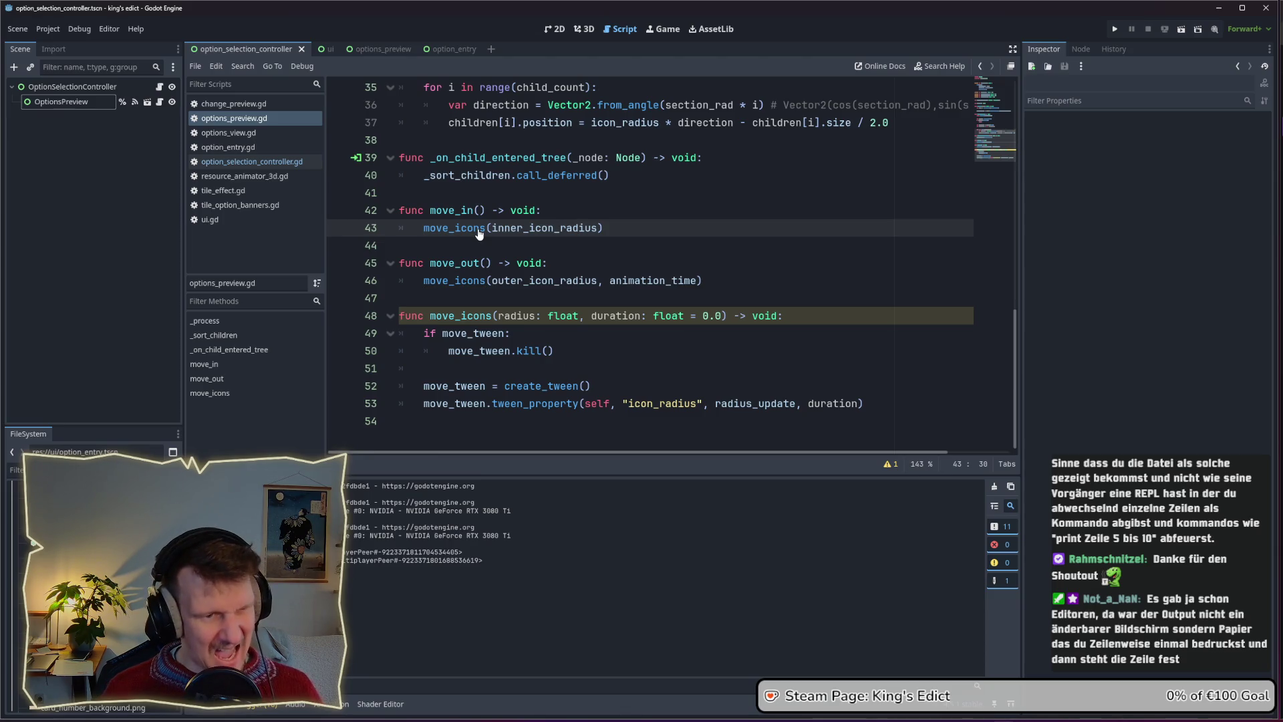
{"action": "left_click_drag", "start_coordinate": [592, 316], "coordinate": [722, 318]}
Drop move_icons' duration parameter and use animation_time as the tween duration instead.
{"action": "key", "text": "BackSpace"}
{"action": "key", "text": "BackSpace"}
{"action": "key", "text": "BackSpace"}
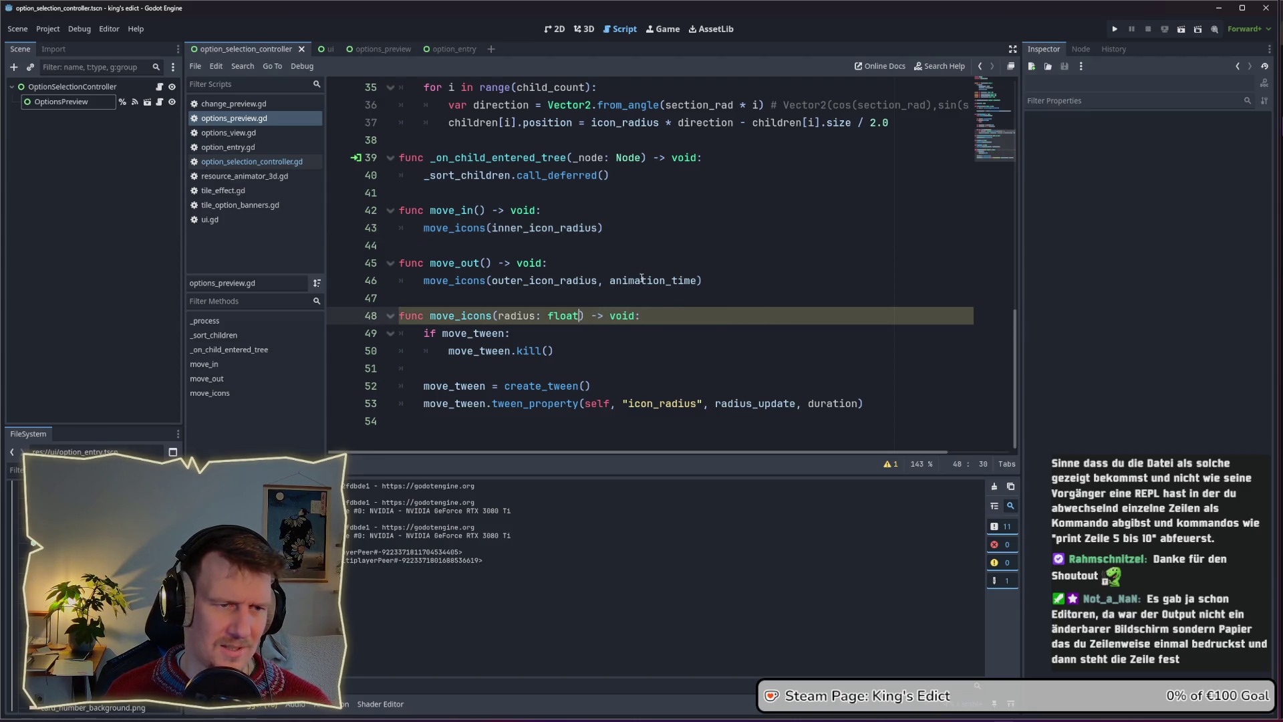
{"action": "double_click", "coordinate": [641, 280]}
{"action": "key", "text": "BackSpace"}
{"action": "key", "text": "BackSpace"}
{"action": "key", "text": "BackSpace"}
{"action": "double_click", "coordinate": [775, 401]}
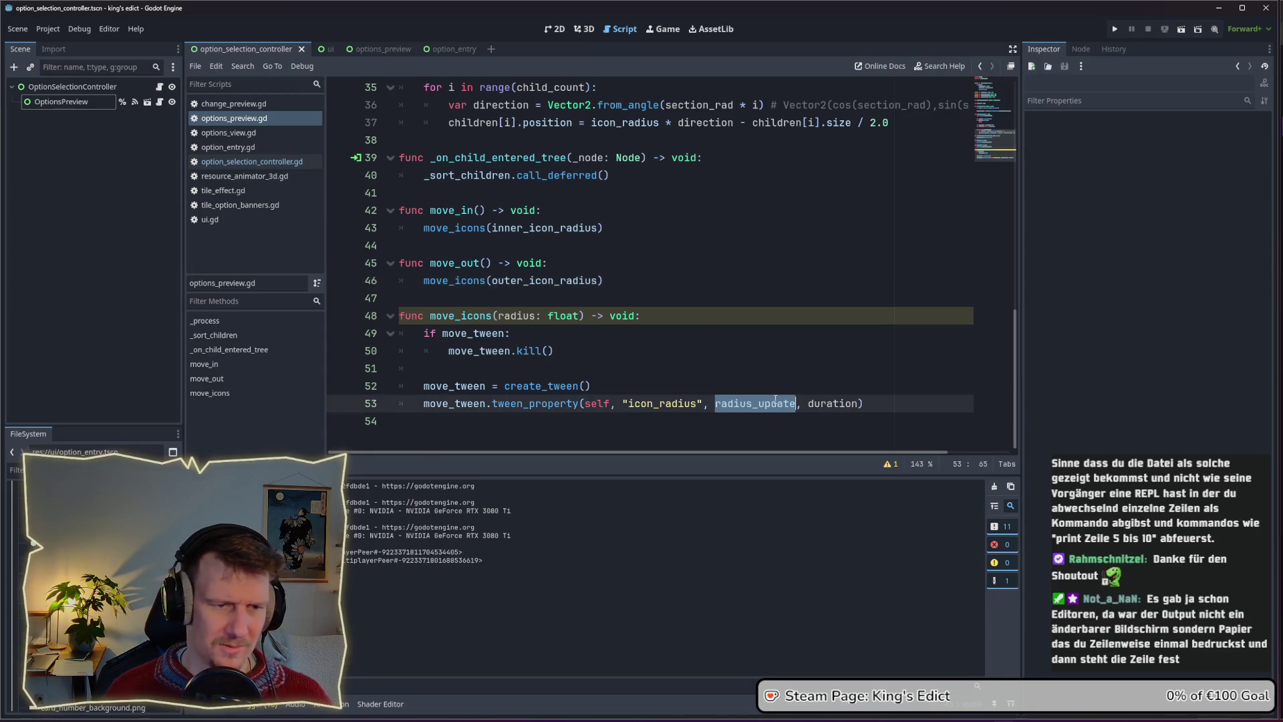
{"action": "double_click", "coordinate": [819, 402]}
{"action": "type", "text": "animatio"}
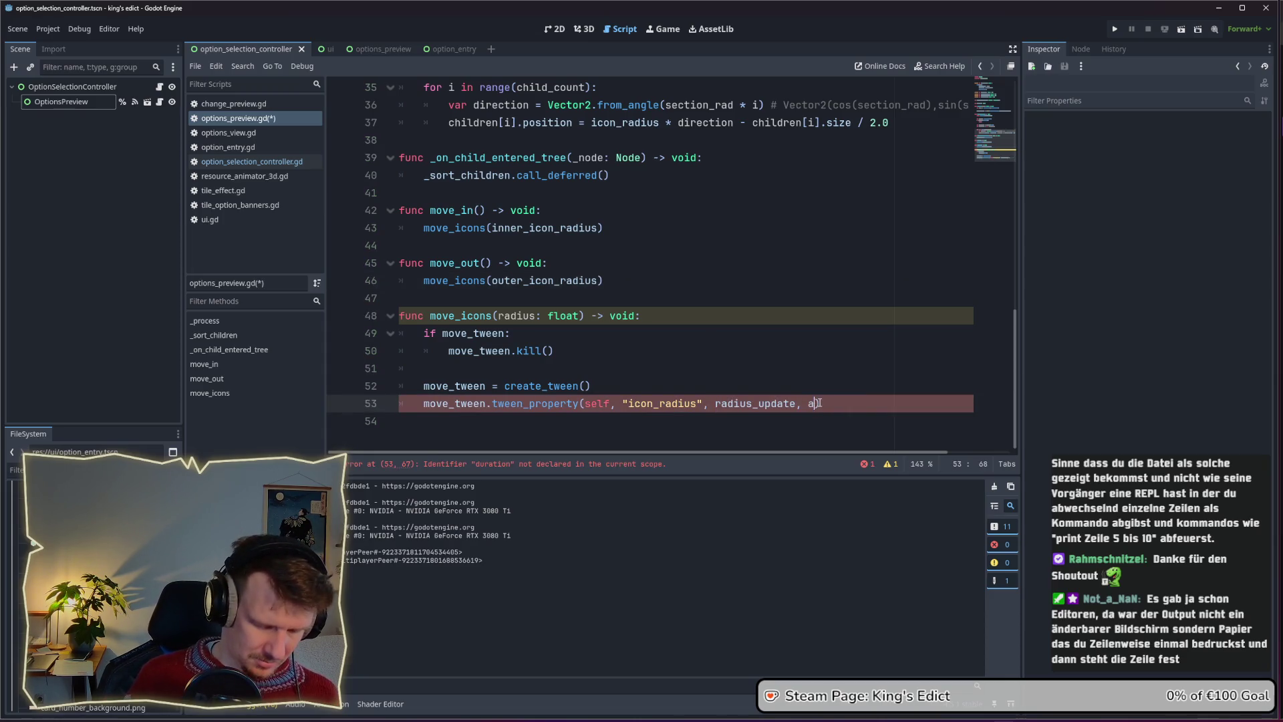
{"action": "type", "text": "n_time"}
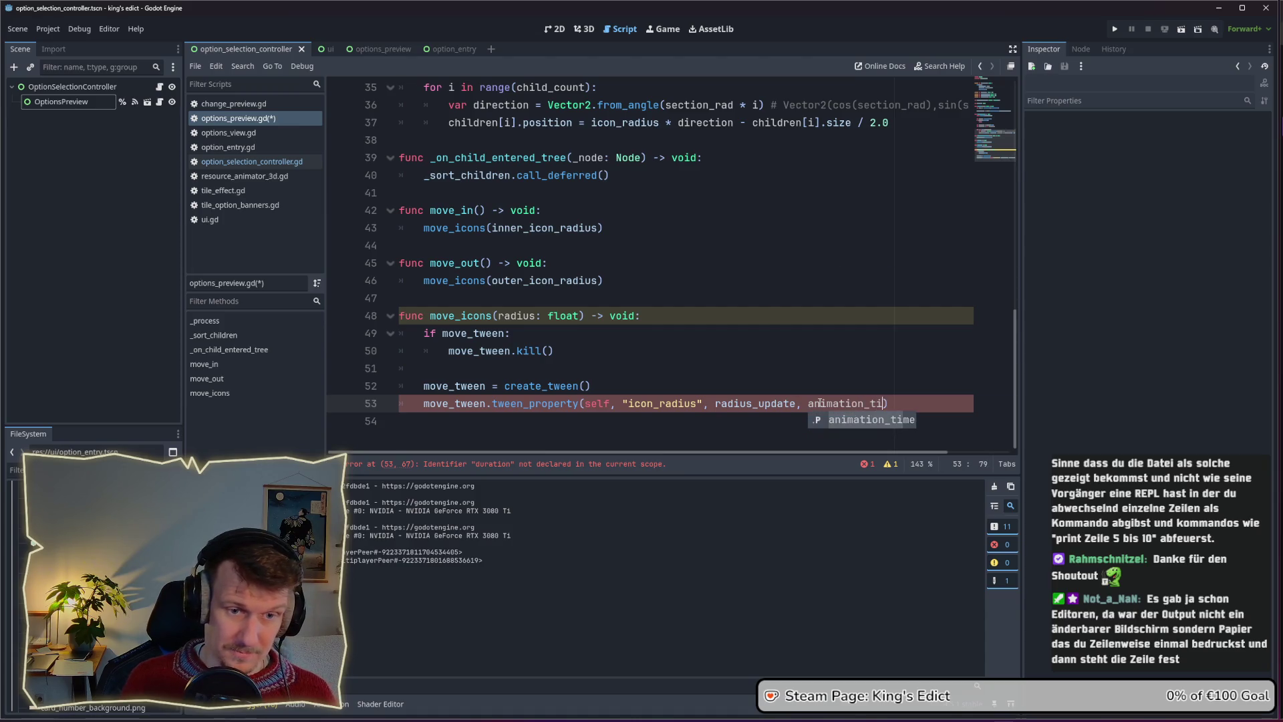
Make the tween's target value the radius parameter and save the script.
{"action": "left_click", "coordinate": [808, 375]}
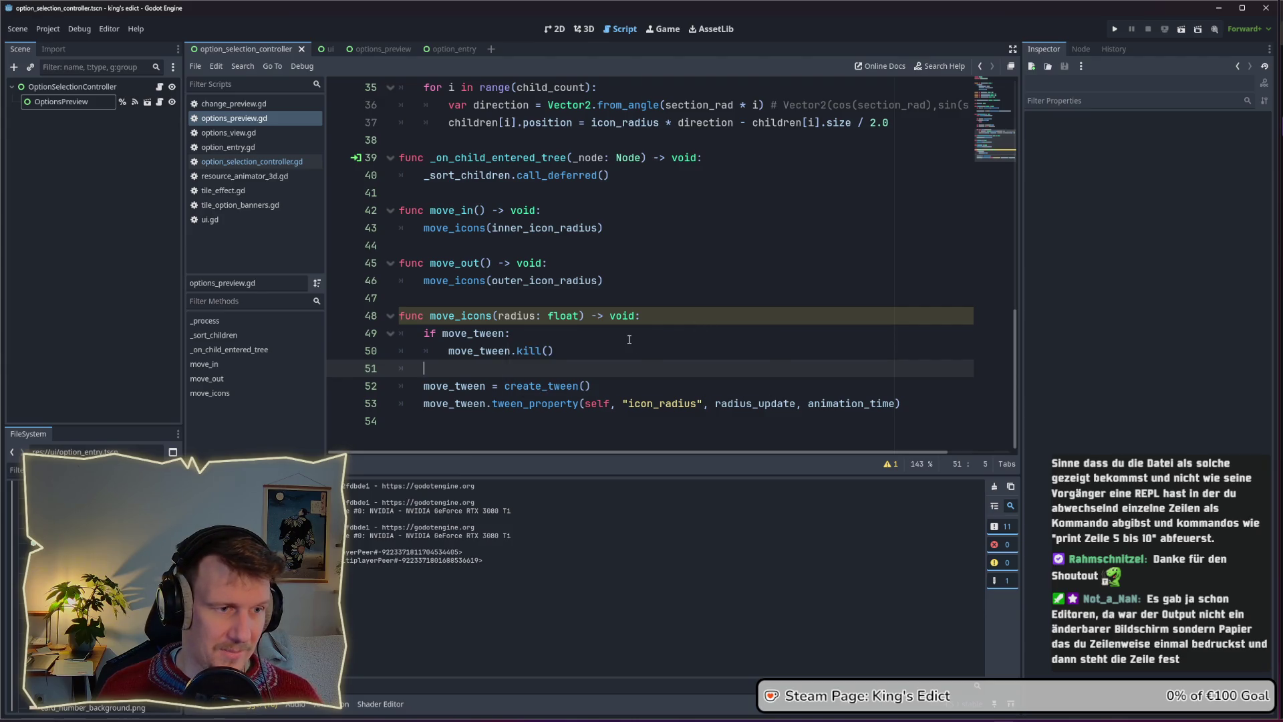
{"action": "left_click", "coordinate": [571, 339]}
{"action": "double_click", "coordinate": [475, 317]}
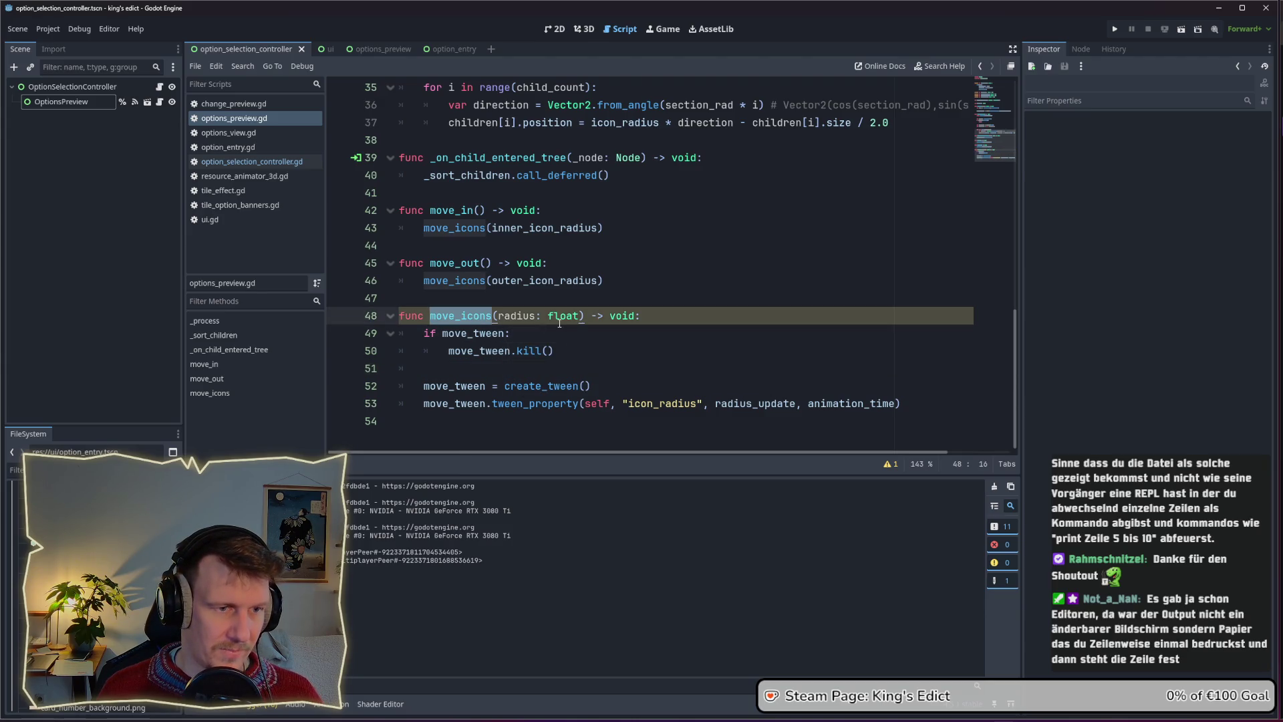
{"action": "left_click", "coordinate": [518, 315]}
{"action": "double_click", "coordinate": [518, 316]}
{"action": "key", "text": "ctrl+c"}
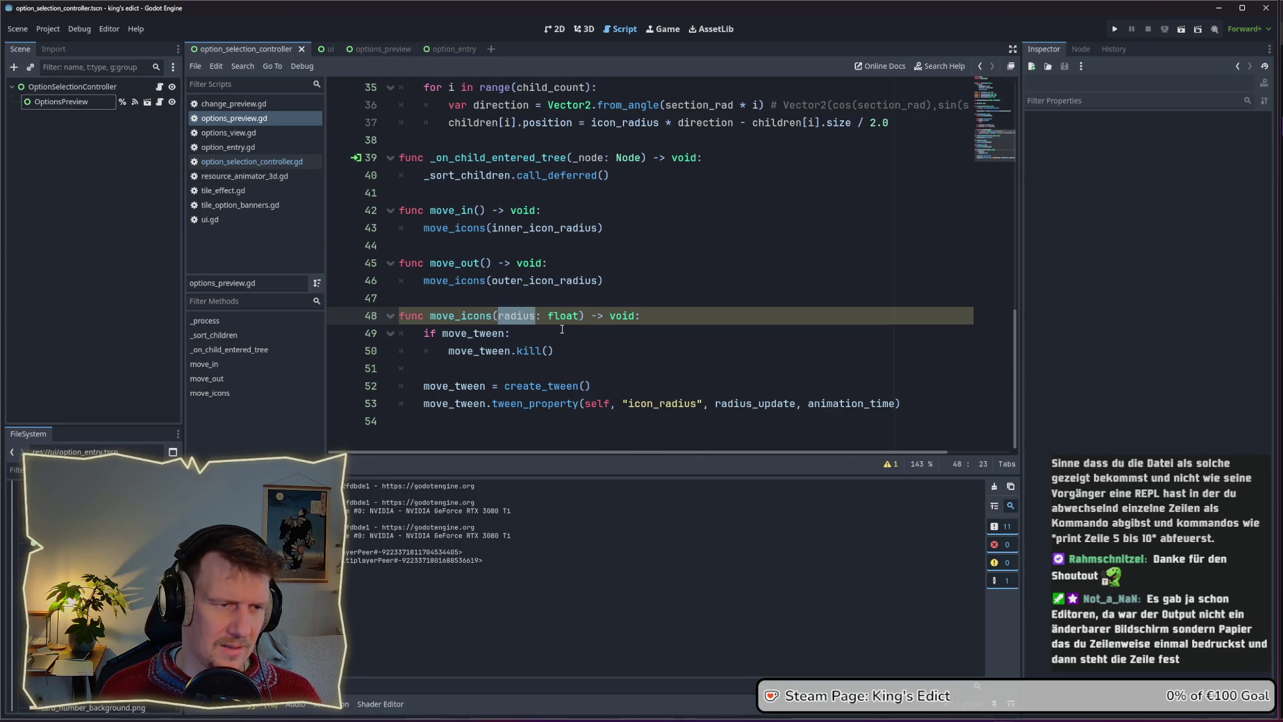
{"action": "double_click", "coordinate": [749, 403]}
{"action": "key", "text": "ctrl+v"}
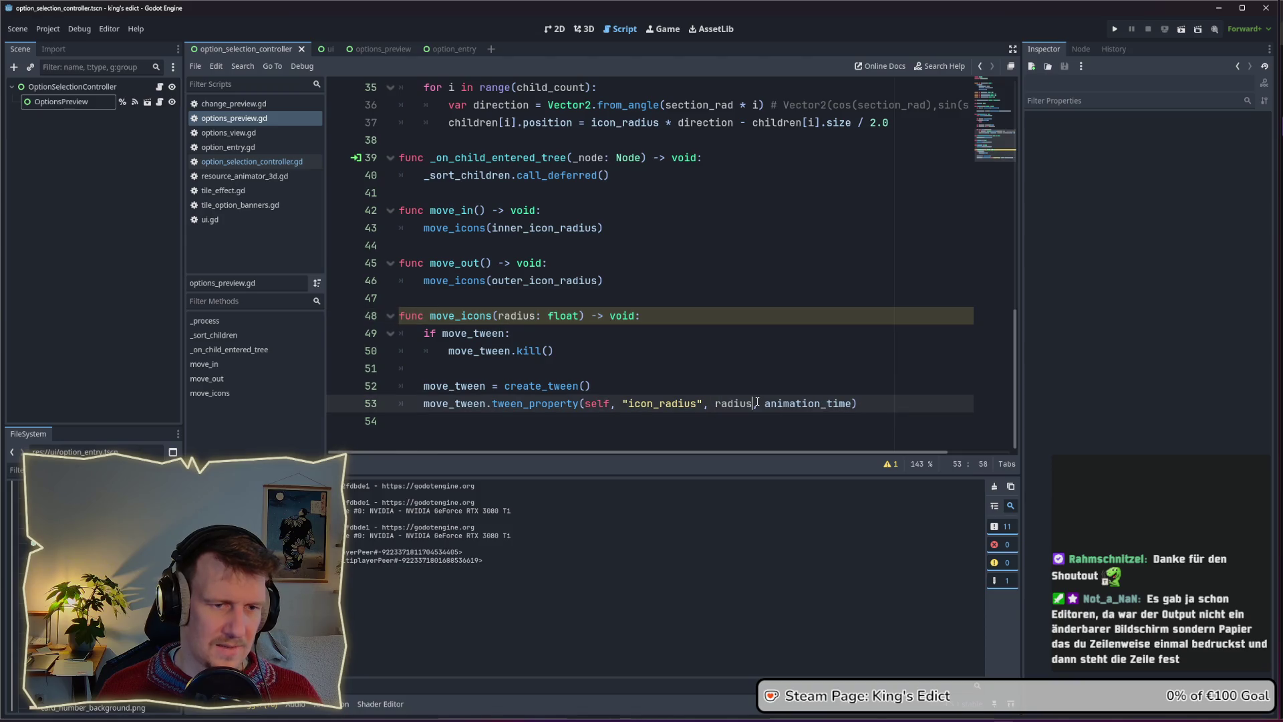
{"action": "left_click", "coordinate": [667, 368]}
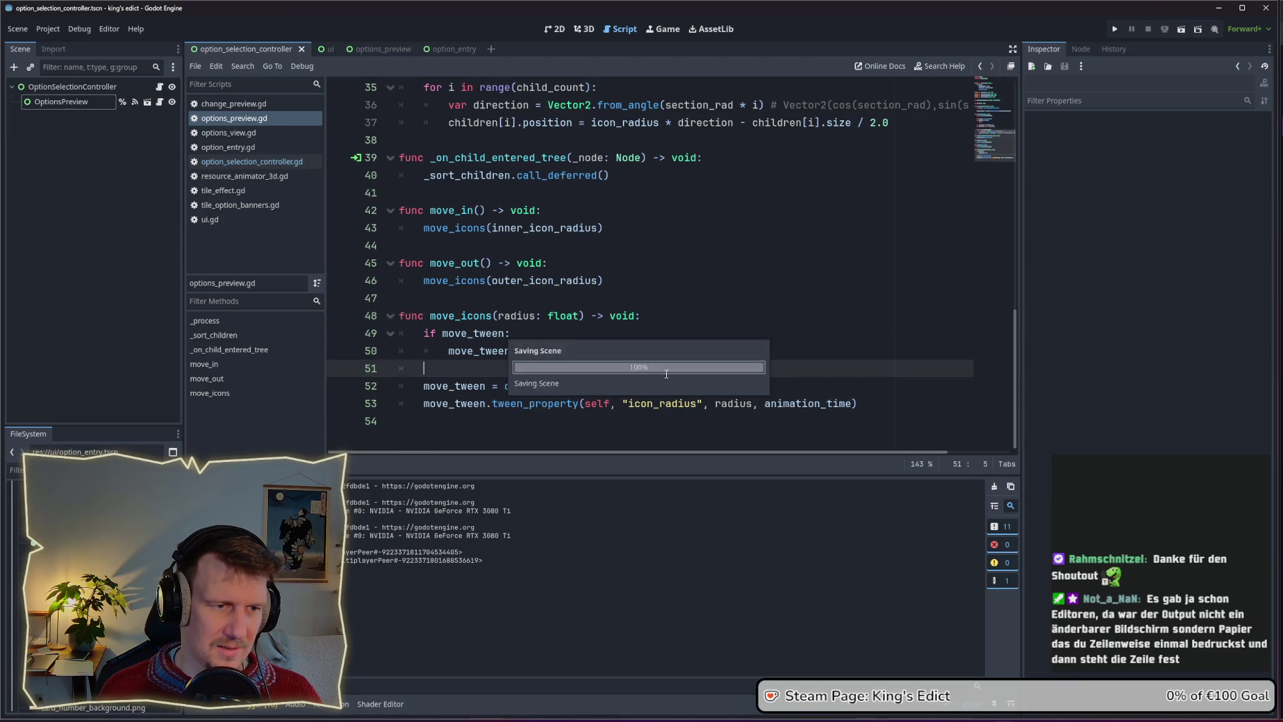
{"action": "key", "text": "ctrl+z"}
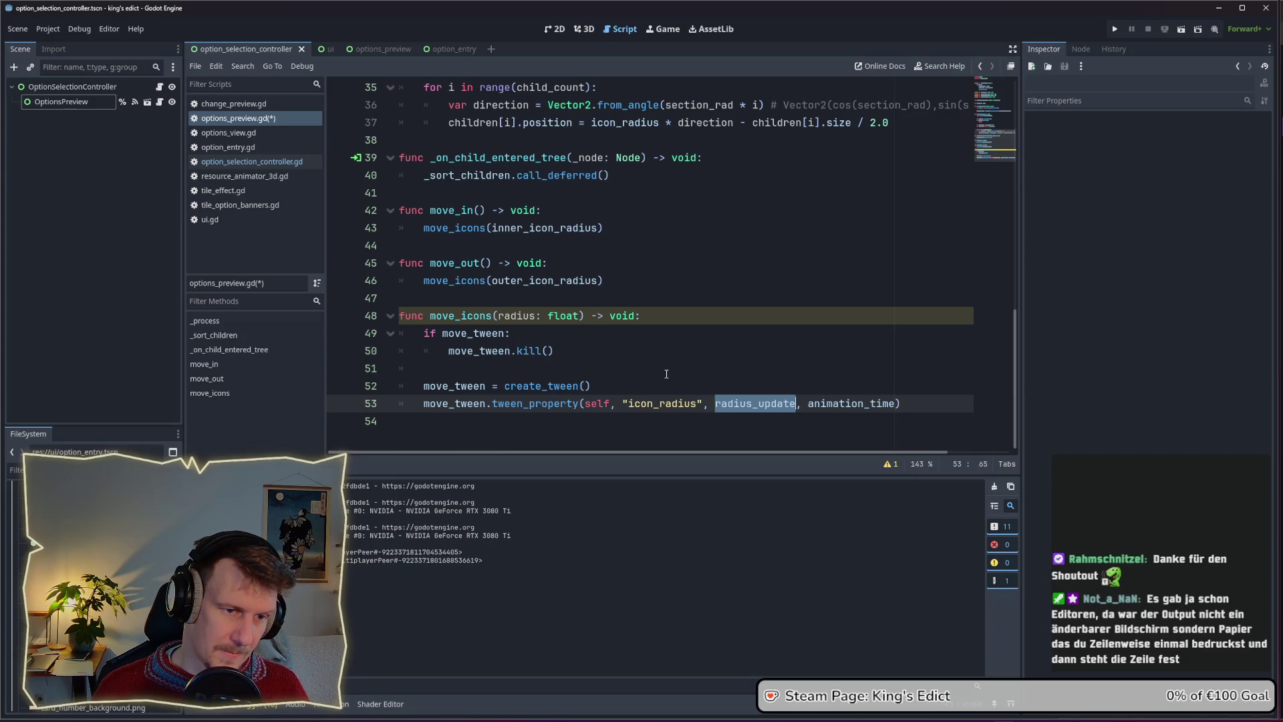
{"action": "key", "text": "ctrl+y"}
{"action": "key", "text": "ctrl+s"}
Tween the radius_update property instead of icon_radius, save, and run the project.
{"action": "double_click", "coordinate": [680, 404]}
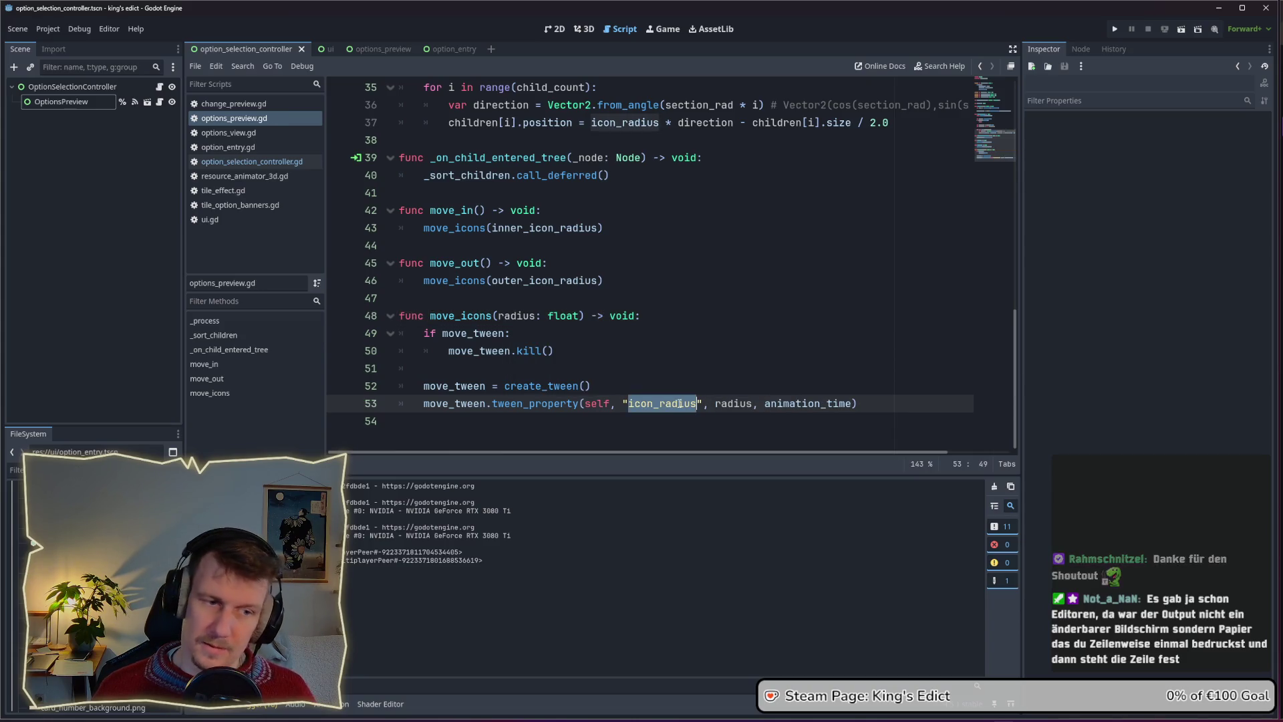
{"action": "type", "text": "ra"}
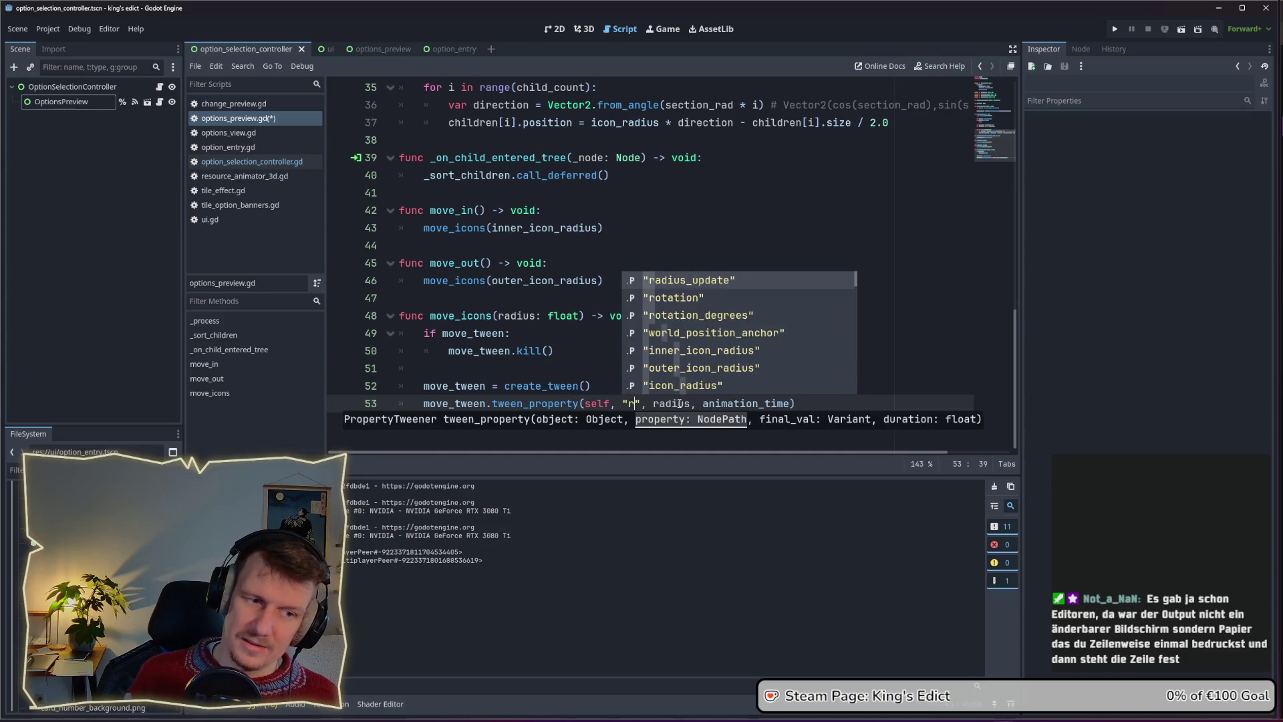
{"action": "key", "text": "Return"}
{"action": "key", "text": "ctrl+s"}
{"action": "left_click", "coordinate": [699, 376]}
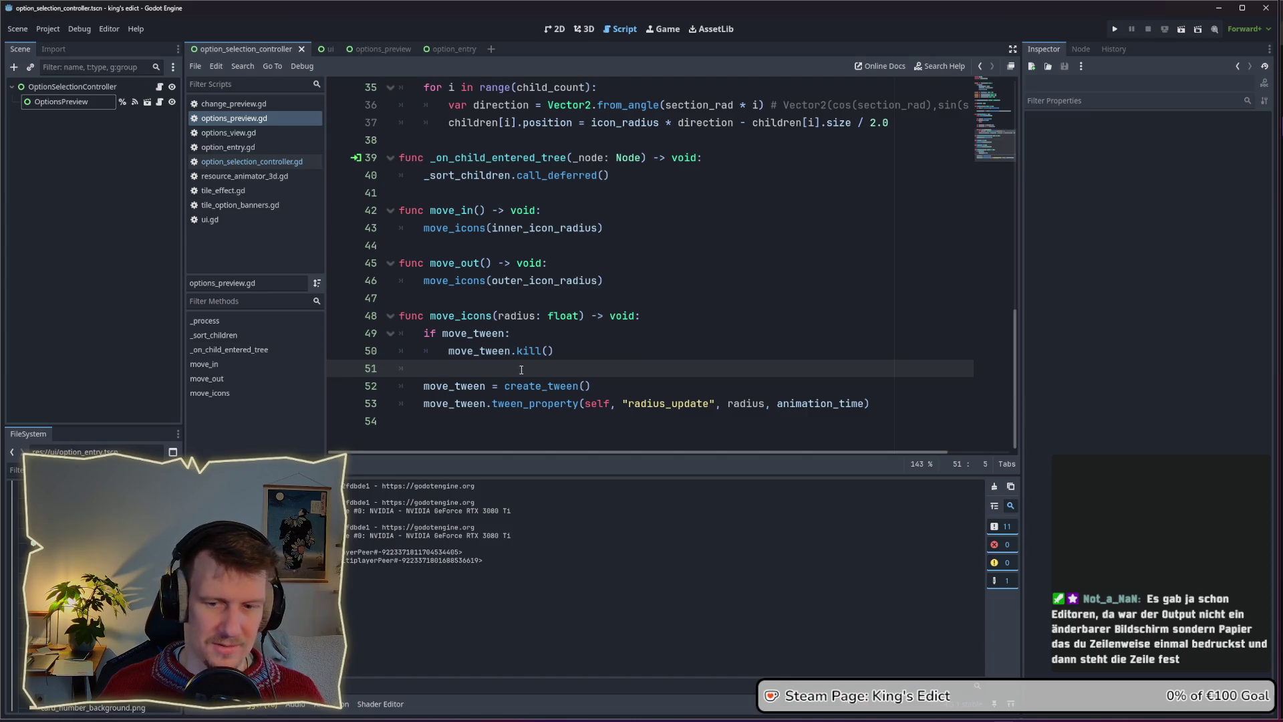
{"action": "scroll", "coordinate": [554, 381], "scroll_direction": "up", "scroll_amount": 2}
{"action": "scroll", "coordinate": [569, 387], "scroll_direction": "down", "scroll_amount": 2}
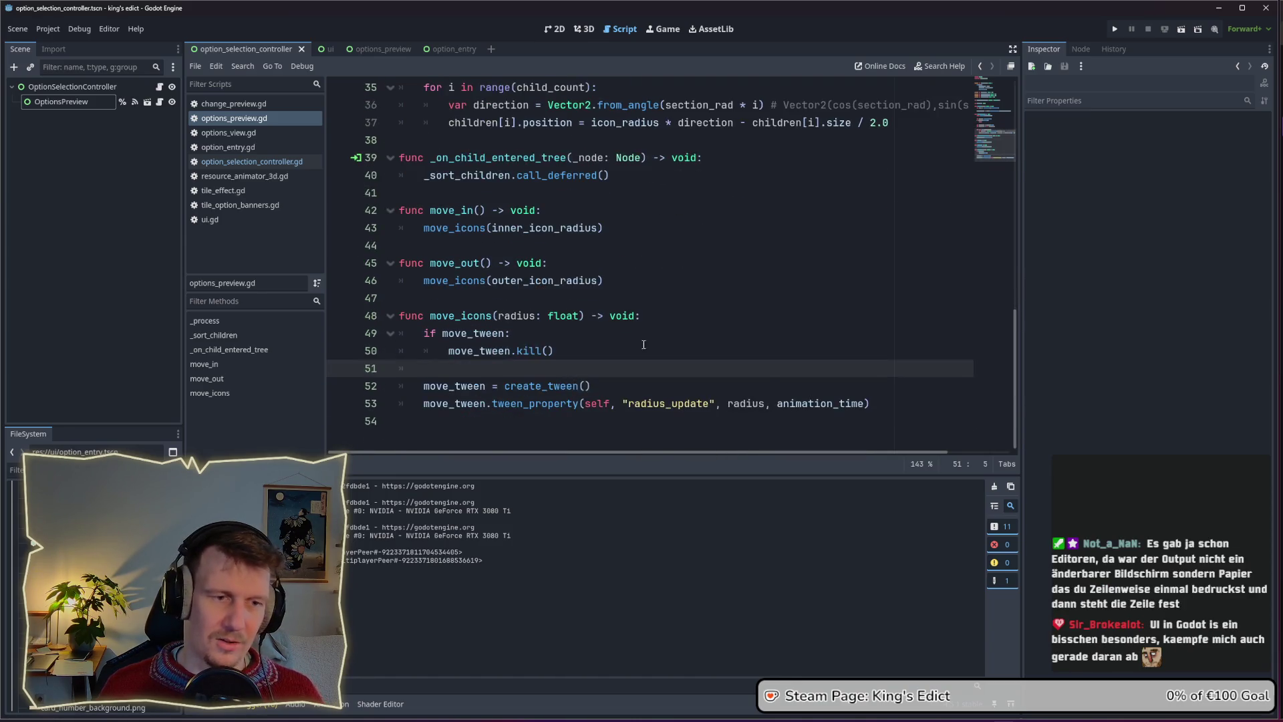
{"action": "left_click", "coordinate": [1115, 33]}
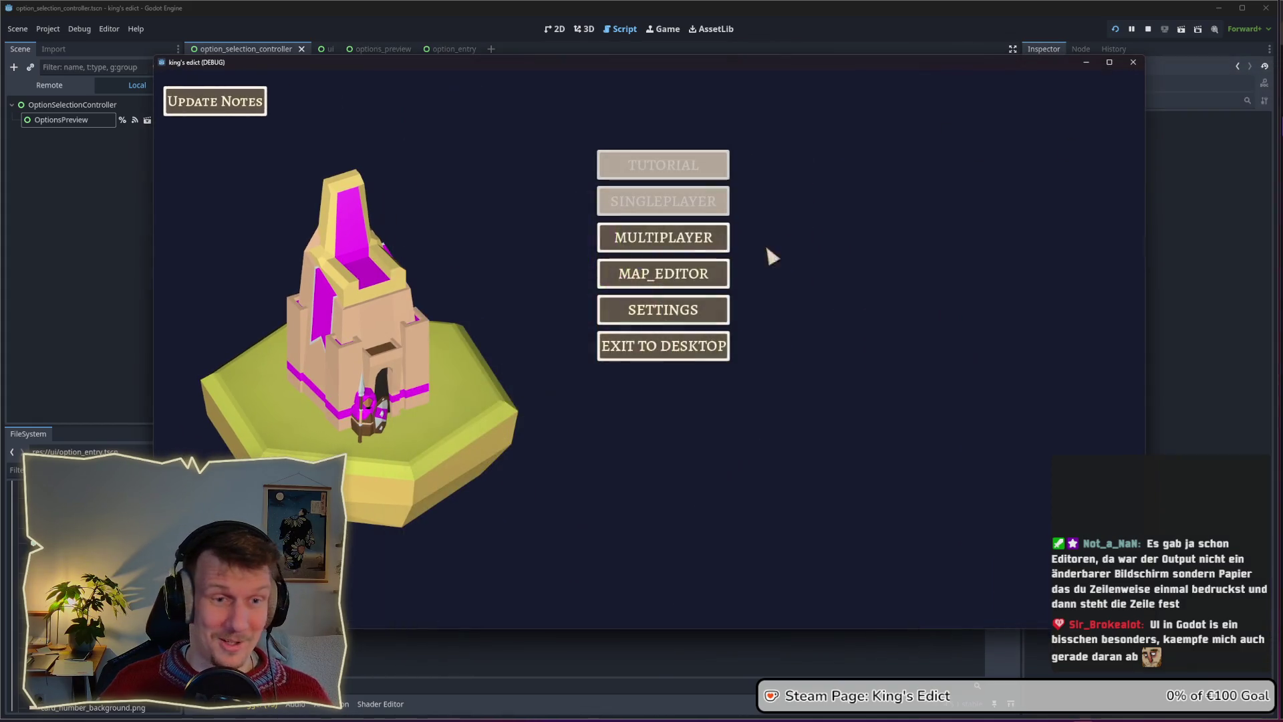
Play a test match on i_know_this_place.map, stop it, and select OptionsPreview in the Scene tree.
{"action": "left_click", "coordinate": [709, 239]}
{"action": "left_click", "coordinate": [780, 129]}
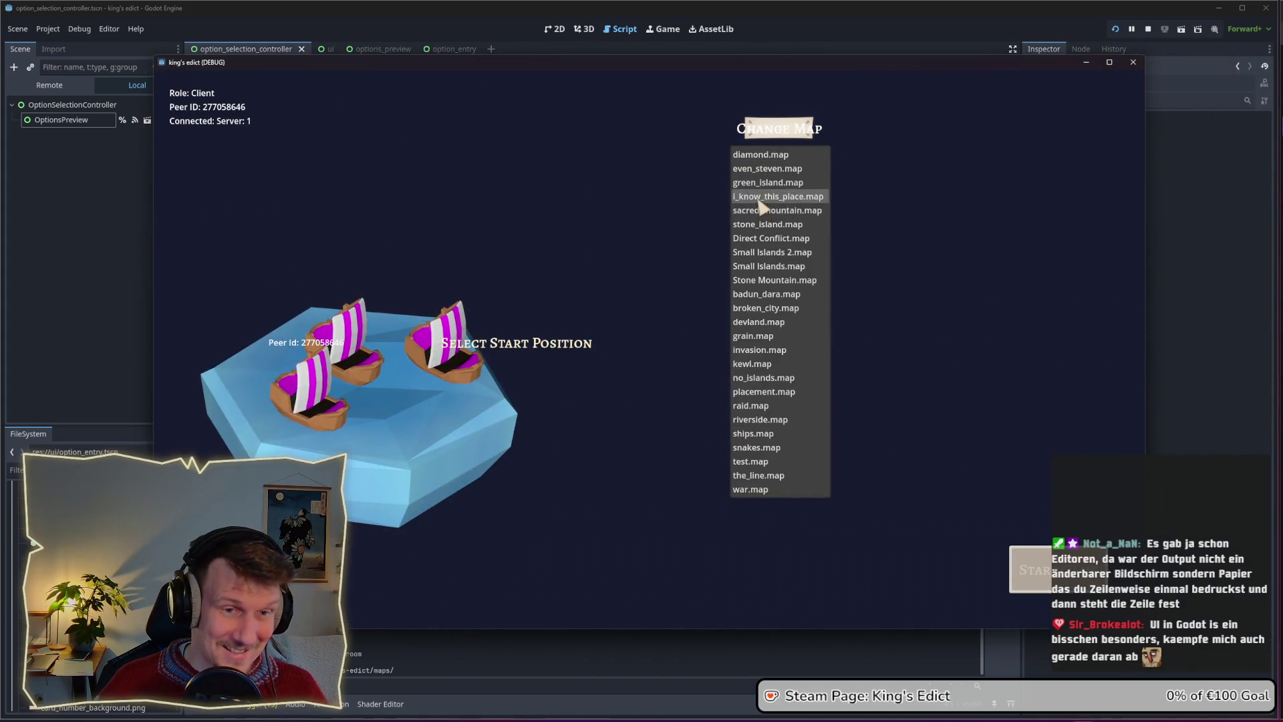
{"action": "left_click", "coordinate": [768, 195]}
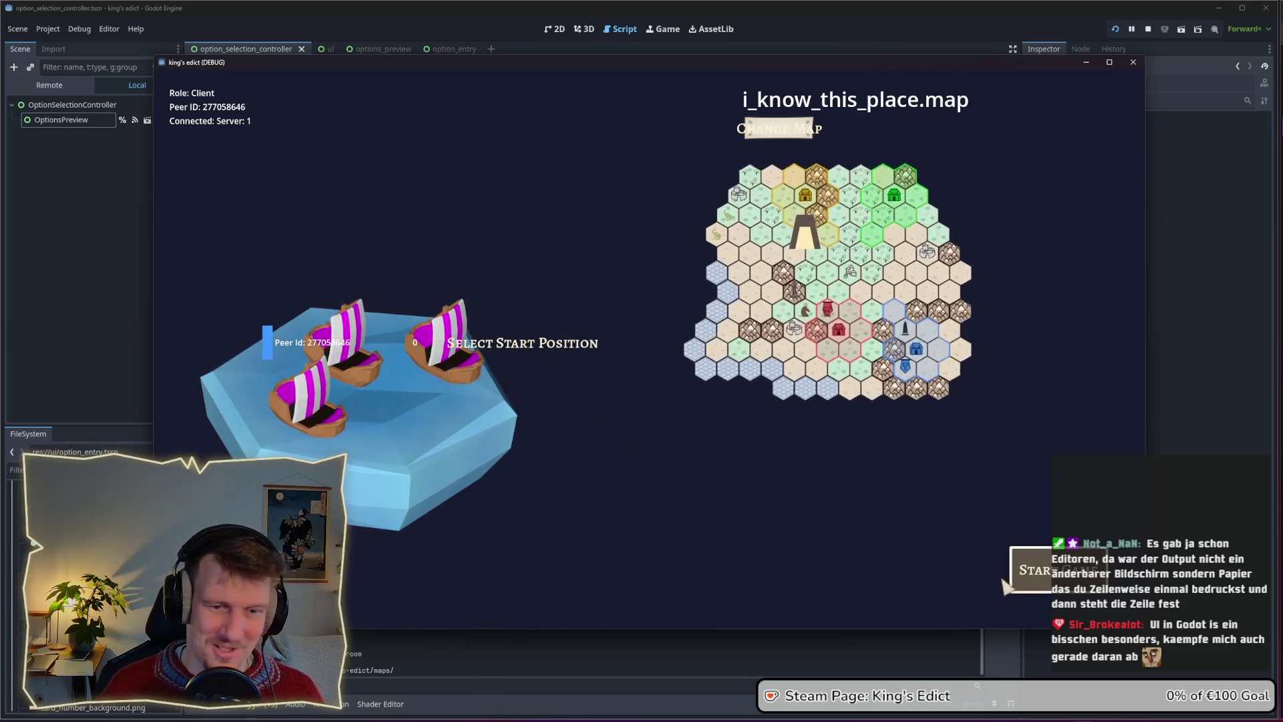
{"action": "left_click", "coordinate": [1030, 569]}
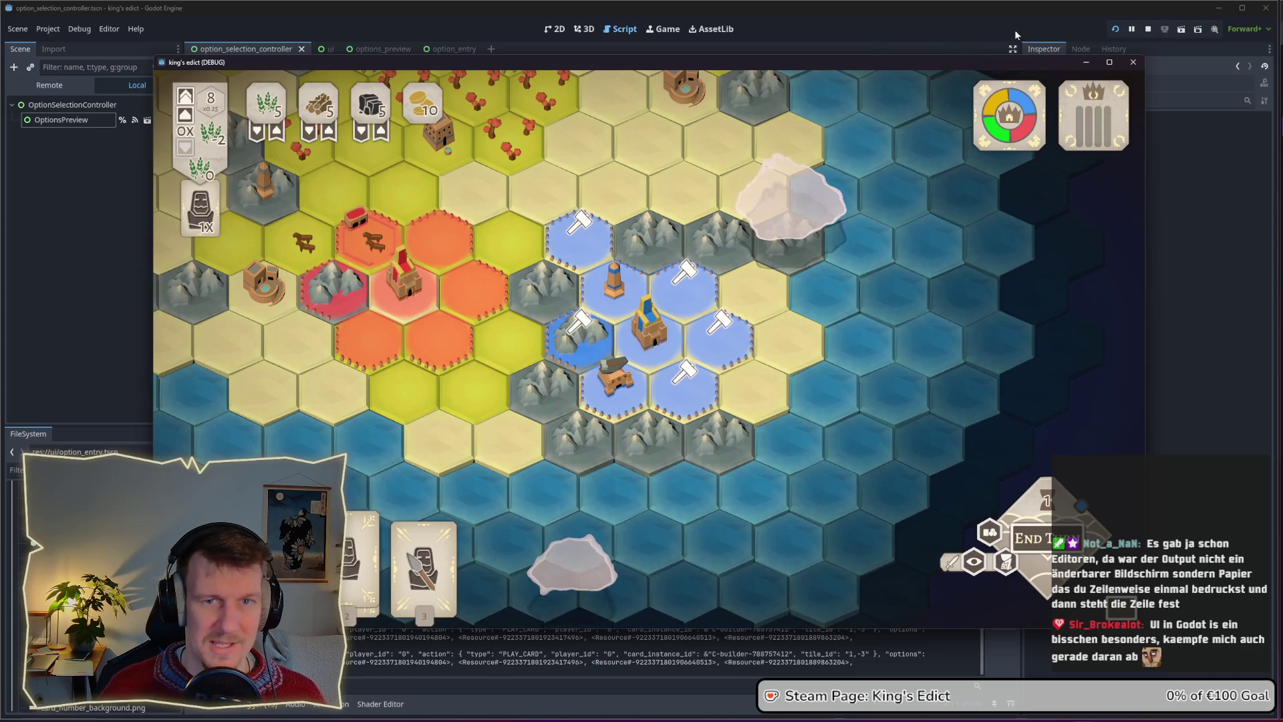
{"action": "left_click", "coordinate": [1148, 29]}
{"action": "left_click", "coordinate": [66, 101]}
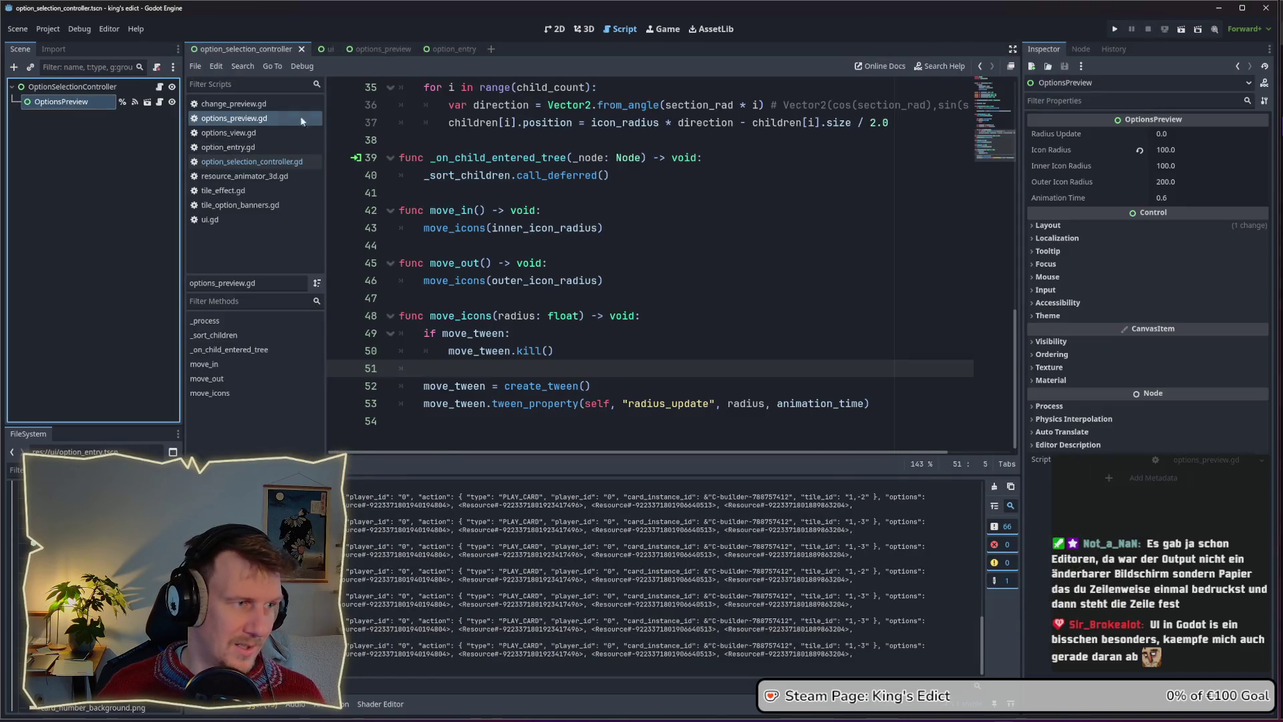
Set OptionsPreview's Animation Time to 0.3 in the Inspector.
{"action": "left_click", "coordinate": [1178, 199]}
{"action": "type", "text": "3"}
{"action": "key", "text": "Return"}
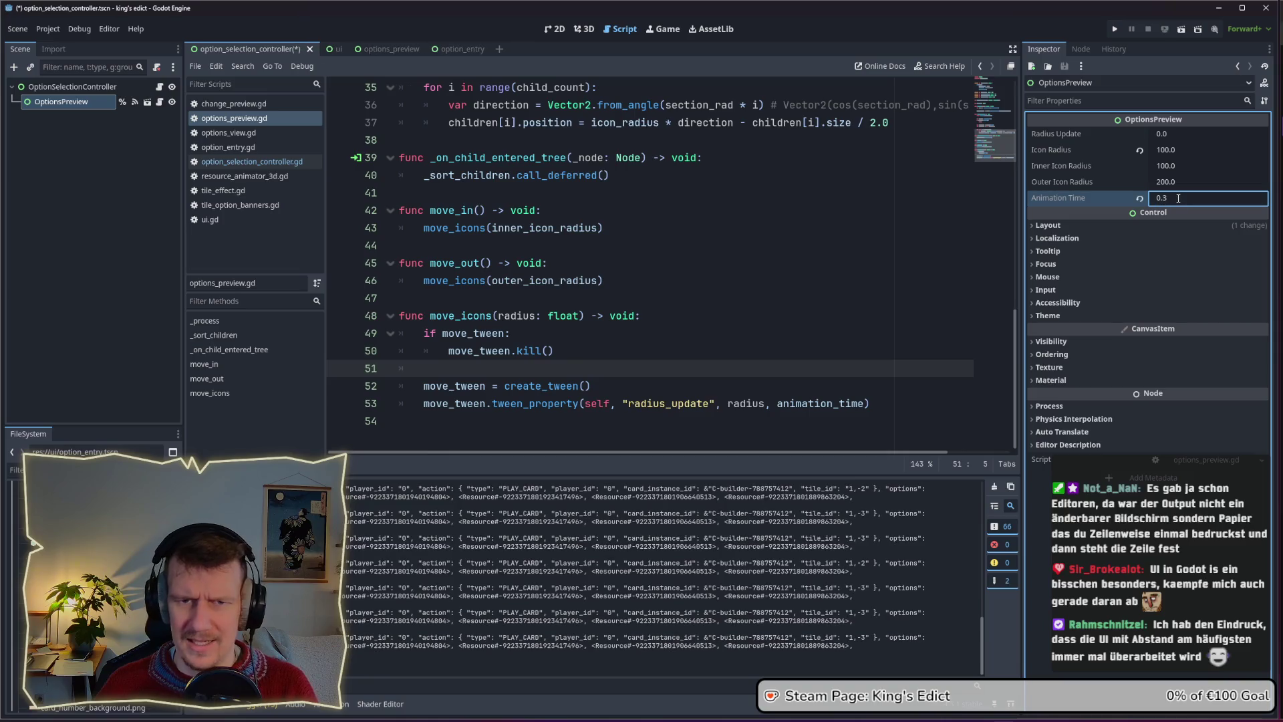
Run a multiplayer test match on i_know_this_place.map, then stop it and return to the script.
{"action": "left_click", "coordinate": [1113, 30]}
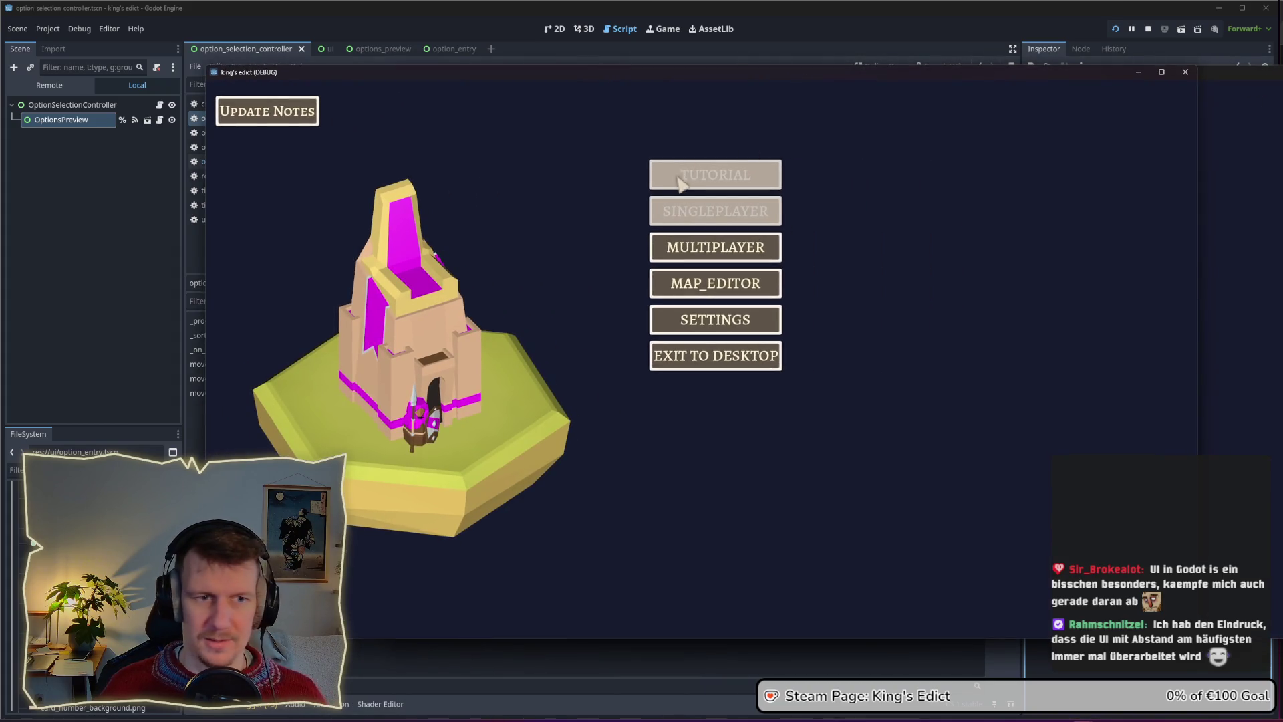
{"action": "left_click", "coordinate": [693, 247]}
{"action": "left_click", "coordinate": [765, 246]}
{"action": "left_click", "coordinate": [818, 142]}
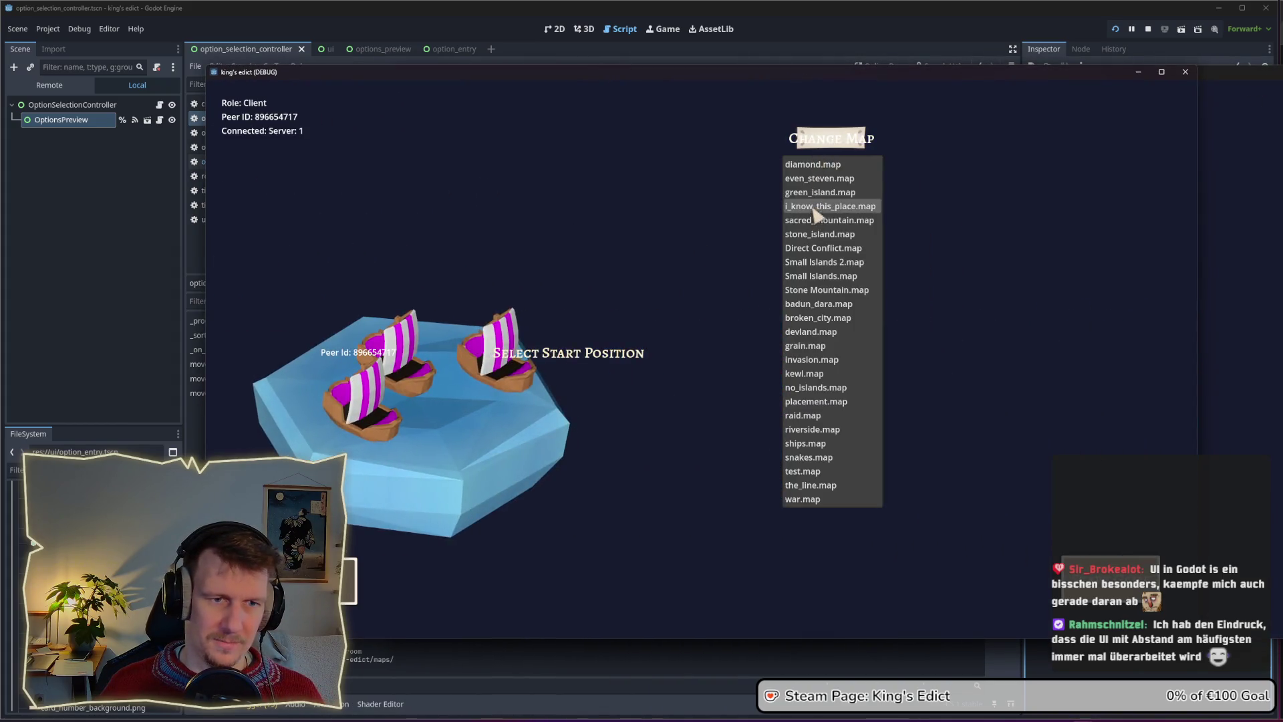
{"action": "left_click", "coordinate": [829, 206]}
{"action": "left_click", "coordinate": [1081, 564]}
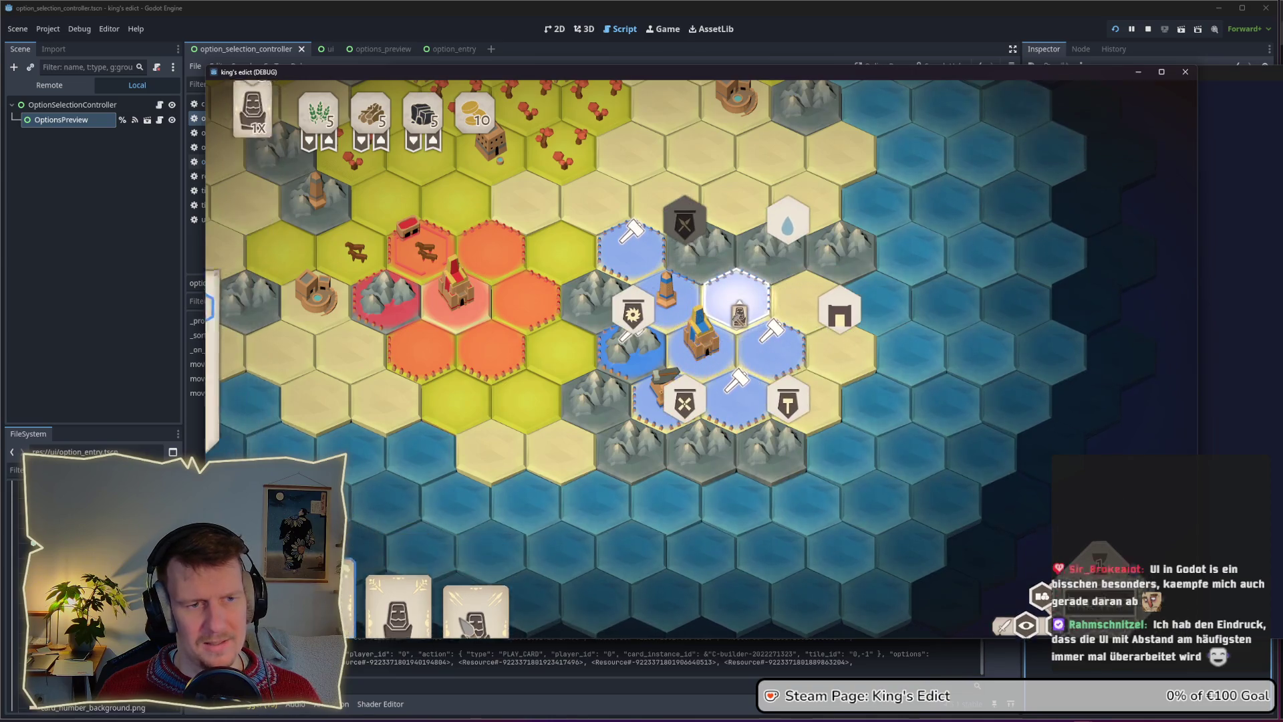
{"action": "left_click", "coordinate": [1148, 30]}
{"action": "left_click", "coordinate": [547, 315]}
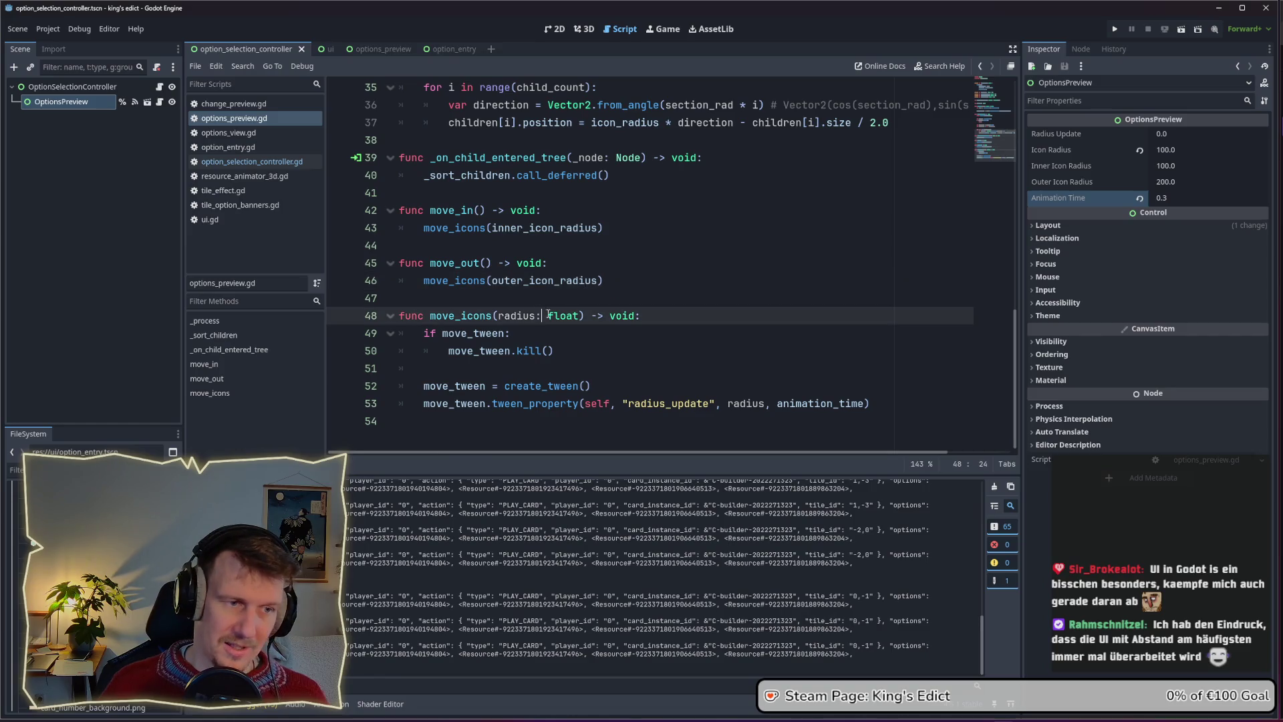
Give icon_radius its own setter by copying the radius_update setter block beneath it.
{"action": "left_click", "coordinate": [522, 264]}
{"action": "left_click_drag", "start_coordinate": [1011, 329], "coordinate": [1016, 100]}
{"action": "left_click", "coordinate": [658, 261]}
{"action": "type", "text": "_radius: float = 150"}
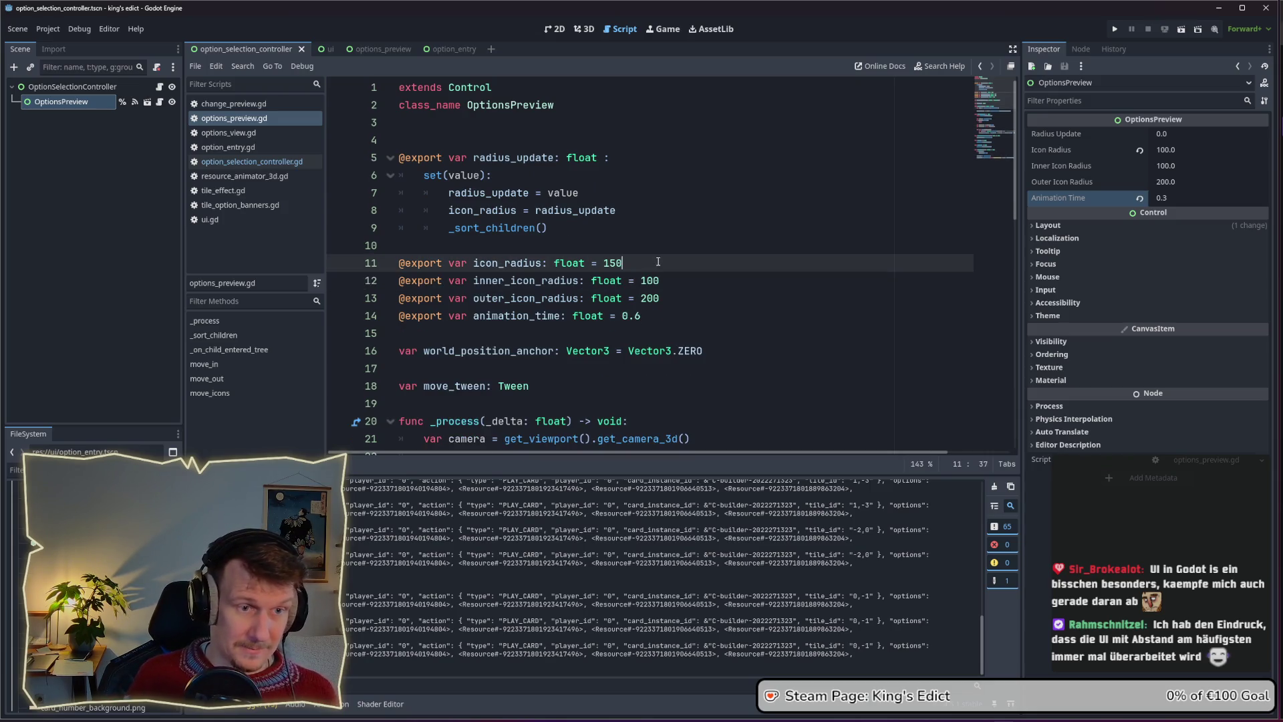
{"action": "type", "text": ":"}
{"action": "key", "text": "Return"}
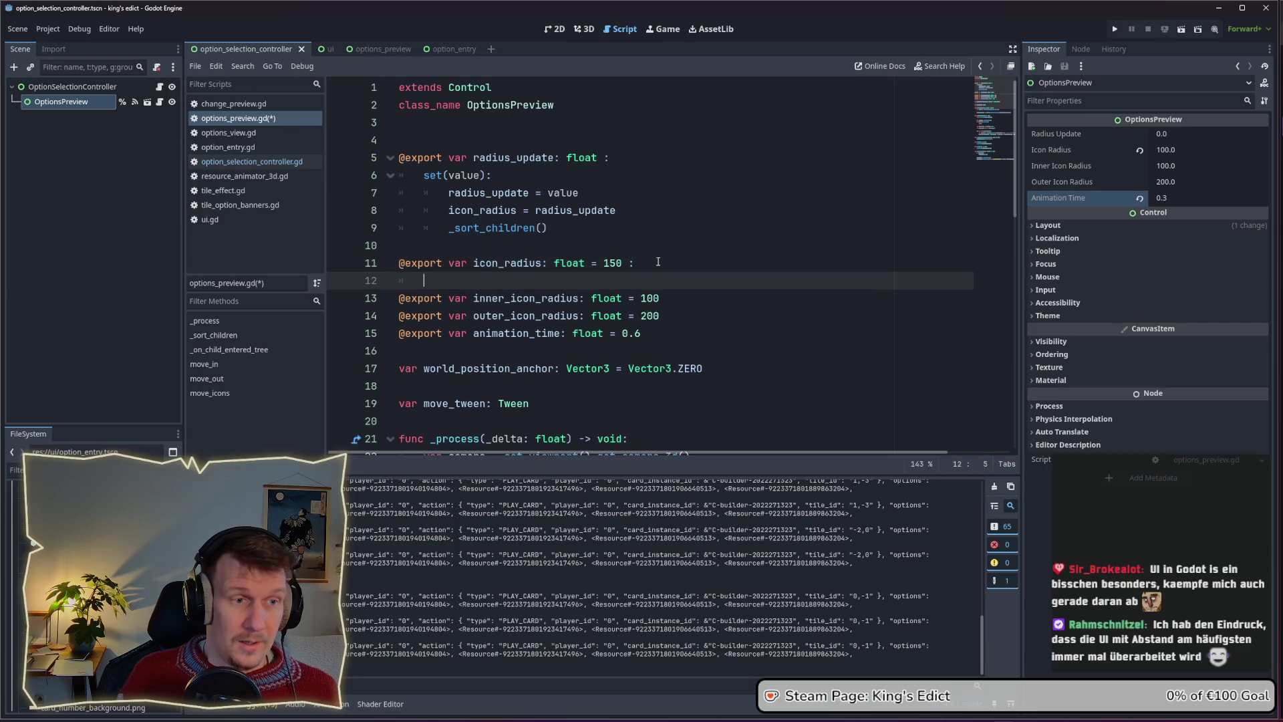
{"action": "left_click_drag", "start_coordinate": [566, 224], "coordinate": [379, 181]}
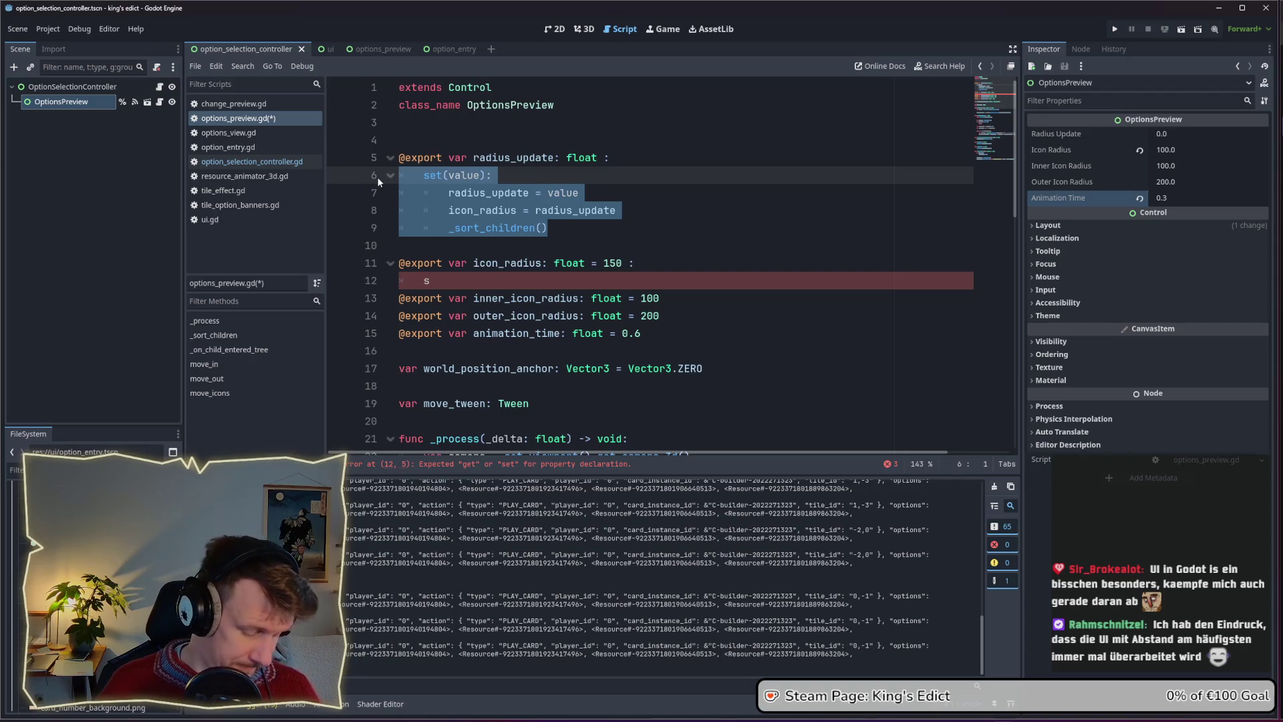
{"action": "key", "text": "ctrl+c"}
{"action": "left_click", "coordinate": [431, 281]}
{"action": "key", "text": "BackSpace"}
{"action": "key", "text": "BackSpace"}
{"action": "key", "text": "ctrl+v"}
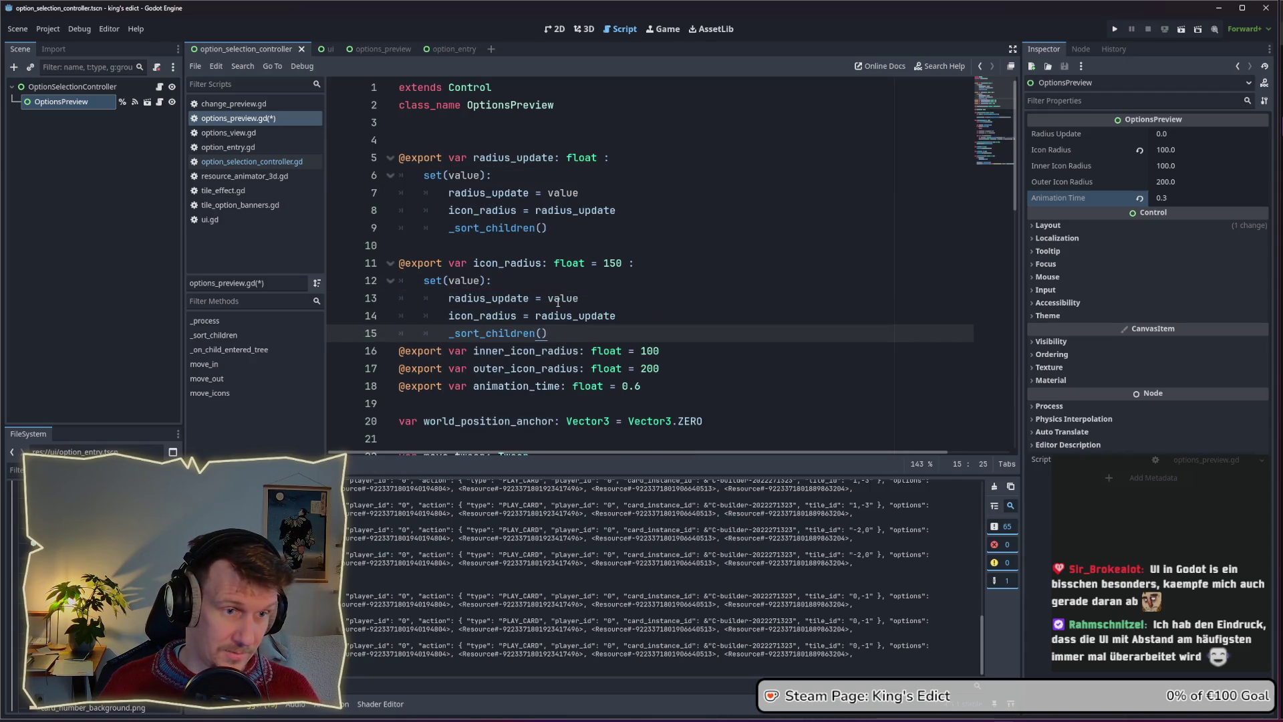
{"action": "left_click", "coordinate": [637, 314]}
{"action": "mouse_move", "coordinate": [636, 314]}
{"action": "left_mouse_down"}
{"action": "mouse_move", "coordinate": [361, 318]}
{"action": "mouse_move", "coordinate": [349, 304]}
{"action": "left_mouse_up"}
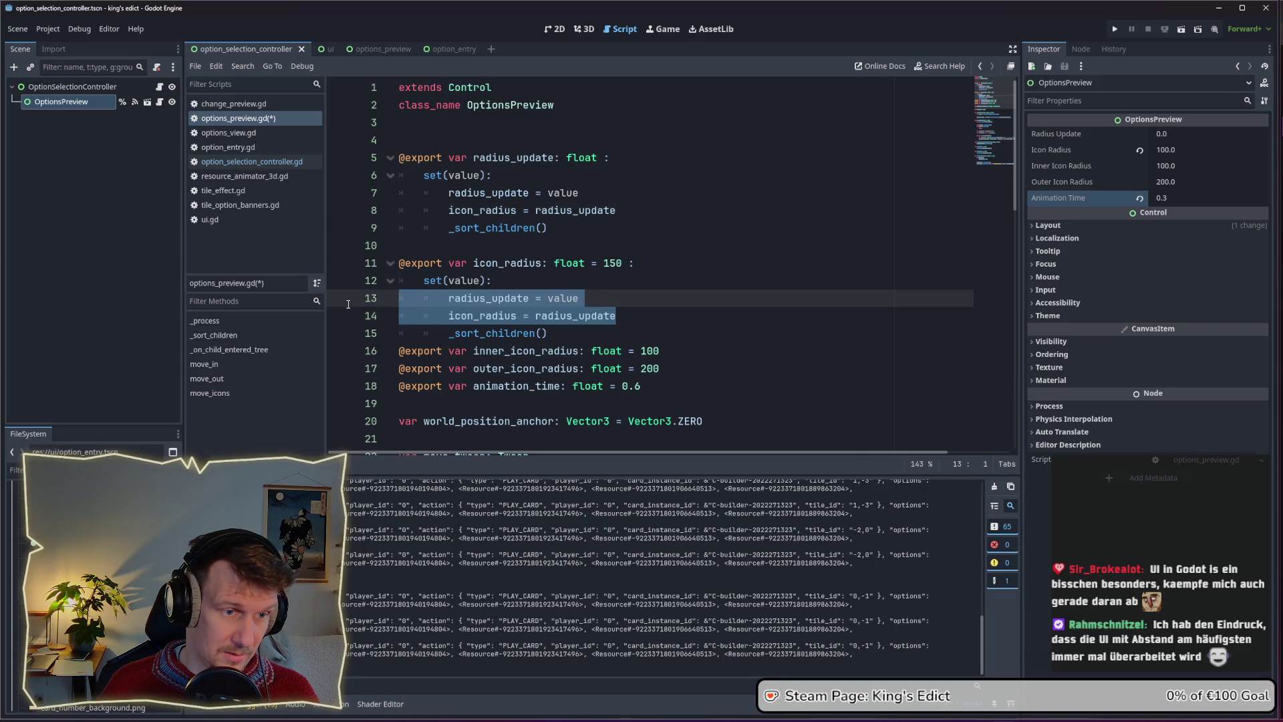
Delete the redundant radius_update assignment and the old radius_update variable block.
{"action": "double_click", "coordinate": [508, 263]}
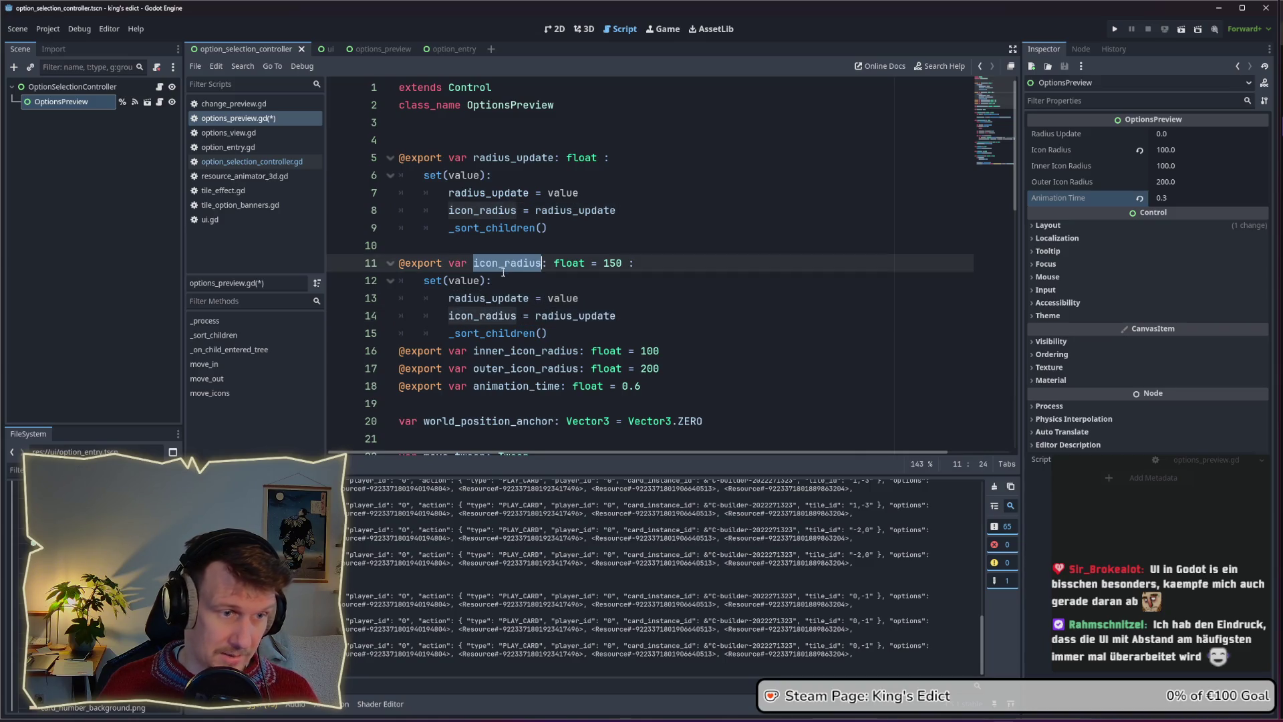
{"action": "double_click", "coordinate": [592, 315]}
{"action": "type", "text": "va"}
{"action": "key", "text": "Escape"}
{"action": "key", "text": "Up"}
{"action": "key", "text": "shift+Home"}
{"action": "key", "text": "shift+Home"}
{"action": "key", "text": "BackSpace"}
{"action": "key", "text": "BackSpace"}
{"action": "key", "text": "Up"}
{"action": "key", "text": "Up"}
{"action": "key", "text": "shift+Up"}
{"action": "key", "text": "shift+Up"}
{"action": "key", "text": "shift+Up"}
{"action": "key", "text": "BackSpace"}
{"action": "key", "text": "BackSpace"}
Make move_icons tween "icon_radius" instead of radius_update, save, and run the project.
{"action": "double_click", "coordinate": [508, 140]}
{"action": "scroll", "coordinate": [538, 305], "scroll_direction": "down", "scroll_amount": 9}
{"action": "scroll", "coordinate": [538, 304], "scroll_direction": "down", "scroll_amount": 1}
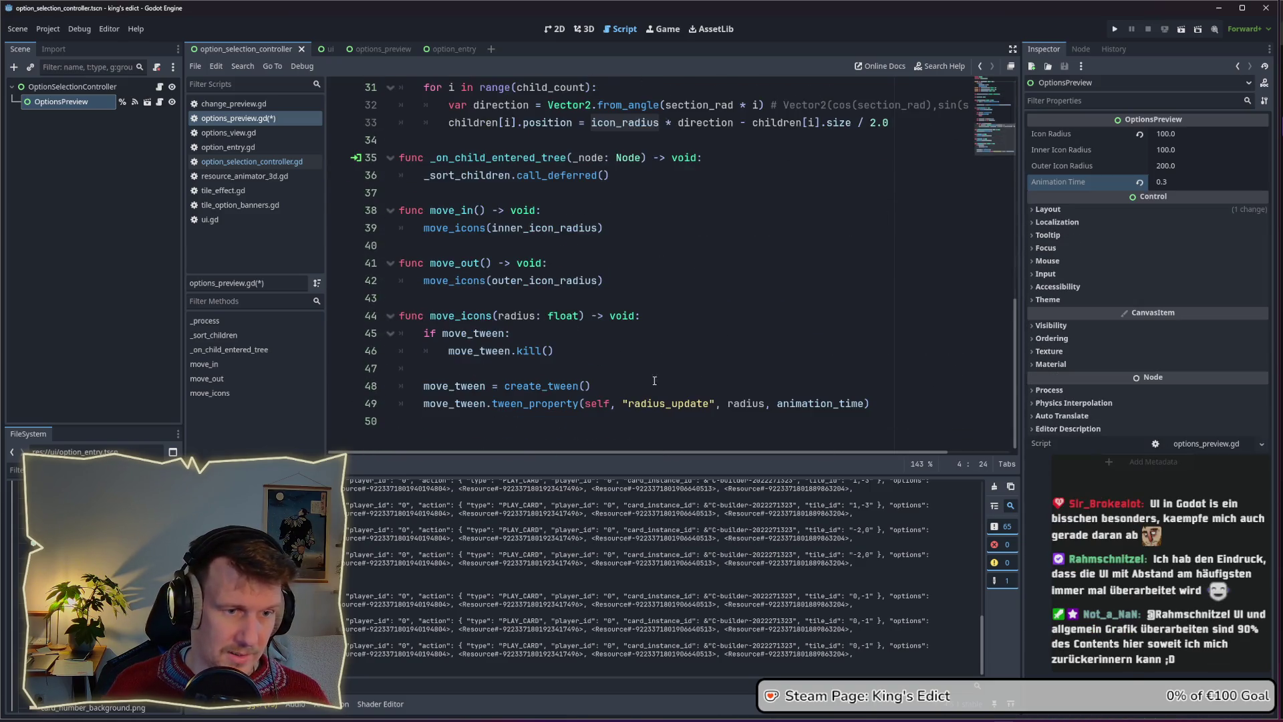
{"action": "double_click", "coordinate": [665, 403]}
{"action": "key", "text": "ctrl+v"}
{"action": "key", "text": "ctrl+s"}
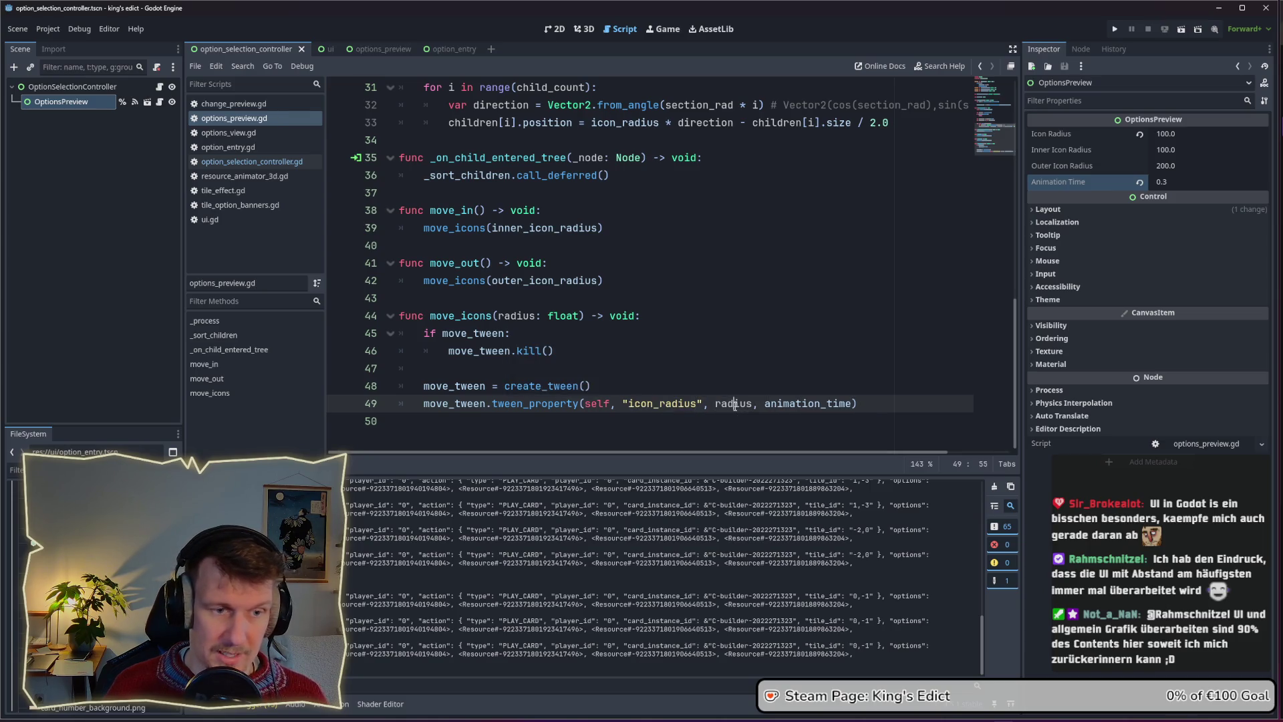
{"action": "key", "text": "Up"}
{"action": "left_click", "coordinate": [1112, 32]}
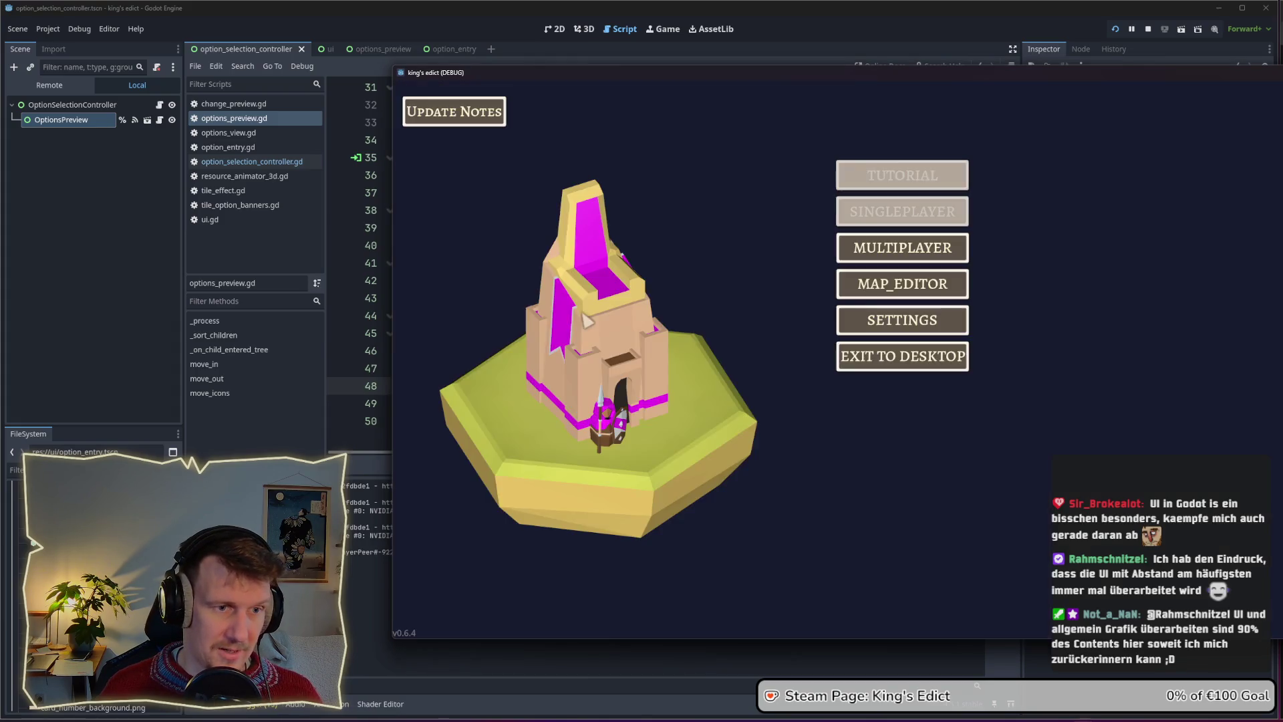
Start a multiplayer game on i_know_this_place.map and jump to the erroring icon_radius setter.
{"action": "left_click", "coordinate": [927, 252]}
{"action": "left_click", "coordinate": [961, 237]}
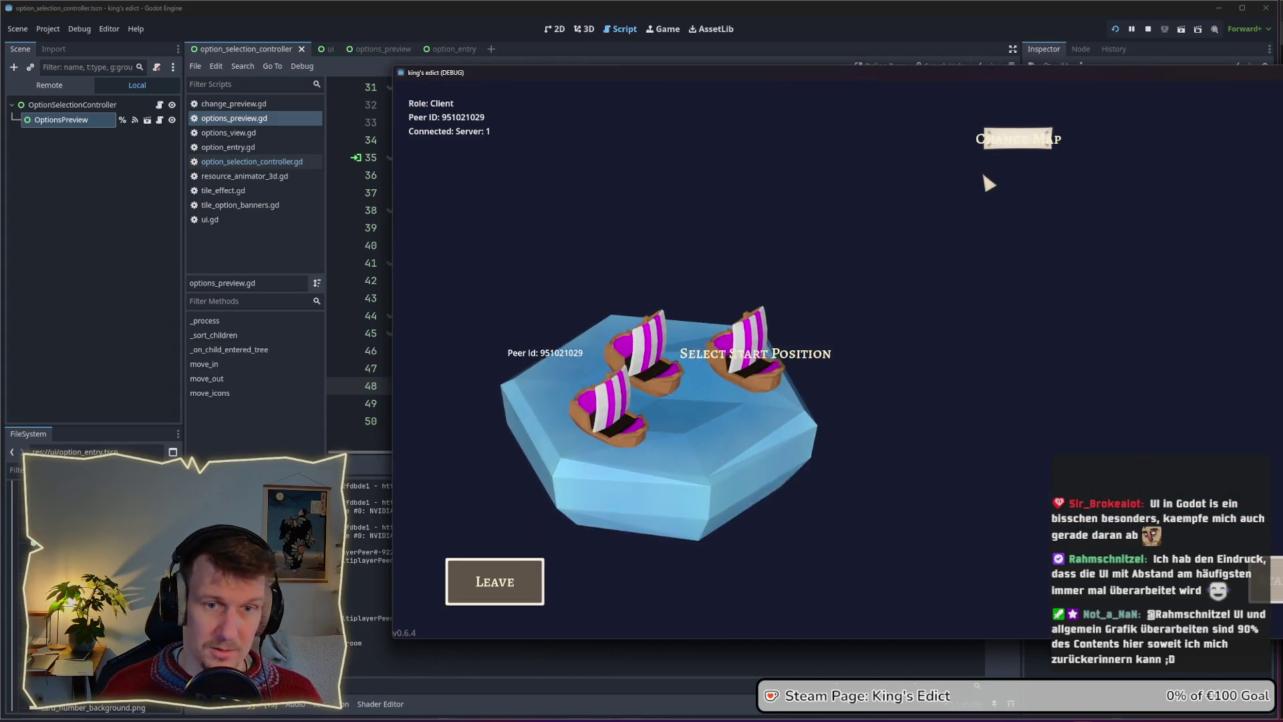
{"action": "left_click", "coordinate": [989, 141]}
{"action": "left_click", "coordinate": [1008, 207]}
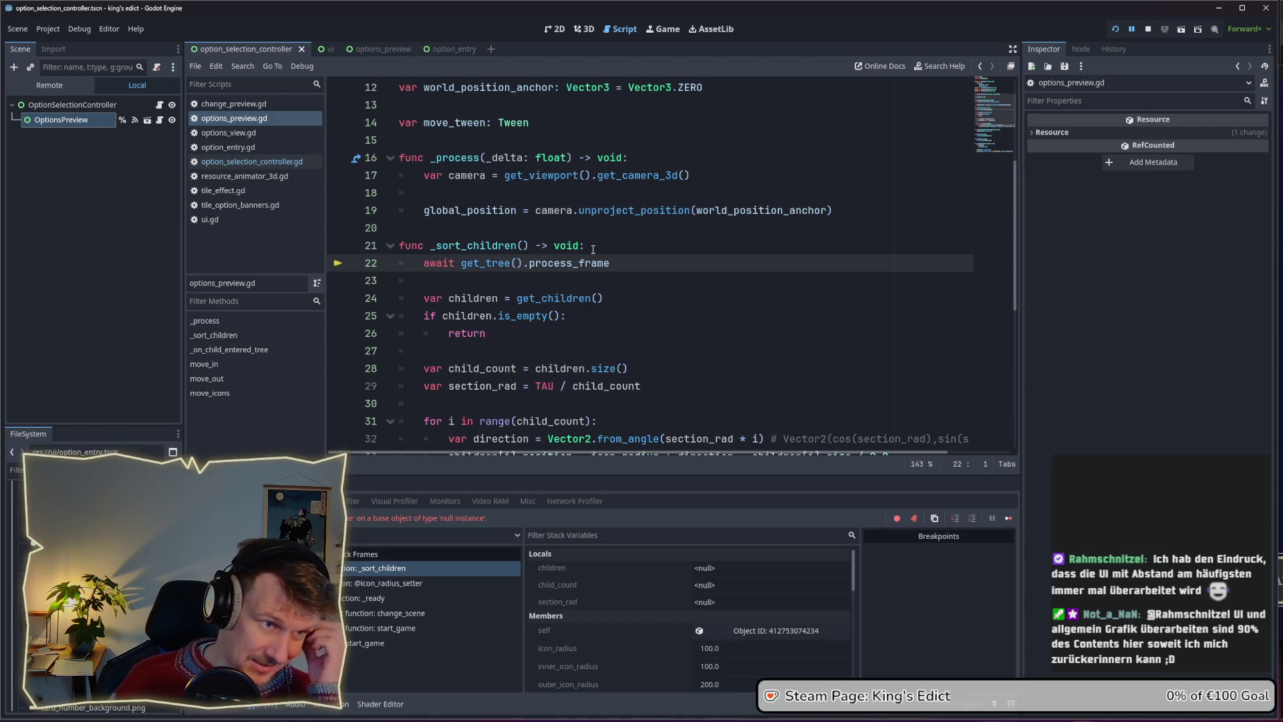
{"action": "left_click", "coordinate": [405, 583]}
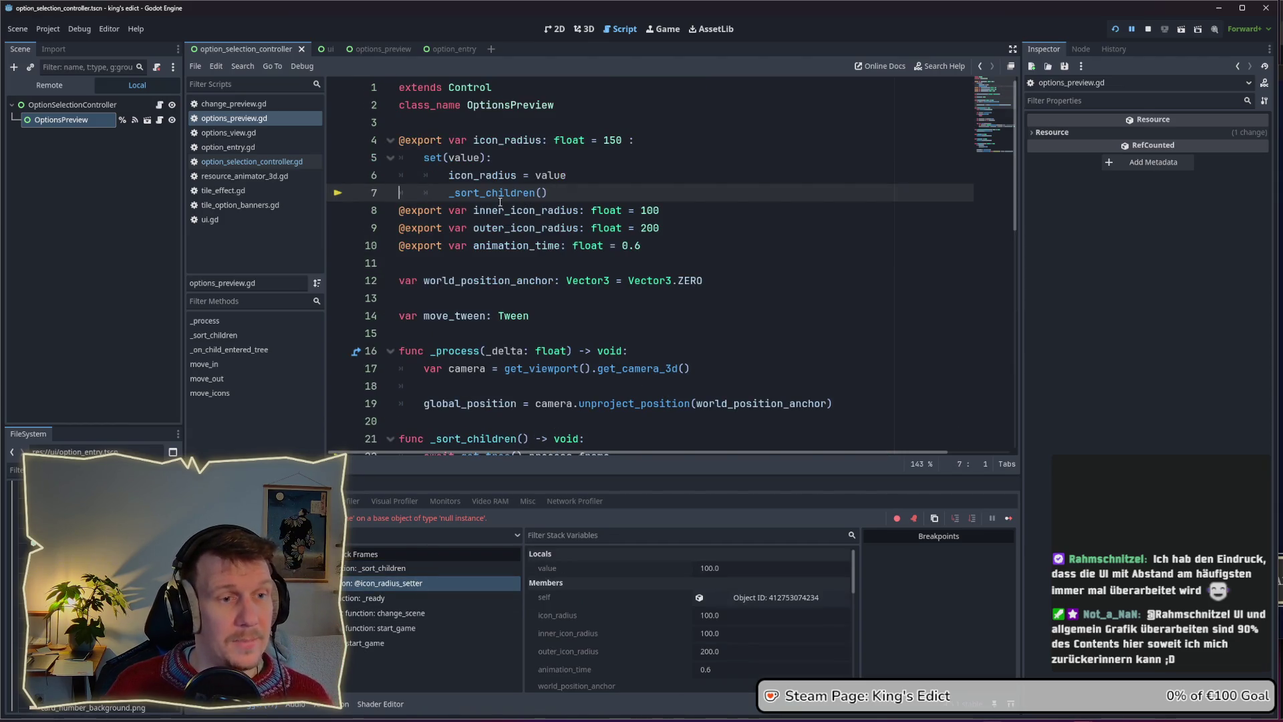
Wrap _sort_children() in an 'if get_tree() == null:' check, then restart the game.
{"action": "left_click", "coordinate": [591, 177]}
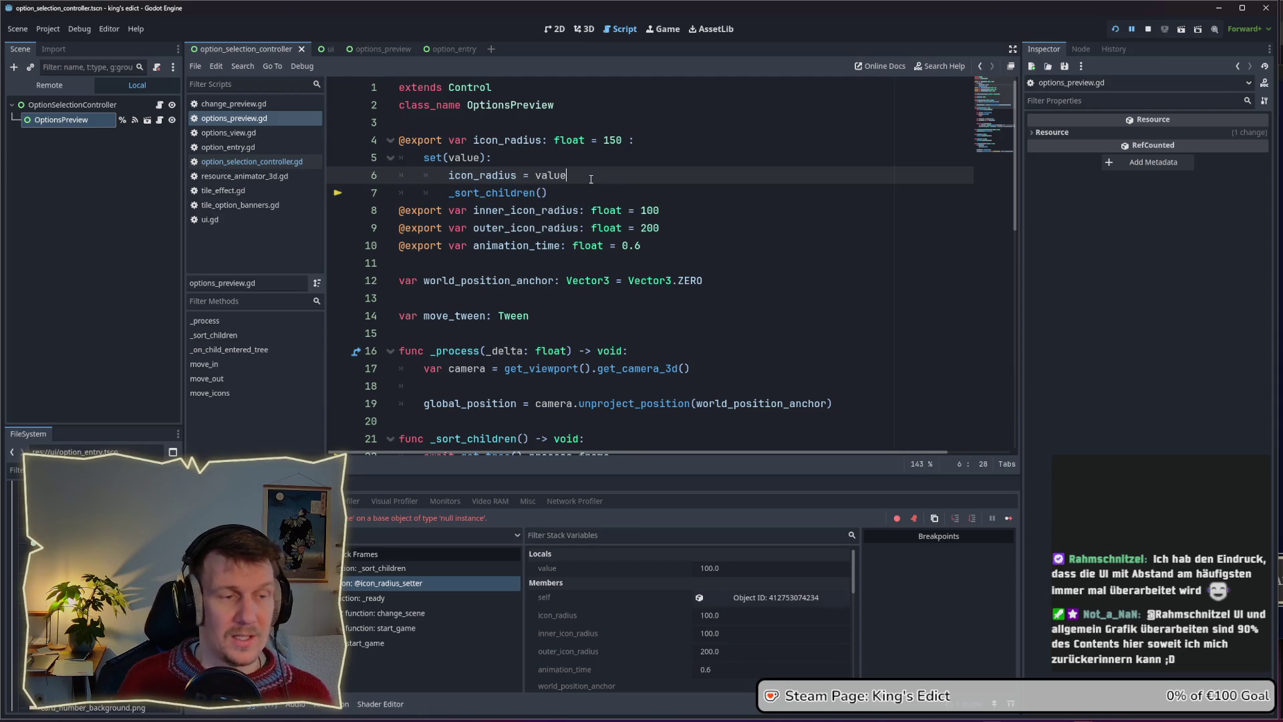
{"action": "key", "text": "Return"}
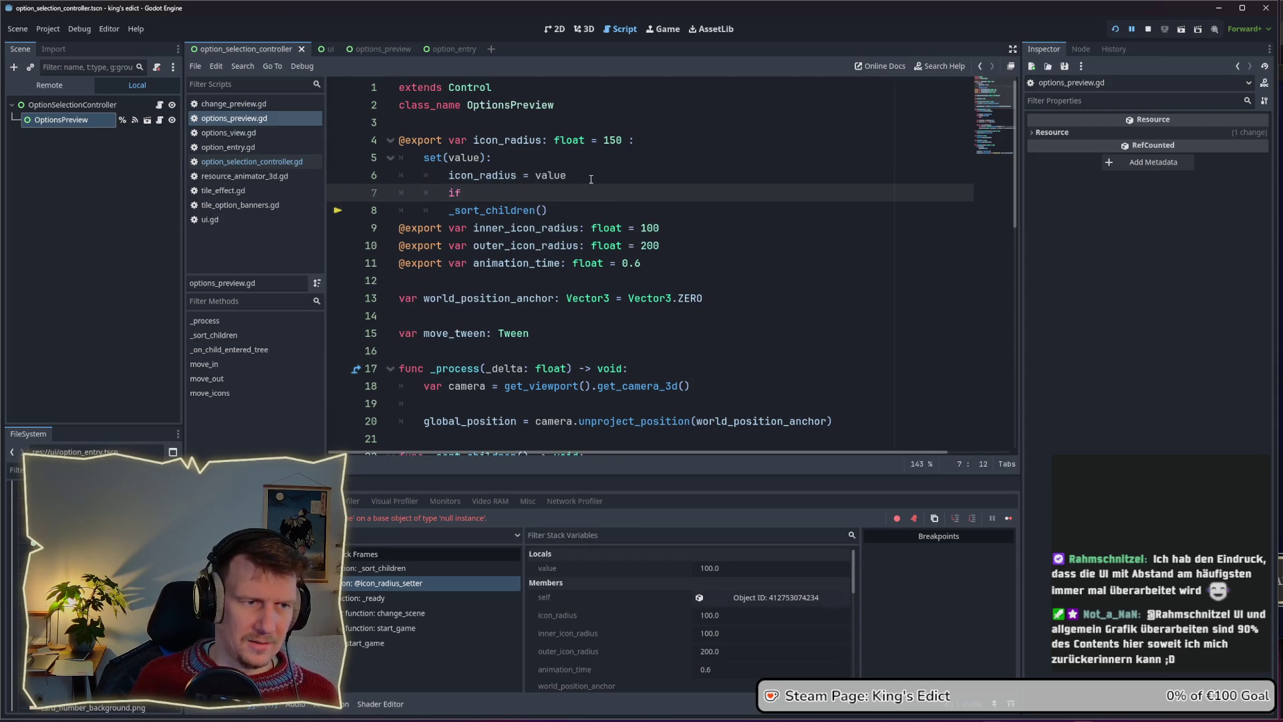
{"action": "type", "text": "tre"}
{"action": "key", "text": "Return"}
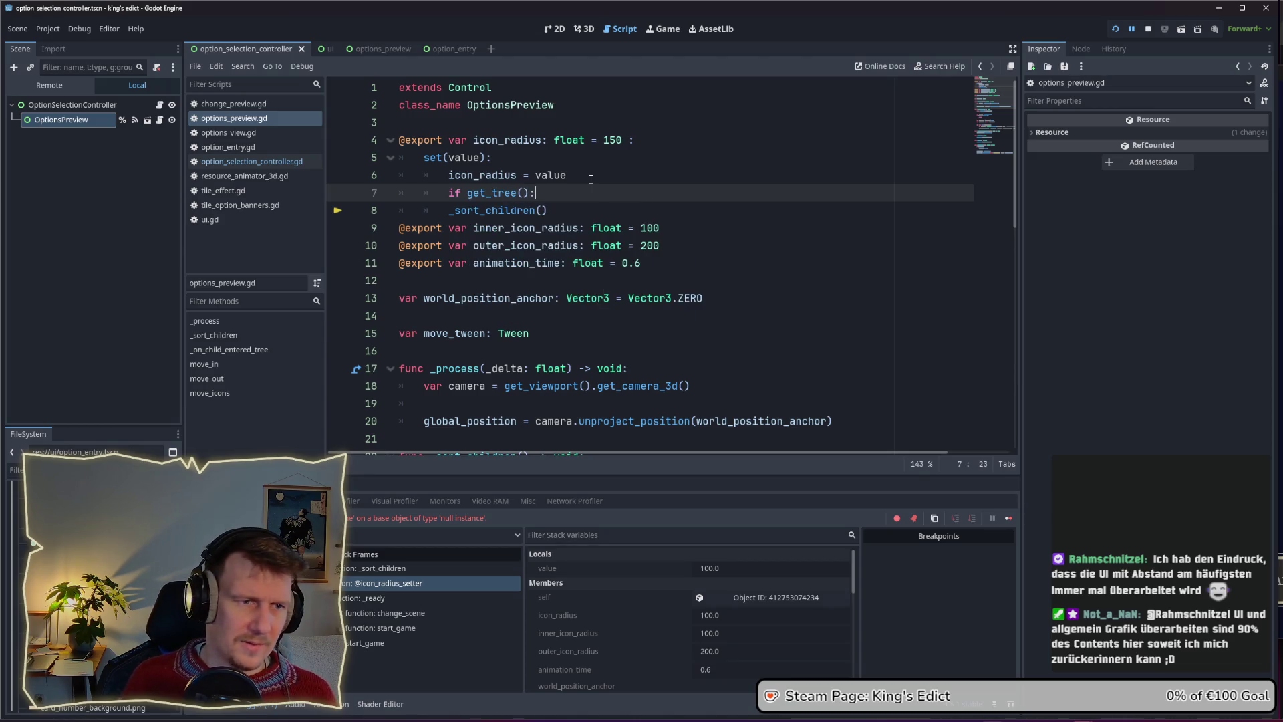
{"action": "left_click", "coordinate": [449, 208]}
{"action": "key", "text": "Tab"}
{"action": "left_click", "coordinate": [526, 194]}
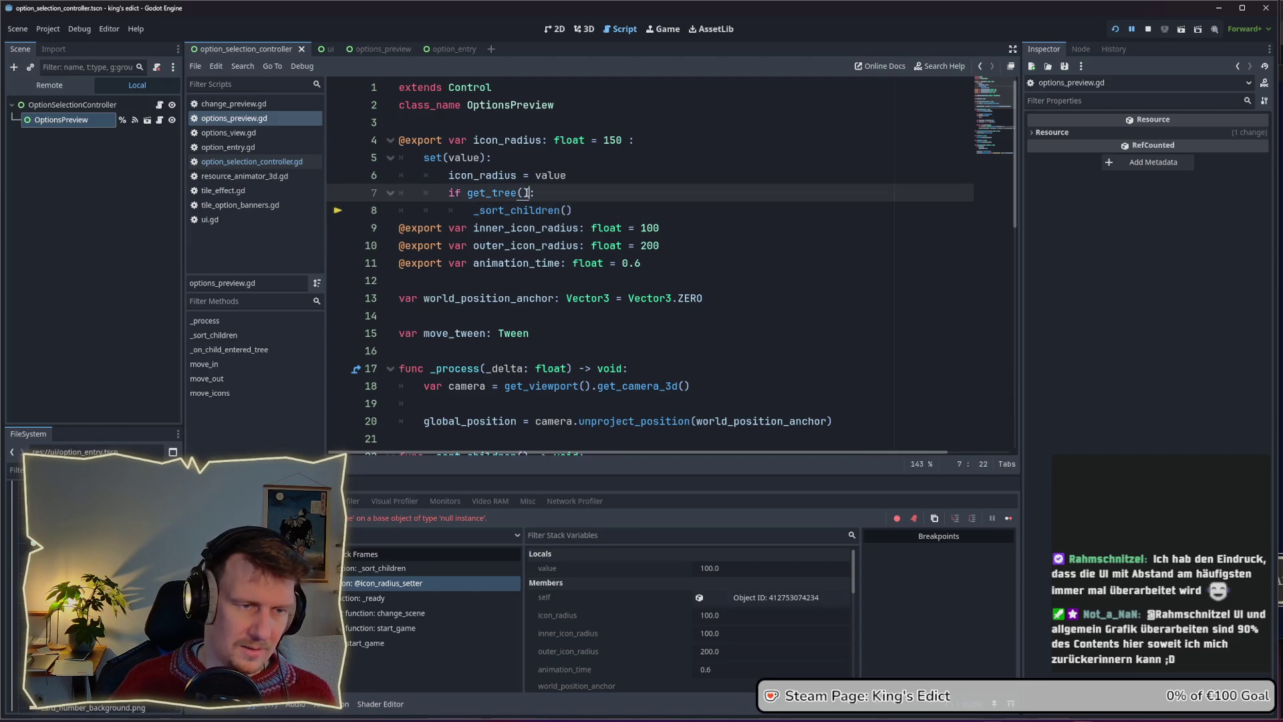
{"action": "type", "text": "=="}
{"action": "type", "text": " null"}
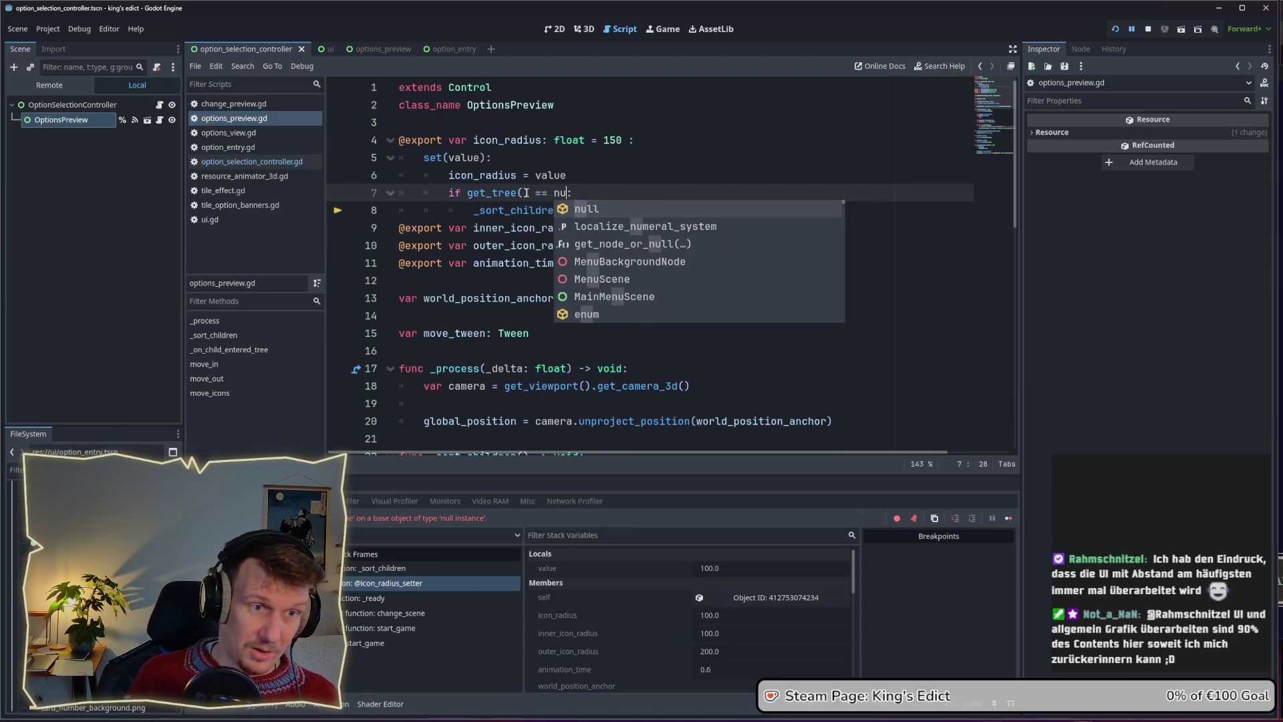
{"action": "key", "text": "Down"}
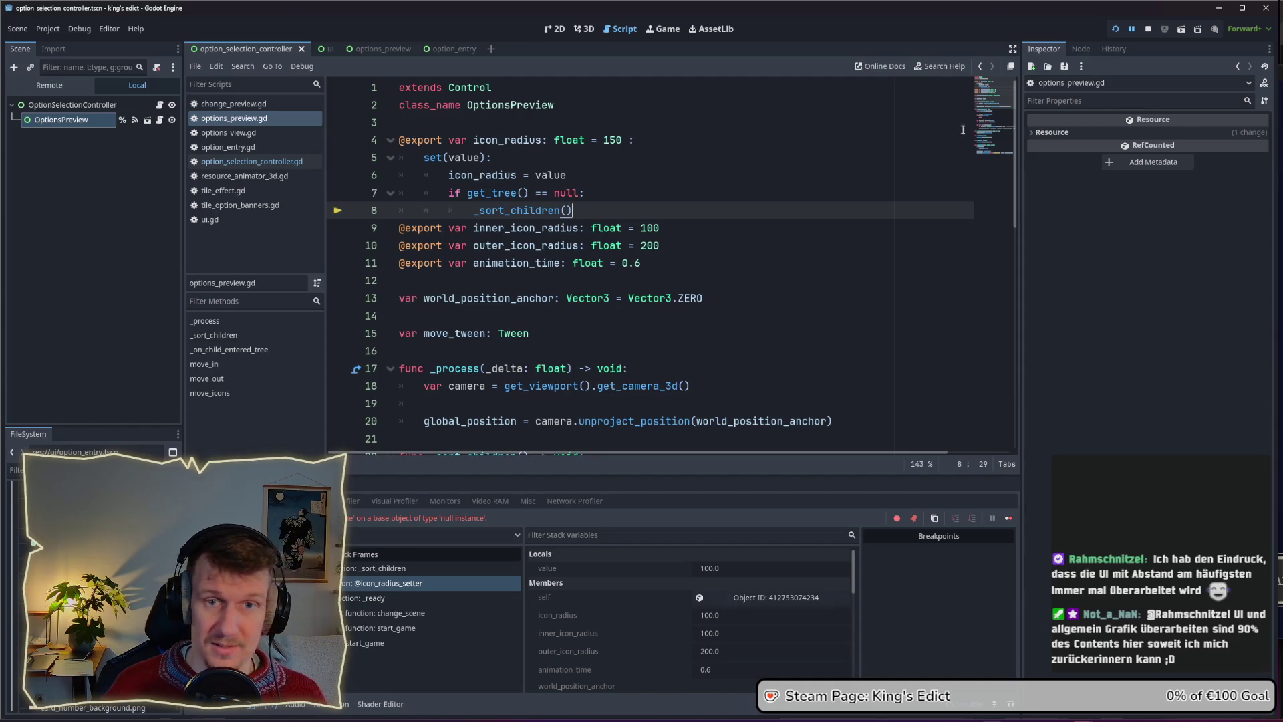
{"action": "left_click", "coordinate": [1147, 29]}
{"action": "key", "text": "F5"}
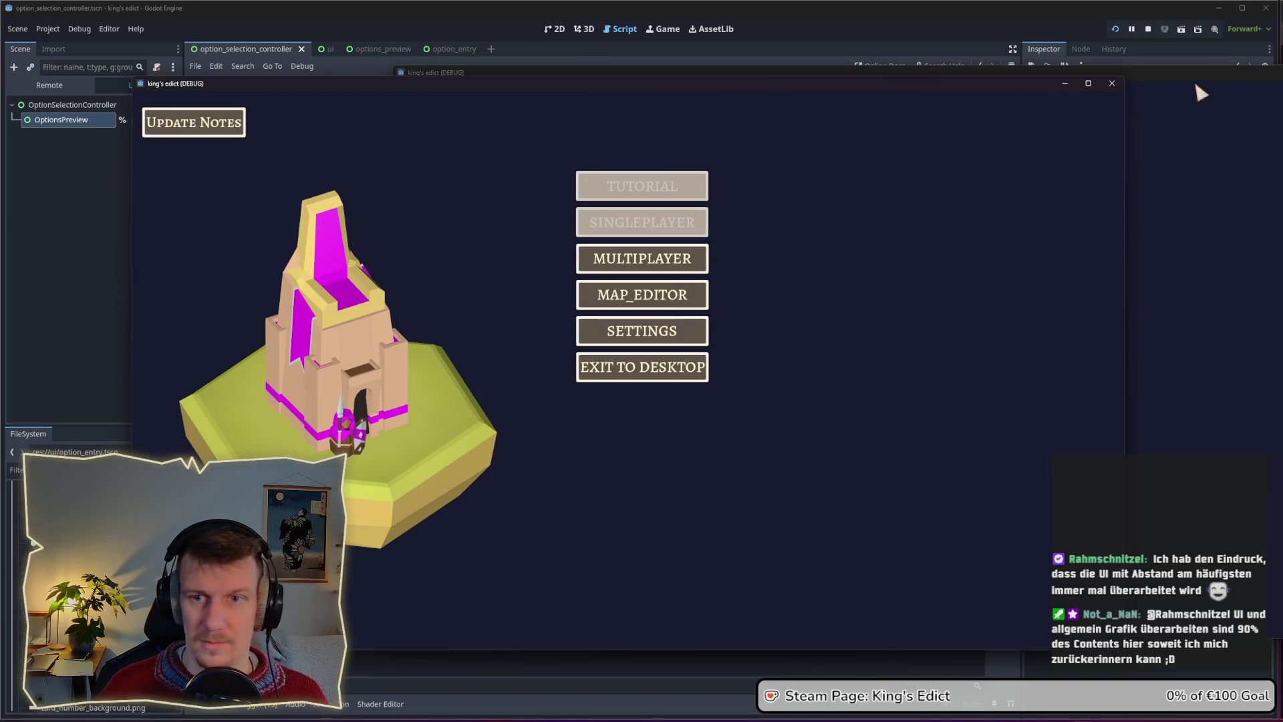
Start a multiplayer match on i_know_this_place.map.
{"action": "left_click", "coordinate": [668, 262]}
{"action": "left_click", "coordinate": [759, 262]}
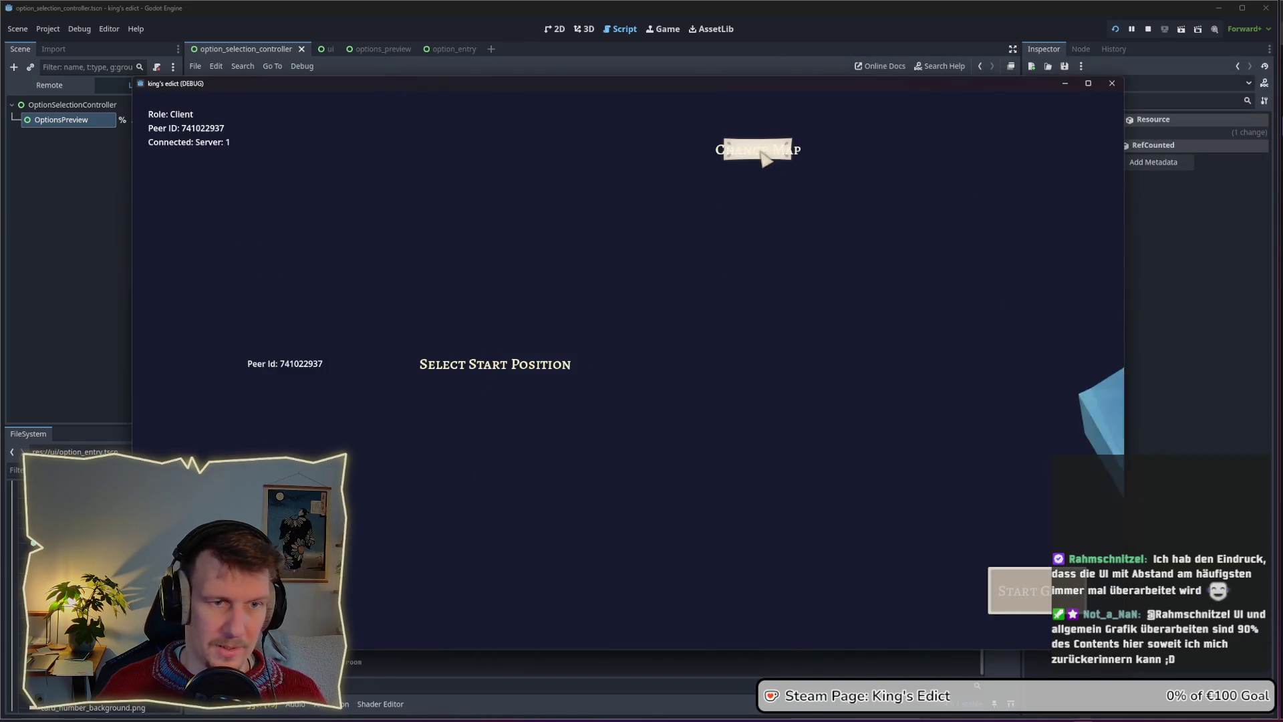
{"action": "left_click", "coordinate": [760, 150]}
{"action": "left_click", "coordinate": [753, 221]}
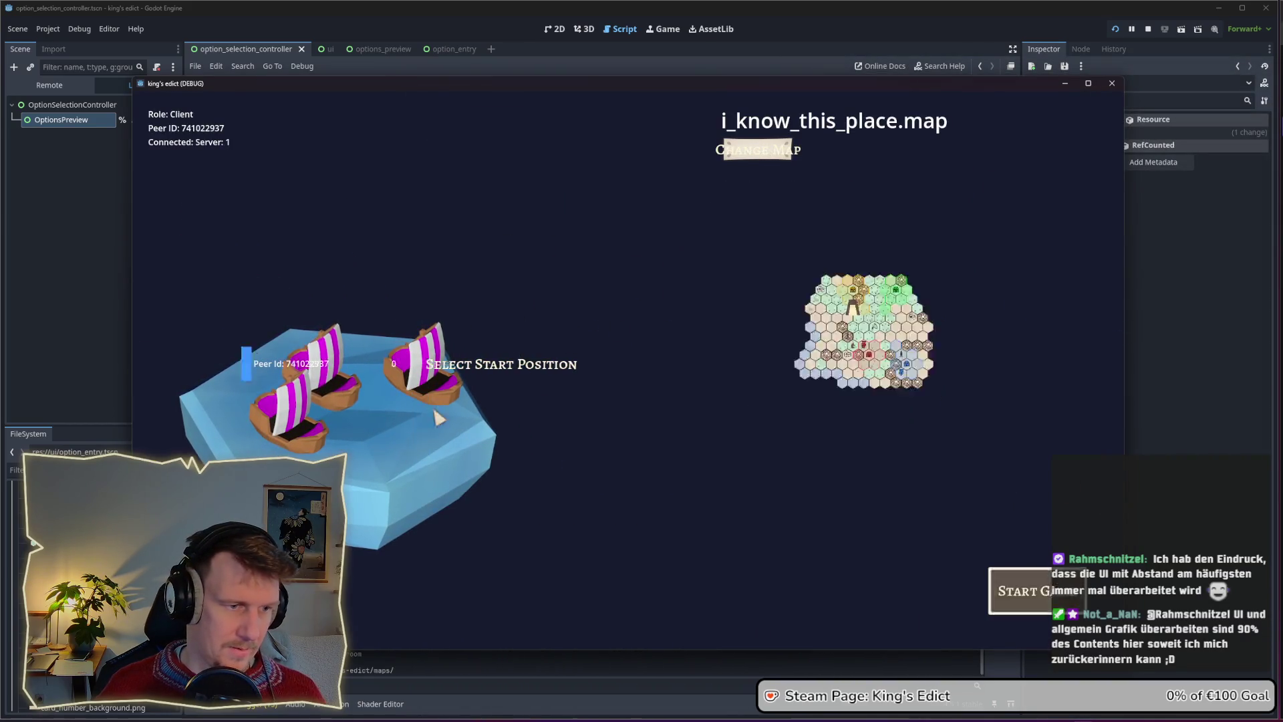
{"action": "left_click", "coordinate": [1019, 591]}
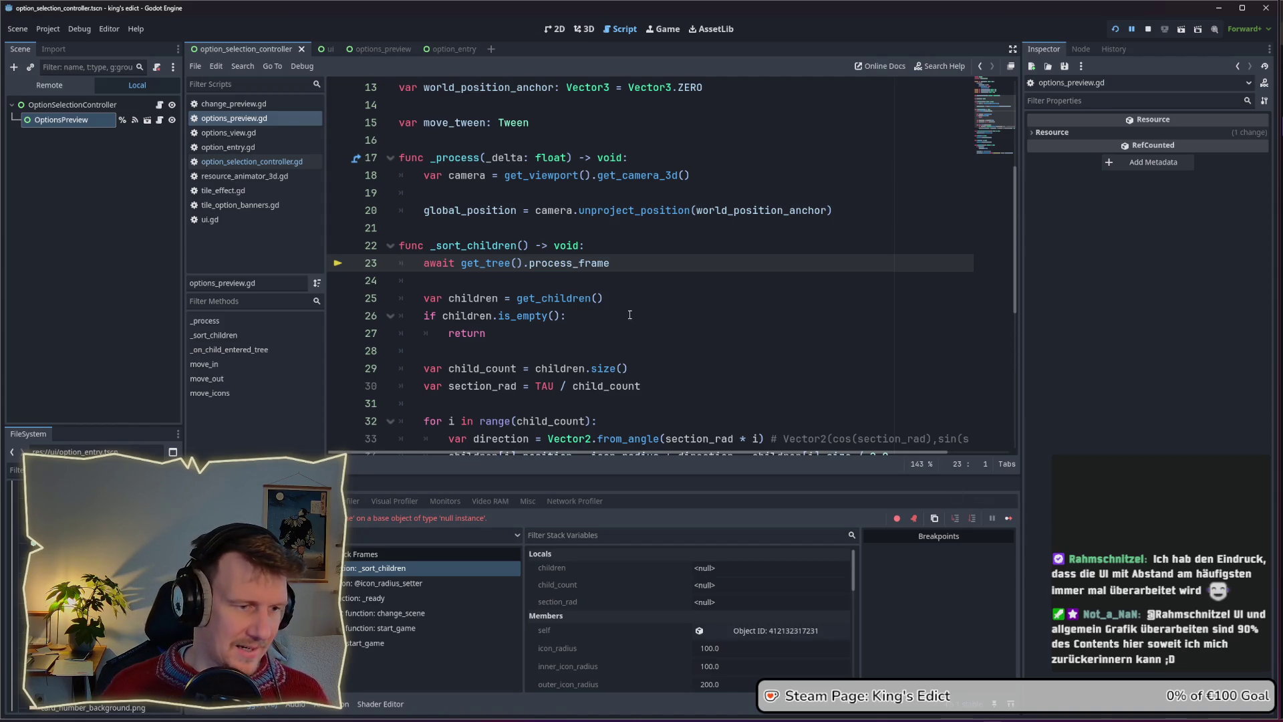
Go to line 7's get_tree check, stop the paused debug session, and rerun the project.
{"action": "scroll", "coordinate": [493, 260], "scroll_direction": "up", "scroll_amount": 4}
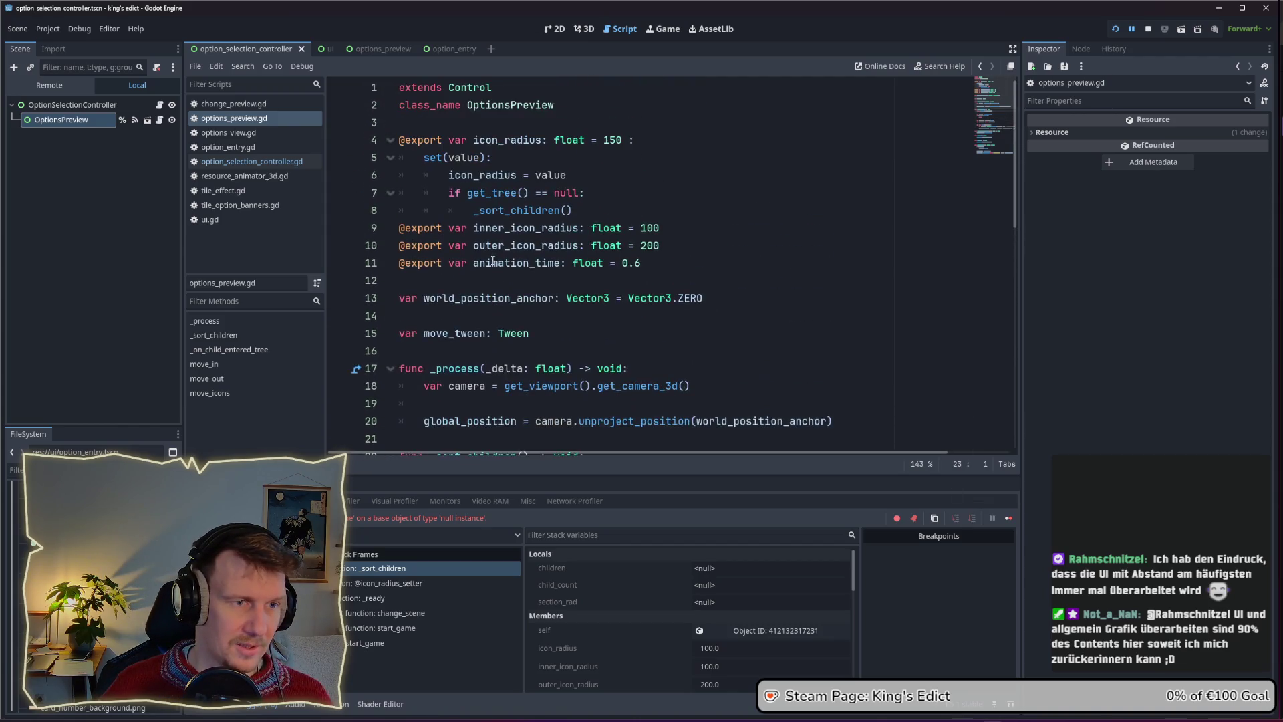
{"action": "left_click", "coordinate": [538, 192]}
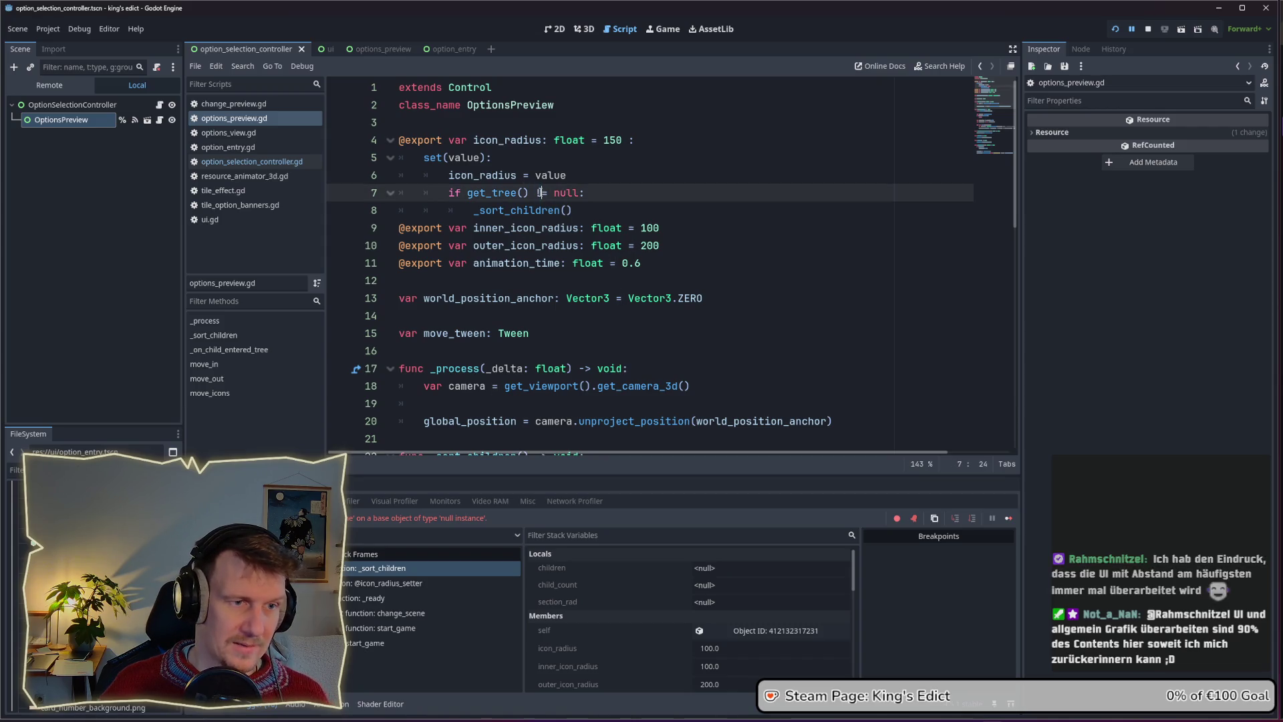
{"action": "left_click", "coordinate": [1148, 34]}
{"action": "key", "text": "F5"}
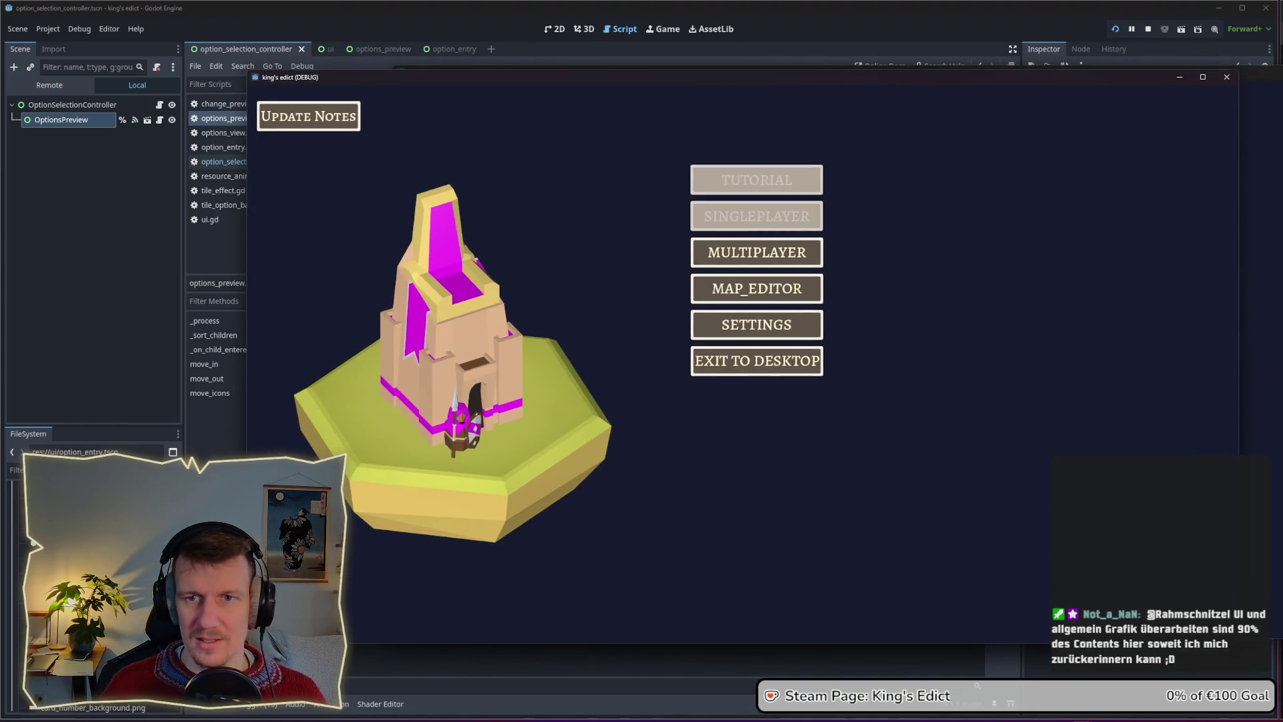
Start a match on i_know_this_place.map from a chosen start position and play a card.
{"action": "left_click", "coordinate": [749, 252]}
{"action": "left_click", "coordinate": [851, 252]}
{"action": "left_click", "coordinate": [862, 145]}
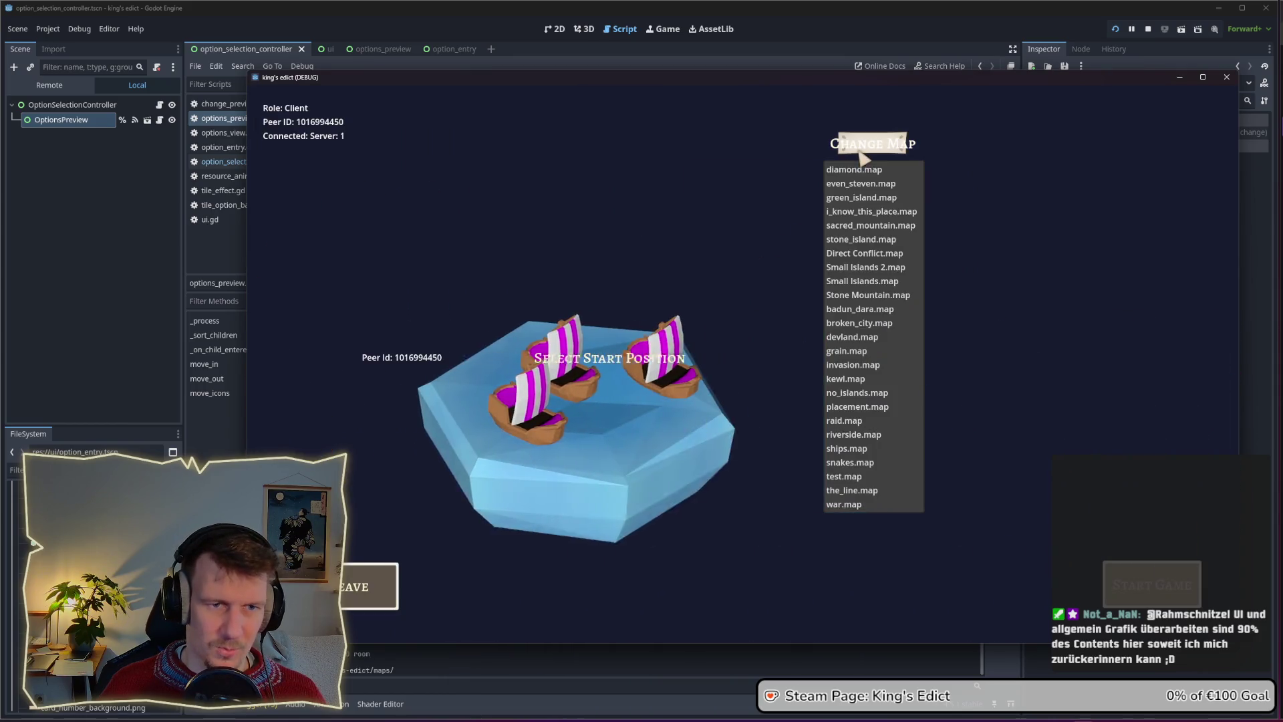
{"action": "left_click", "coordinate": [863, 211]}
{"action": "left_click", "coordinate": [547, 413]}
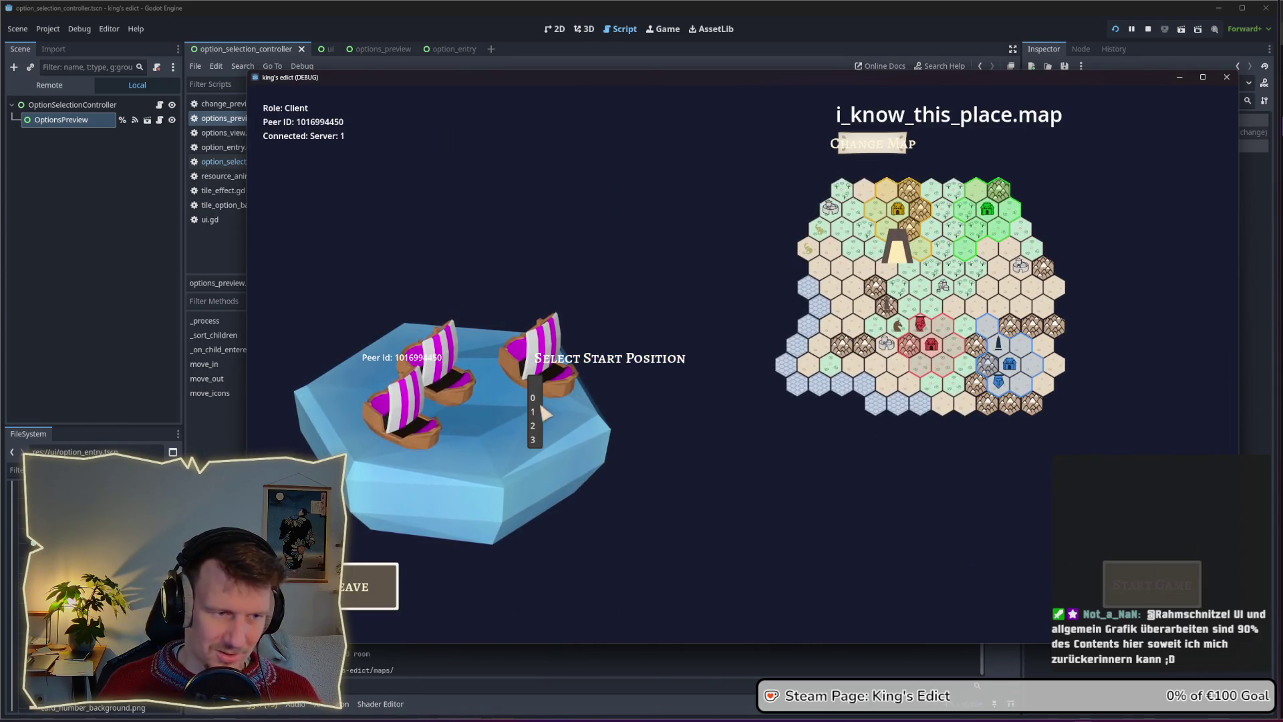
{"action": "left_click", "coordinate": [533, 412]}
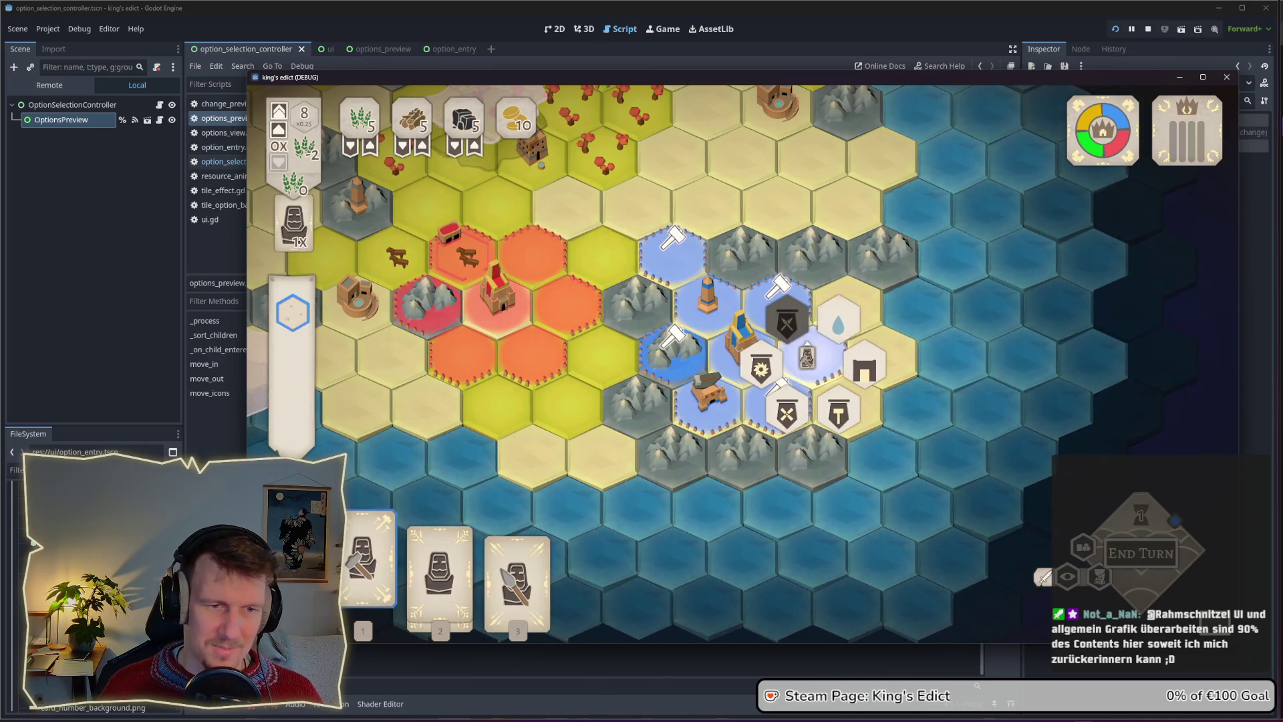
{"action": "left_click", "coordinate": [778, 383]}
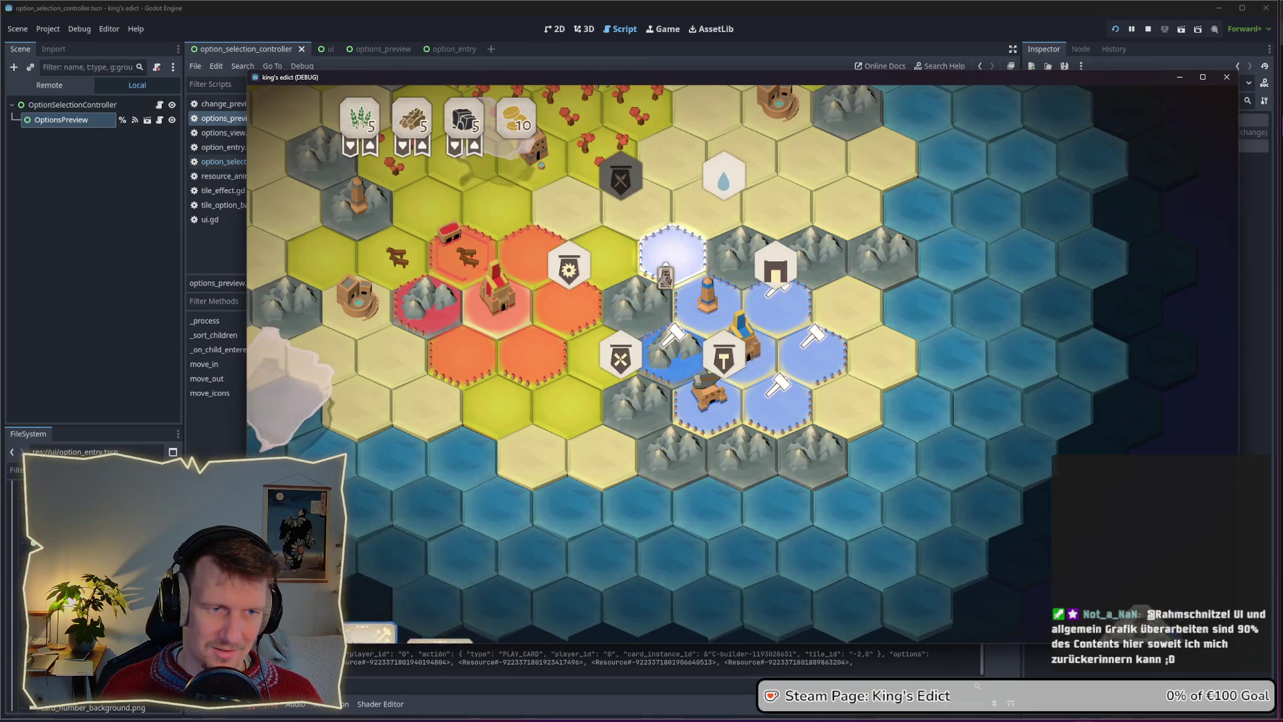
Show the icon_radius setter's null tree error in the editor's Debugger Errors list.
{"action": "left_click", "coordinate": [264, 711]}
{"action": "left_click", "coordinate": [240, 501]}
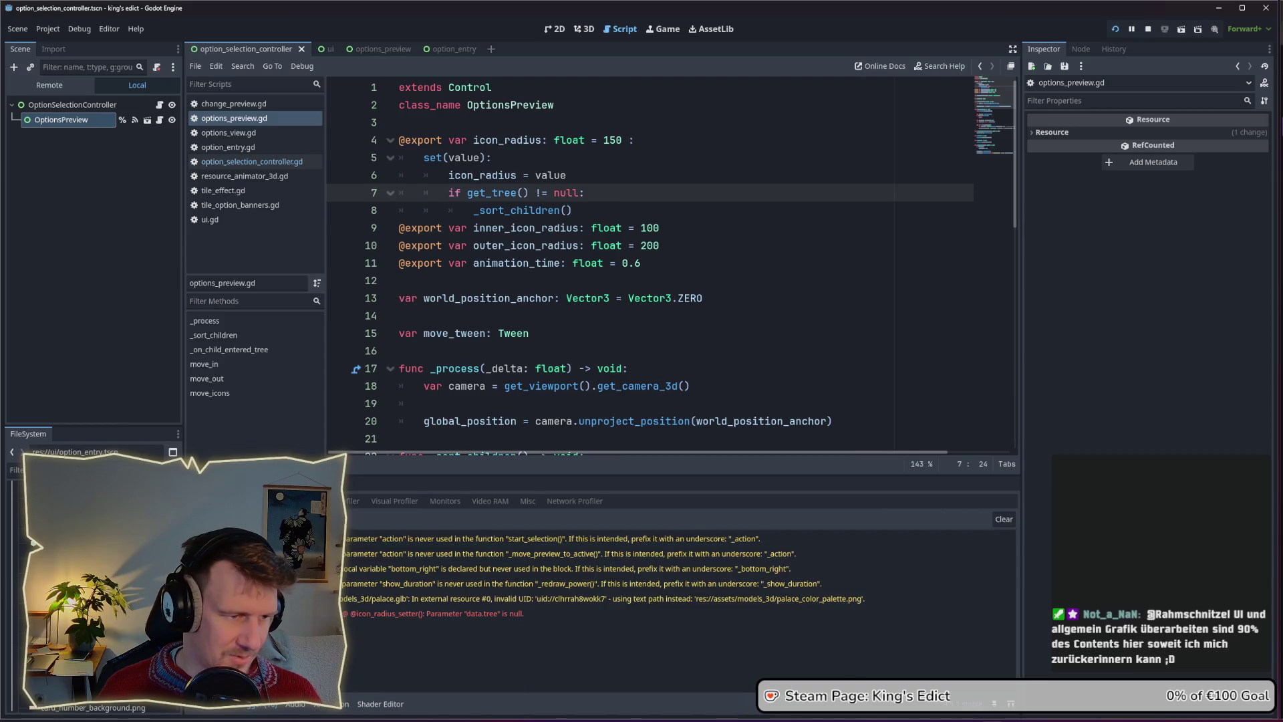
{"action": "mouse_move", "coordinate": [492, 611]}
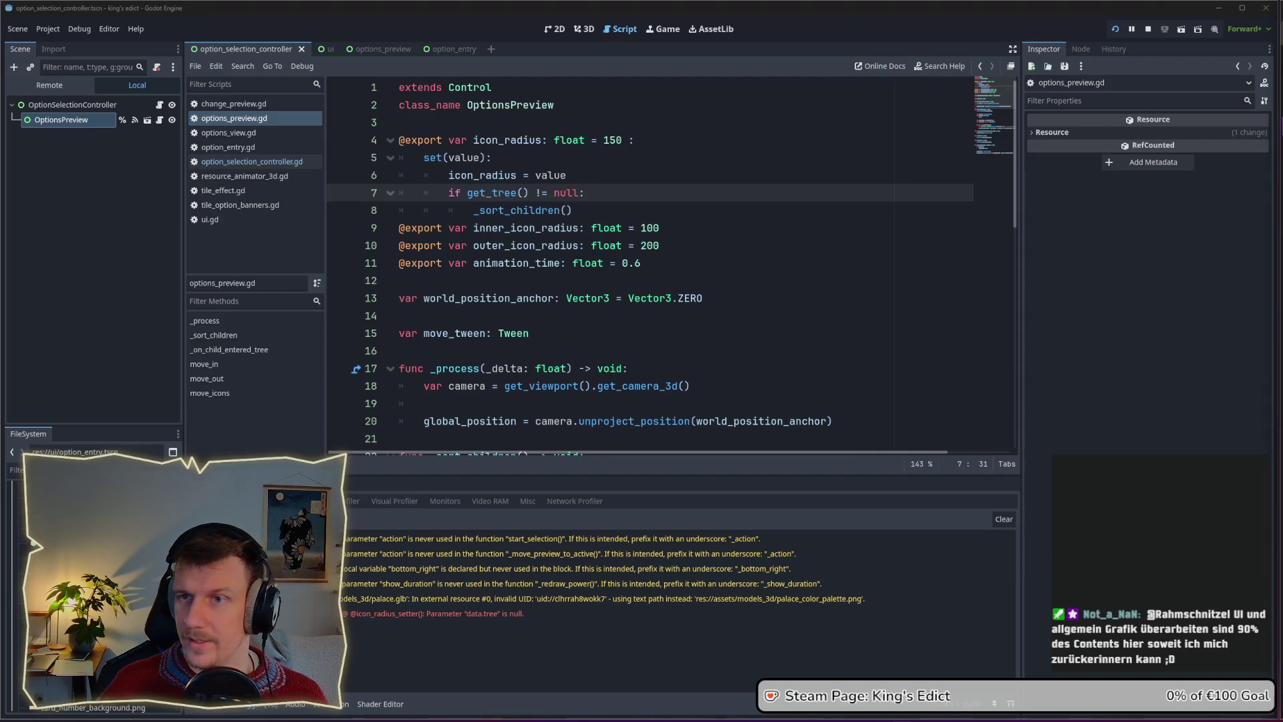
{"action": "mouse_move", "coordinate": [265, 169]}
{"action": "left_mouse_down"}
{"action": "mouse_move", "coordinate": [406, 114]}
{"action": "mouse_move", "coordinate": [414, 77]}
{"action": "left_mouse_up"}
Load chatgpt.com and reposition the browser window beside the script list.
{"action": "type", "text": "chat"}
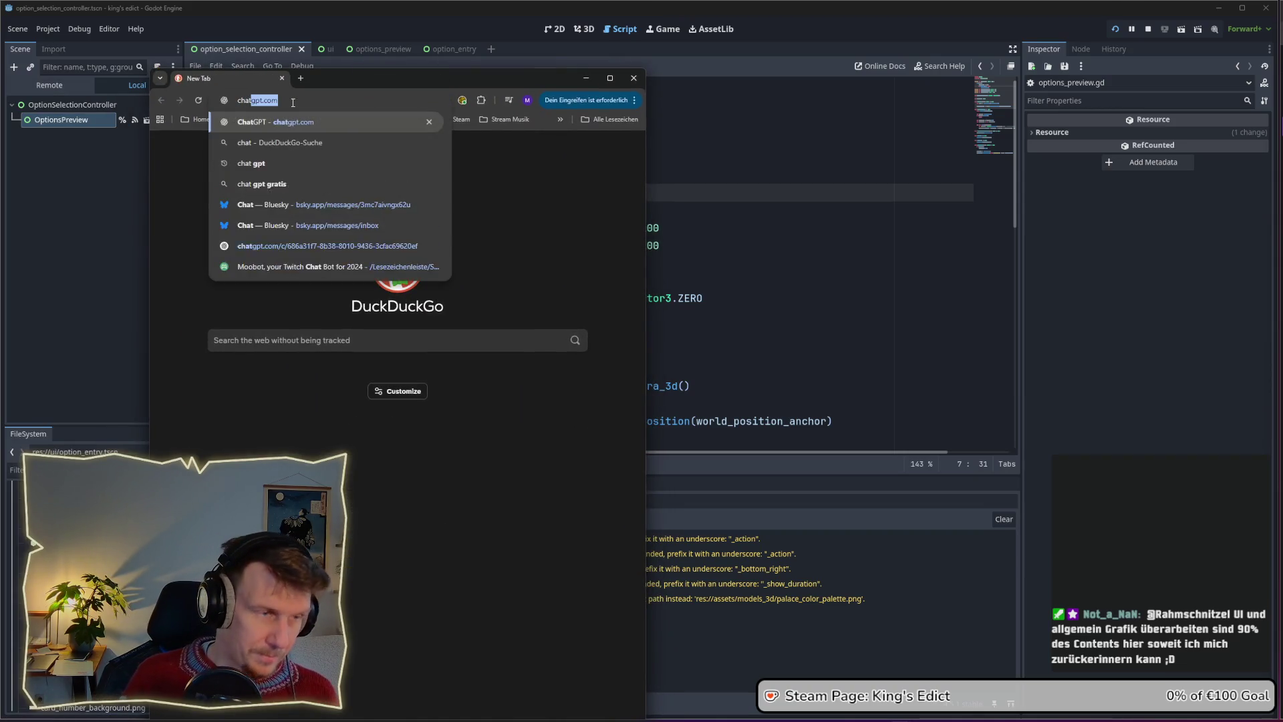
{"action": "key", "text": "Return"}
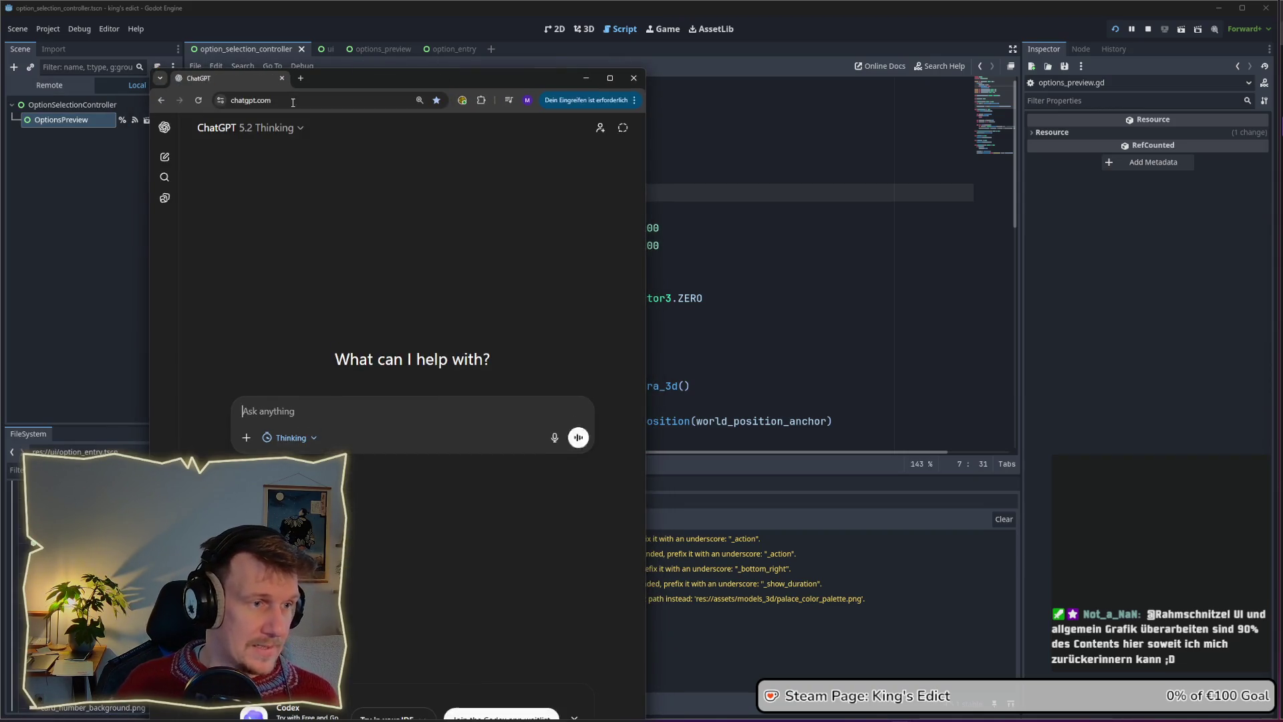
{"action": "left_click_drag", "start_coordinate": [640, 276], "coordinate": [677, 274]}
{"action": "mouse_move", "coordinate": [476, 84]}
{"action": "left_mouse_down"}
{"action": "mouse_move", "coordinate": [726, 69]}
{"action": "mouse_move", "coordinate": [790, 53]}
{"action": "left_mouse_up"}
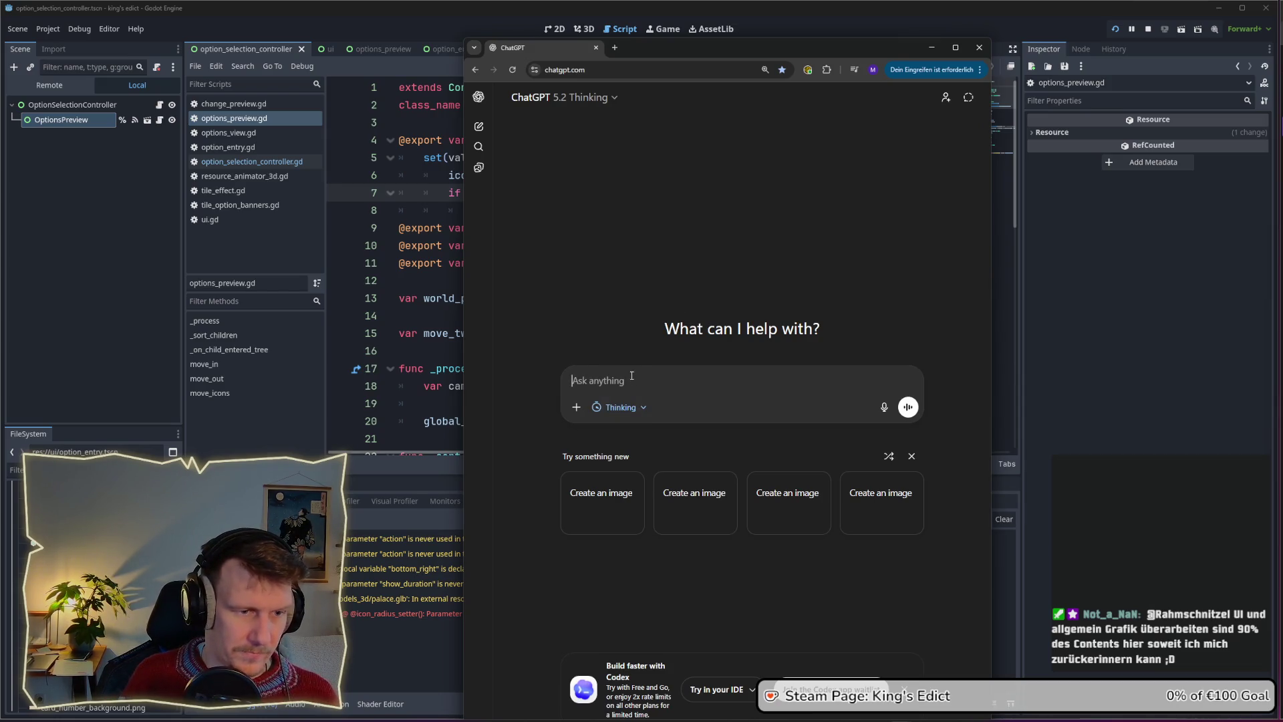
Draft a question about checking whether a node is in the tree, closing a stray window.
{"action": "type", "text": "t, How to check if a"}
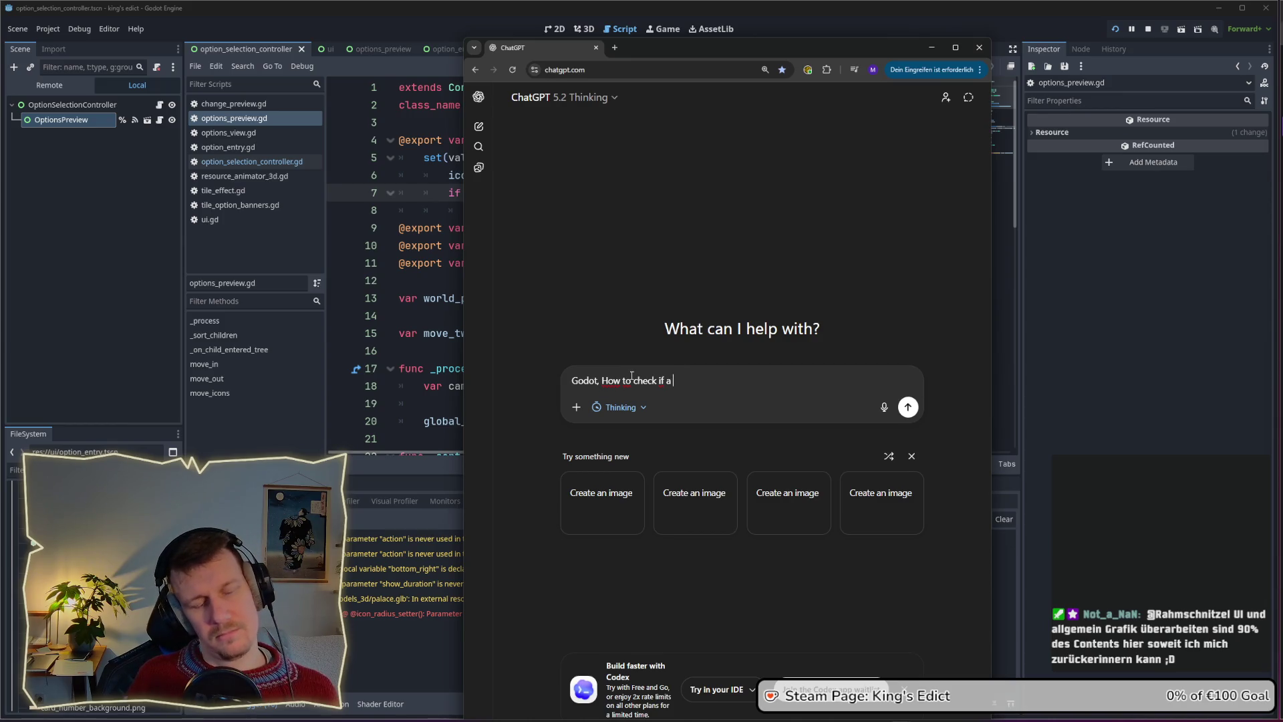
{"action": "key", "text": "ctrl+n"}
{"action": "type", "text": "od"}
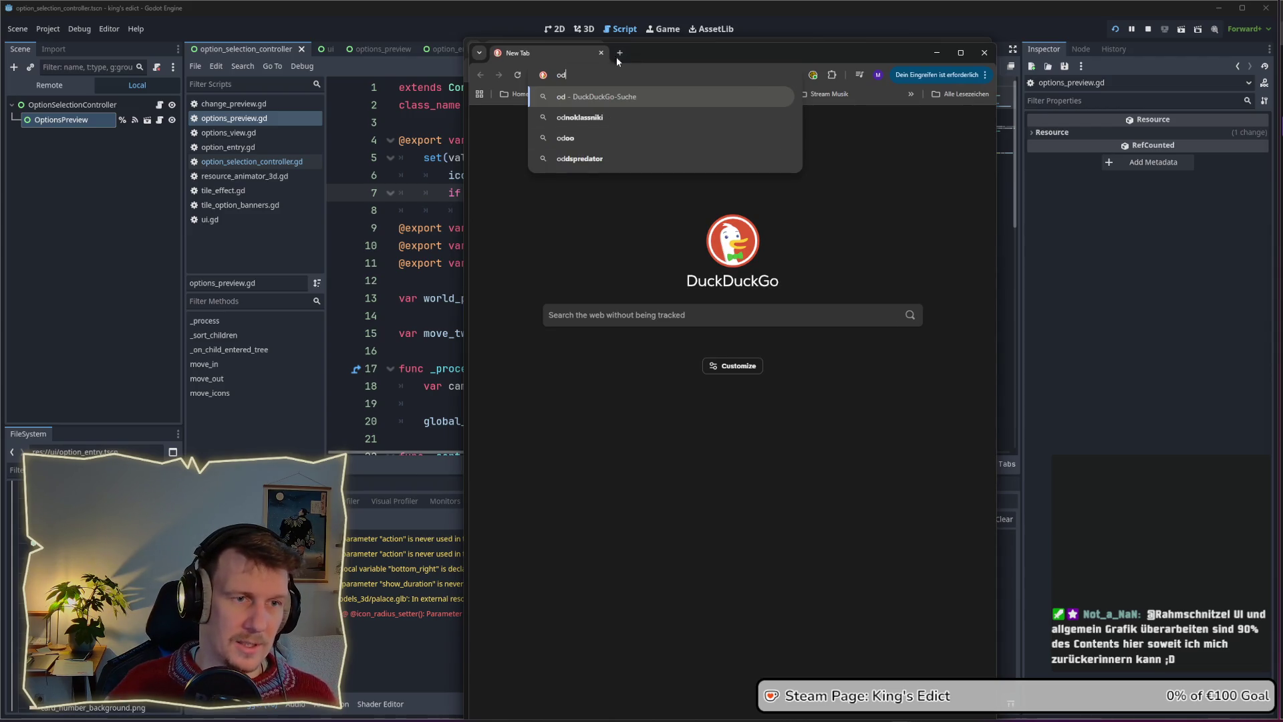
{"action": "key", "text": "ctrl+w"}
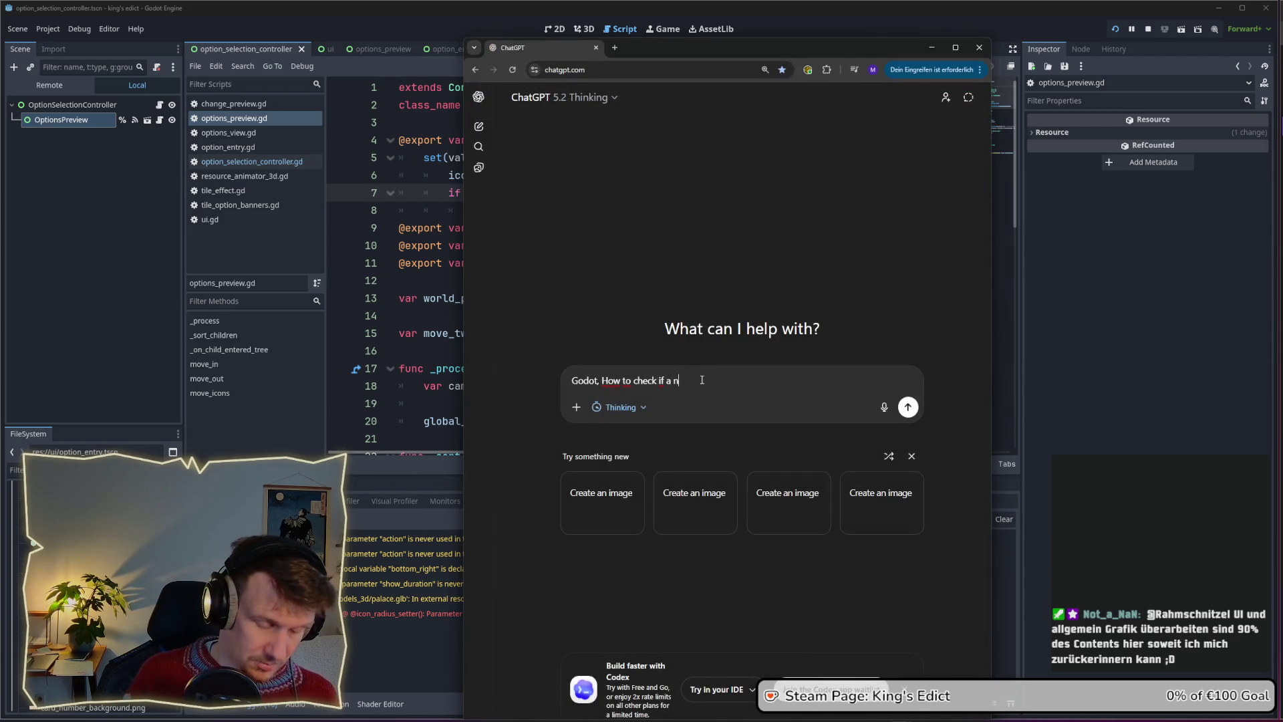
{"action": "type", "text": "is alreay"}
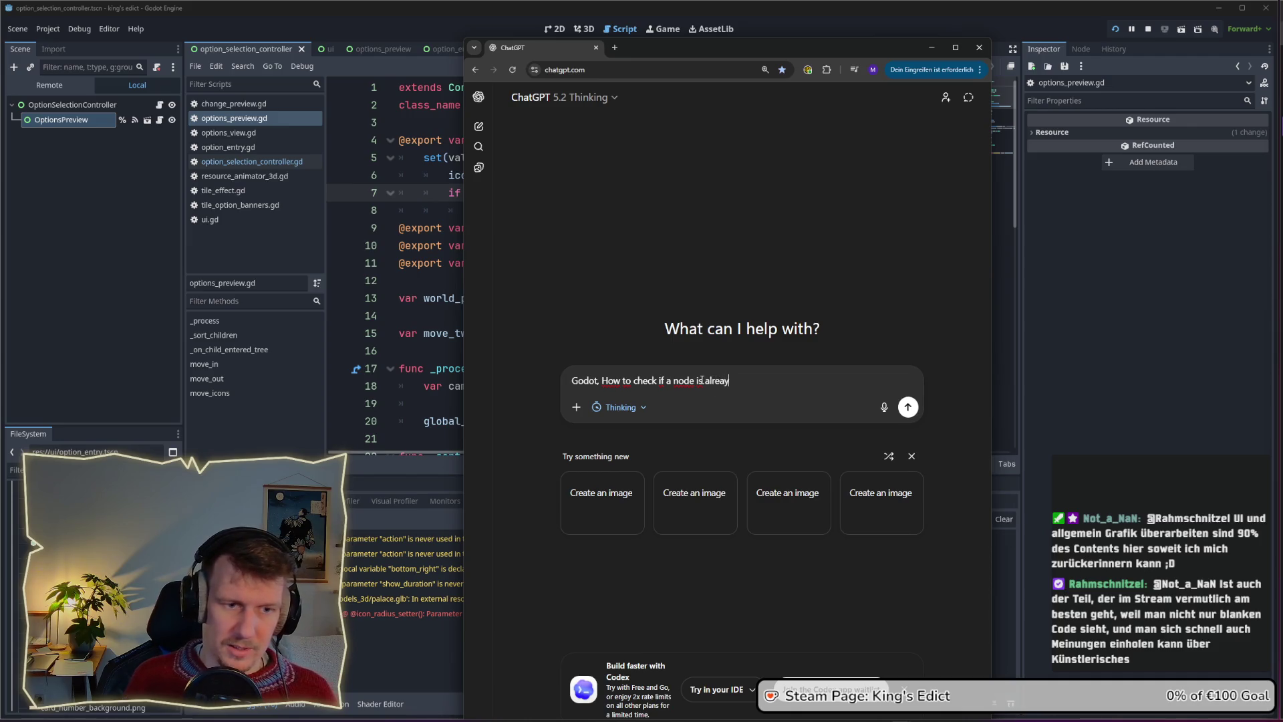
{"action": "type", "text": " in the tree"}
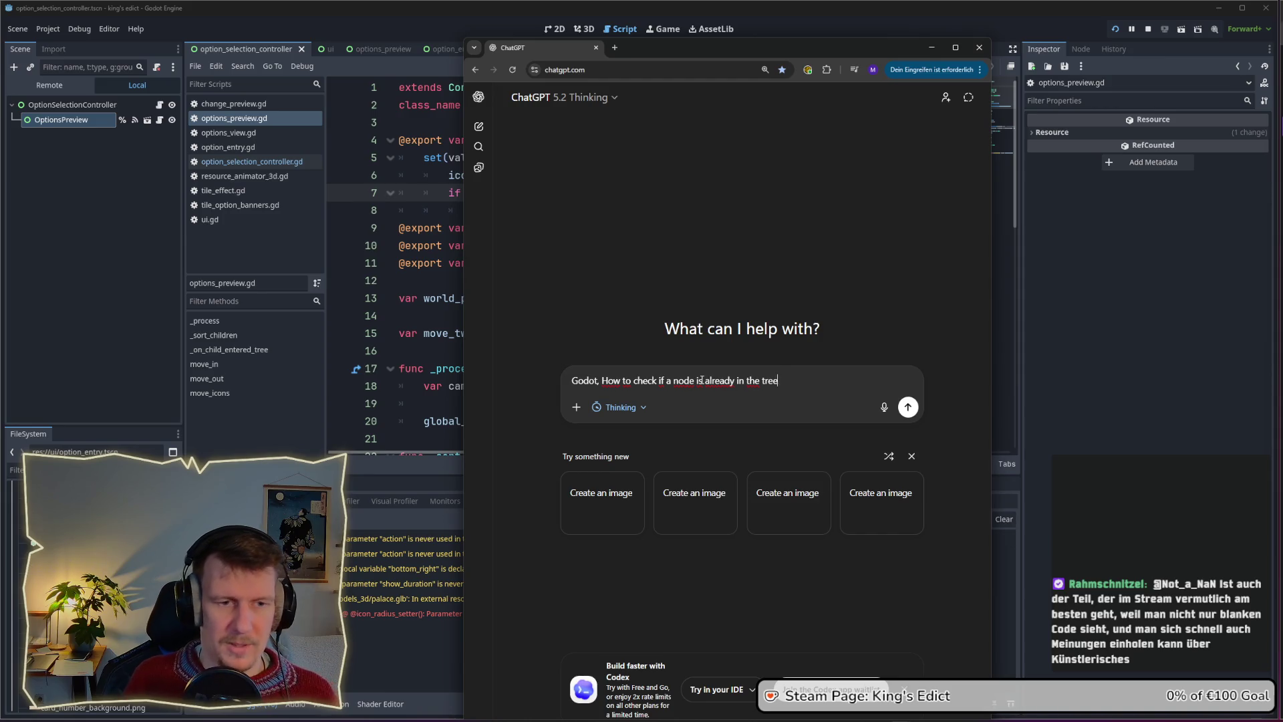
{"action": "left_click", "coordinate": [699, 381]}
{"action": "key", "text": "ctrl+Left"}
{"action": "key", "text": "ctrl+Left"}
{"action": "key", "text": "ctrl+Left"}
Prepend the context that the constructor calls variable setters on initialization, and send the question.
{"action": "type", "text": "On initioa"}
{"action": "key", "text": "BackSpace"}
{"action": "key", "text": "BackSpace"}
{"action": "type", "text": "alizing a "}
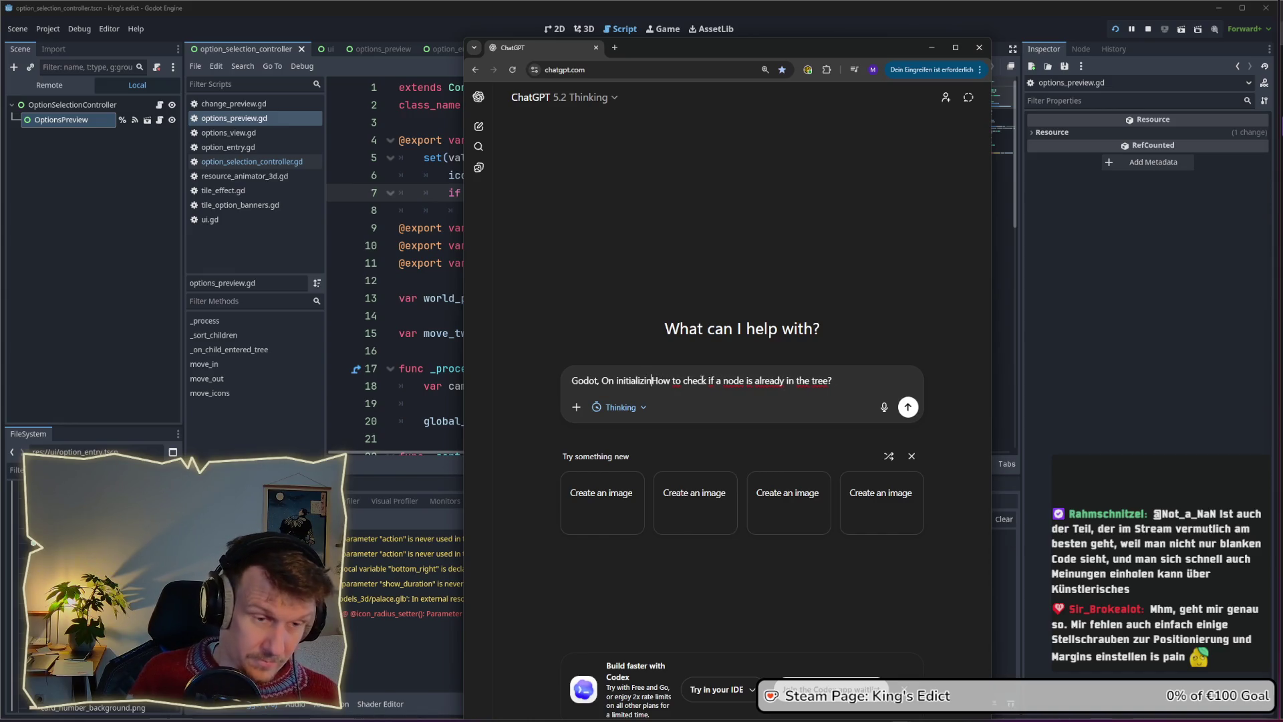
{"action": "type", "text": "class/node t"}
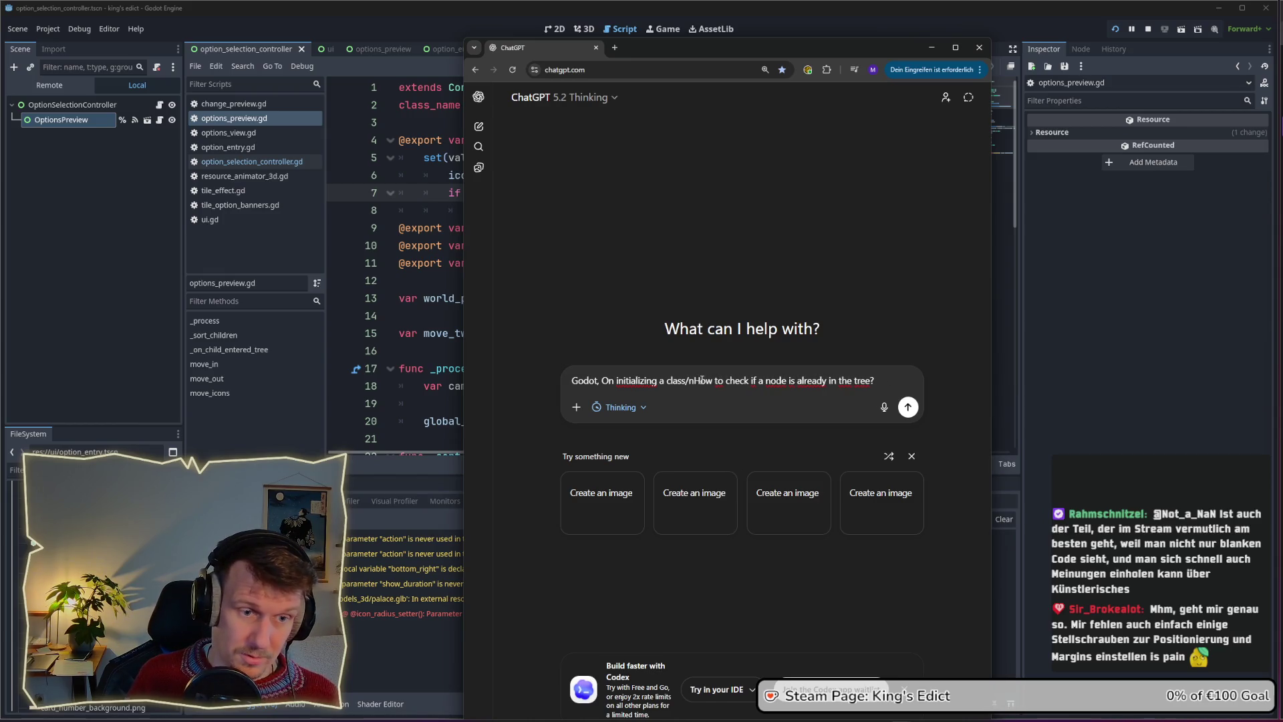
{"action": "type", "text": "he constrcutor calls the setters for the variables."}
{"action": "key", "text": "End"}
{"action": "key", "text": "Left"}
{"action": "type", "text": "in those call"}
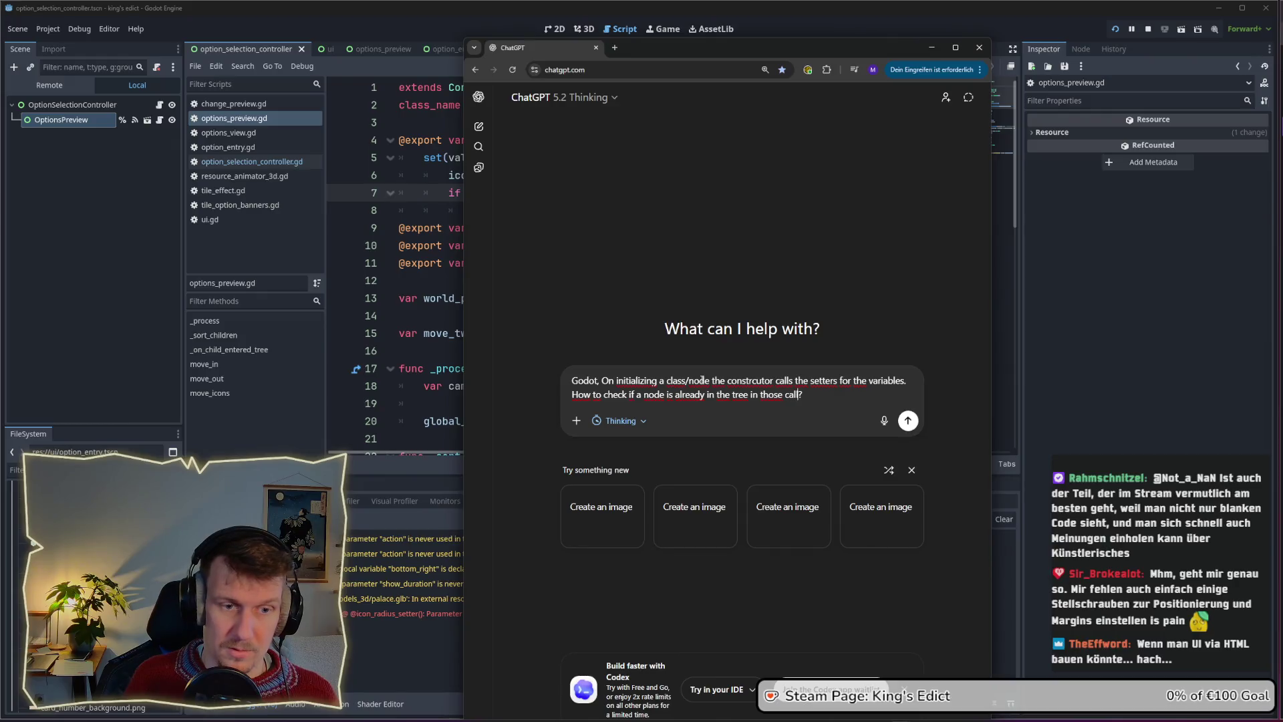
{"action": "key", "text": "Return"}
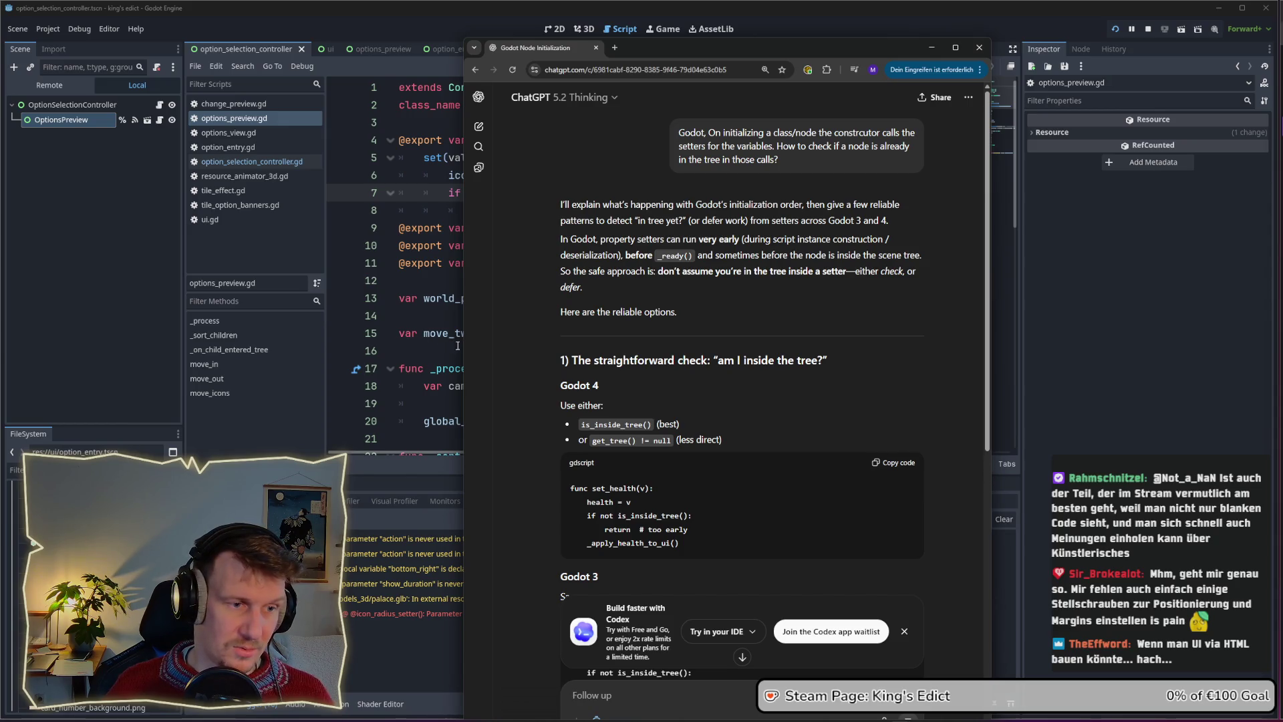
{"action": "left_click_drag", "start_coordinate": [462, 347], "coordinate": [378, 347]}
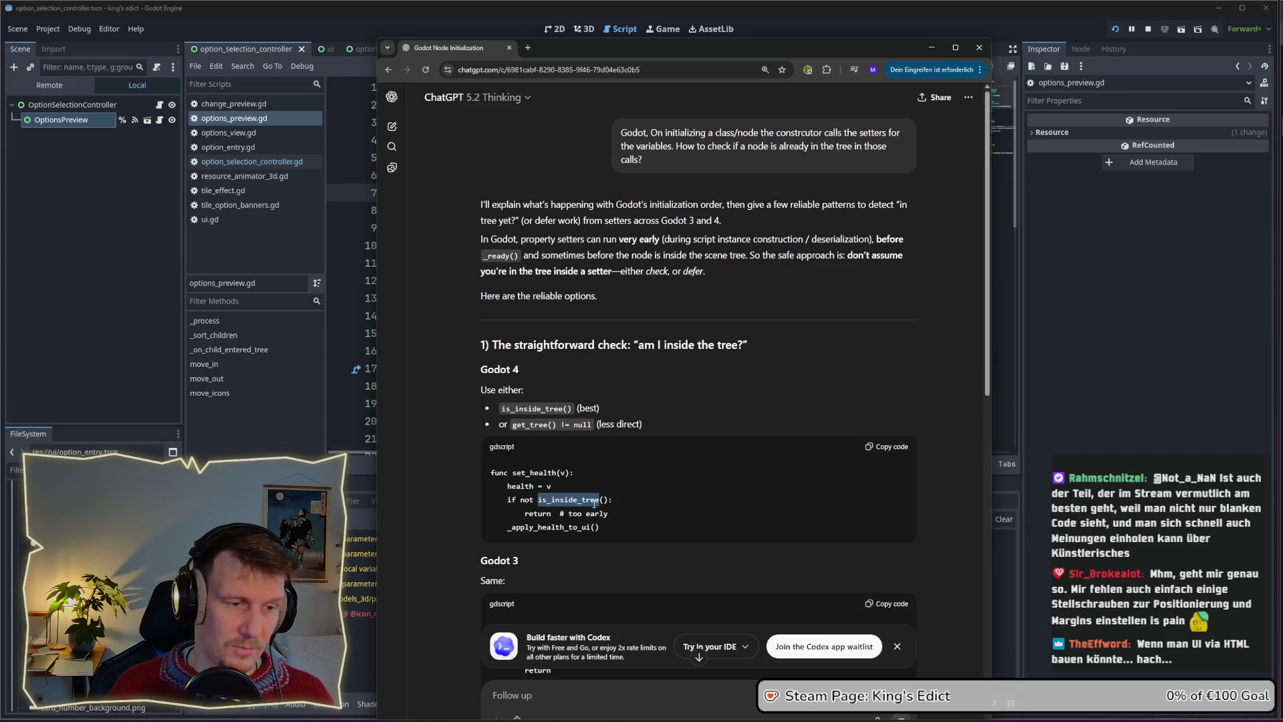
Change line 7's get_tree() null comparison to 'if is_inside_tree():' and stop the running game.
{"action": "left_click", "coordinate": [976, 51]}
{"action": "double_click", "coordinate": [502, 193]}
{"action": "type", "text": "if i"}
{"action": "key", "text": "Return"}
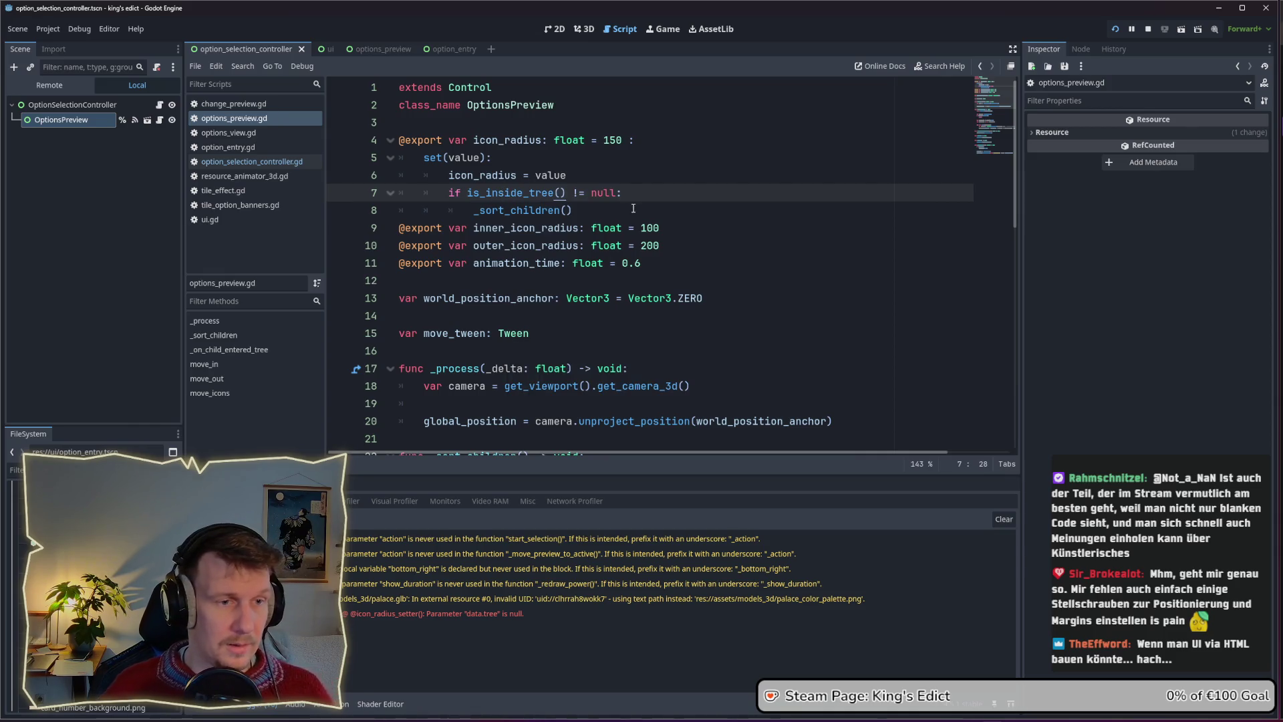
{"action": "left_click", "coordinate": [632, 210]}
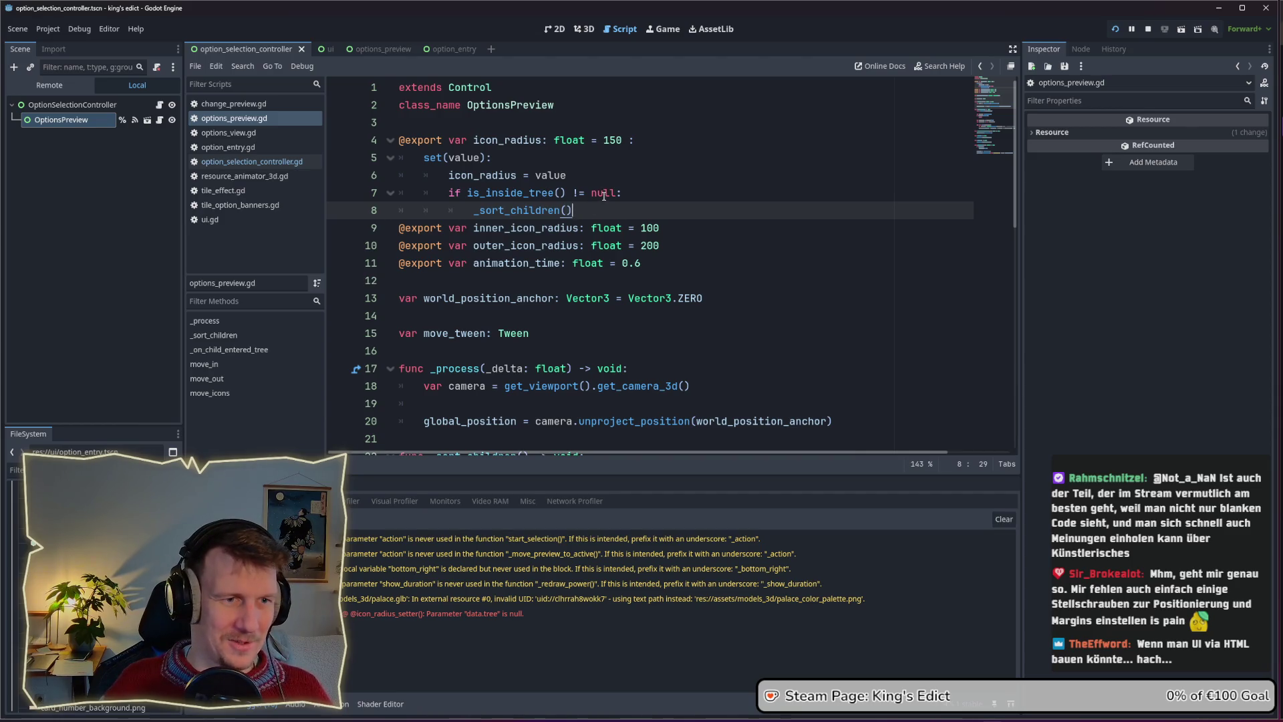
{"action": "left_click_drag", "start_coordinate": [573, 192], "coordinate": [617, 193]}
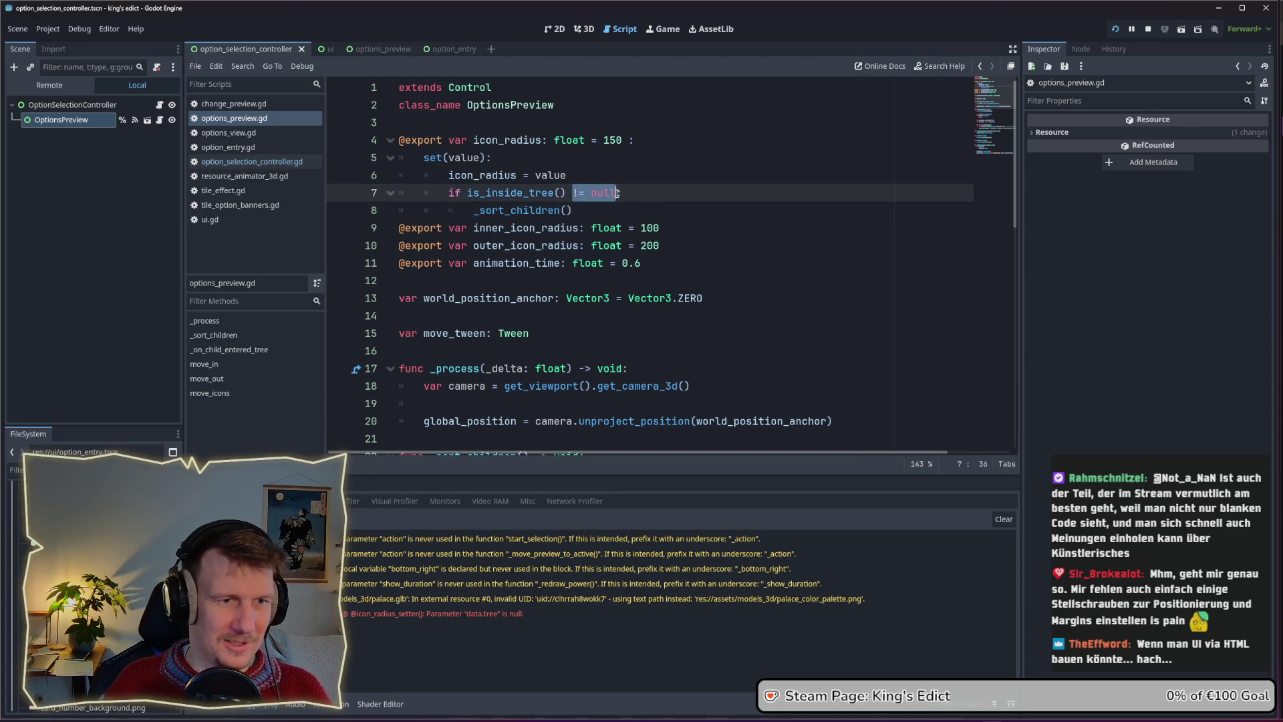
{"action": "left_click", "coordinate": [570, 207]}
{"action": "left_click", "coordinate": [1148, 29]}
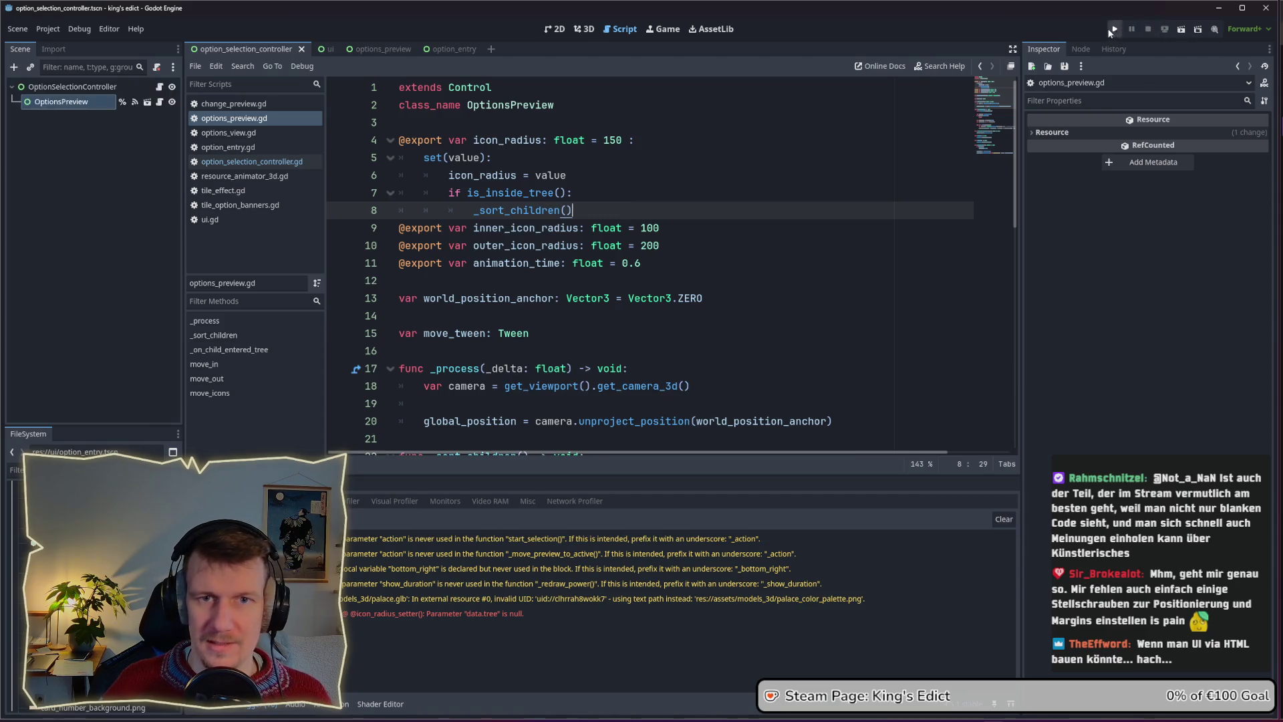
Run the project and start a multiplayer match on i_know_this_place.map.
{"action": "left_click", "coordinate": [1115, 29]}
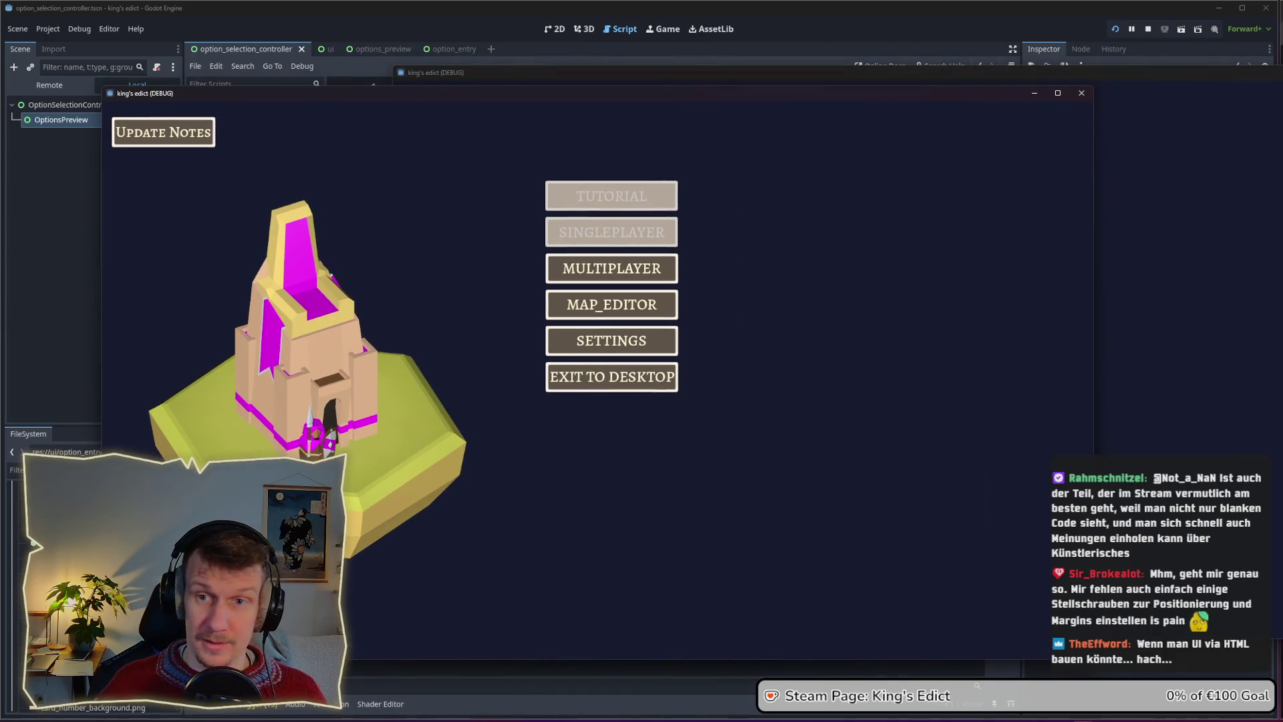
{"action": "left_click", "coordinate": [640, 268]}
{"action": "left_click", "coordinate": [709, 266]}
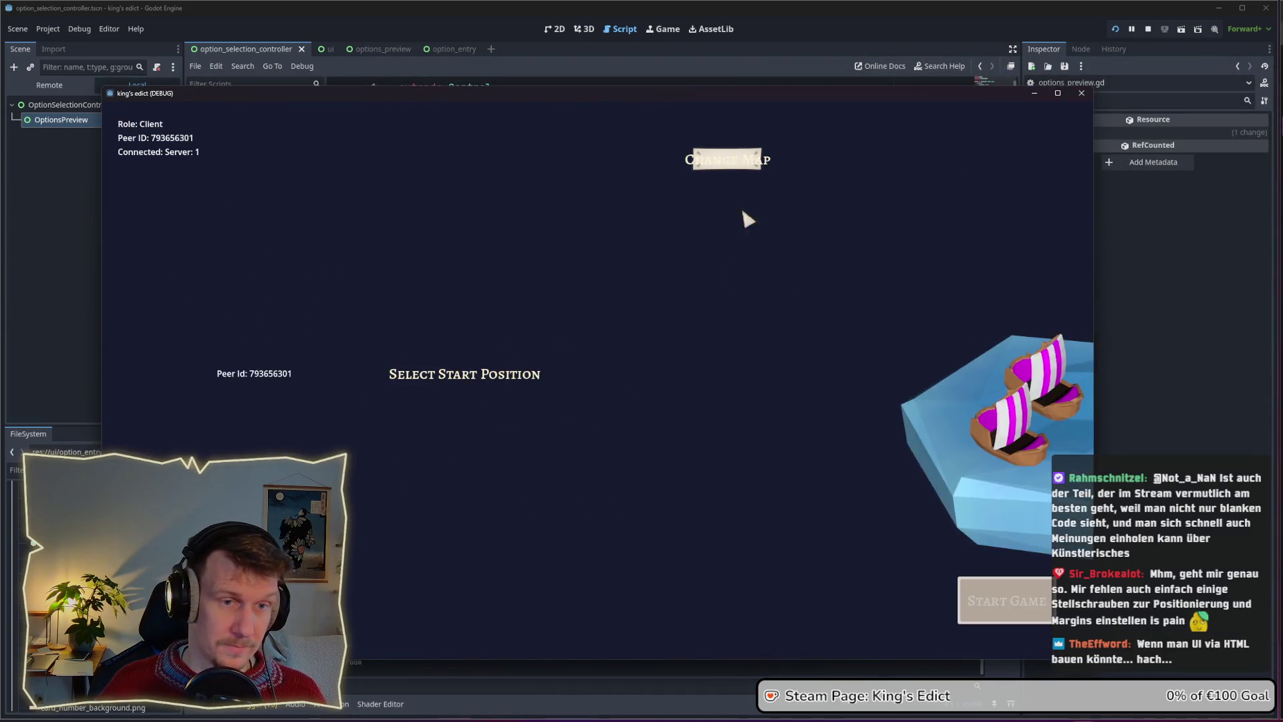
{"action": "left_click", "coordinate": [734, 160]}
{"action": "left_click", "coordinate": [722, 227]}
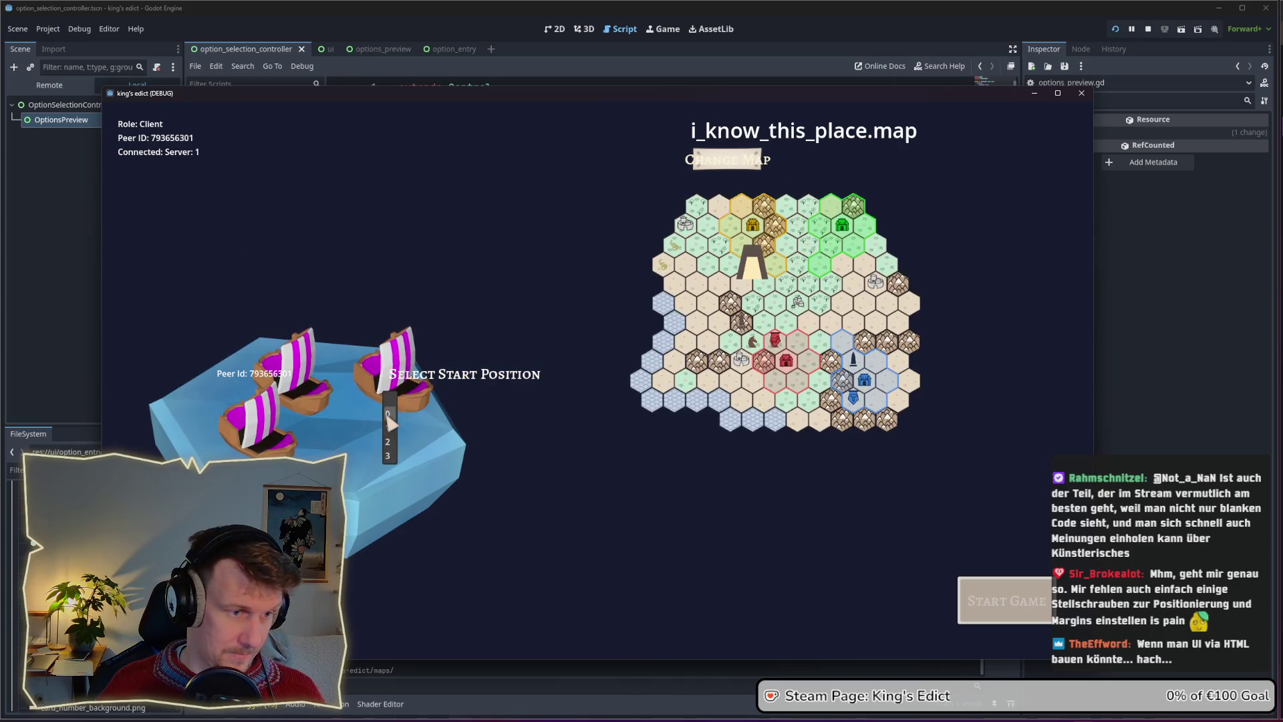
{"action": "left_click", "coordinate": [976, 604]}
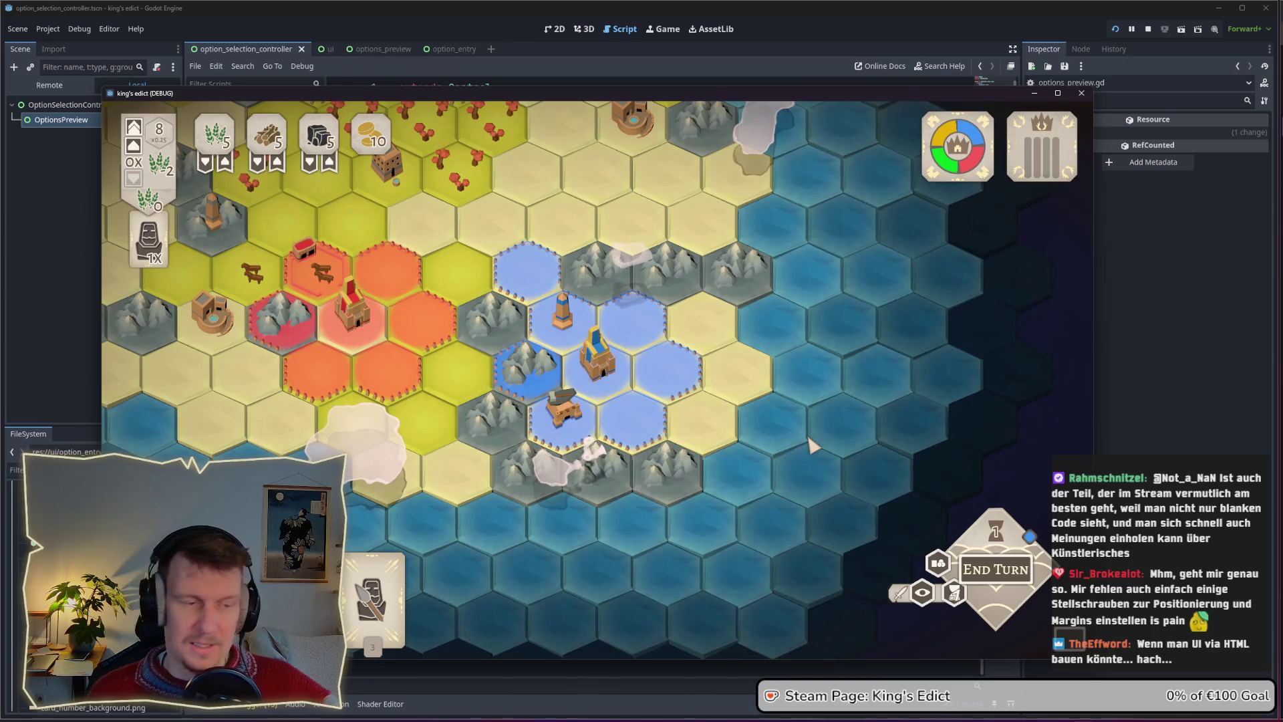
Select several hexes to watch the building-option ring move and spread around each.
{"action": "mouse_move", "coordinate": [458, 374]}
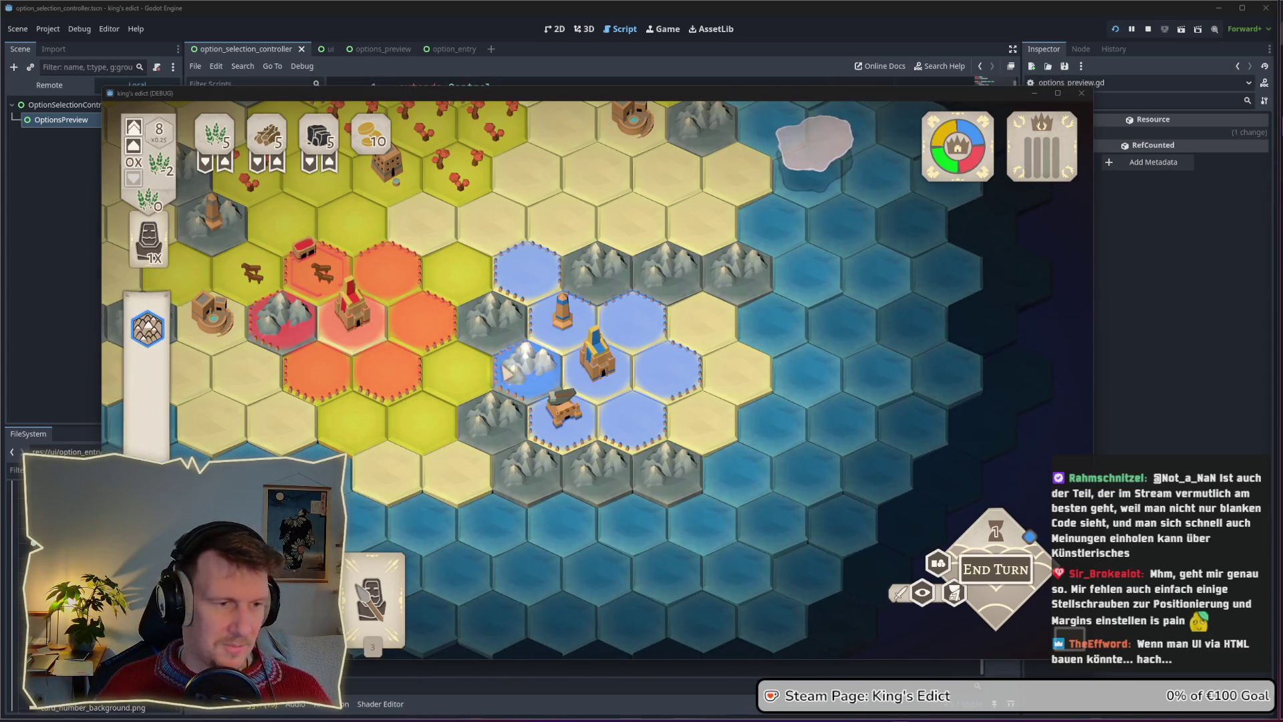
{"action": "left_click", "coordinate": [633, 414]}
{"action": "left_click", "coordinate": [633, 441]}
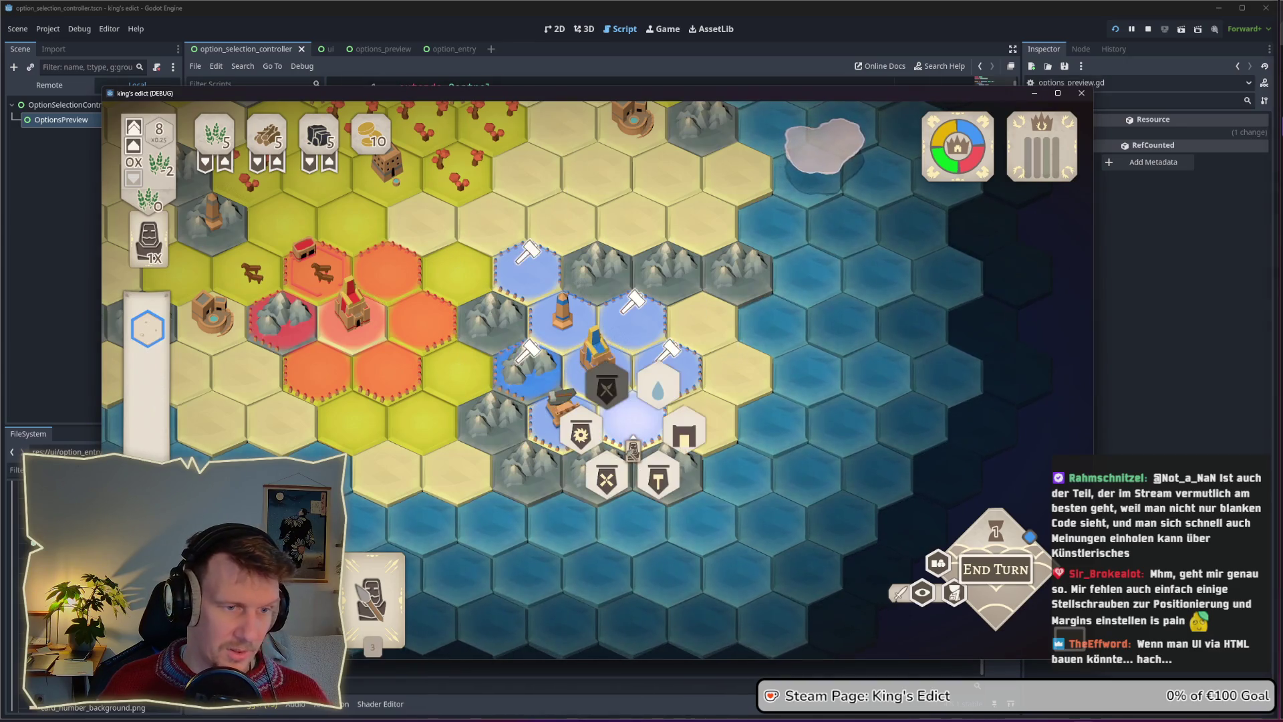
{"action": "left_click", "coordinate": [633, 421]}
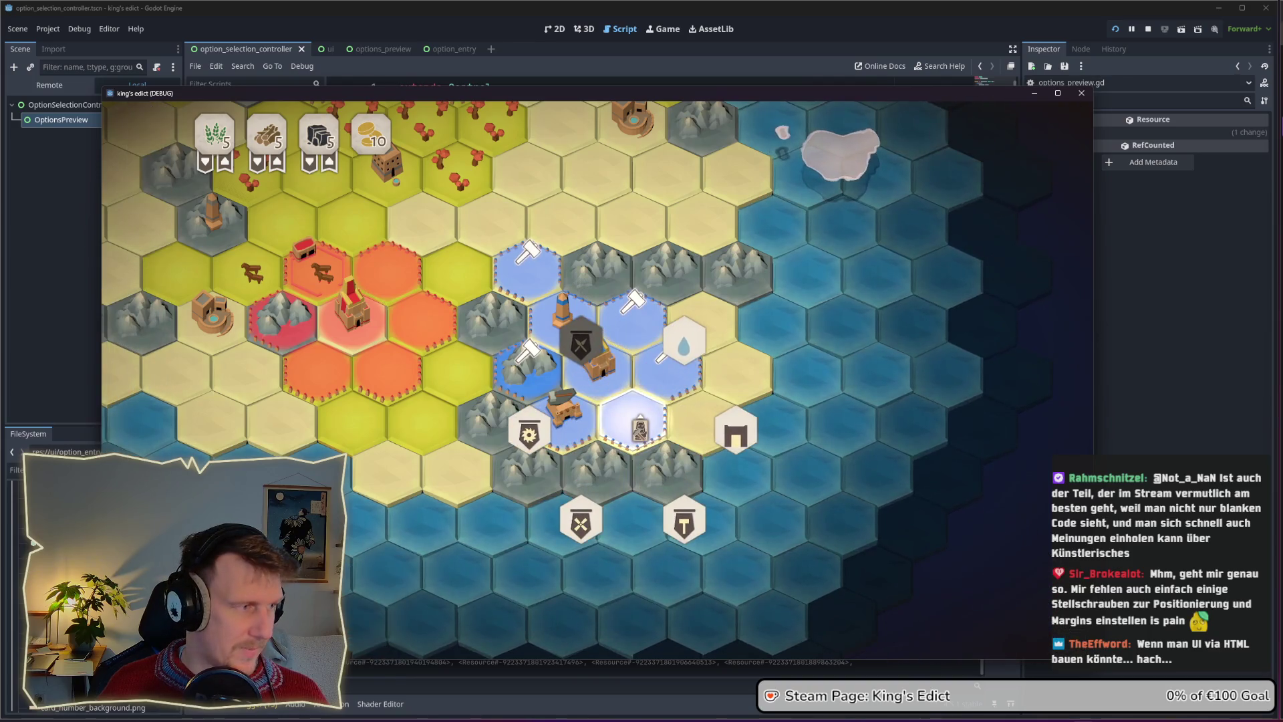
{"action": "left_click", "coordinate": [668, 375]}
{"action": "left_click", "coordinate": [668, 374]}
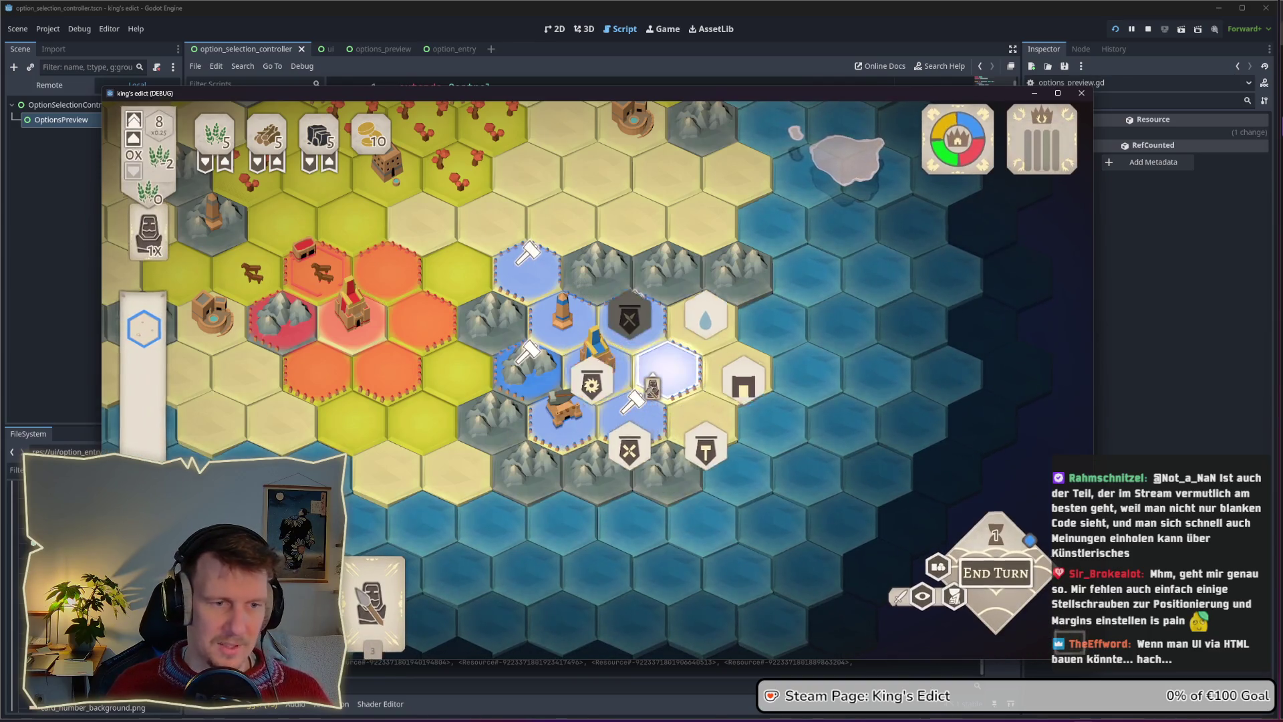
{"action": "left_click", "coordinate": [633, 320]}
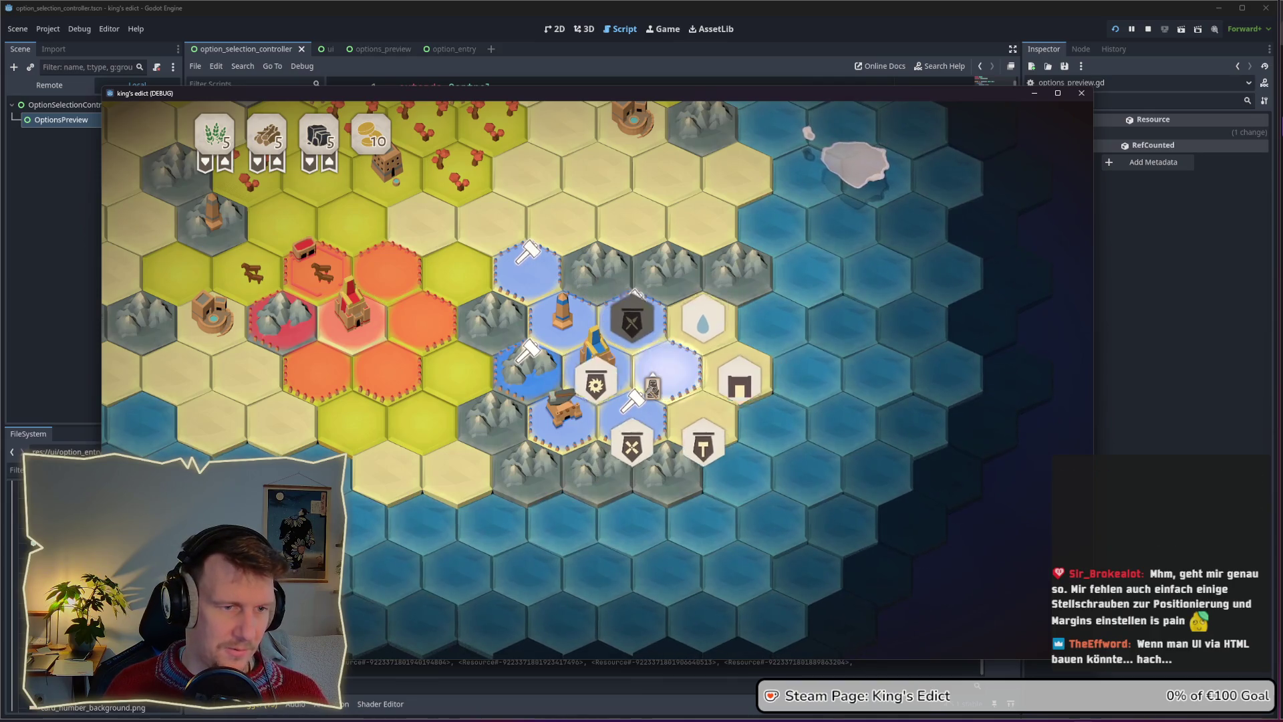
{"action": "left_click", "coordinate": [528, 267]}
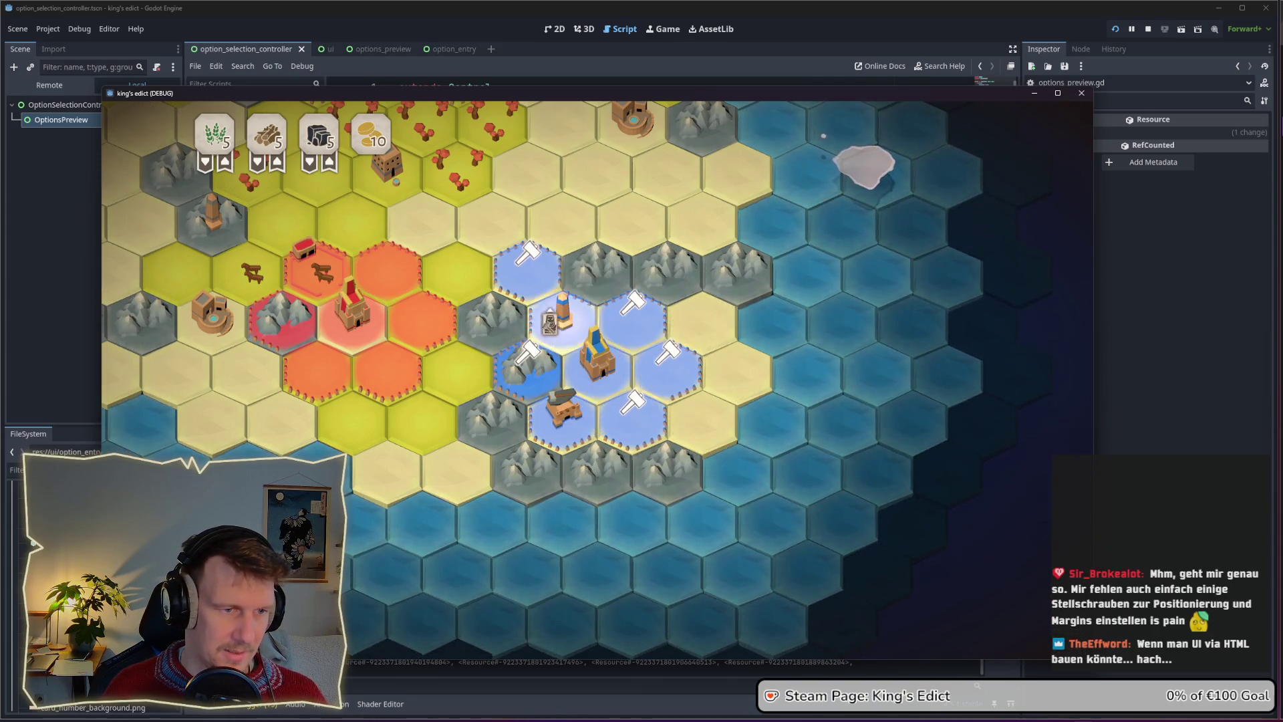
{"action": "left_click", "coordinate": [633, 328]}
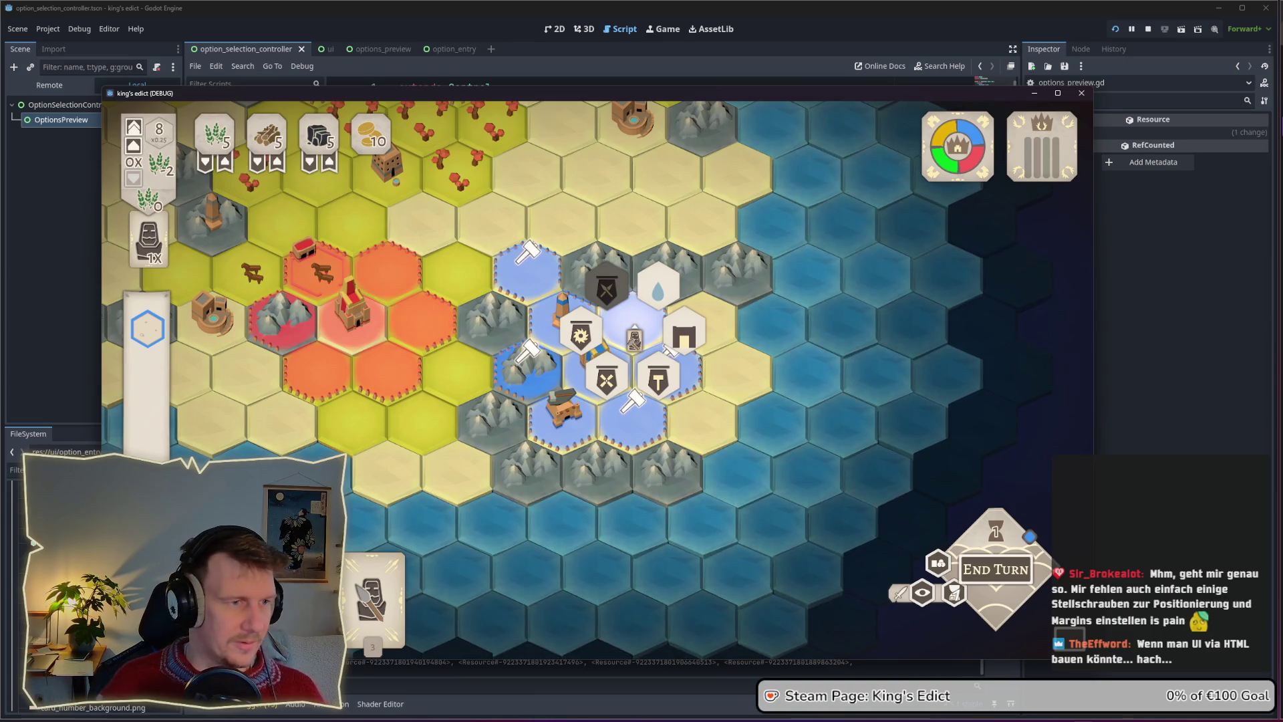
{"action": "left_click", "coordinate": [633, 320]}
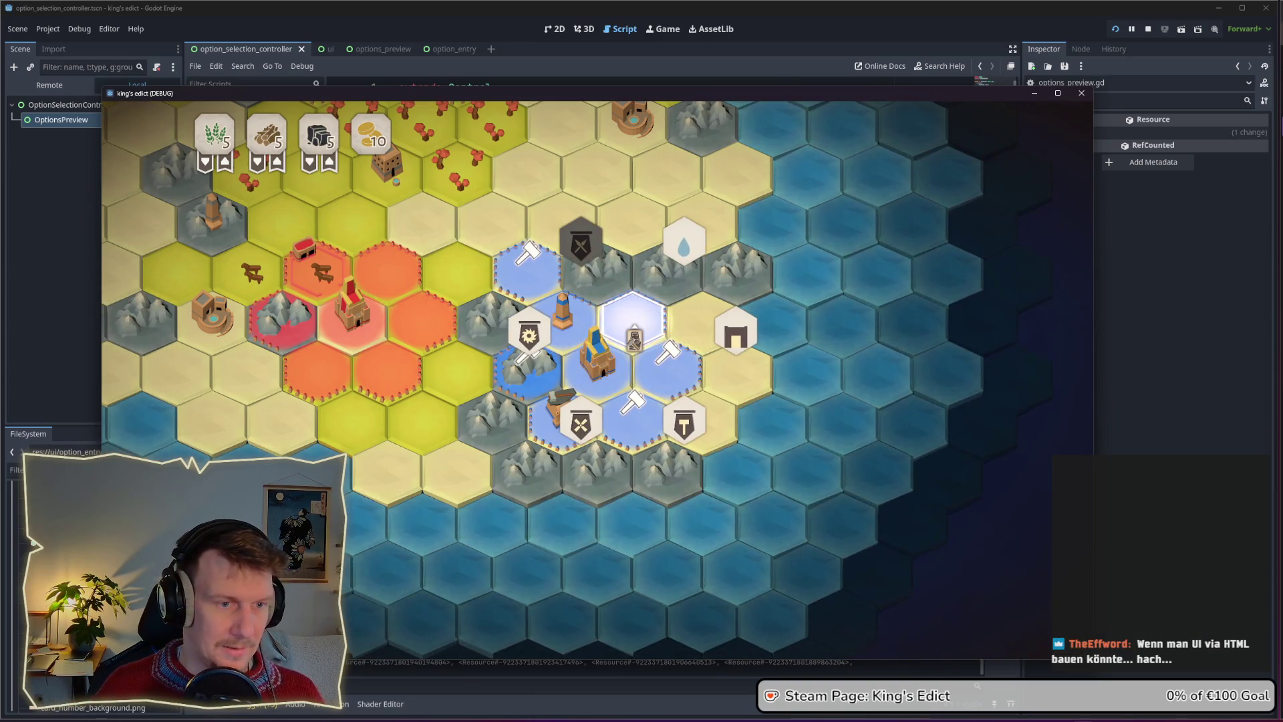
Toggle the option ring rapidly to test its animation, then stop the game.
{"action": "left_click", "coordinate": [634, 340]}
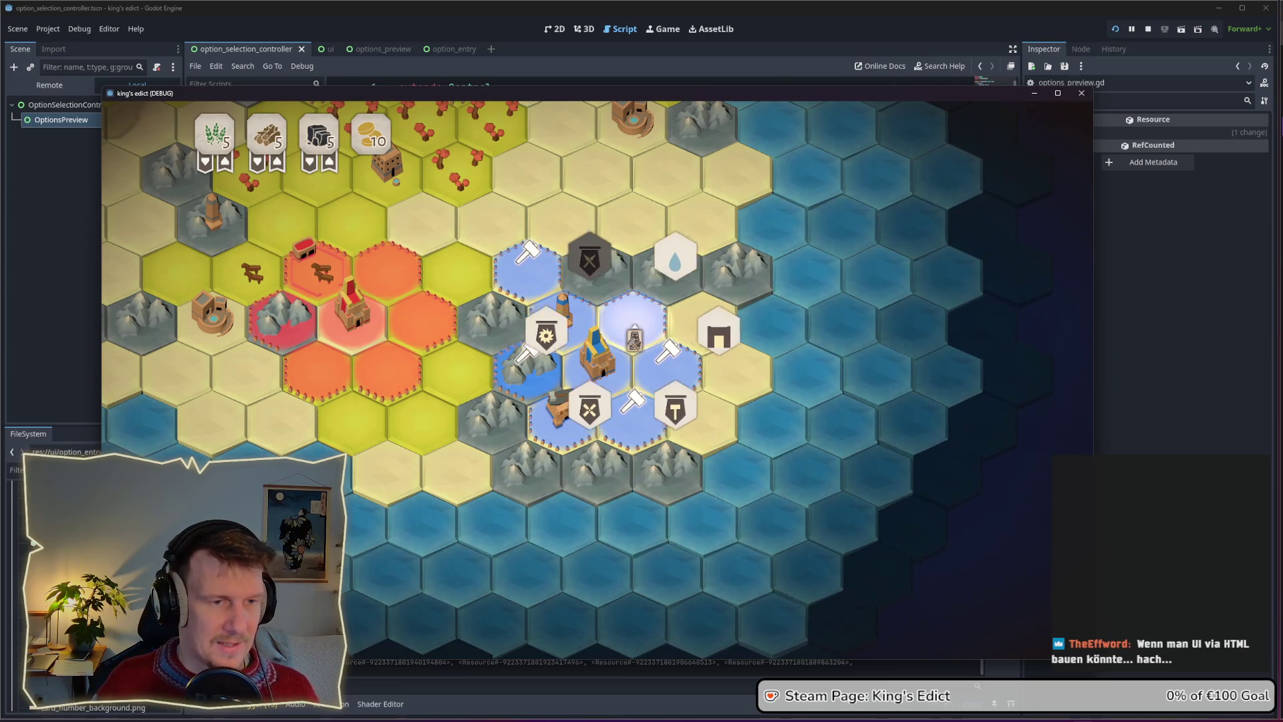
{"action": "left_click", "coordinate": [640, 347]}
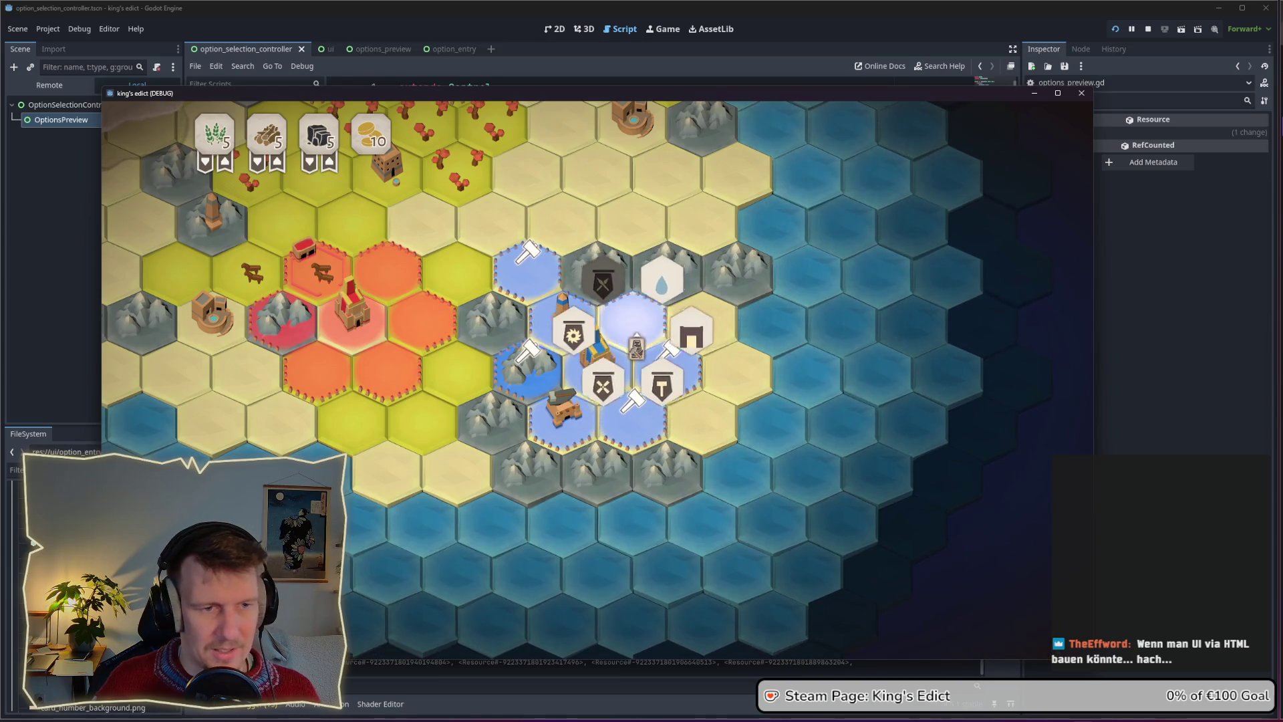
{"action": "left_click", "coordinate": [648, 420]}
{"action": "left_click", "coordinate": [647, 420]}
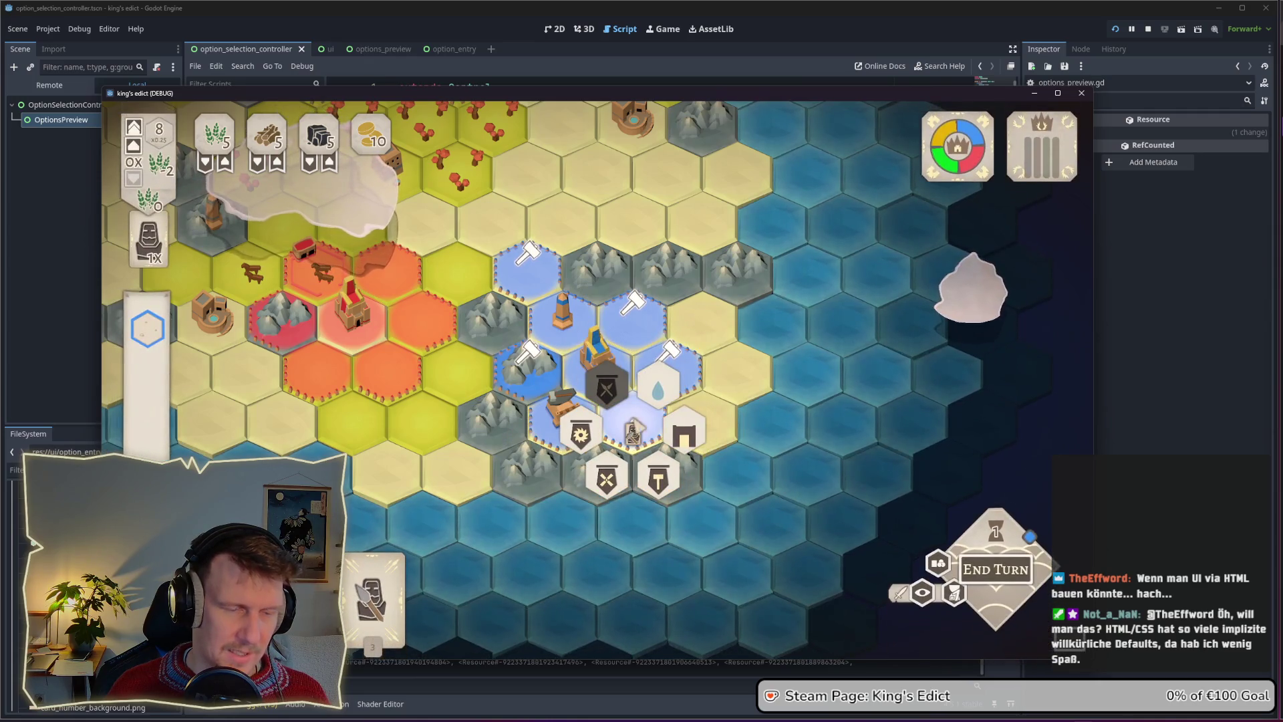
{"action": "key", "text": "F8"}
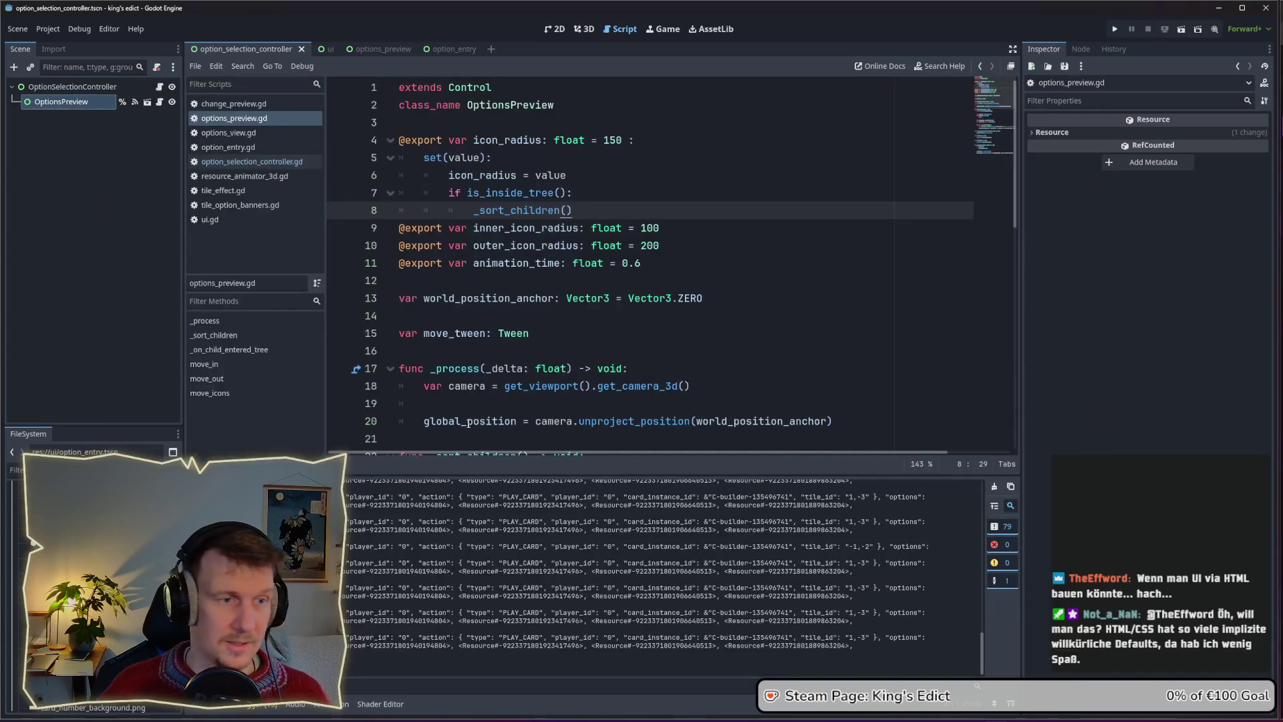
Add a 'duration: float = 0' parameter to move_icons and save.
{"action": "left_click", "coordinate": [665, 261]}
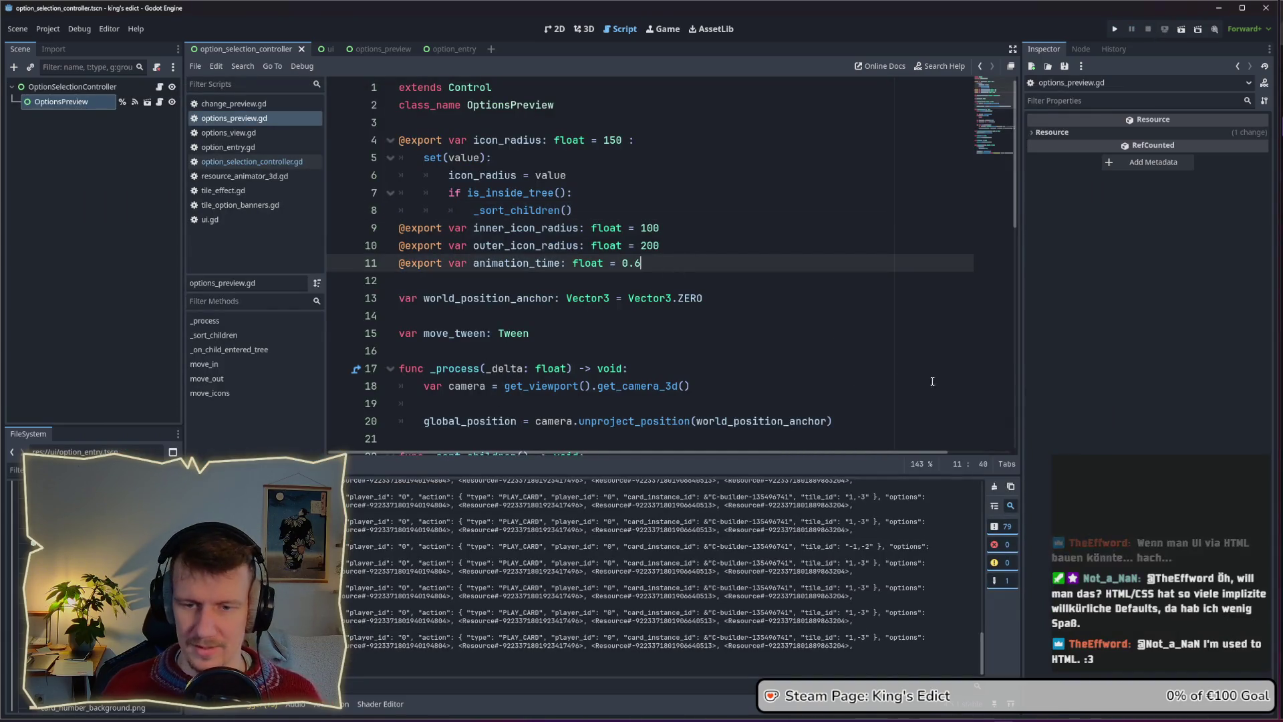
{"action": "scroll", "coordinate": [633, 263], "scroll_direction": "down", "scroll_amount": 1}
{"action": "scroll", "coordinate": [869, 213], "scroll_direction": "down", "scroll_amount": 1}
{"action": "scroll", "coordinate": [1016, 173], "scroll_direction": "down", "scroll_amount": 1}
{"action": "scroll", "coordinate": [1017, 174], "scroll_direction": "up", "scroll_amount": 1}
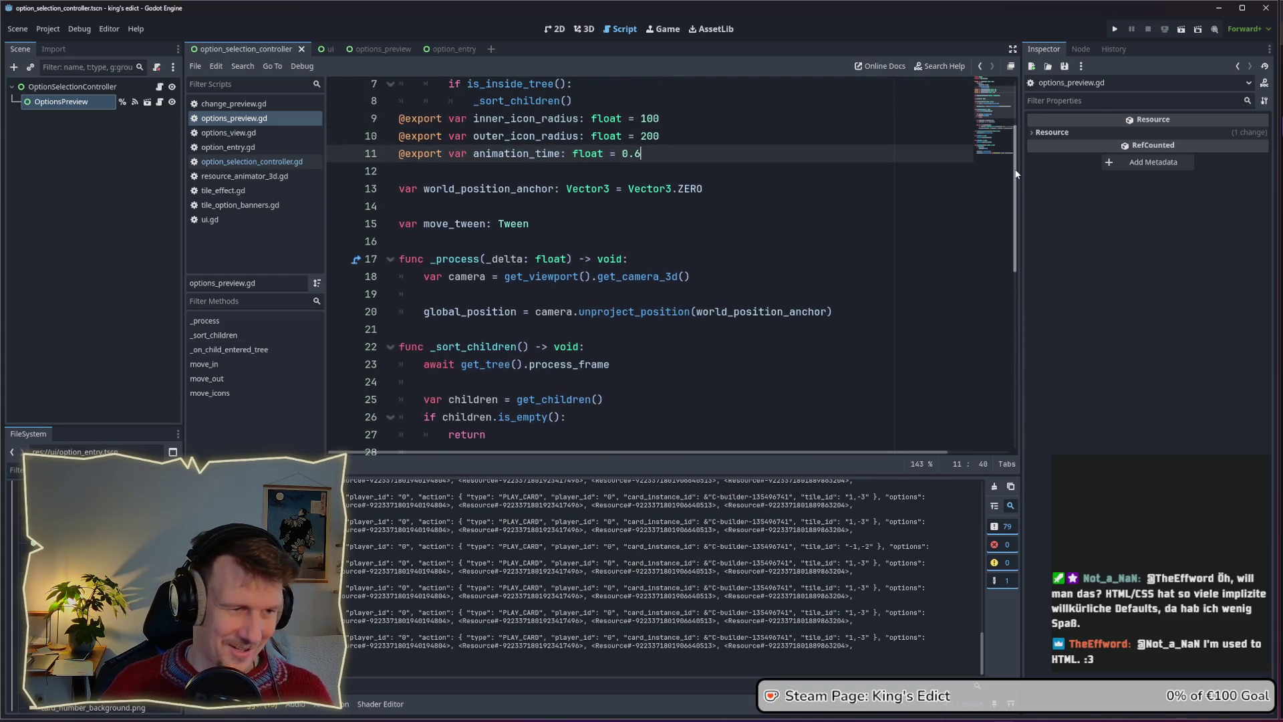
{"action": "scroll", "coordinate": [583, 336], "scroll_direction": "down", "scroll_amount": 7}
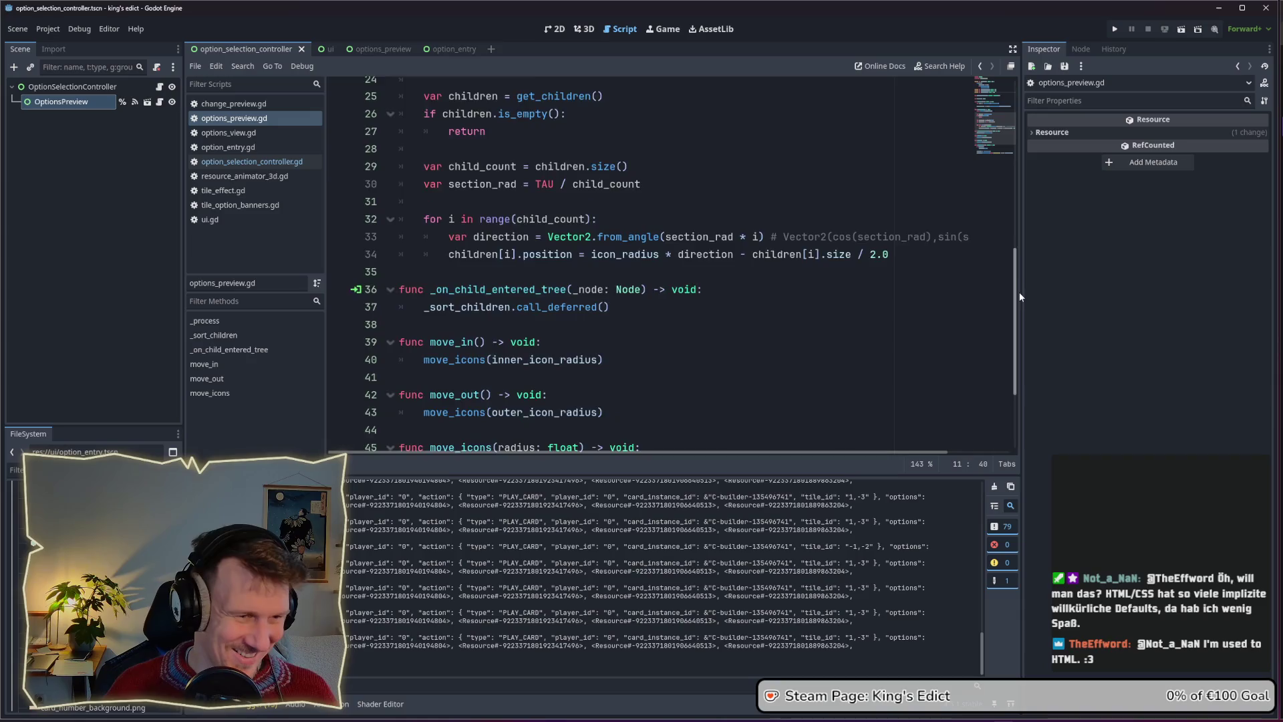
{"action": "left_click", "coordinate": [593, 324]}
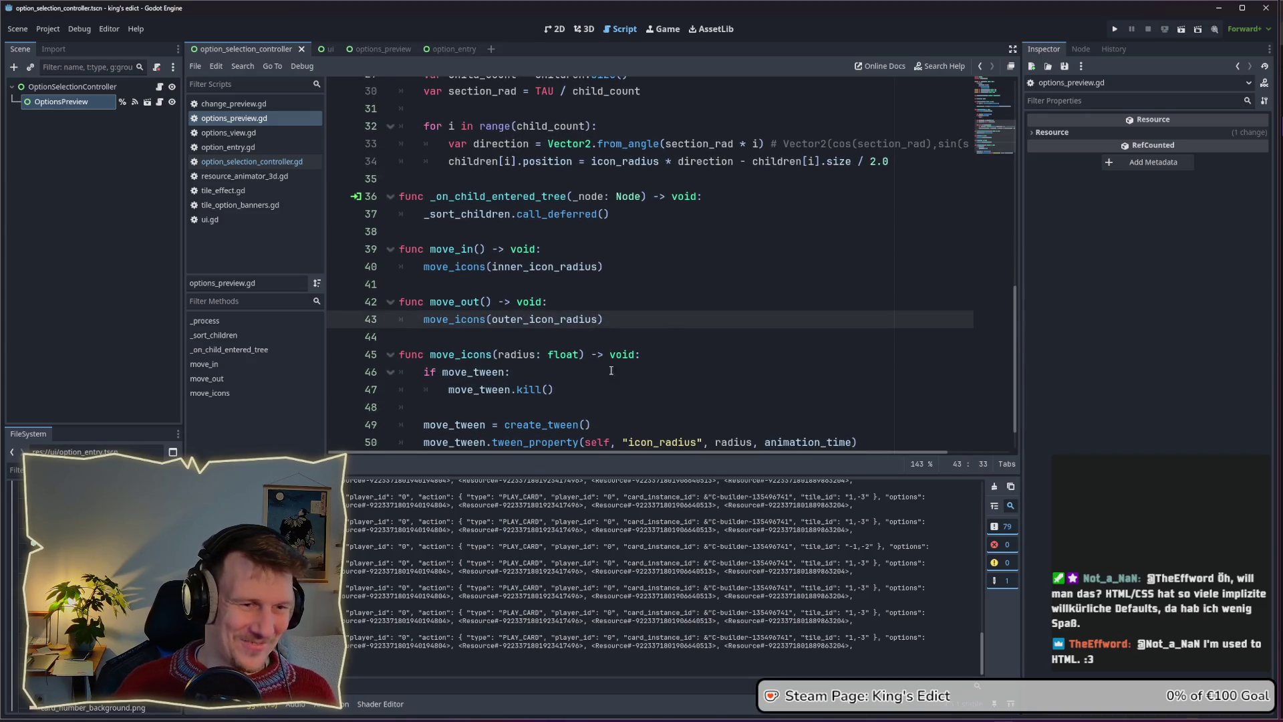
{"action": "scroll", "coordinate": [612, 371], "scroll_direction": "down", "scroll_amount": 1}
{"action": "left_click", "coordinate": [581, 321]}
{"action": "type", "text": ", "}
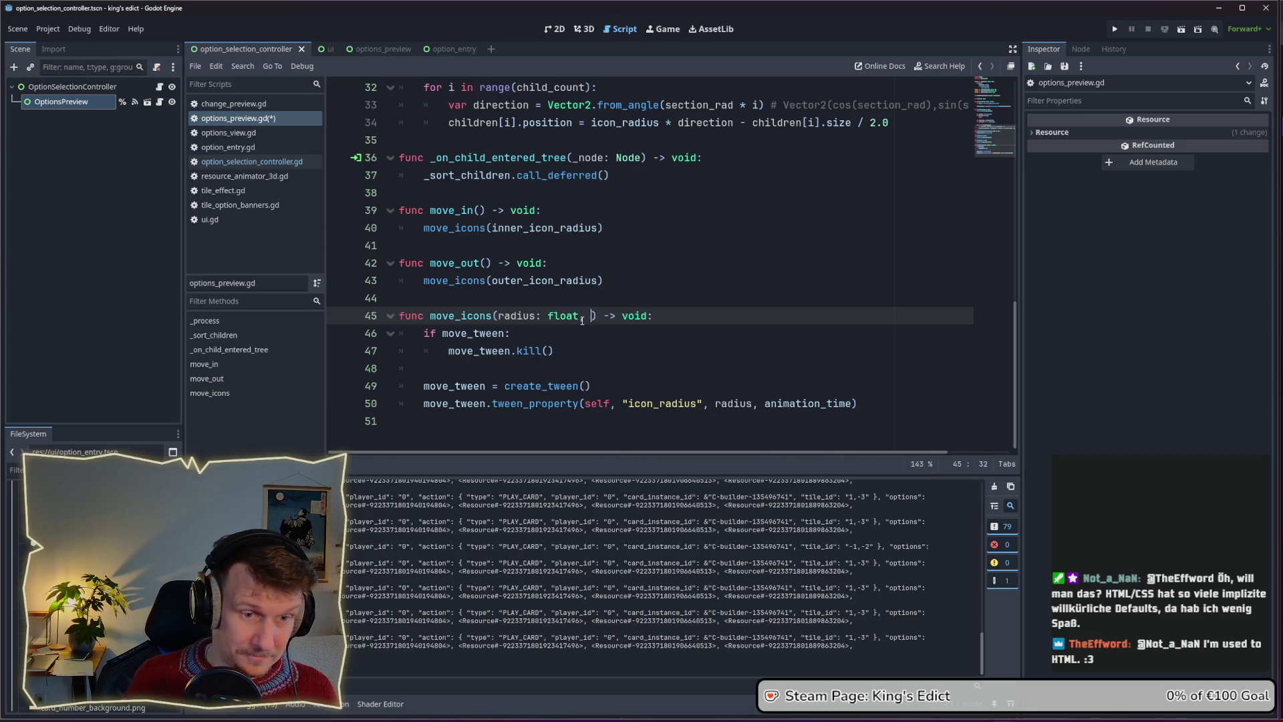
{"action": "type", "text": "duration"}
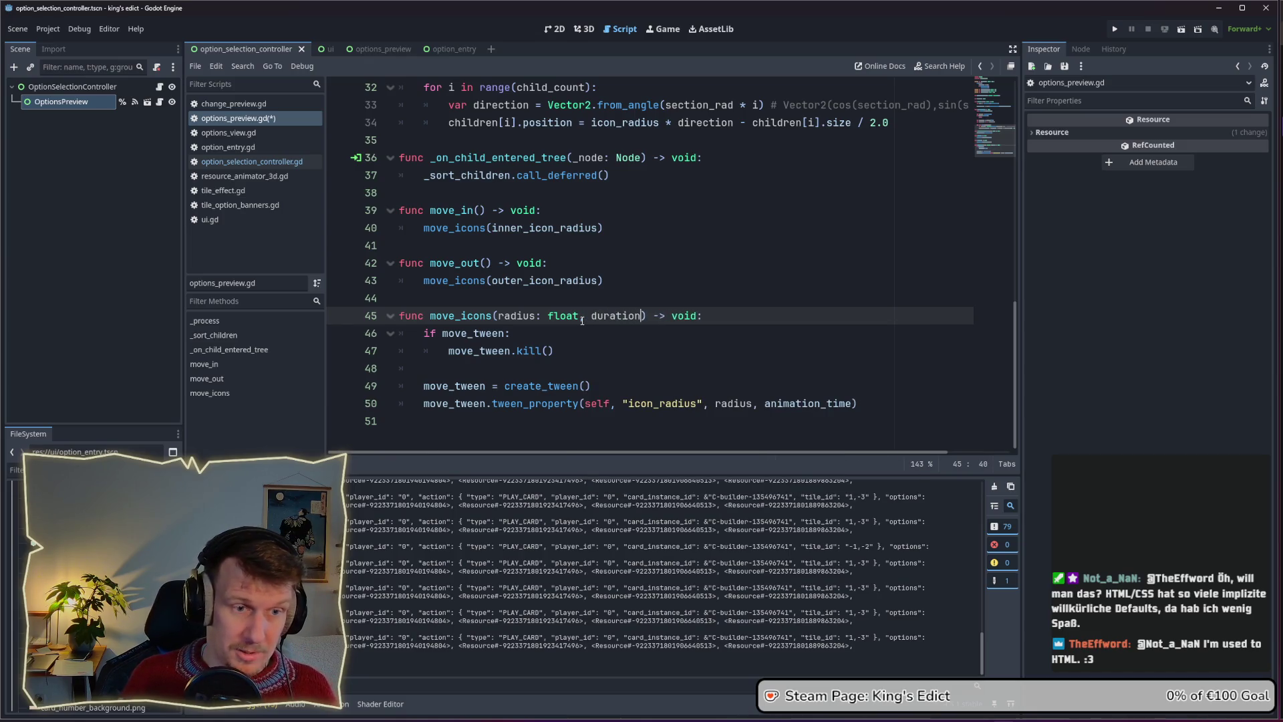
{"action": "type", "text": ": float "}
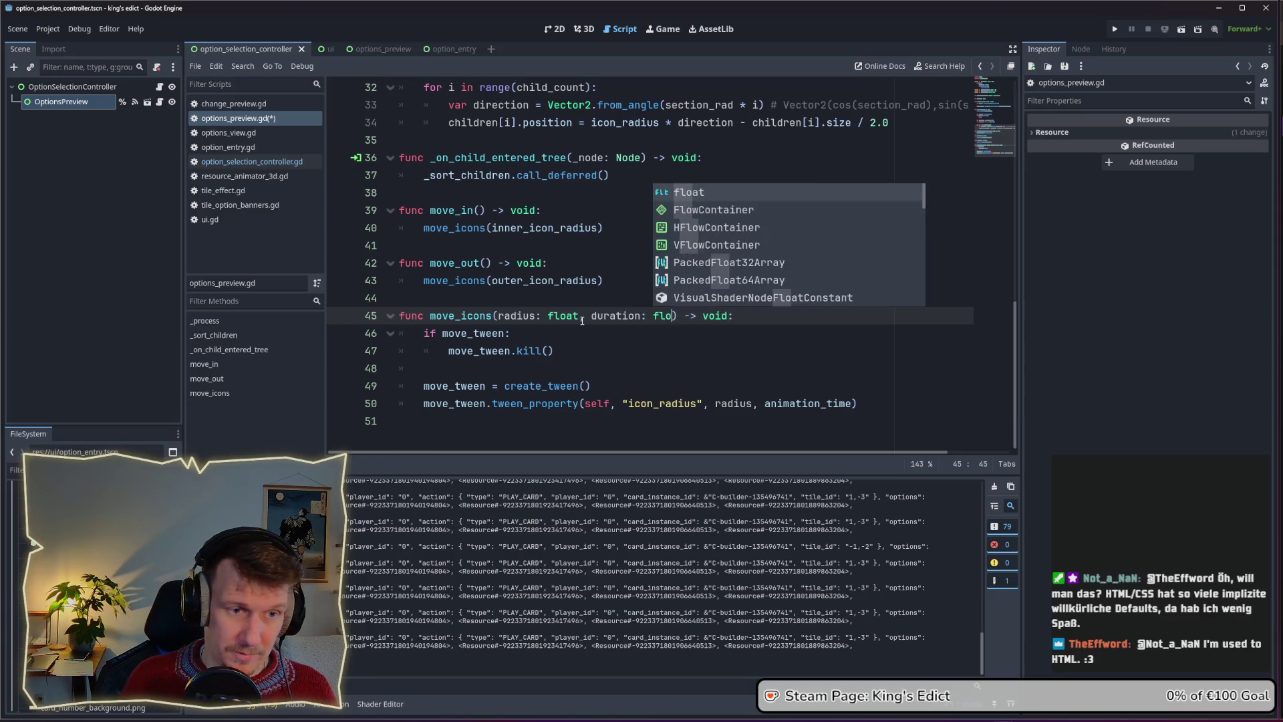
{"action": "type", "text": "= 0"}
{"action": "key", "text": "ctrl+s"}
Pass animation_time to move_icons in the move_out call.
{"action": "key", "text": "Down"}
{"action": "key", "text": "Down"}
{"action": "key", "text": "Down"}
{"action": "key", "text": "End"}
{"action": "key", "text": "Left"}
{"action": "key", "text": "ctrl+shift+Left"}
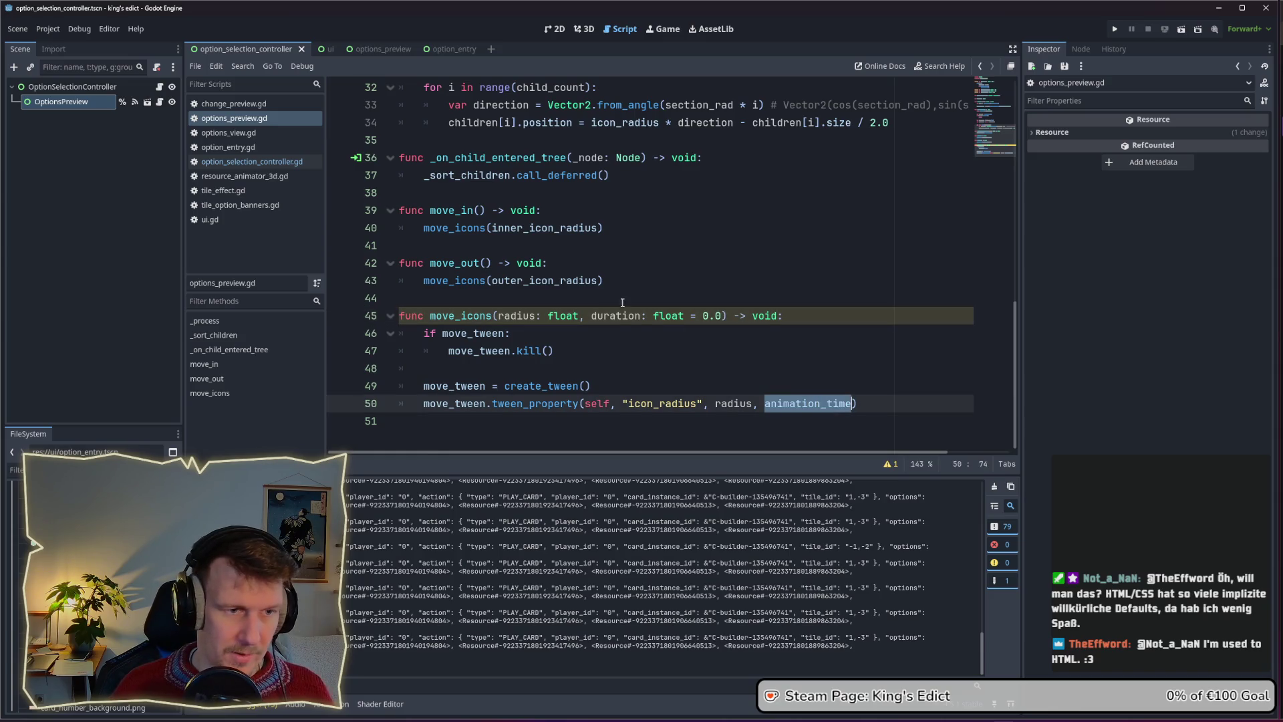
{"action": "left_click", "coordinate": [597, 282]}
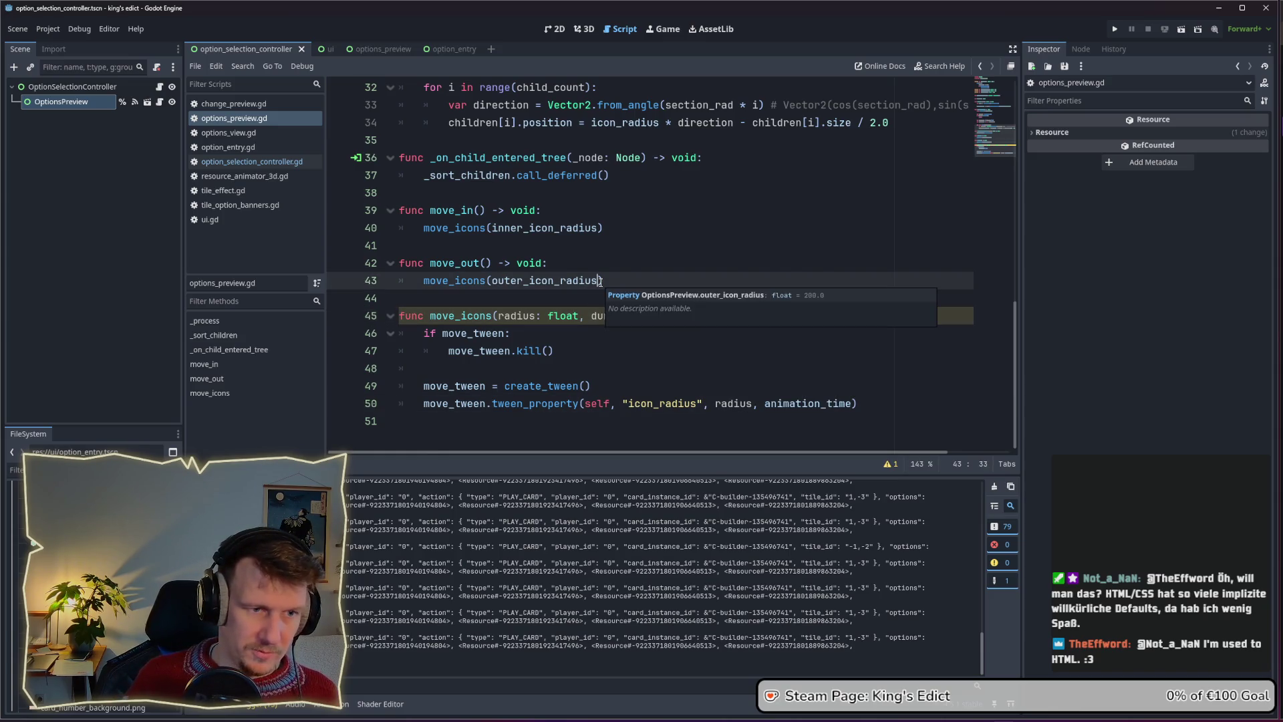
{"action": "type", "text": ", animation_time"}
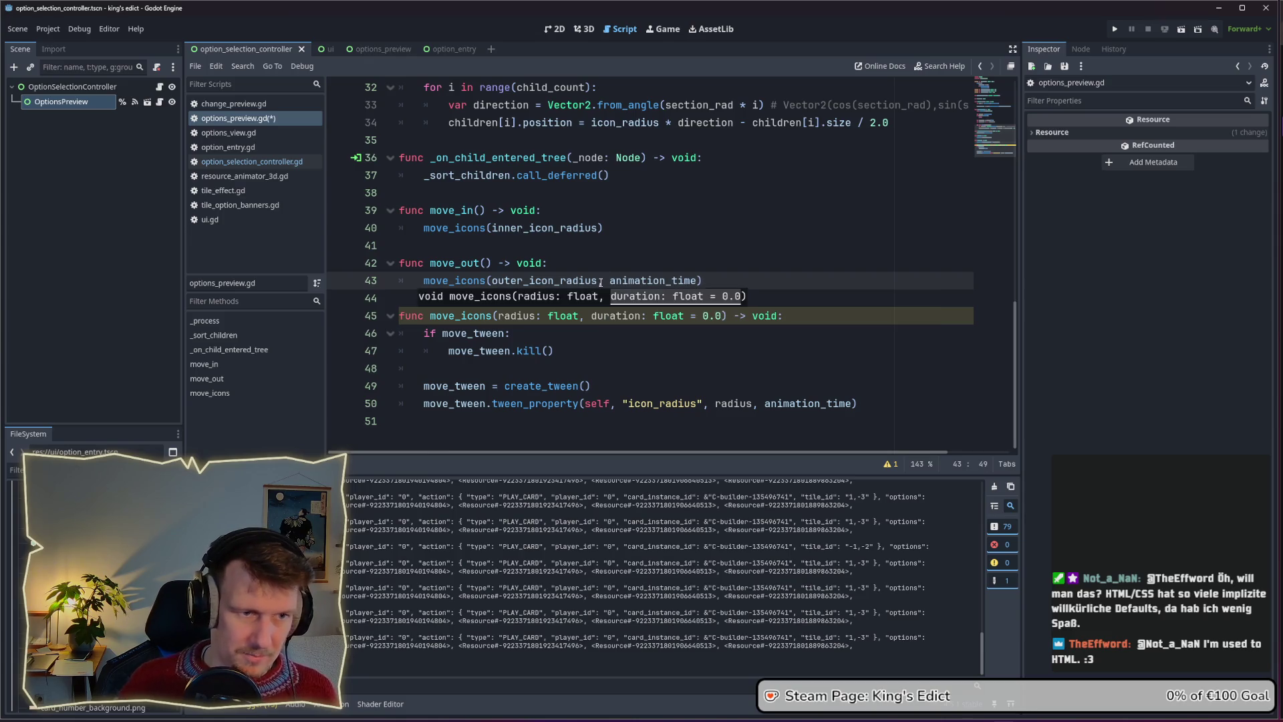
{"action": "double_click", "coordinate": [632, 314]}
{"action": "key", "text": "ctrl+c"}
{"action": "key", "text": "ctrl+z"}
{"action": "key", "text": "ctrl+z"}
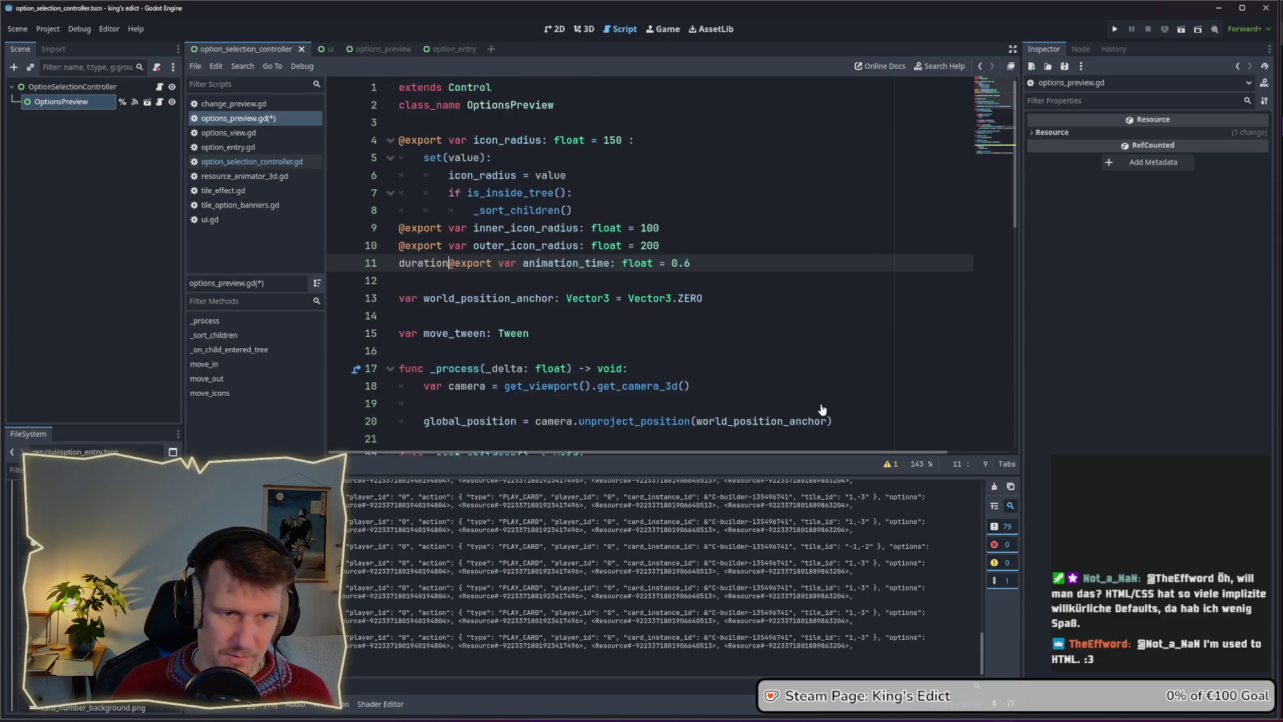
{"action": "key", "text": "ctrl+z"}
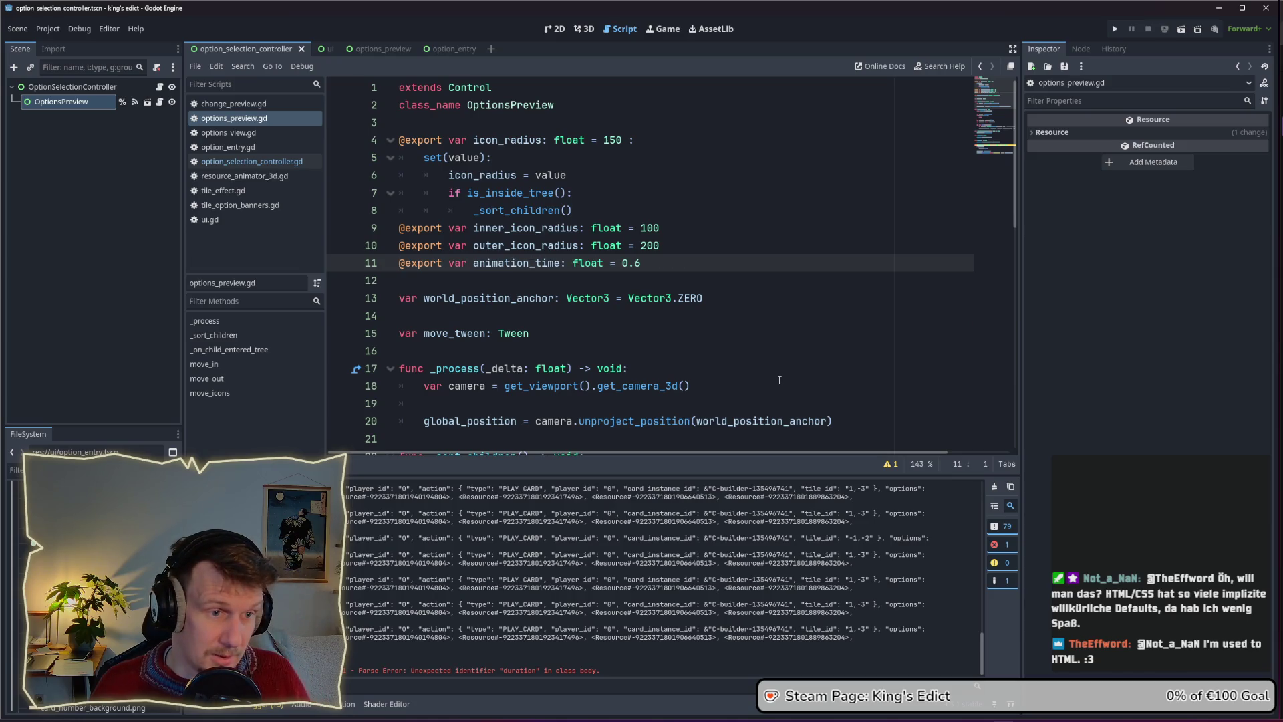
Use duration instead of animation_time in the tween_property call, save, and run the game.
{"action": "left_click", "coordinate": [994, 142]}
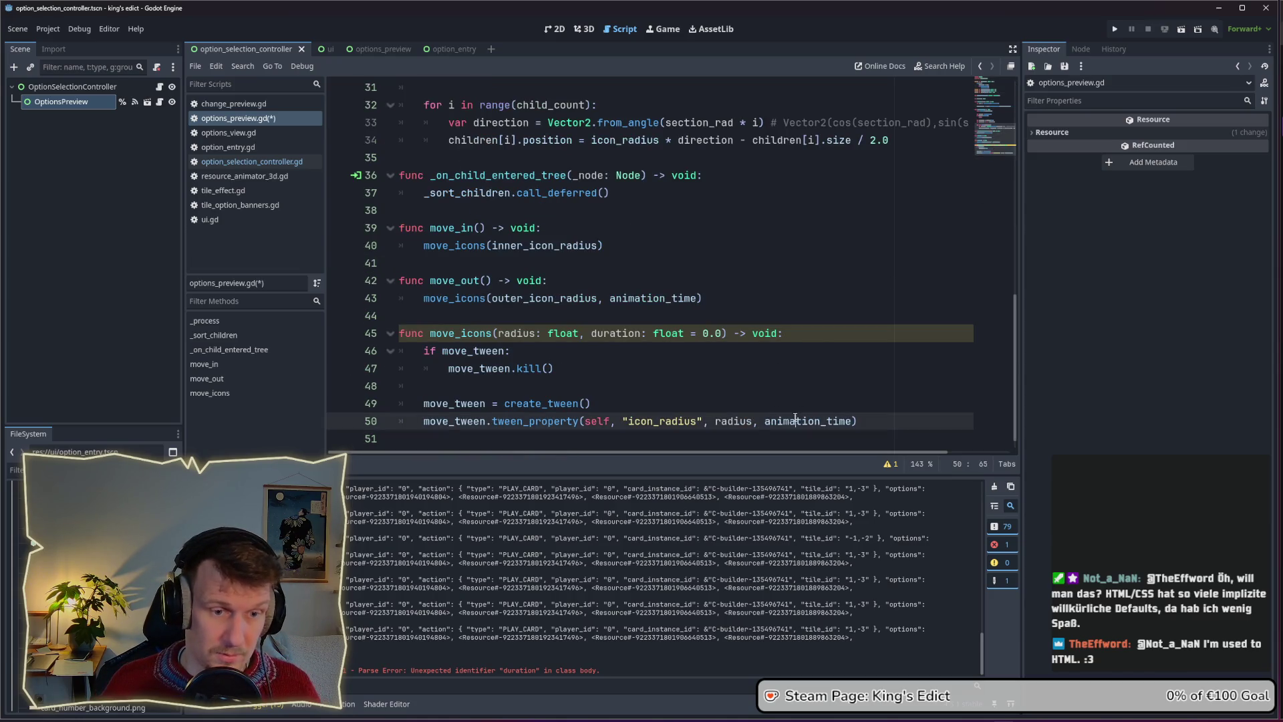
{"action": "double_click", "coordinate": [806, 421]}
{"action": "key", "text": "ctrl+v"}
{"action": "key", "text": "ctrl+s"}
{"action": "left_click", "coordinate": [796, 381]}
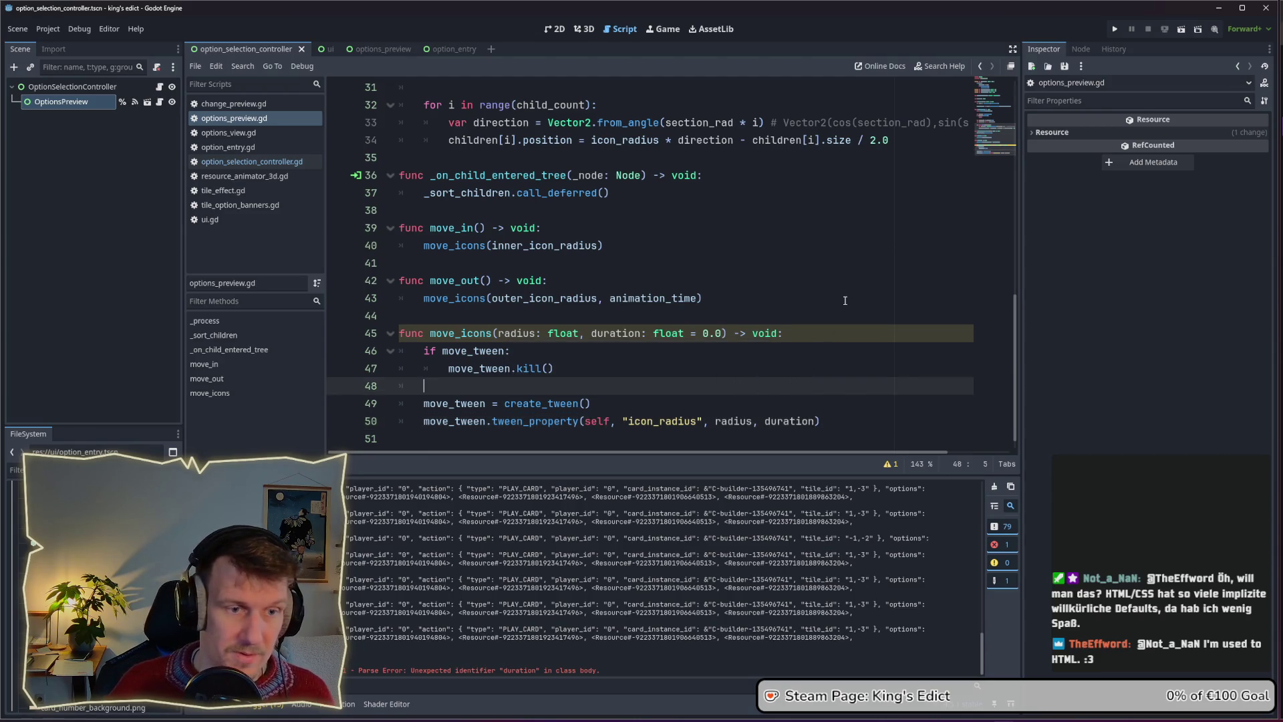
{"action": "left_click", "coordinate": [1116, 31]}
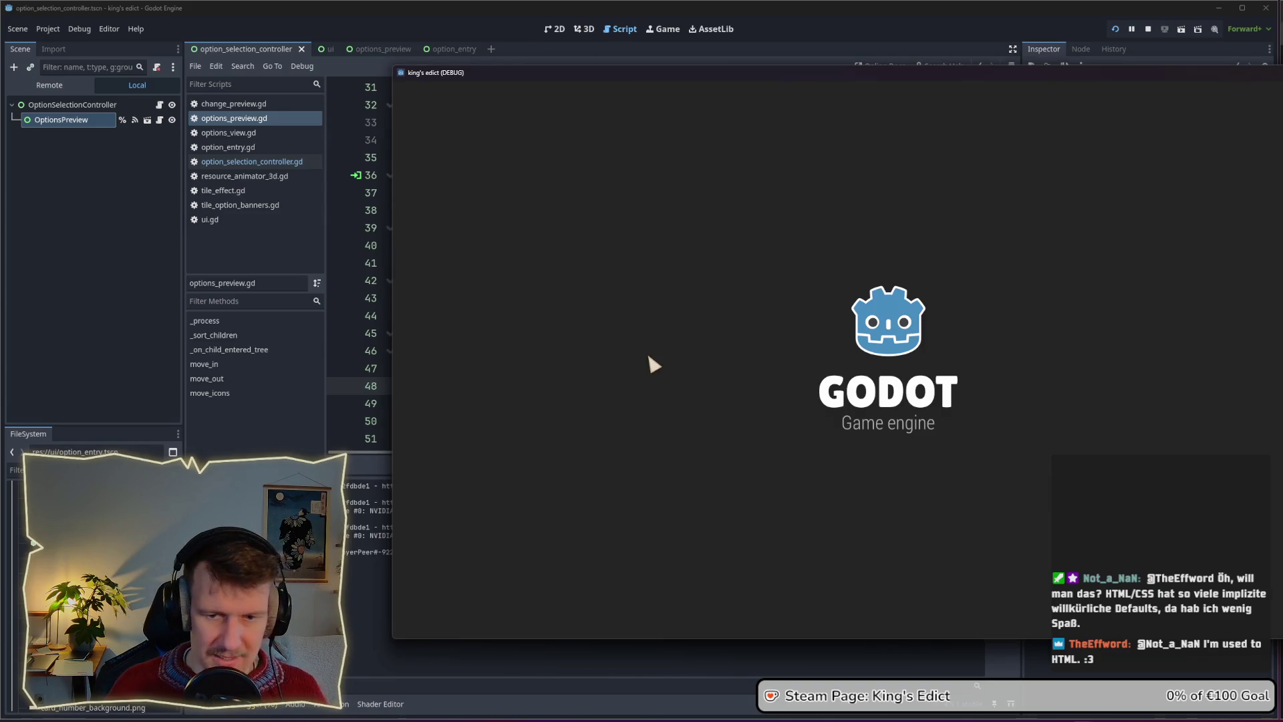
Start a new game on green_island.map to test the option ring, then return to the editor.
{"action": "left_click", "coordinate": [876, 237]}
{"action": "left_click", "coordinate": [969, 252]}
{"action": "left_click", "coordinate": [995, 196]}
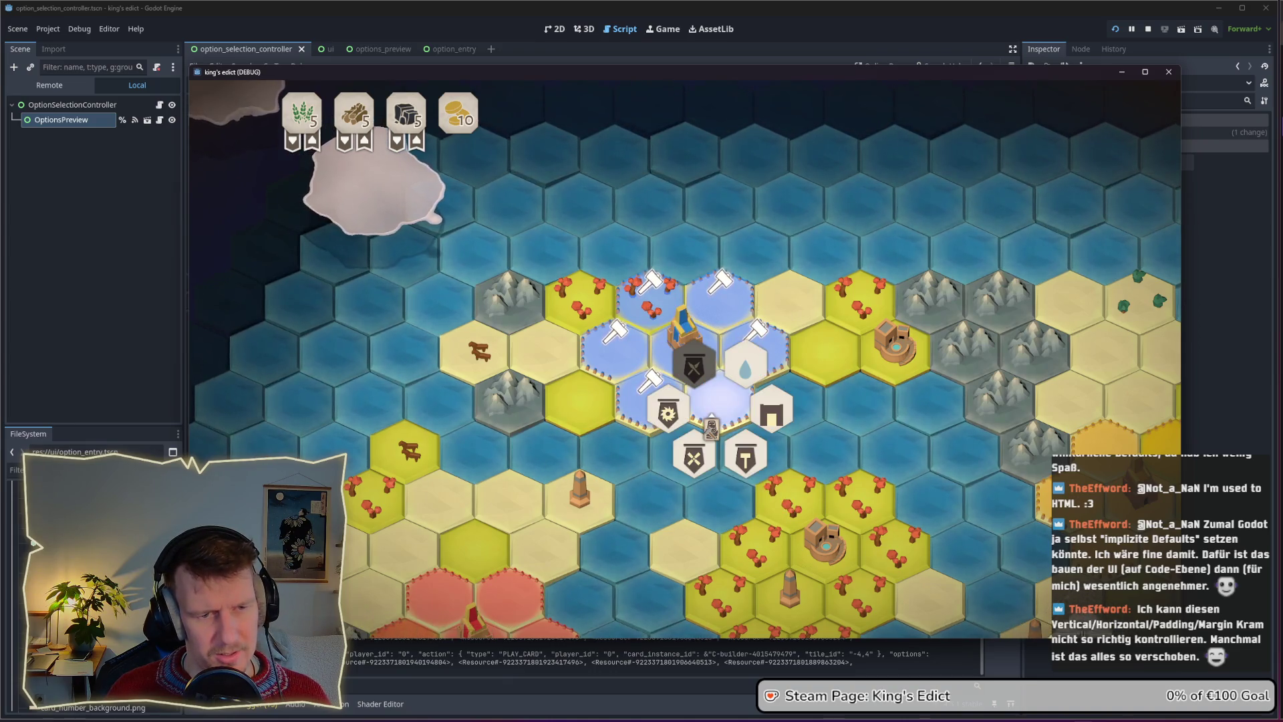
{"action": "left_click", "coordinate": [71, 121]}
{"action": "left_click", "coordinate": [69, 105]}
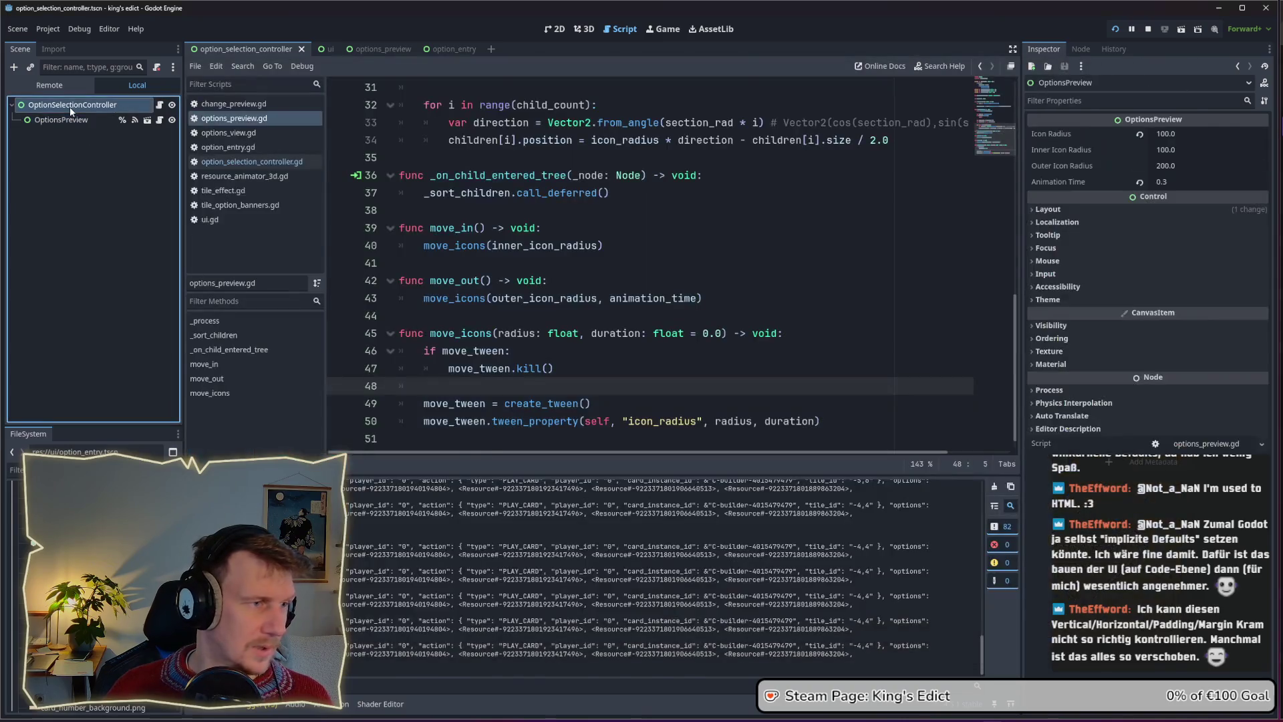
Set OptionsPreview's Animation Time to 0.2, then stop the running game.
{"action": "left_click", "coordinate": [60, 120]}
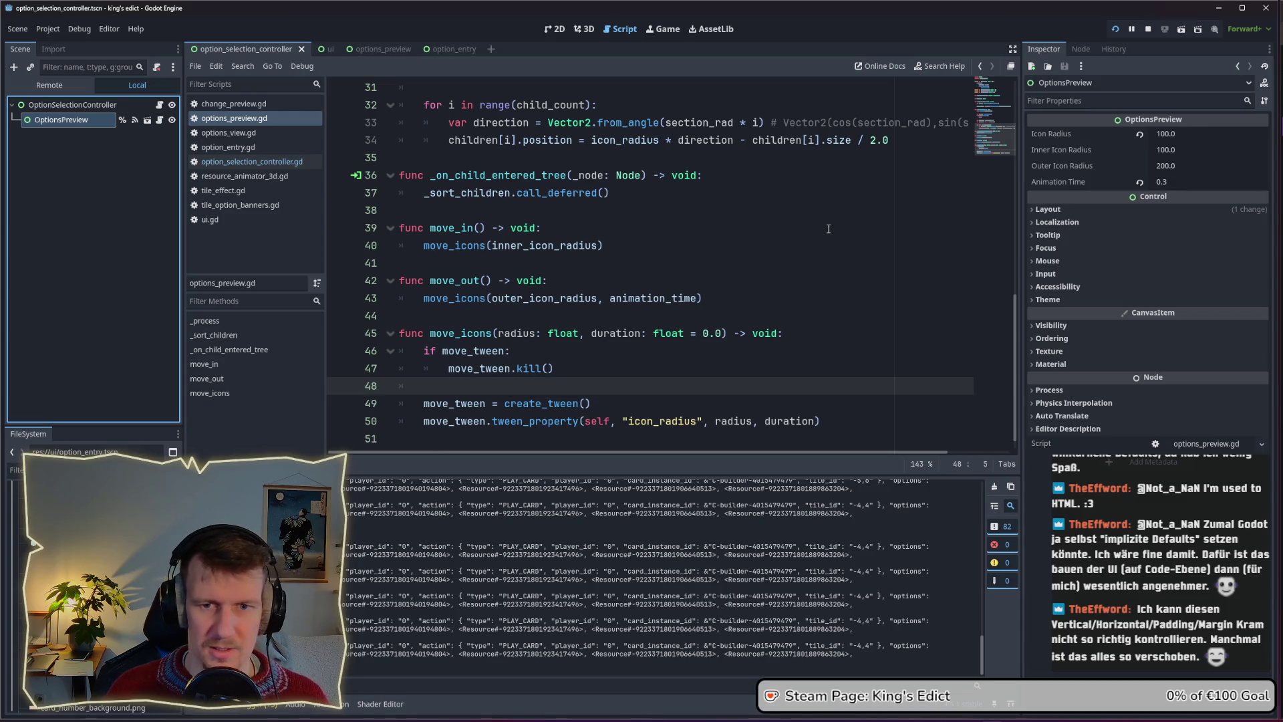
{"action": "scroll", "coordinate": [830, 241], "scroll_direction": "down", "scroll_amount": 1}
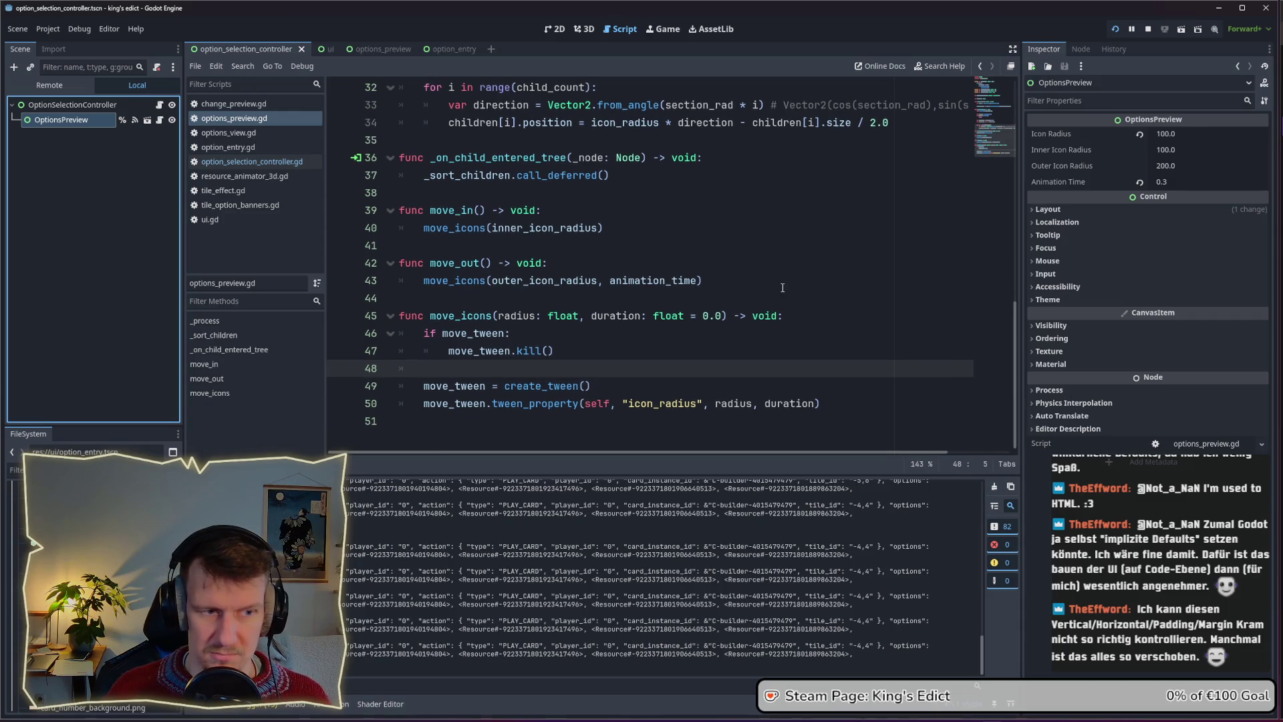
{"action": "left_click", "coordinate": [1163, 182]}
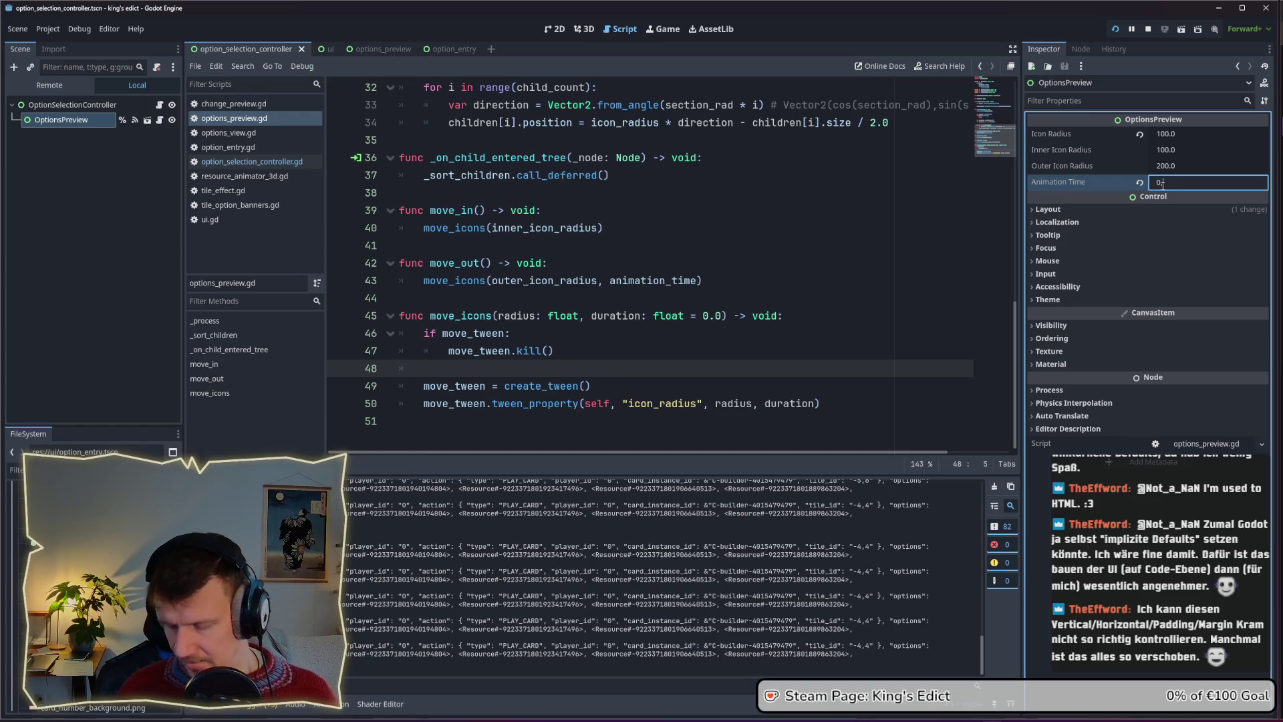
{"action": "type", "text": ".2"}
{"action": "key", "text": "Return"}
{"action": "key", "text": "alt+Tab"}
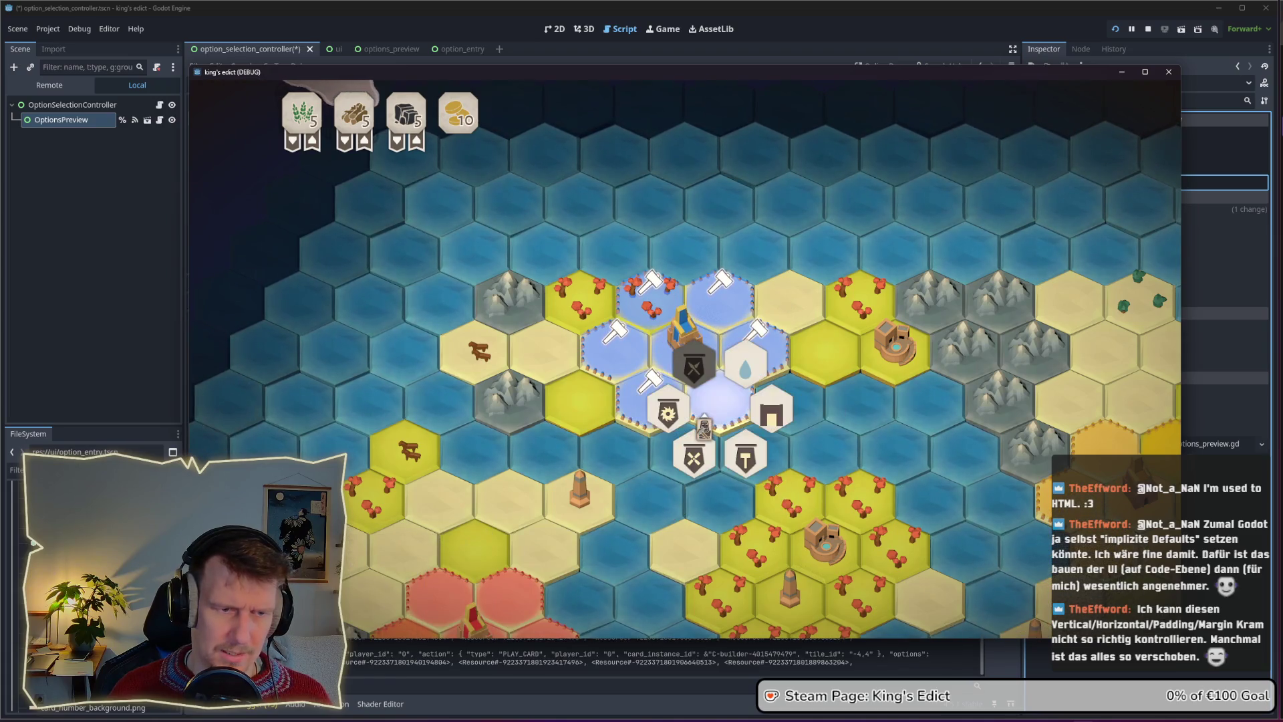
{"action": "left_click", "coordinate": [1149, 29]}
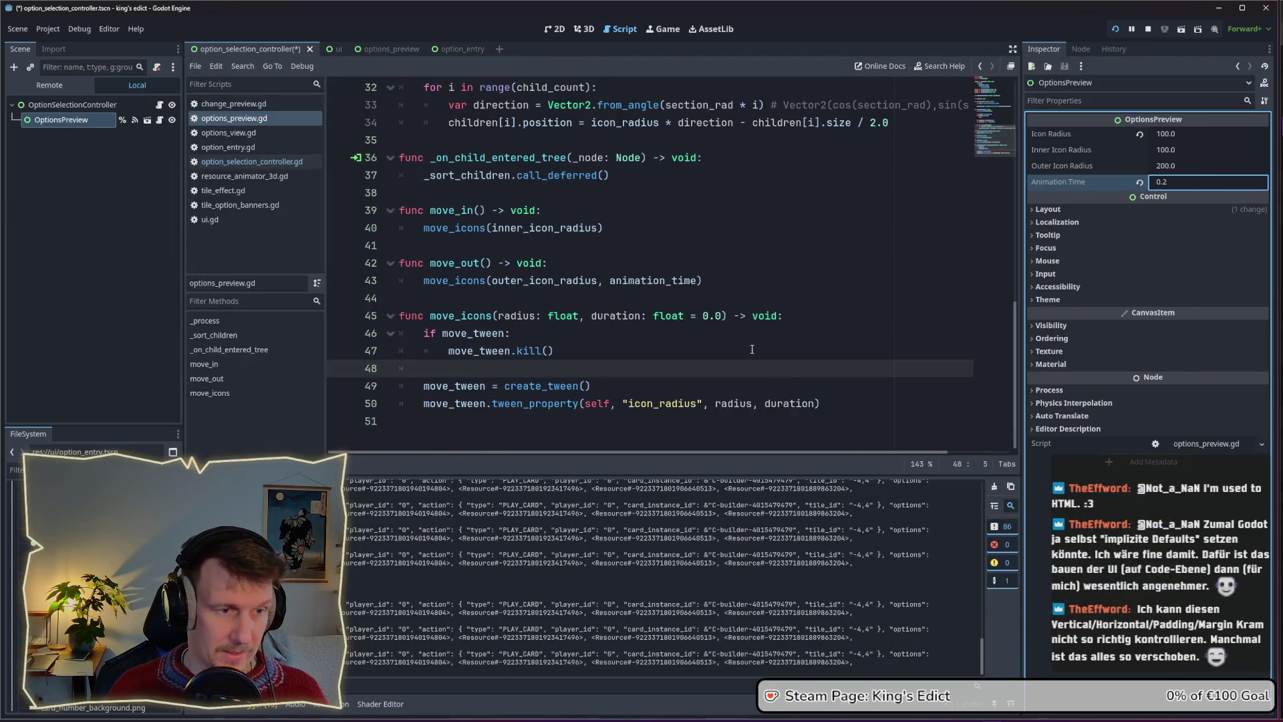
Chain set_trans(Tween.TRANS_CUBIC) onto the move_tween on line 50.
{"action": "left_click", "coordinate": [830, 400]}
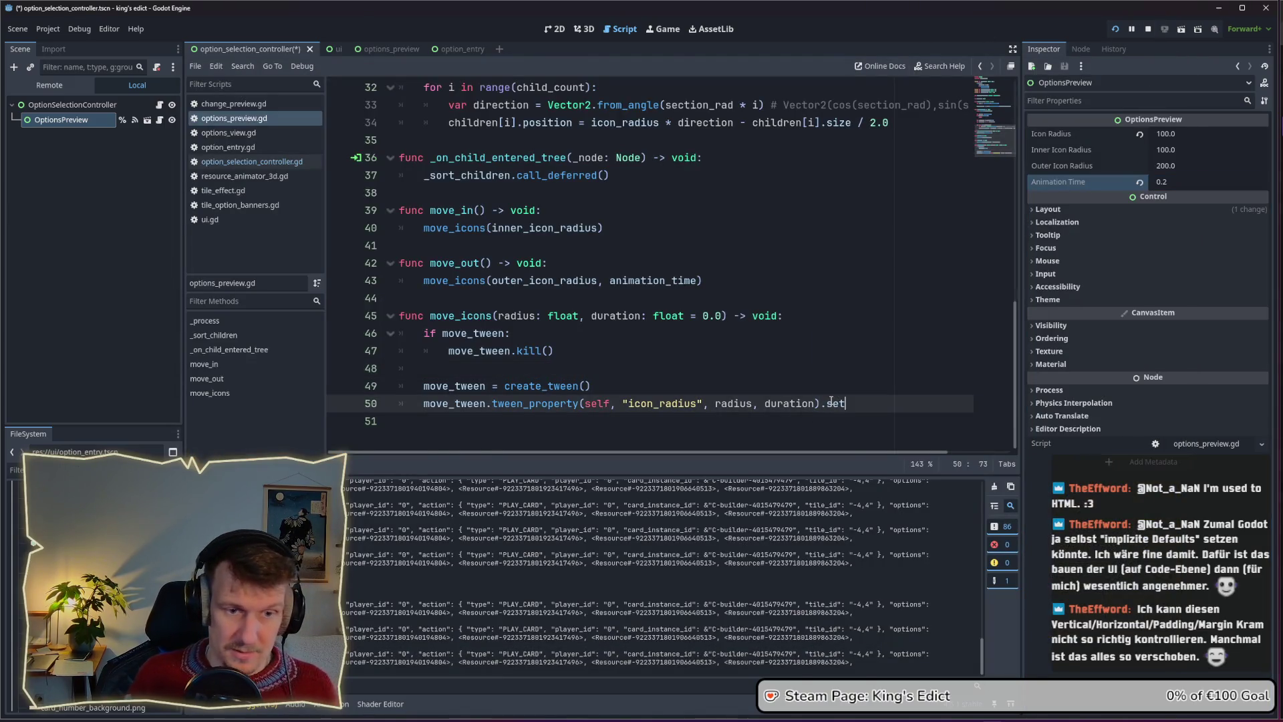
{"action": "type", "text": "_"}
{"action": "key", "text": "Down"}
{"action": "key", "text": "Down"}
{"action": "key", "text": "Down"}
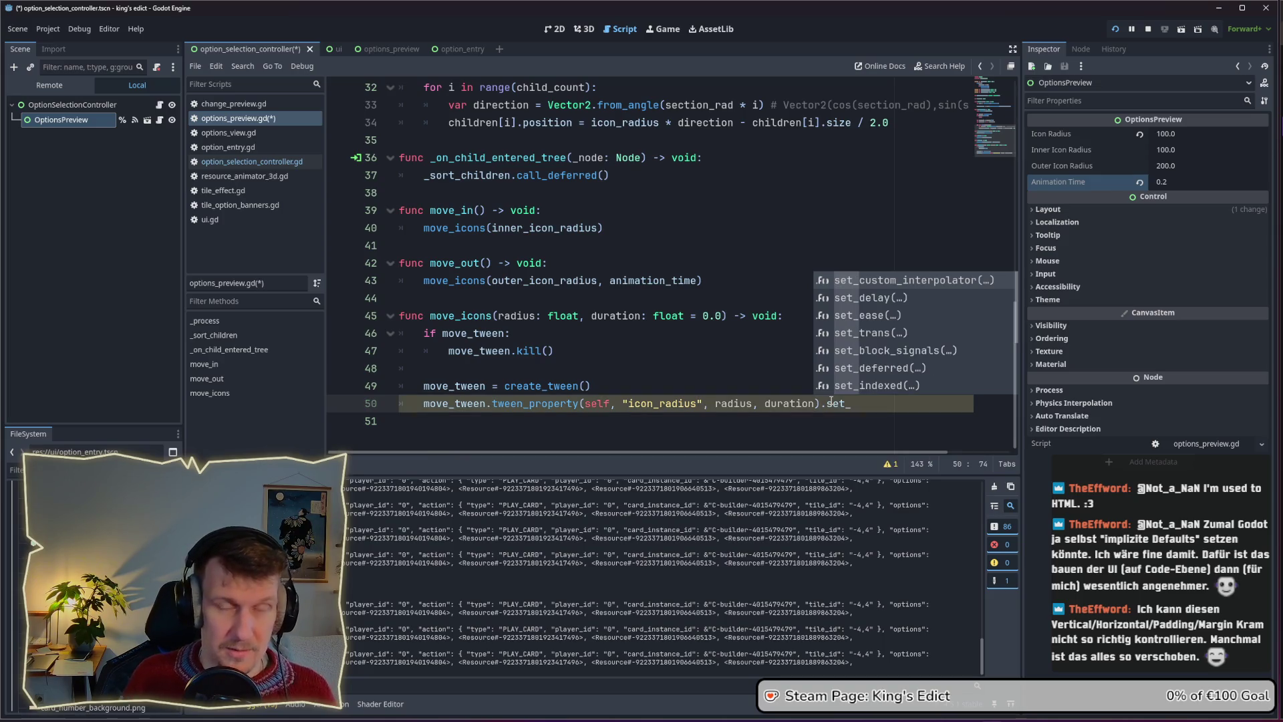
{"action": "key", "text": "Return"}
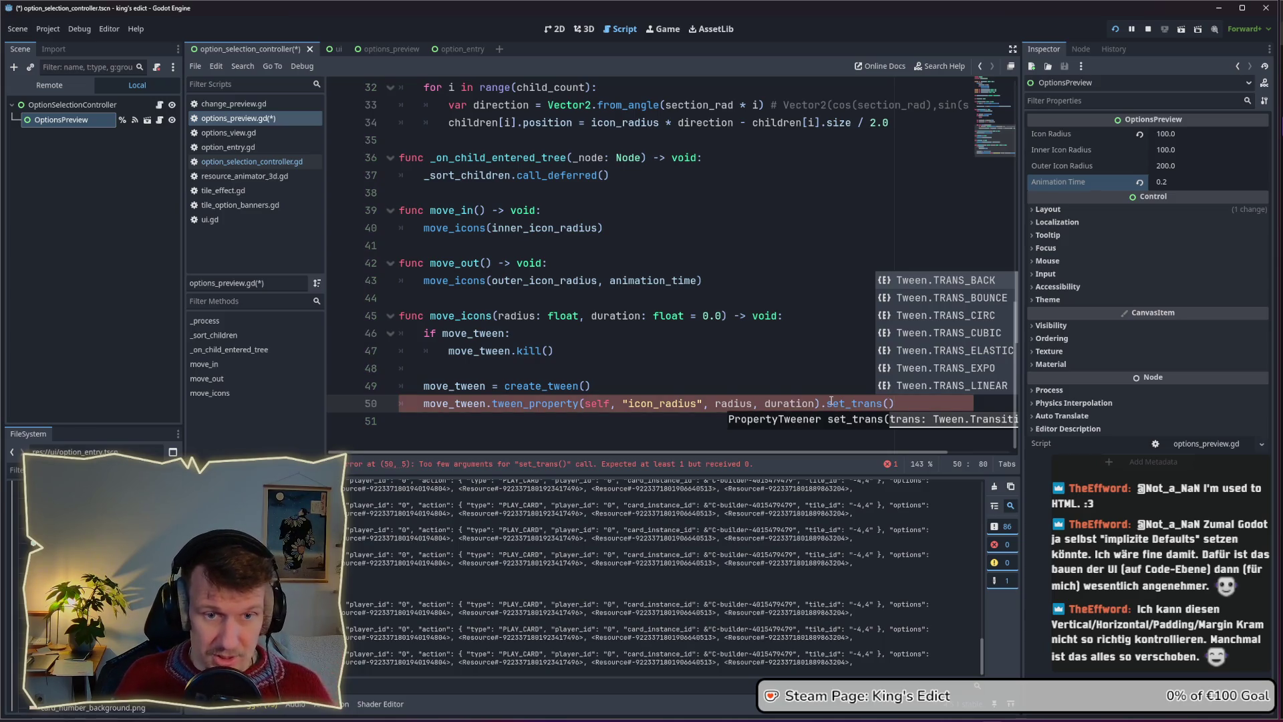
{"action": "key", "text": "Down"}
{"action": "key", "text": "Down"}
{"action": "key", "text": "Down"}
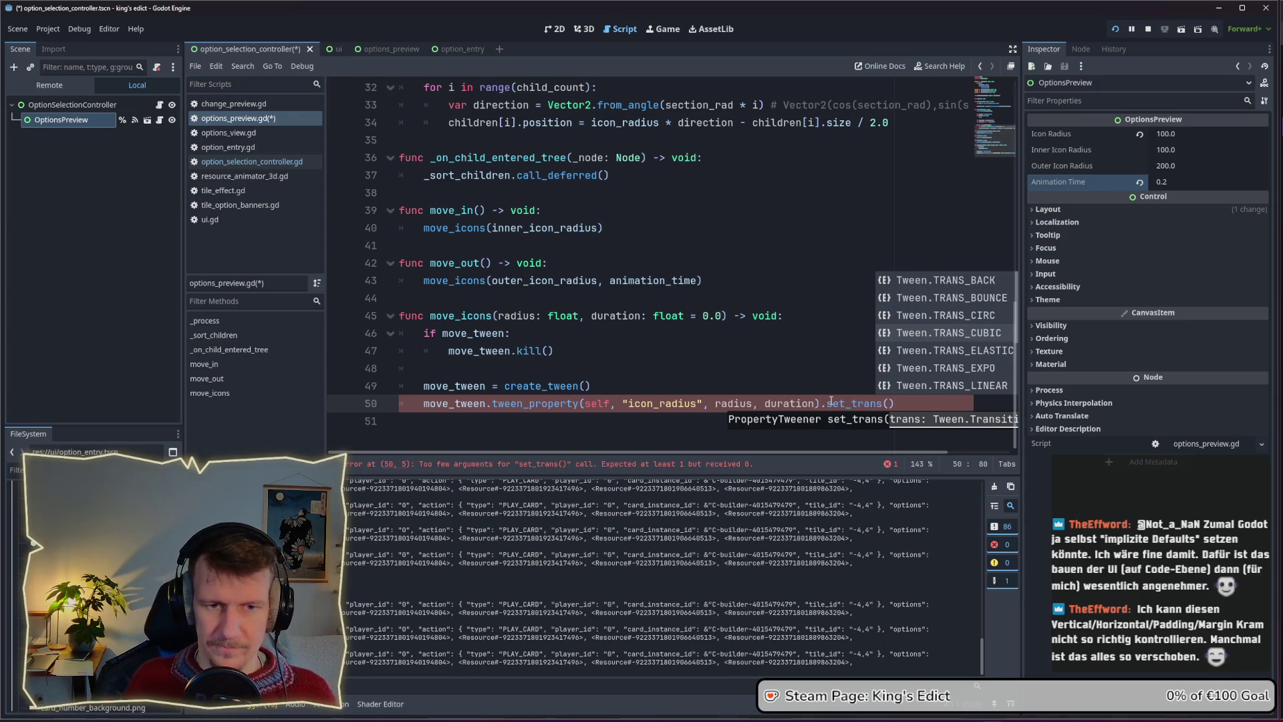
{"action": "key", "text": "Down"}
{"action": "key", "text": "Down"}
{"action": "key", "text": "Down"}
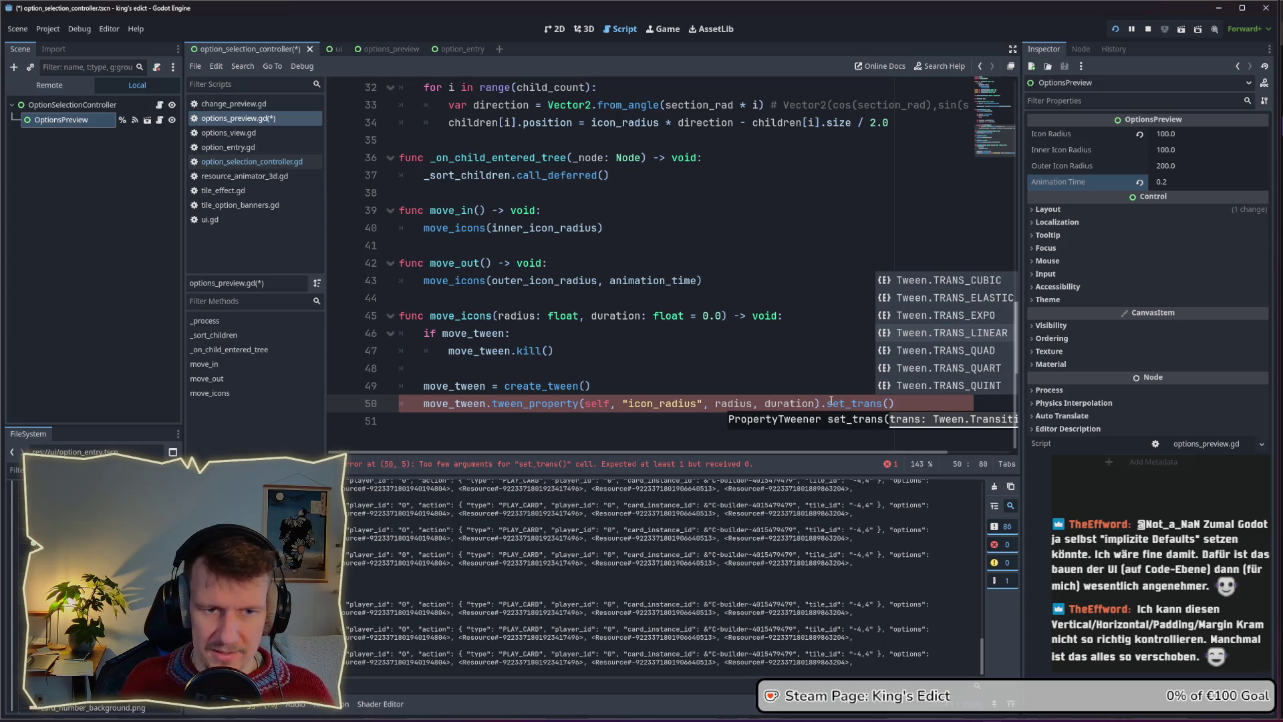
{"action": "key", "text": "Up"}
{"action": "key", "text": "Up"}
{"action": "key", "text": "Up"}
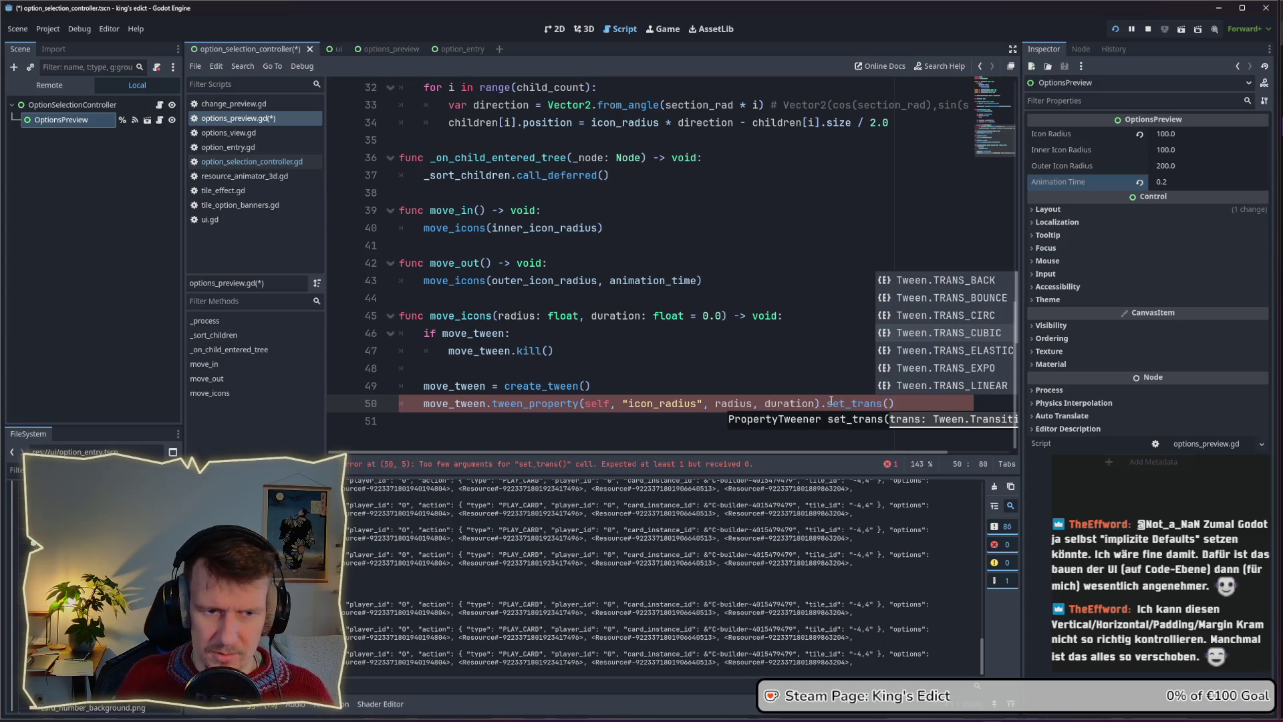
{"action": "key", "text": "Return"}
Add .set_ease(Tween.EASE_IN_OUT), save the script, and stop the previous game run.
{"action": "type", "text": ")."}
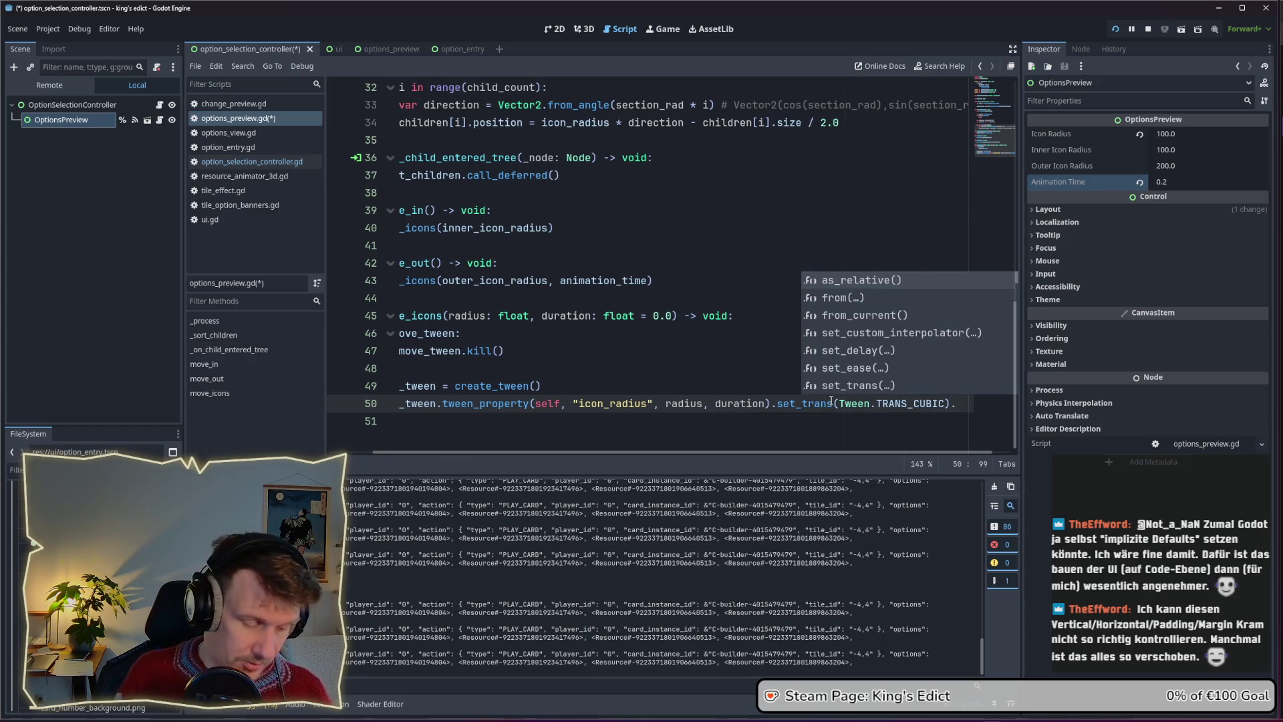
{"action": "type", "text": "Set"}
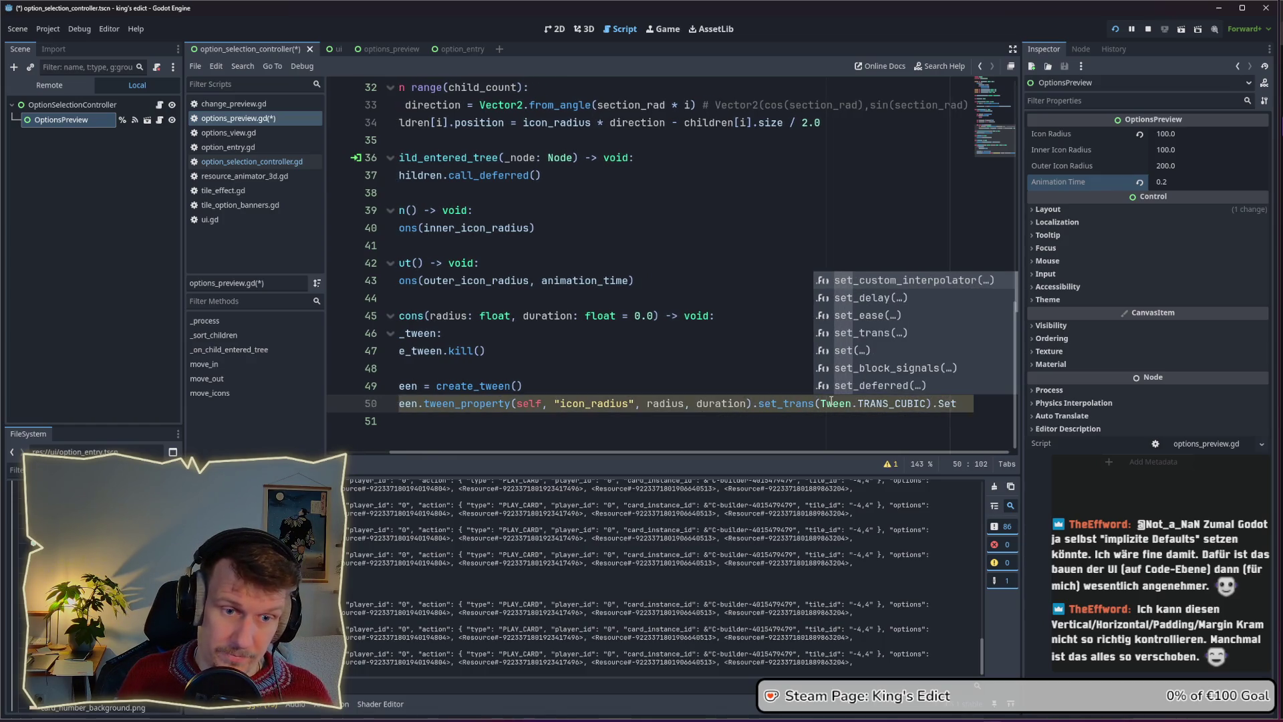
{"action": "key", "text": "Down"}
{"action": "key", "text": "Down"}
{"action": "key", "text": "Return"}
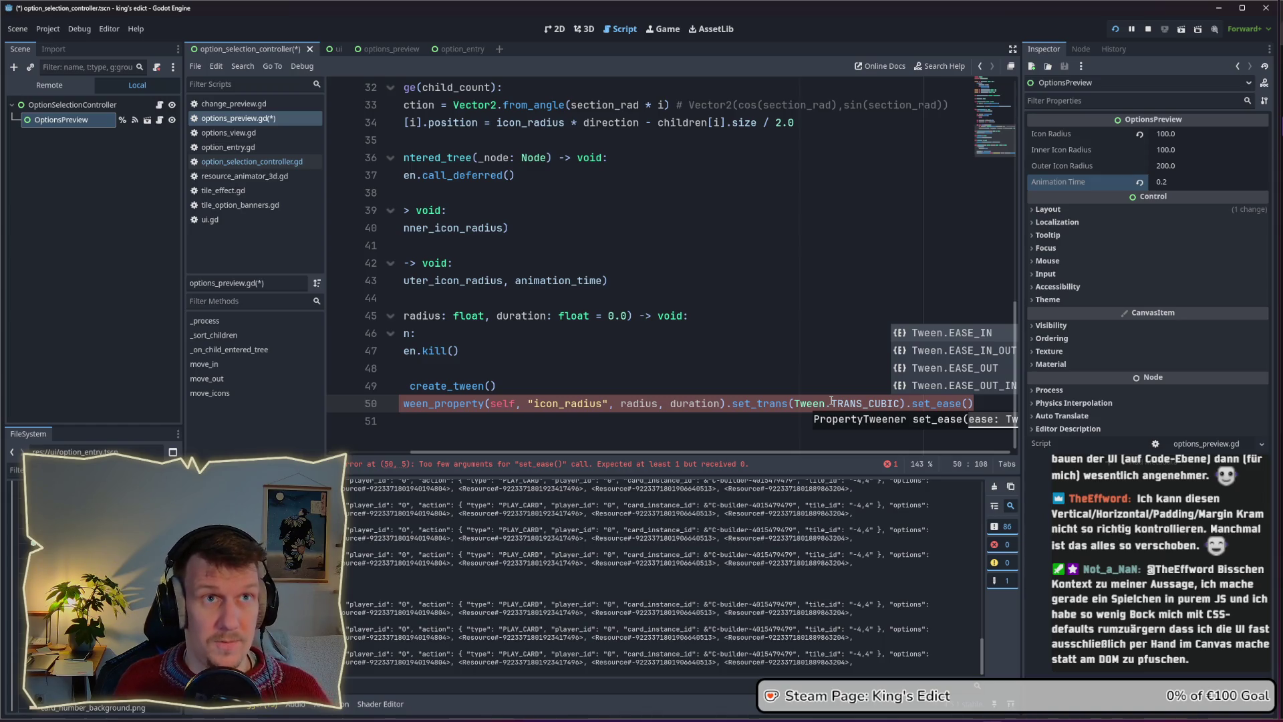
{"action": "key", "text": "Down"}
{"action": "key", "text": "Return"}
{"action": "key", "text": "ctrl+s"}
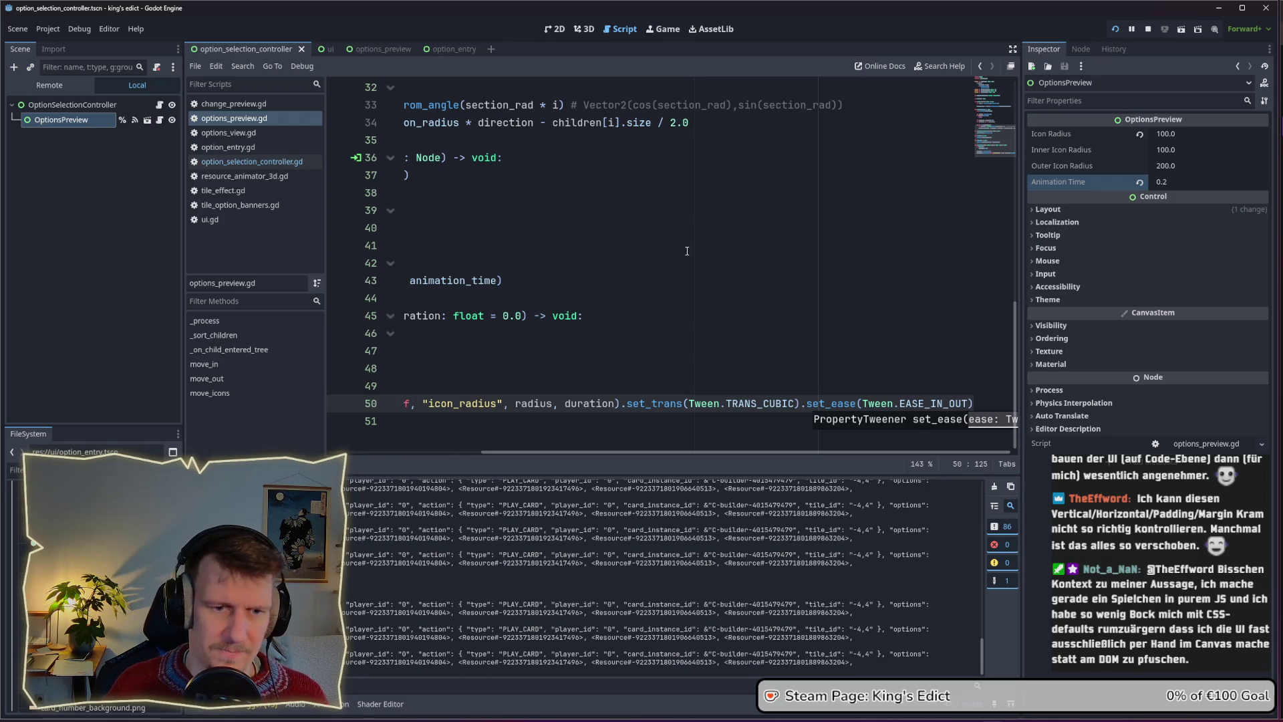
{"action": "left_click", "coordinate": [1148, 29]}
Run a Multiplayer game on stone_island.map and select the city hex to watch its options animate.
{"action": "left_click", "coordinate": [1115, 29]}
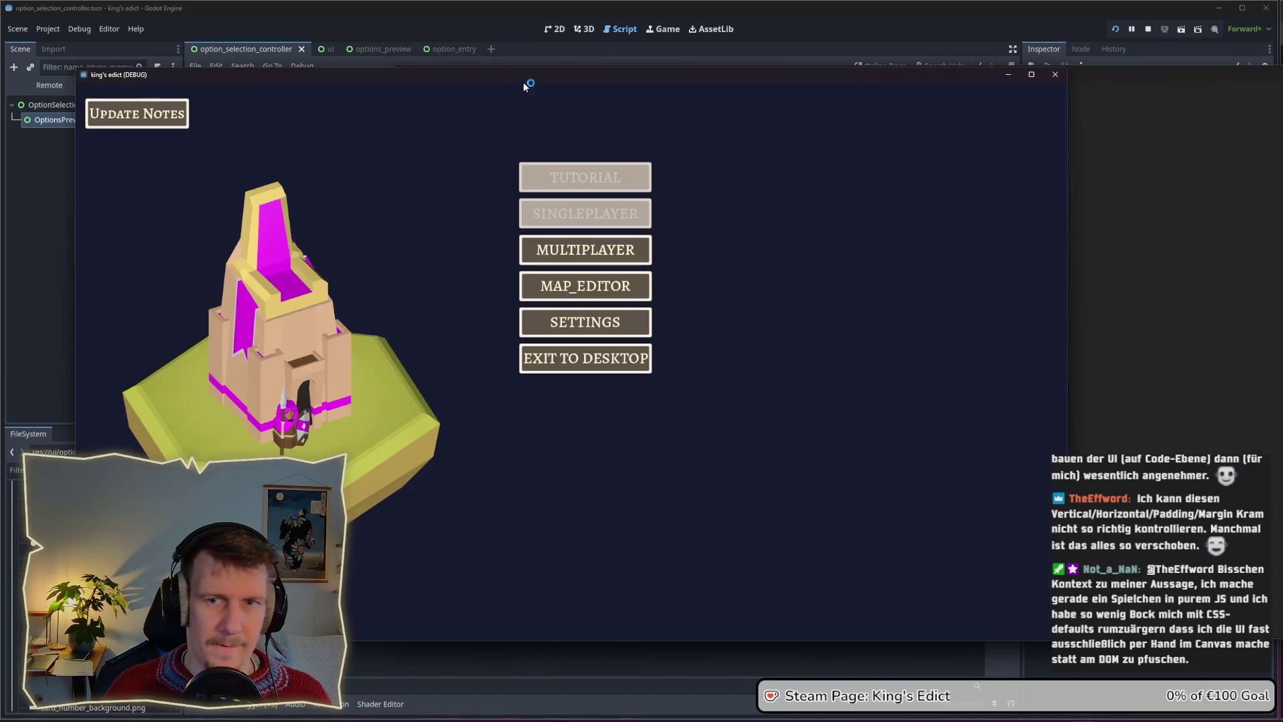
{"action": "left_click", "coordinate": [585, 250]}
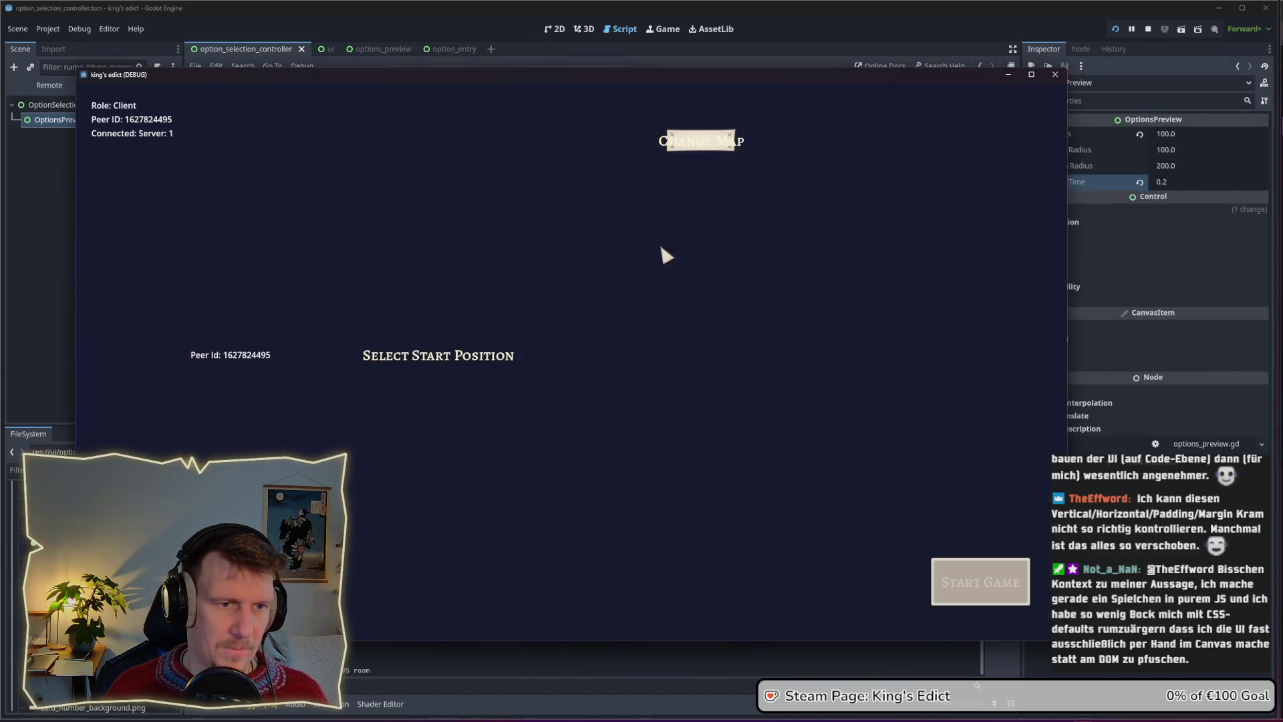
{"action": "left_click", "coordinate": [699, 141]}
{"action": "left_click", "coordinate": [689, 237]}
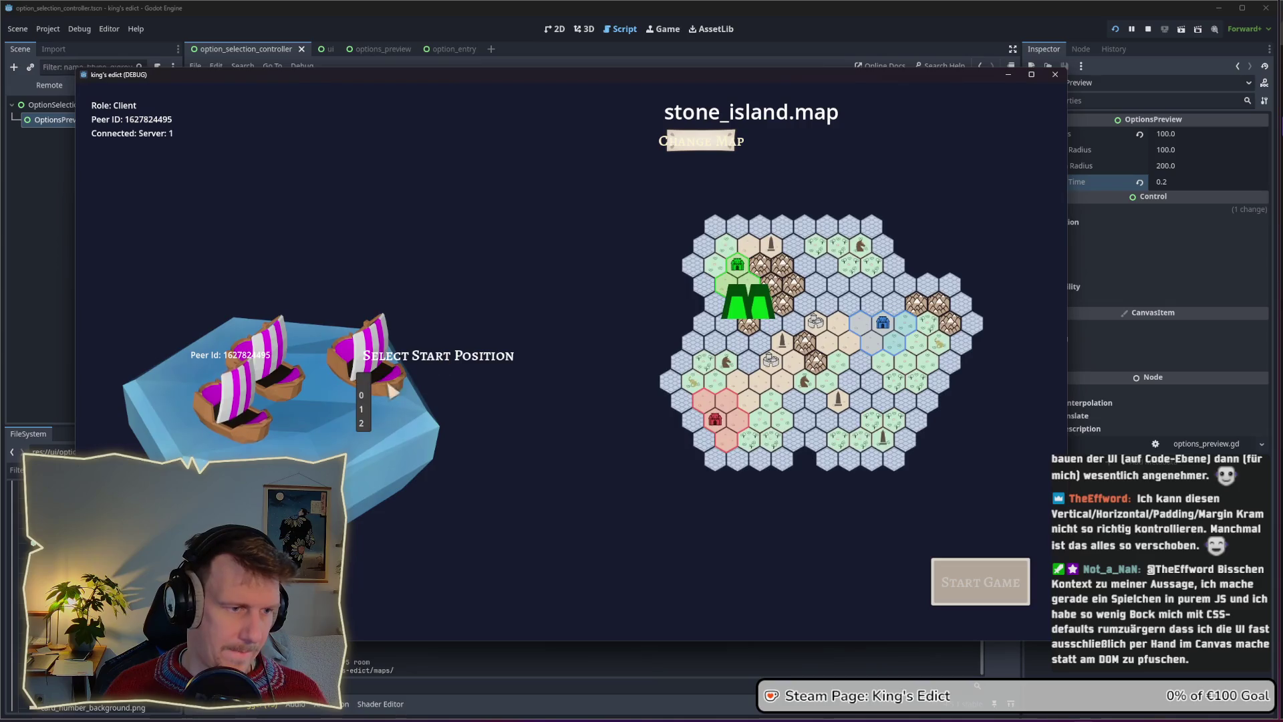
{"action": "left_click", "coordinate": [994, 577]}
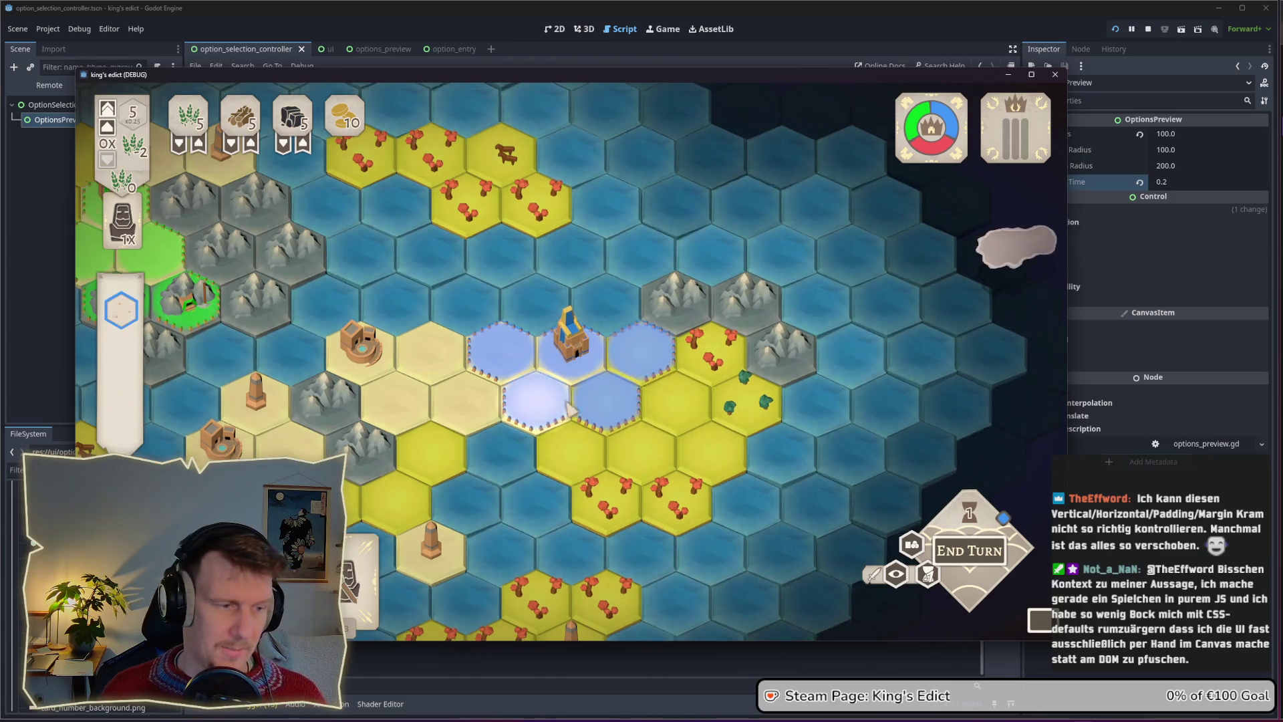
{"action": "left_click", "coordinate": [605, 401]}
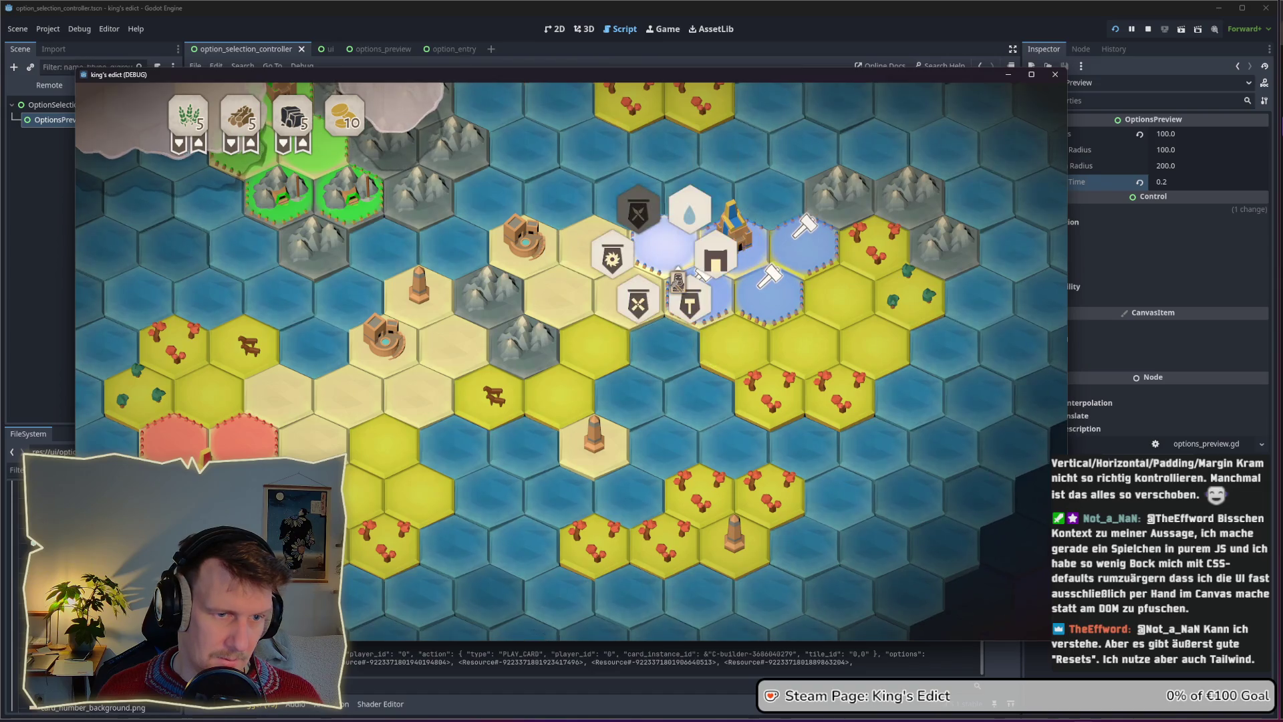
Change Animation Time to 0.35, test it in the game, then stop it with F8.
{"action": "left_click", "coordinate": [1179, 183]}
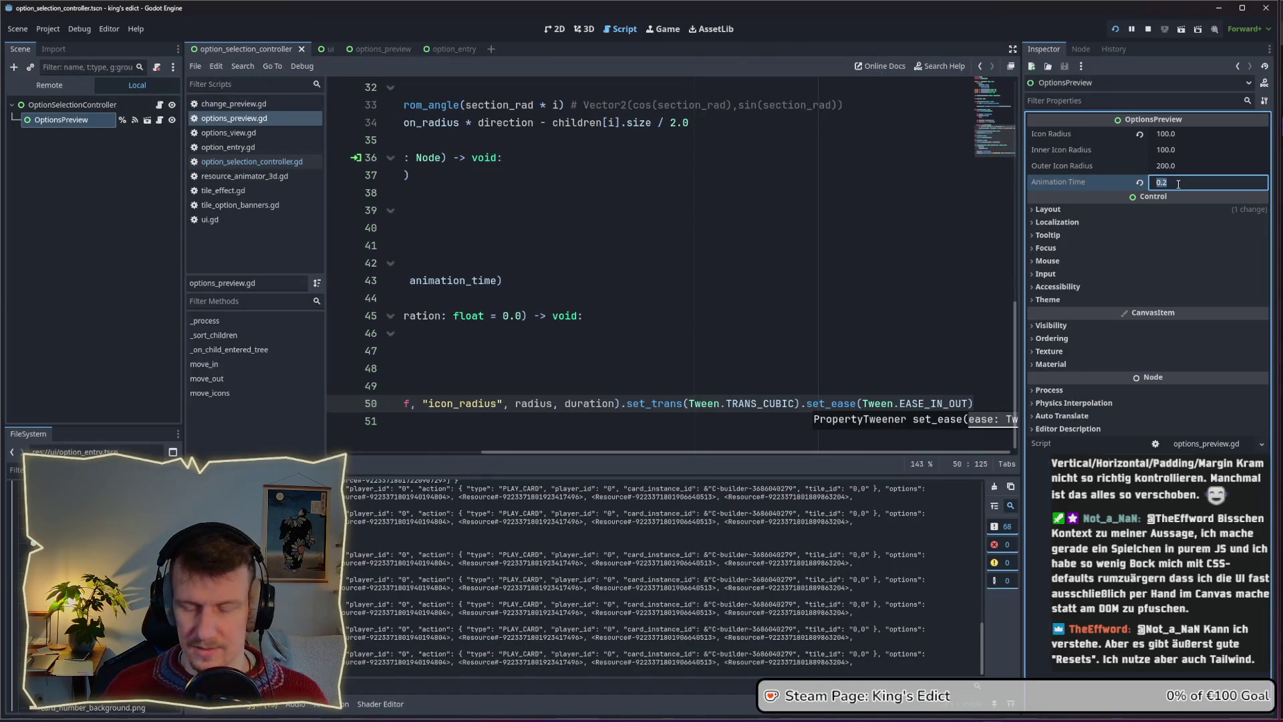
{"action": "type", "text": "5"}
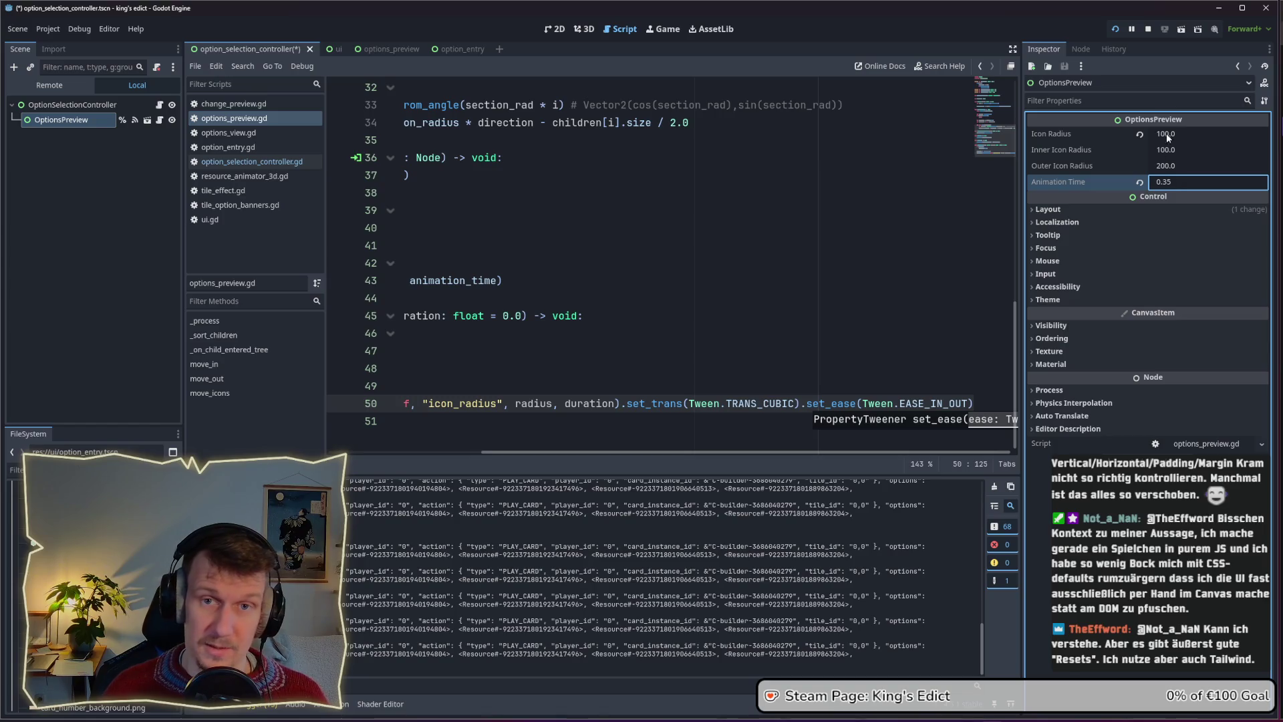
{"action": "key", "text": "alt+Tab"}
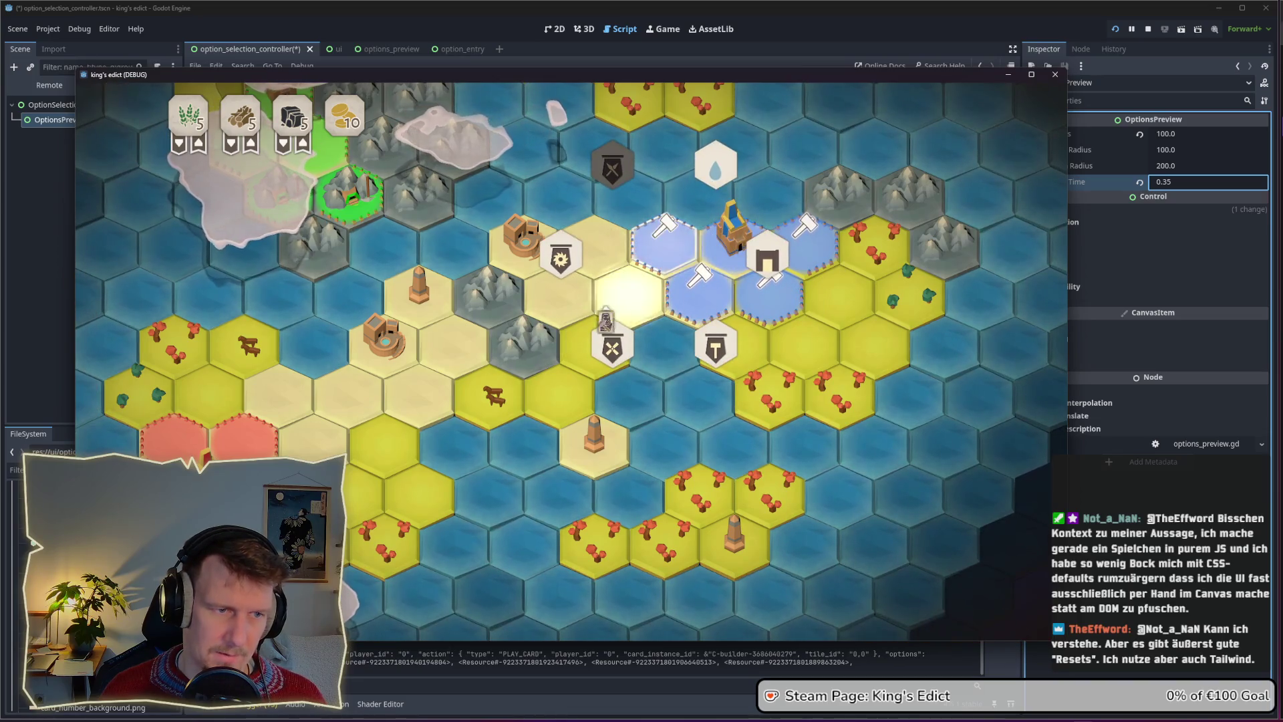
{"action": "key", "text": "F8"}
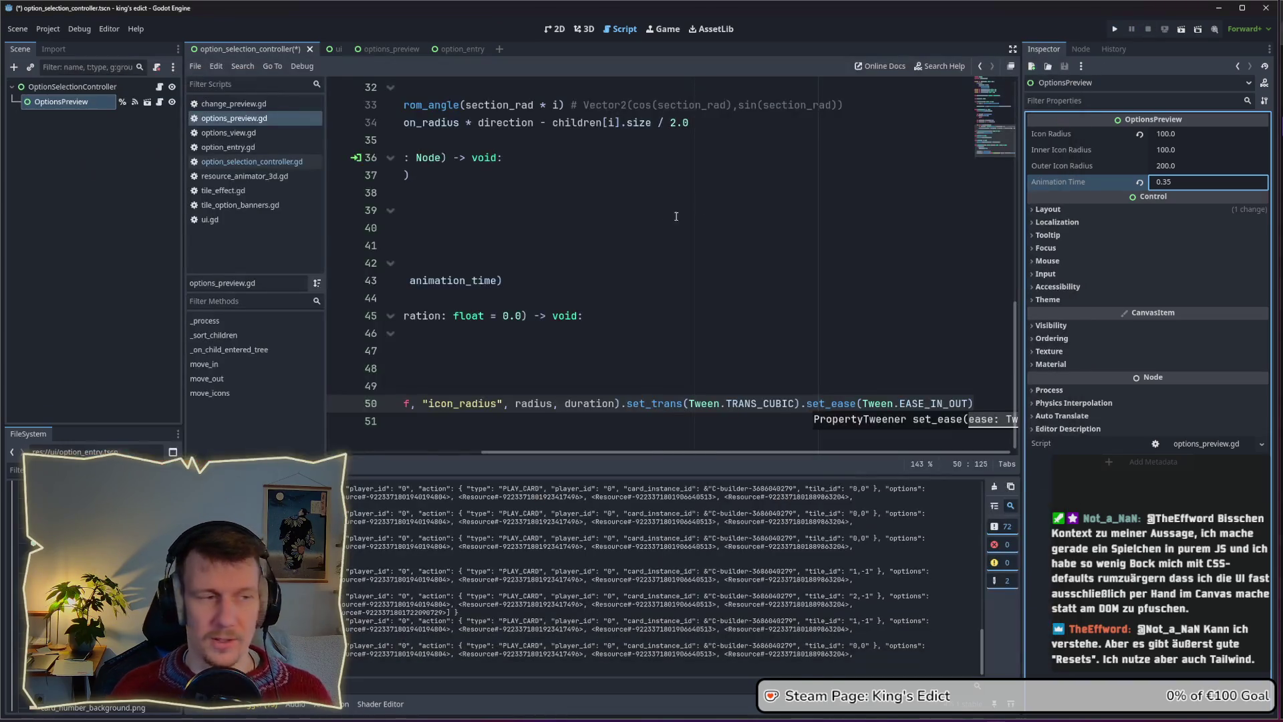
{"action": "left_click_drag", "start_coordinate": [729, 454], "coordinate": [559, 456]}
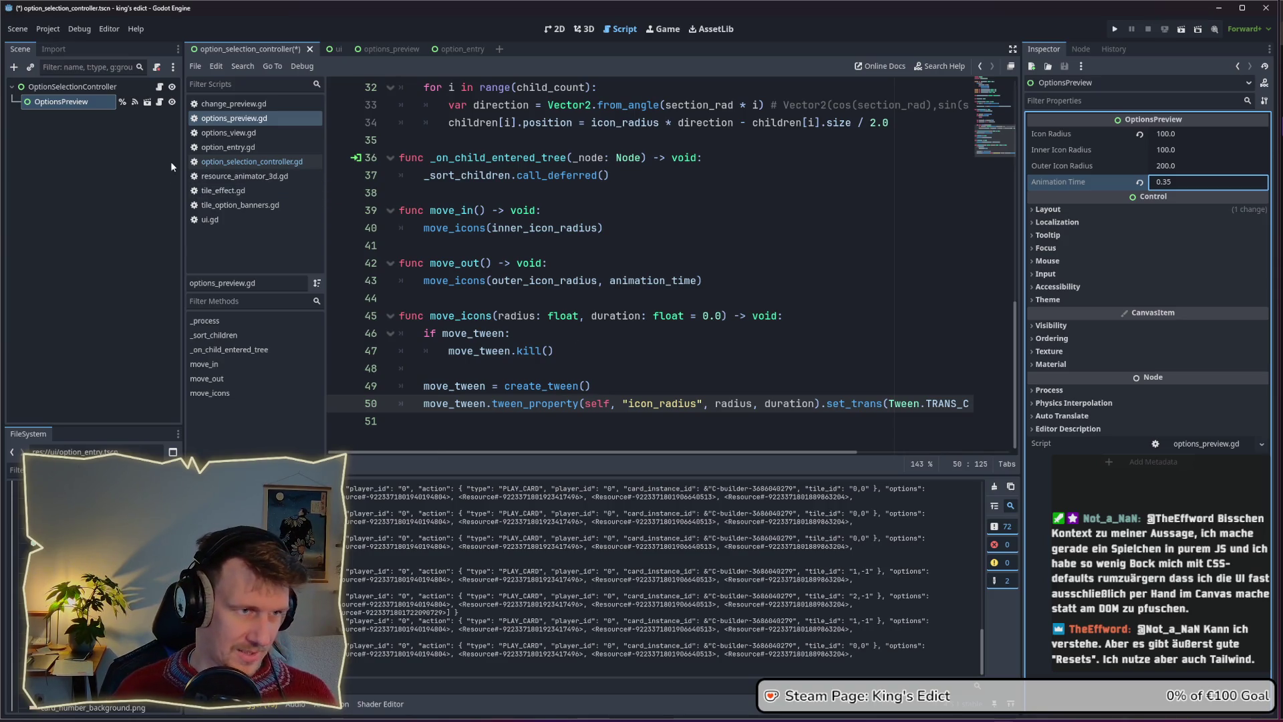
{"action": "left_click", "coordinate": [458, 51]}
View the option_entry scene in 2D and inspect its CardTooltipView, InfoControl and HeaderPanel nodes.
{"action": "left_click", "coordinate": [555, 28]}
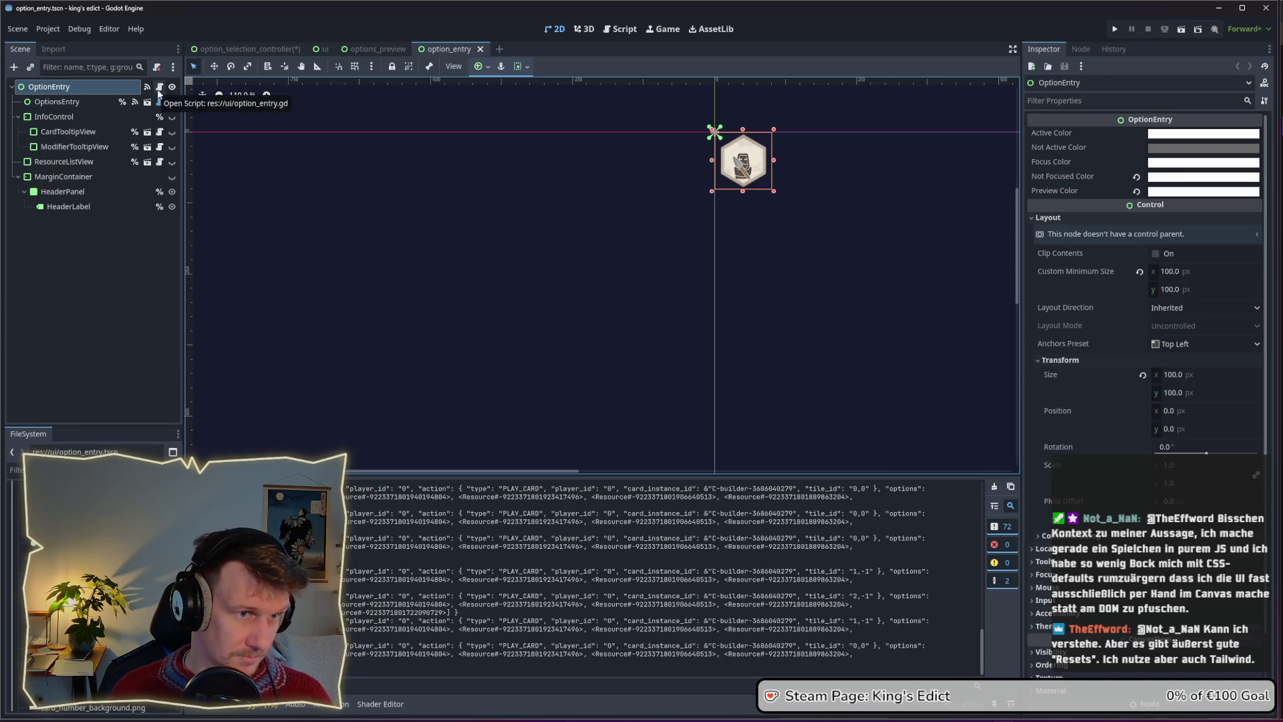
{"action": "mouse_move", "coordinate": [558, 472]}
{"action": "left_mouse_down"}
{"action": "mouse_move", "coordinate": [647, 470]}
{"action": "mouse_move", "coordinate": [614, 472]}
{"action": "left_mouse_up"}
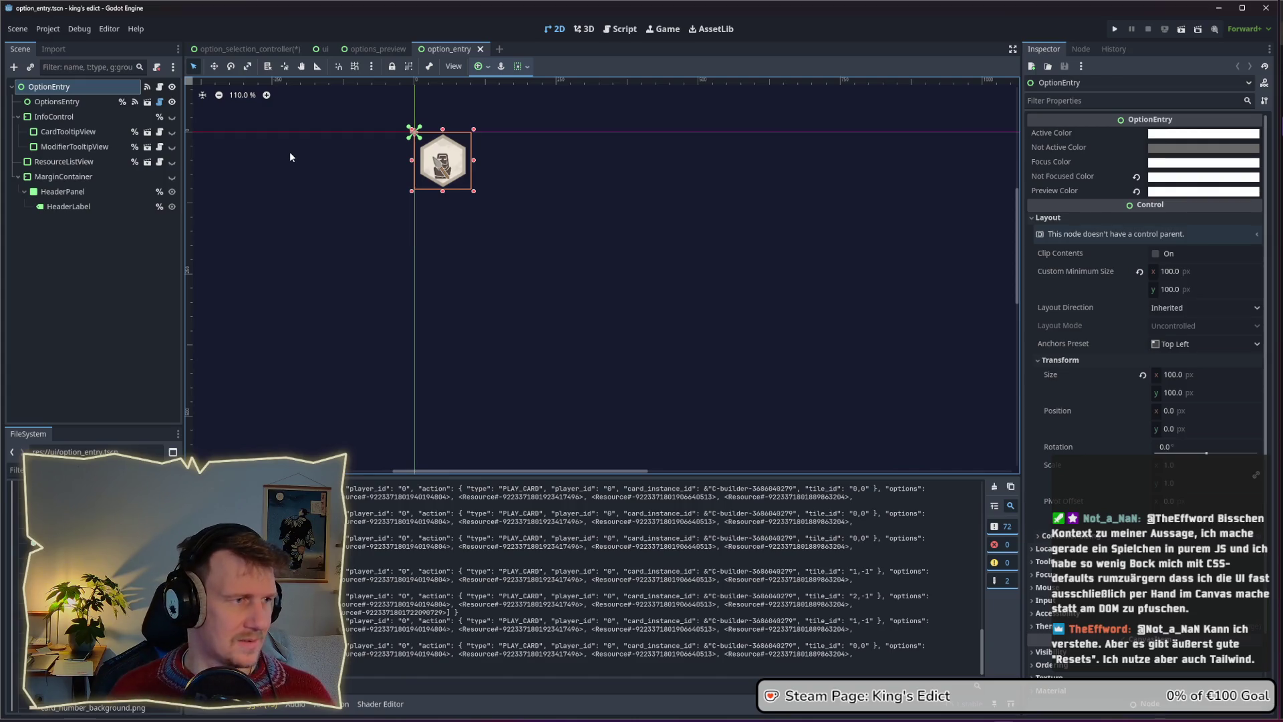
{"action": "left_click", "coordinate": [72, 127]}
{"action": "left_click", "coordinate": [69, 105]}
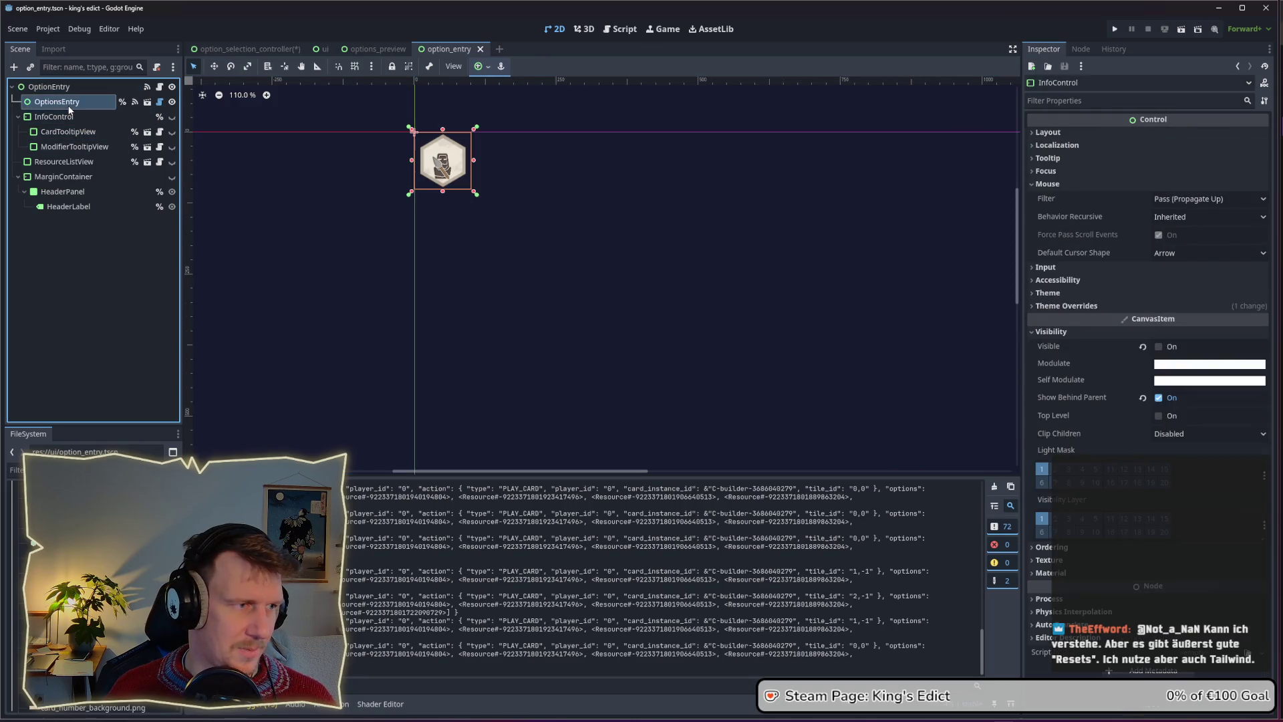
{"action": "left_click", "coordinate": [63, 87]}
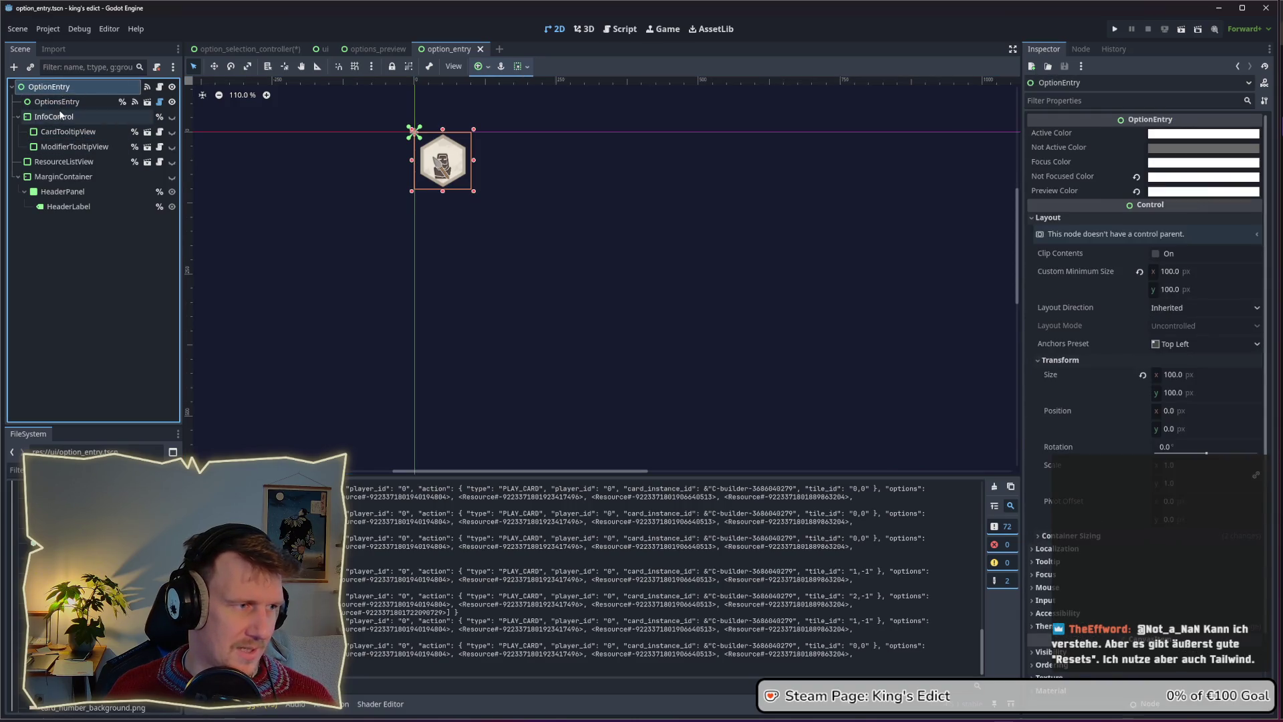
{"action": "left_click", "coordinate": [61, 118]}
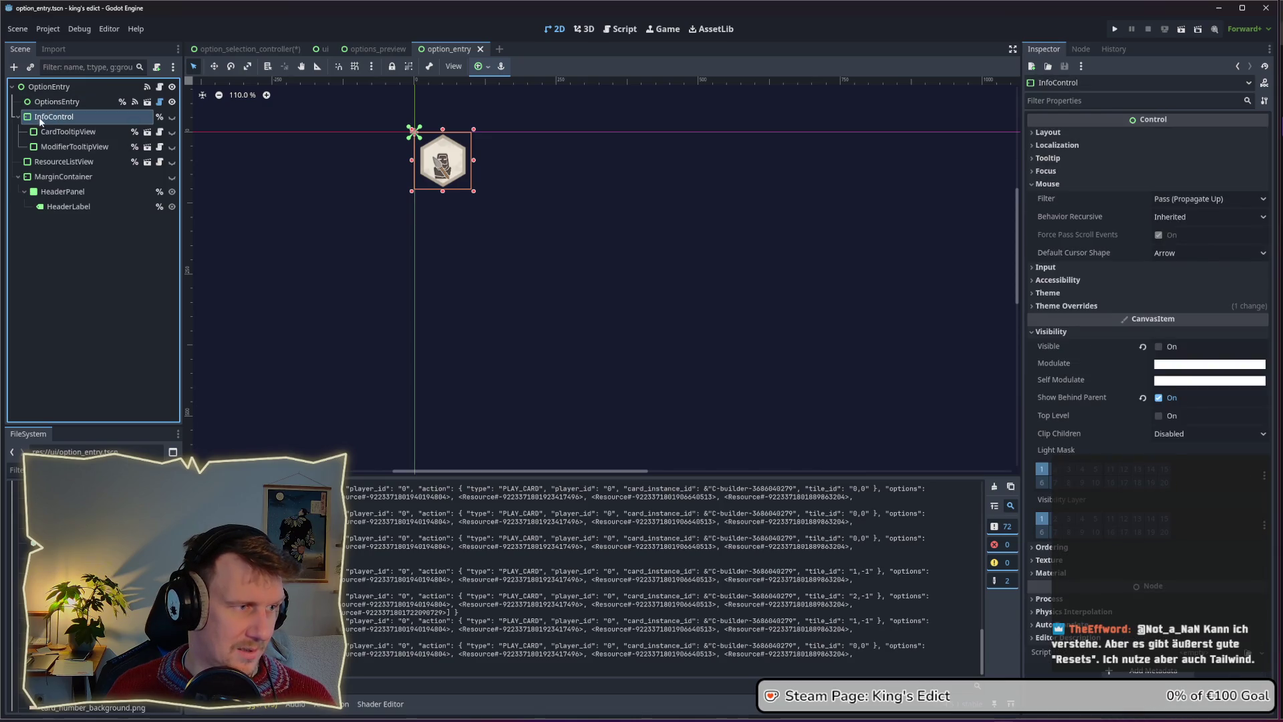
{"action": "left_click", "coordinate": [61, 192]}
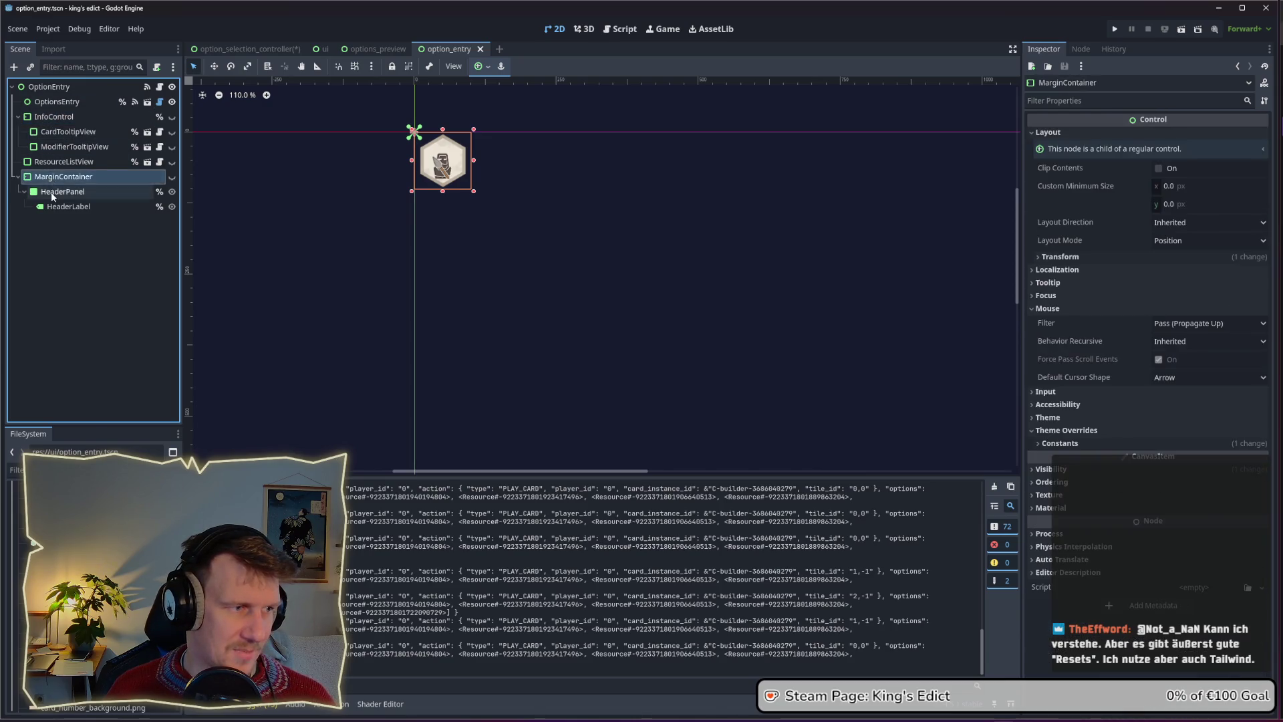
{"action": "left_click", "coordinate": [54, 178]}
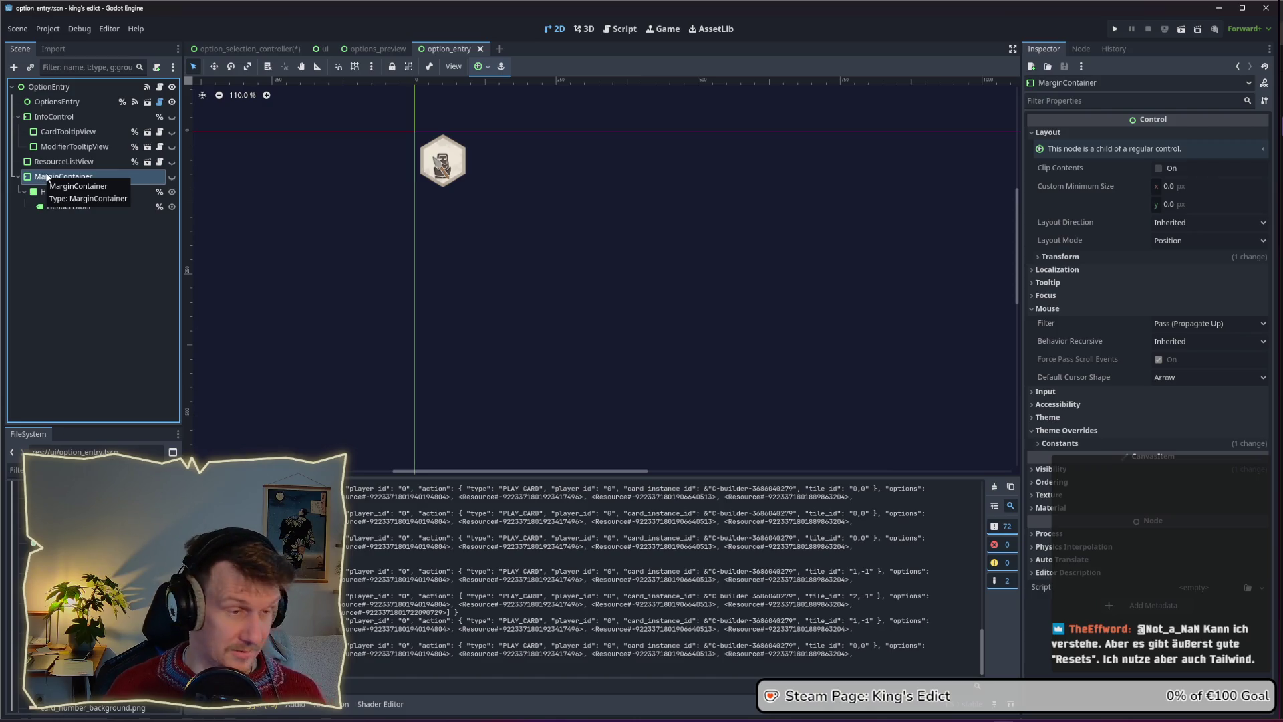
Select the OptionsEntry node and open its option_entry.gd script.
{"action": "left_click", "coordinate": [37, 165]}
{"action": "left_click", "coordinate": [42, 183]}
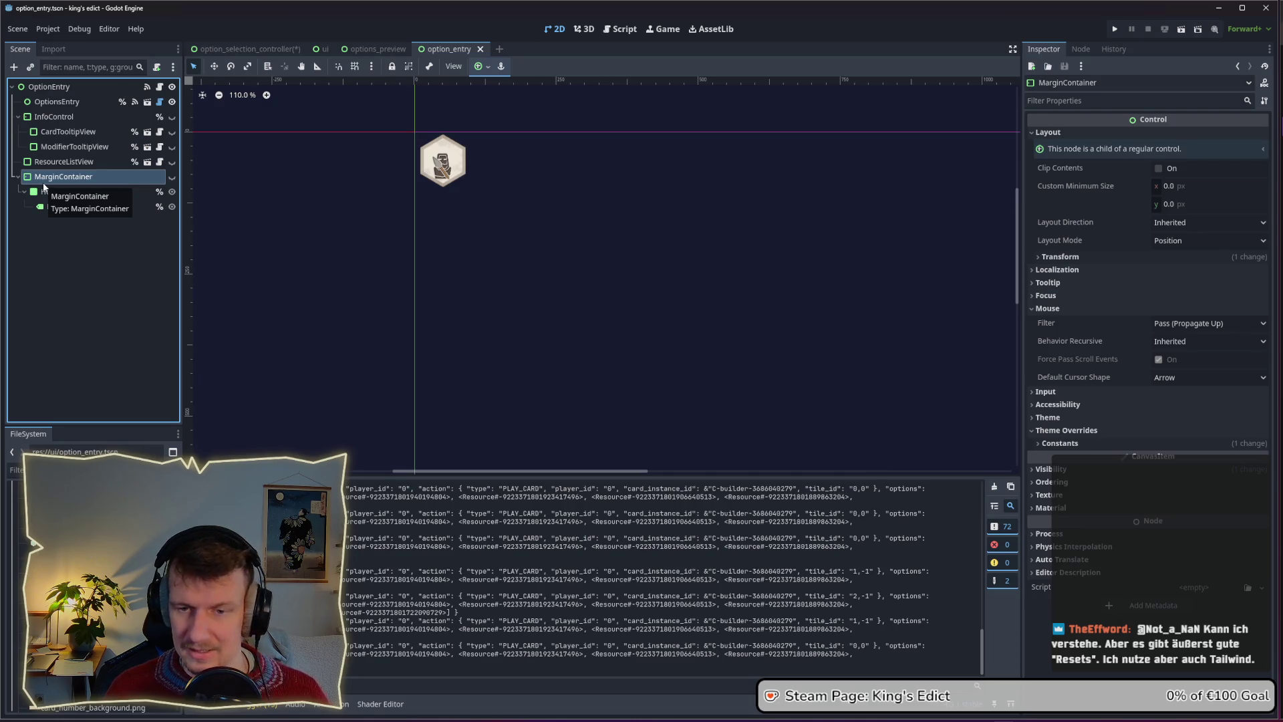
{"action": "mouse_move", "coordinate": [43, 183]}
{"action": "left_mouse_down"}
{"action": "mouse_move", "coordinate": [431, 185]}
{"action": "mouse_move", "coordinate": [39, 121]}
{"action": "mouse_move", "coordinate": [40, 103]}
{"action": "left_mouse_up"}
{"action": "left_click", "coordinate": [40, 103]}
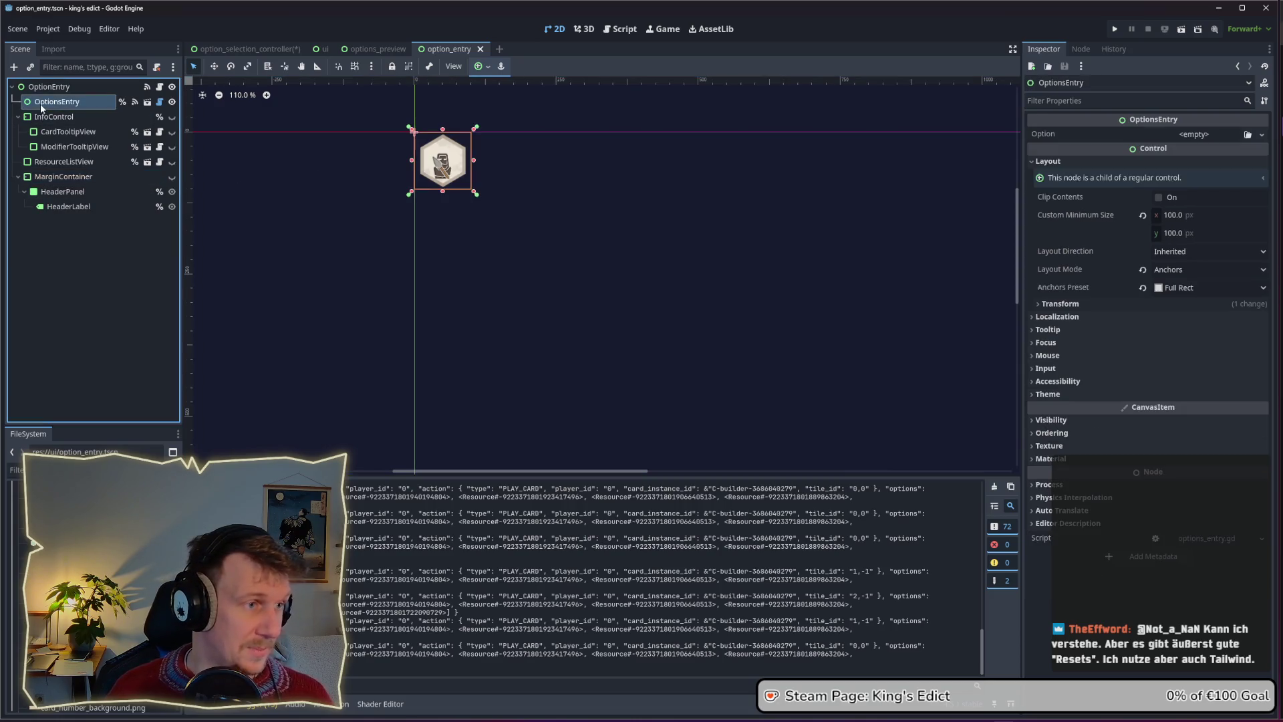
{"action": "left_click", "coordinate": [159, 87]}
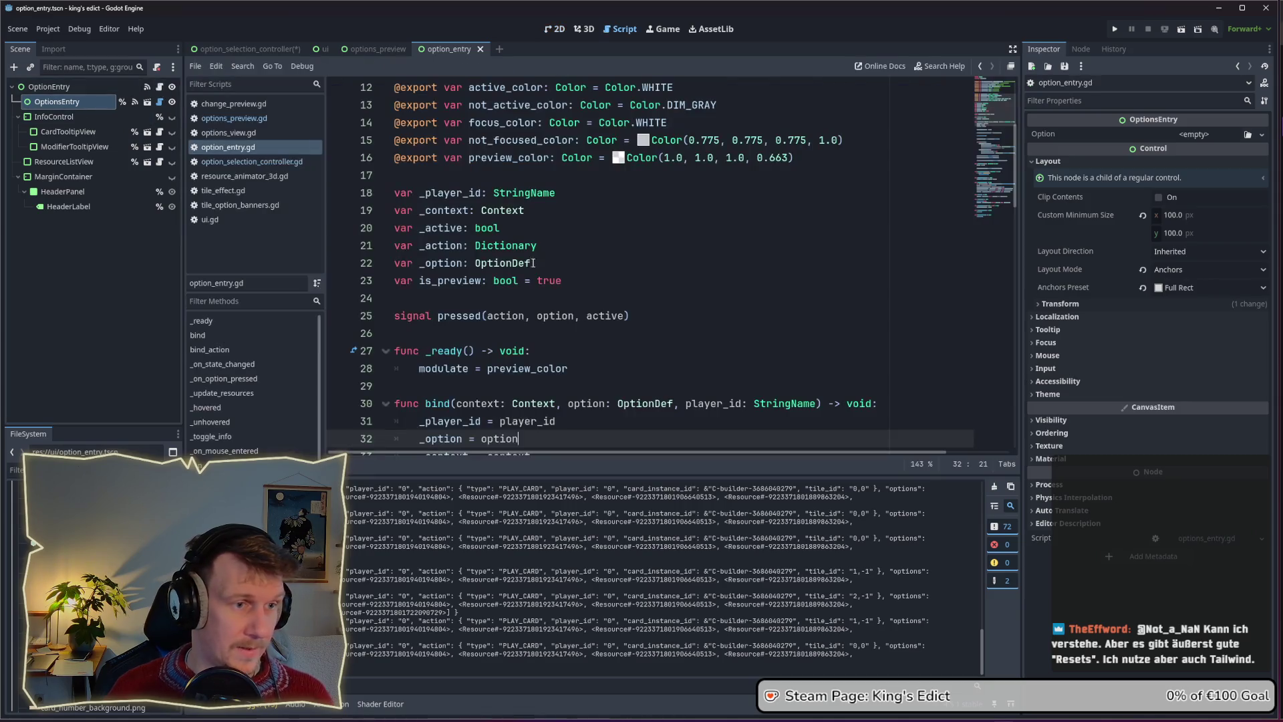
Declare 'var size_tween: Tween' below the member variables and save.
{"action": "scroll", "coordinate": [584, 244], "scroll_direction": "down", "scroll_amount": 2}
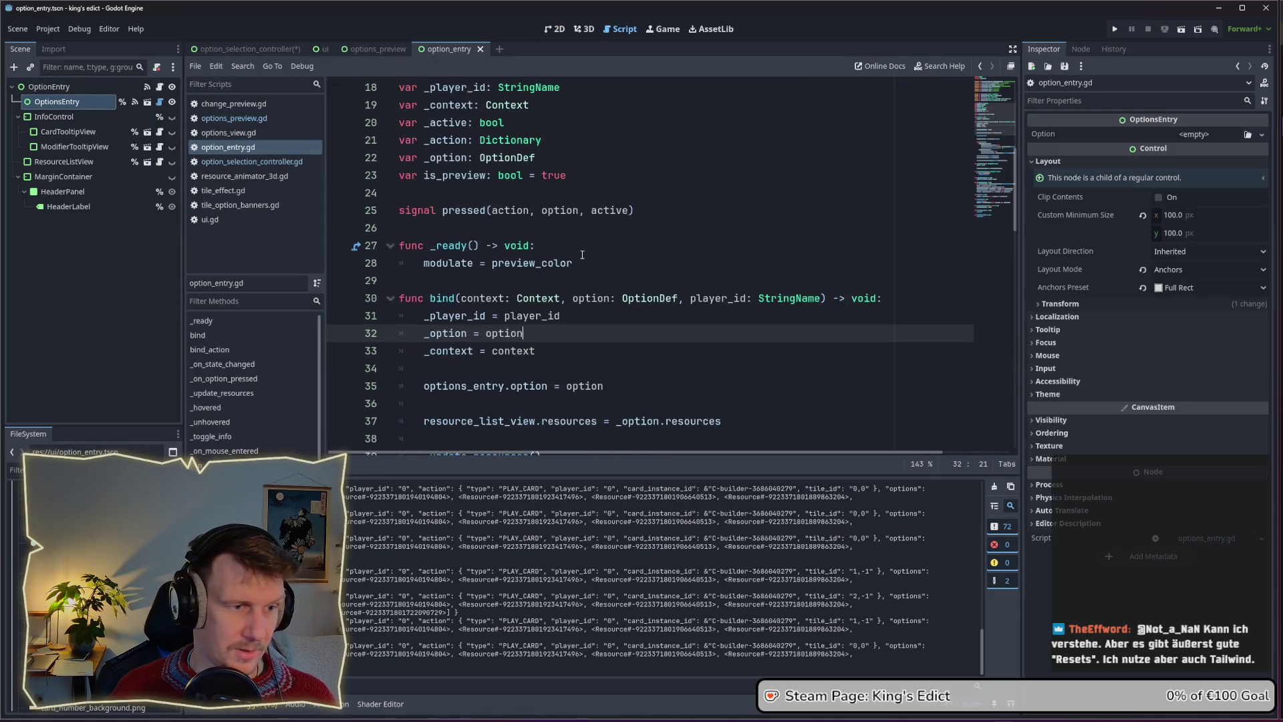
{"action": "left_click", "coordinate": [571, 193]}
{"action": "key", "text": "Return"}
{"action": "key", "text": "Return"}
{"action": "key", "text": "Up"}
{"action": "type", "text": "func"}
{"action": "key", "text": "BackSpace"}
{"action": "key", "text": "BackSpace"}
{"action": "key", "text": "BackSpace"}
{"action": "type", "text": "var t"}
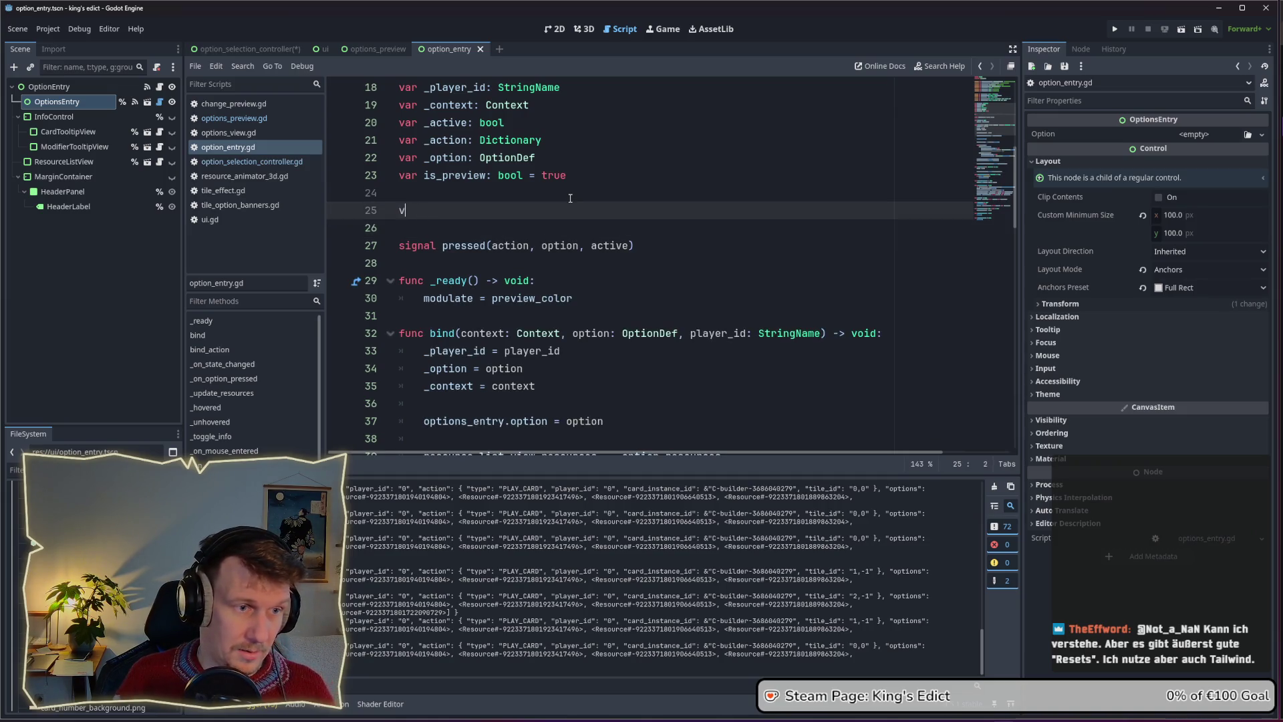
{"action": "key", "text": "BackSpace"}
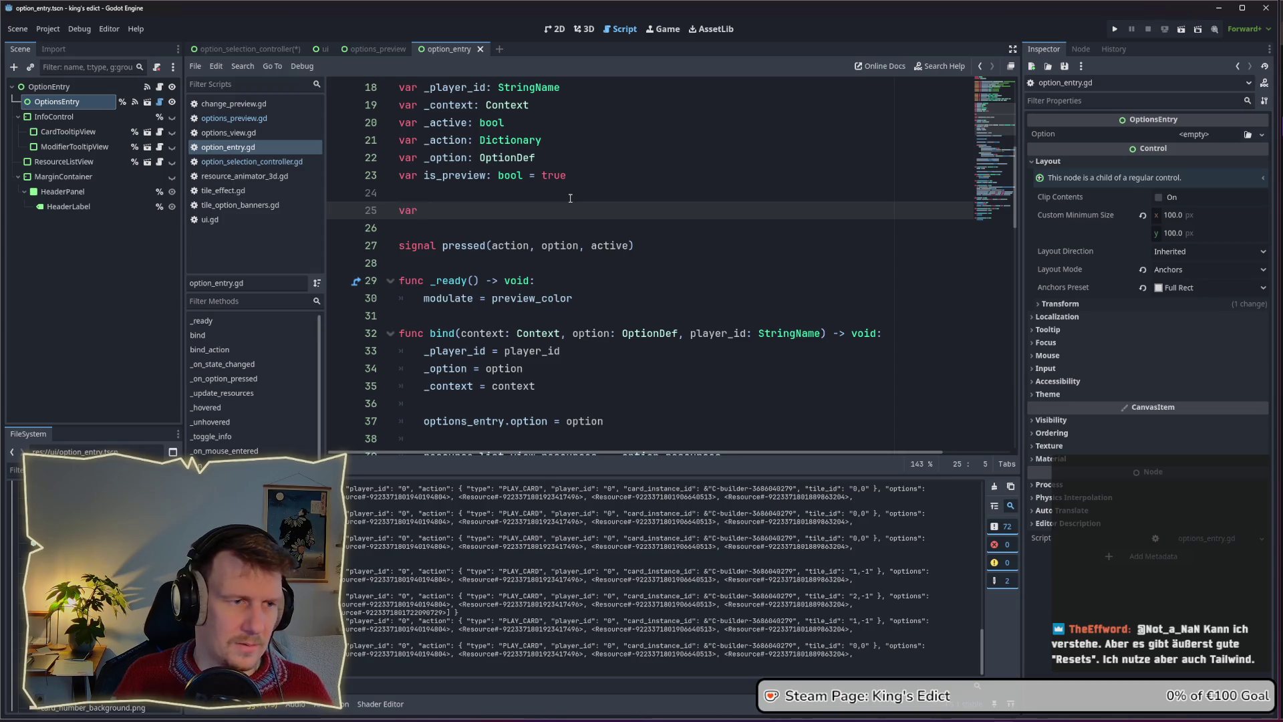
{"action": "type", "text": "size_"}
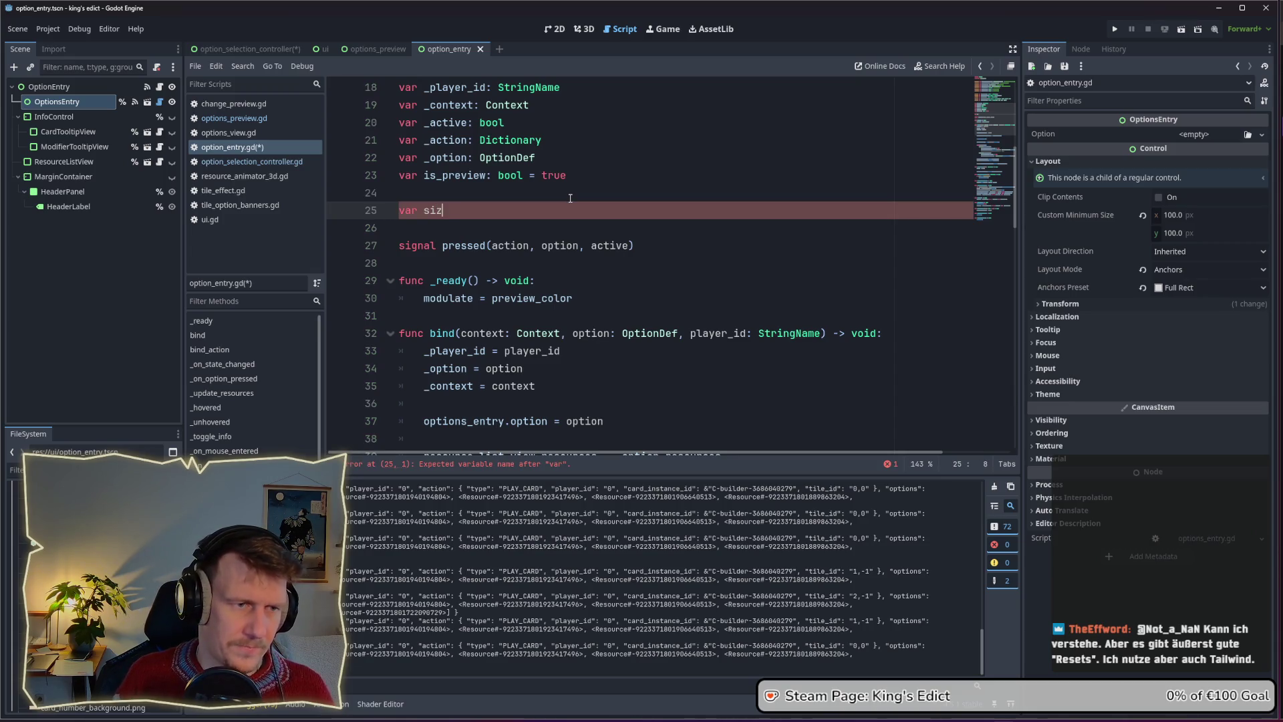
{"action": "type", "text": "tween: "}
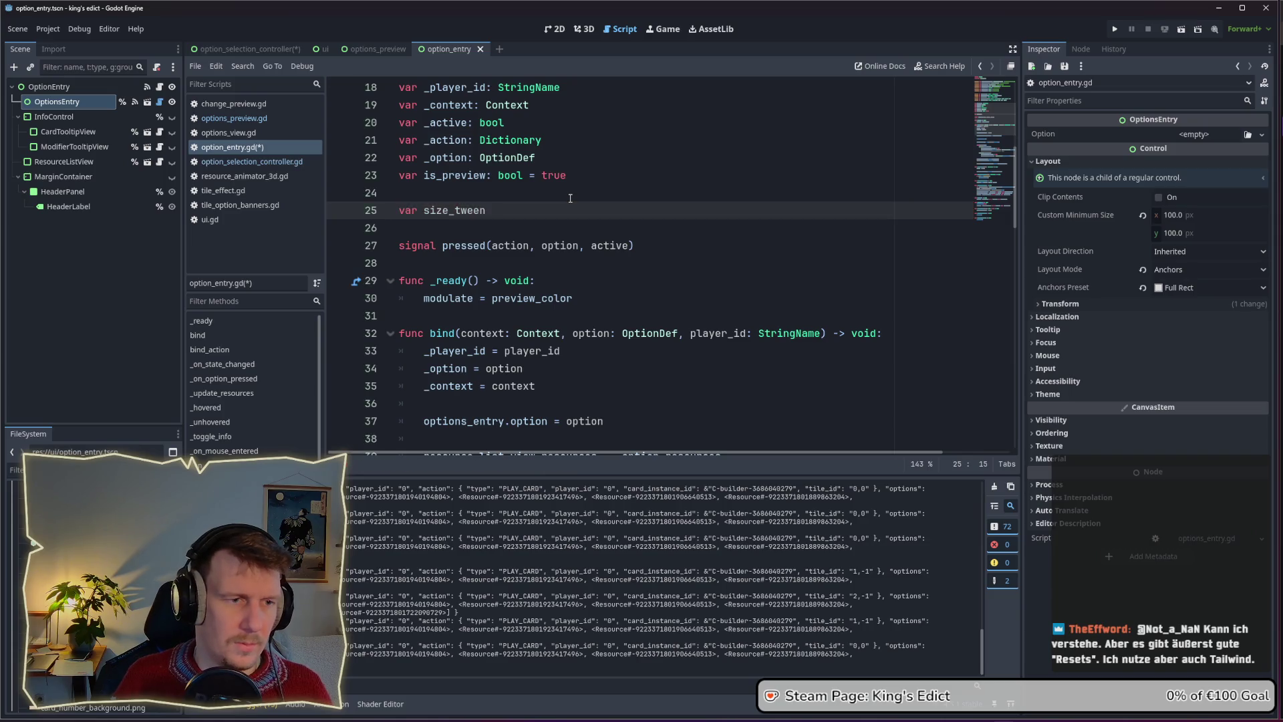
{"action": "type", "text": "Tween"}
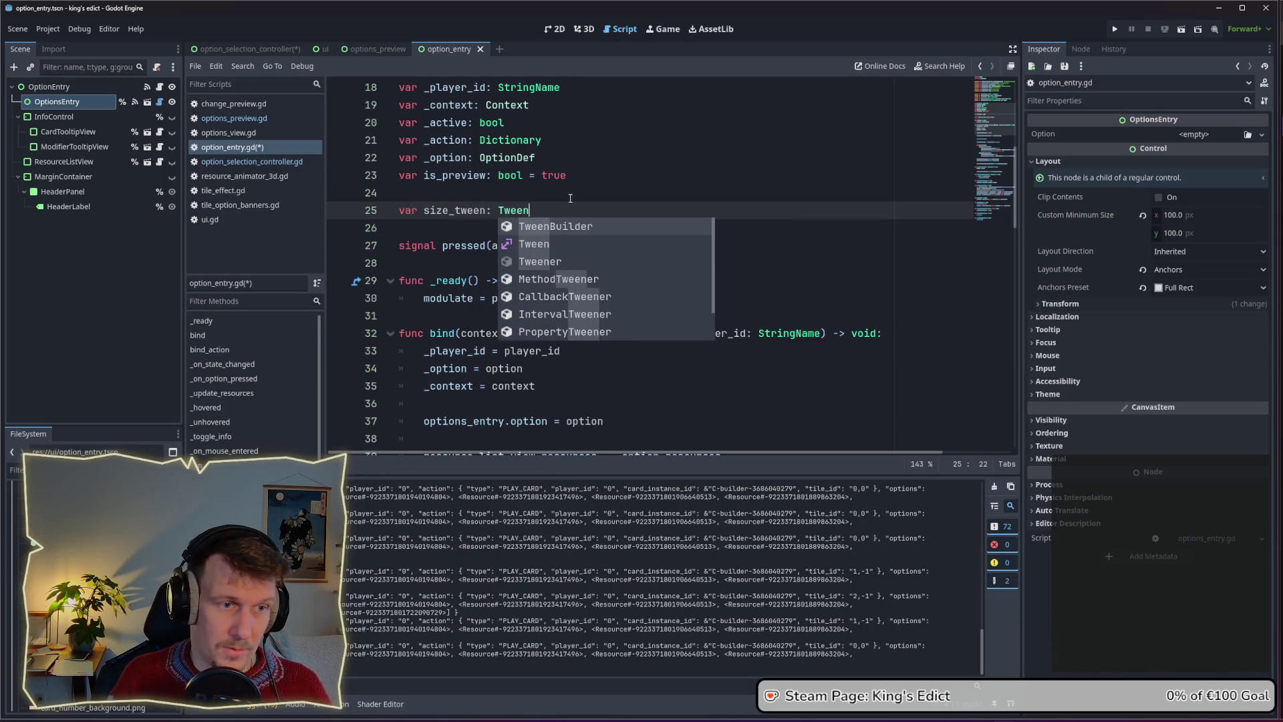
{"action": "key", "text": "ctrl+s"}
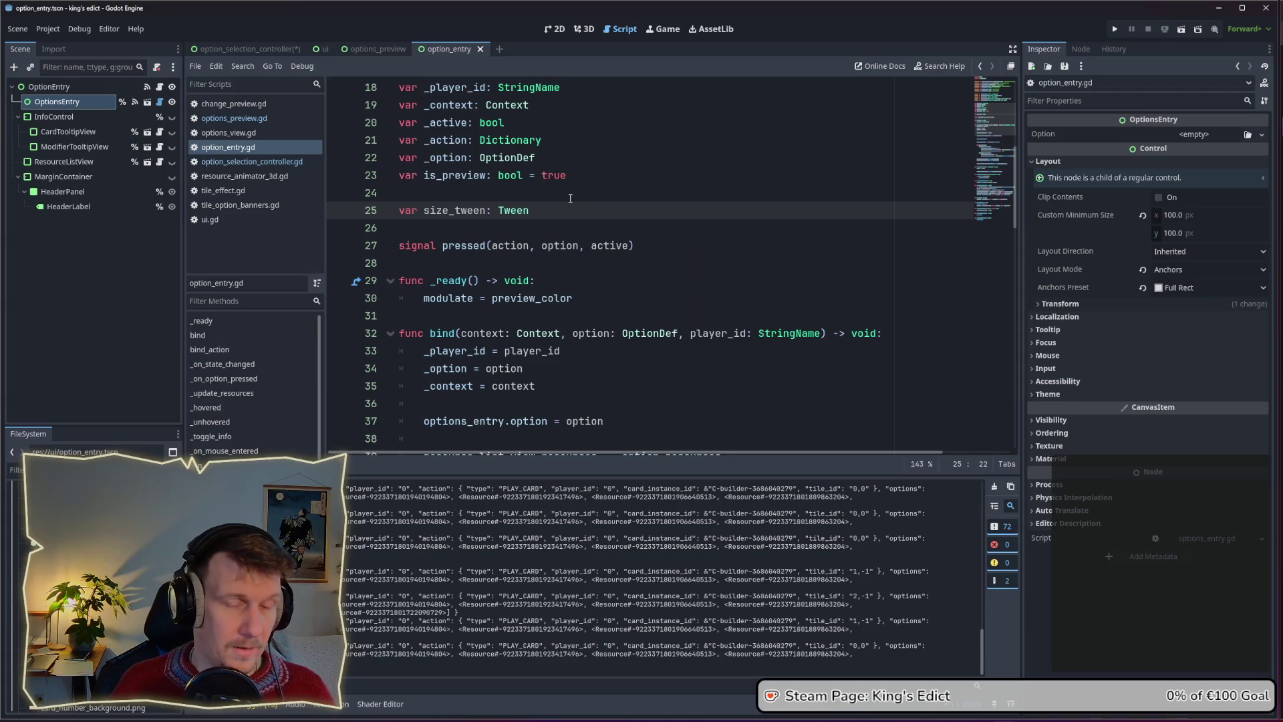
Add func animate_size(new_size: Vector2) -> void: at the end of the file.
{"action": "scroll", "coordinate": [560, 236], "scroll_direction": "down", "scroll_amount": 1}
{"action": "scroll", "coordinate": [560, 236], "scroll_direction": "down", "scroll_amount": 19}
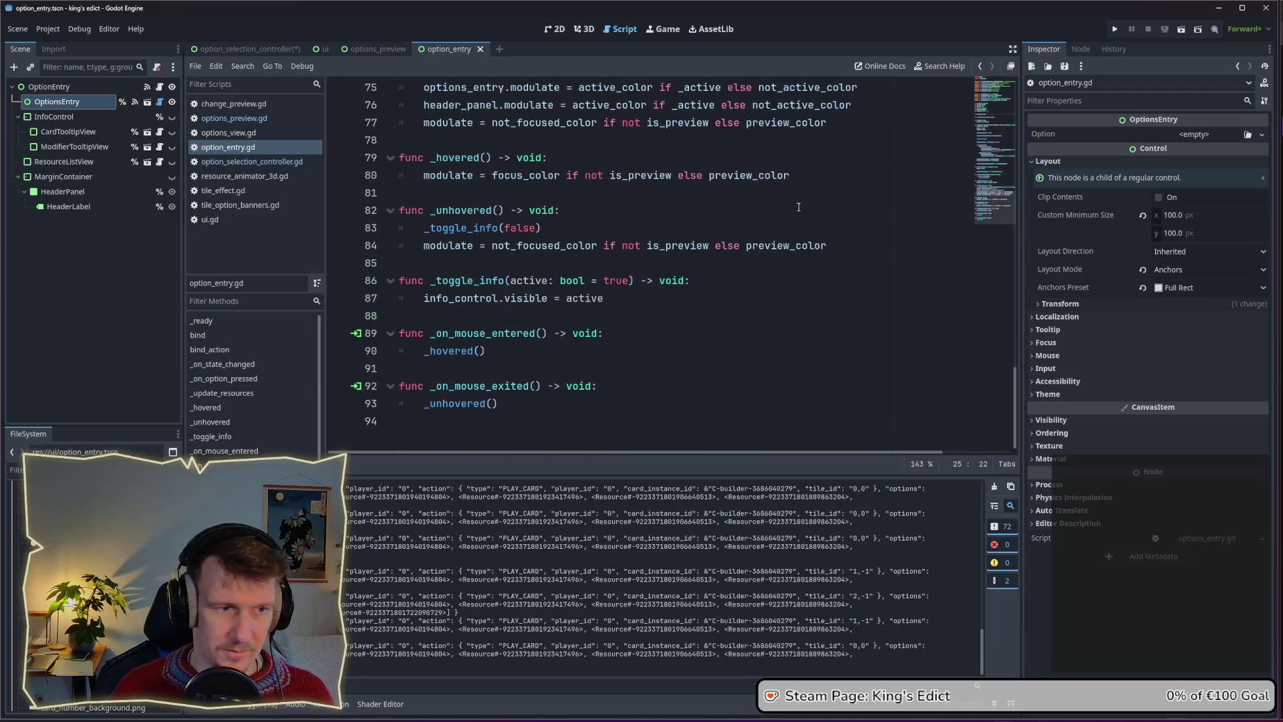
{"action": "left_click", "coordinate": [497, 421]}
{"action": "key", "text": "Return"}
{"action": "key", "text": "Return"}
{"action": "key", "text": "Return"}
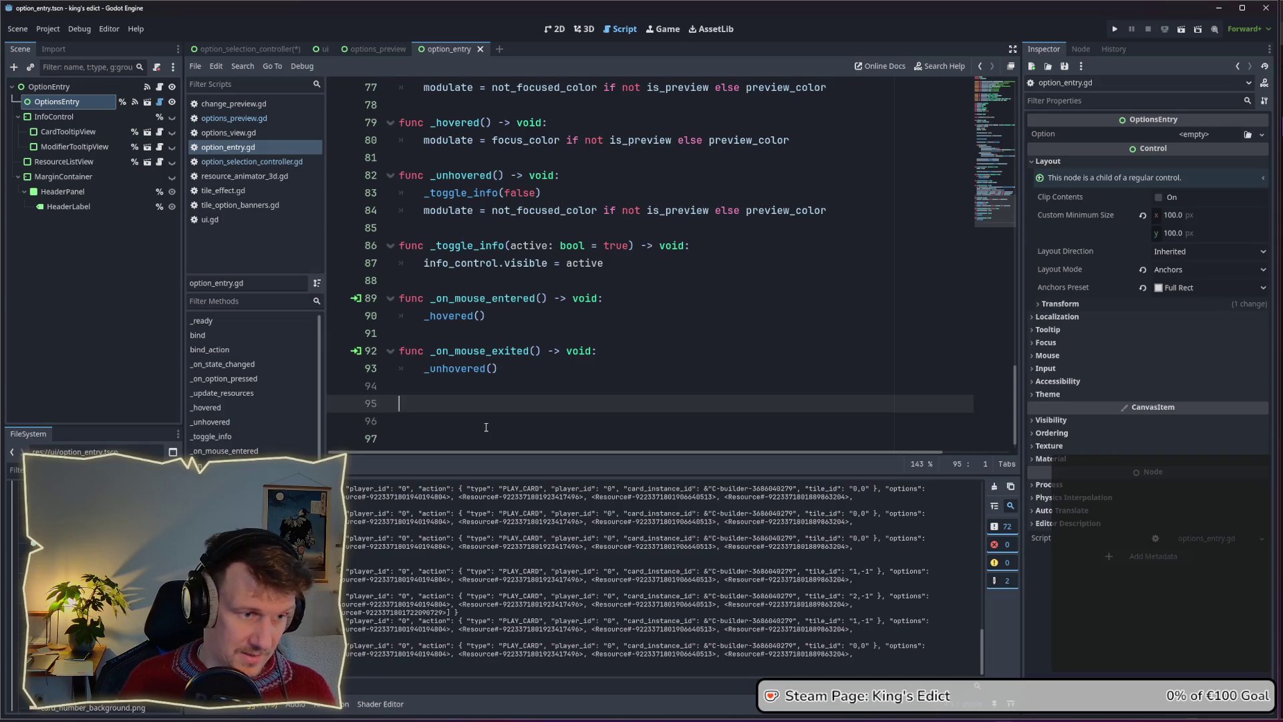
{"action": "key", "text": "Up"}
{"action": "key", "text": "Up"}
{"action": "type", "text": "func "}
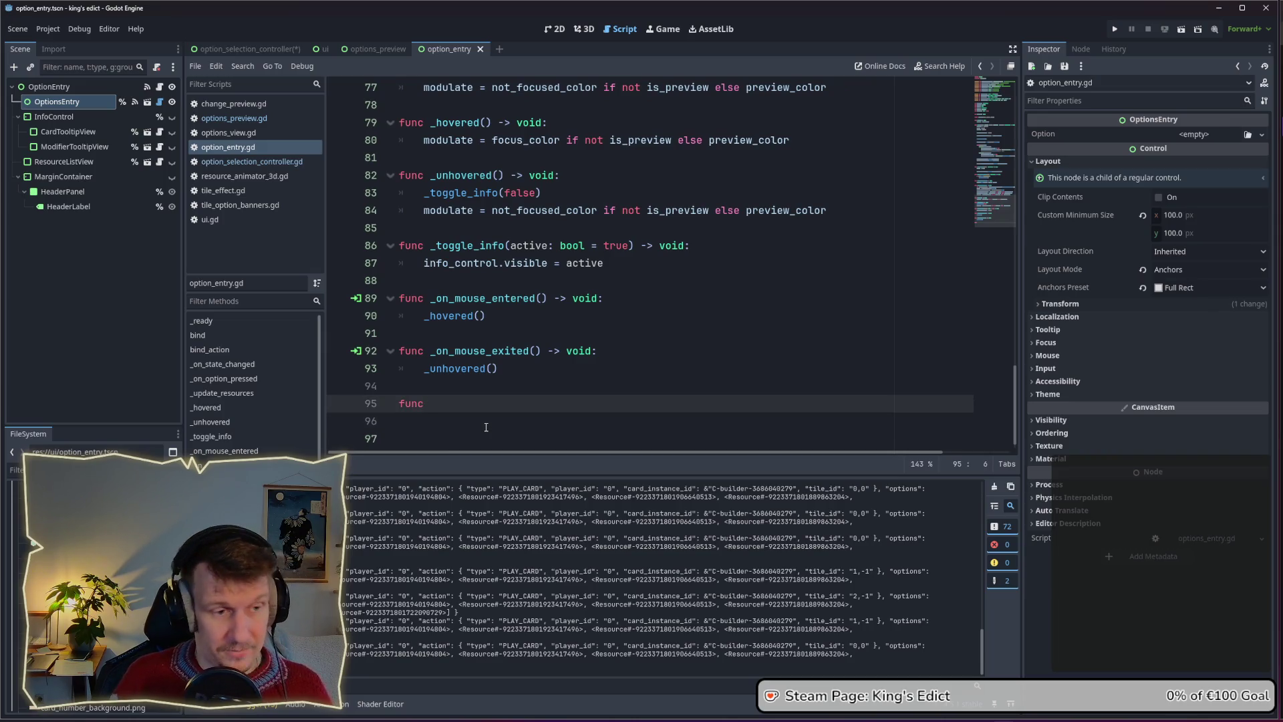
{"action": "type", "text": "_on"}
{"action": "key", "text": "BackSpace"}
{"action": "key", "text": "BackSpace"}
{"action": "key", "text": "BackSpace"}
{"action": "type", "text": "anima"}
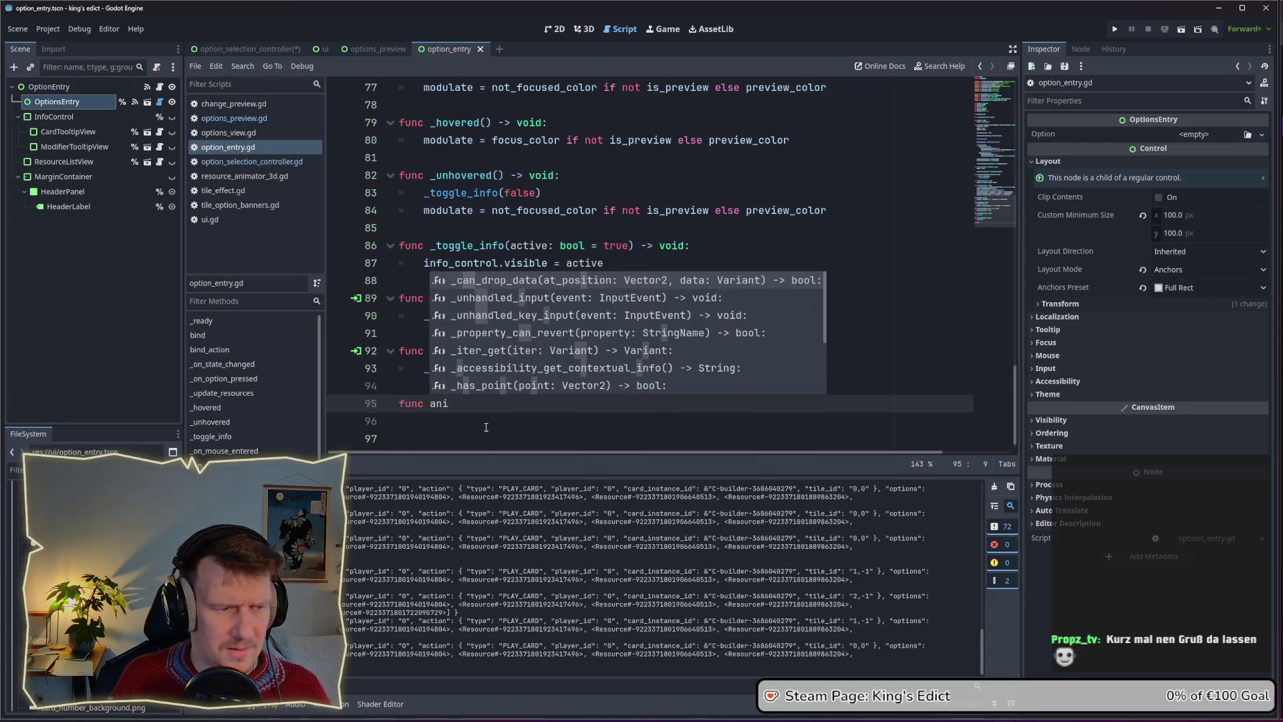
{"action": "type", "text": "te_size("}
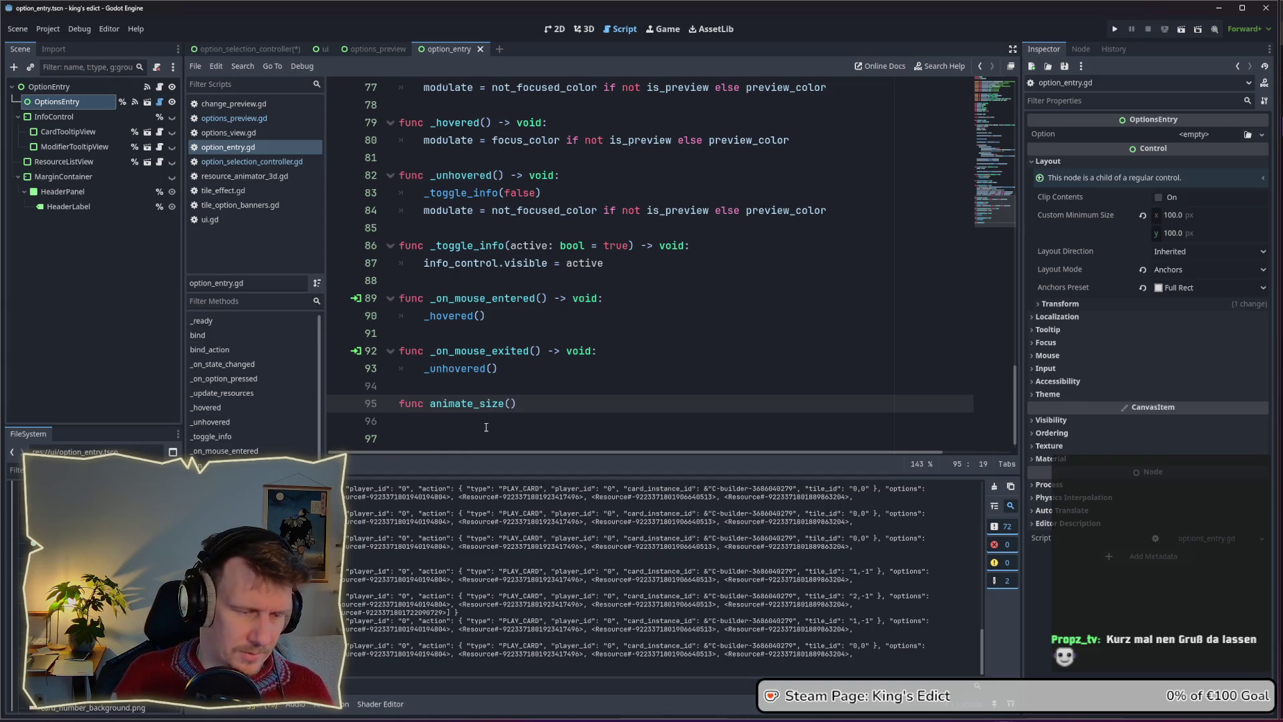
{"action": "type", "text": "new_size: Vector"}
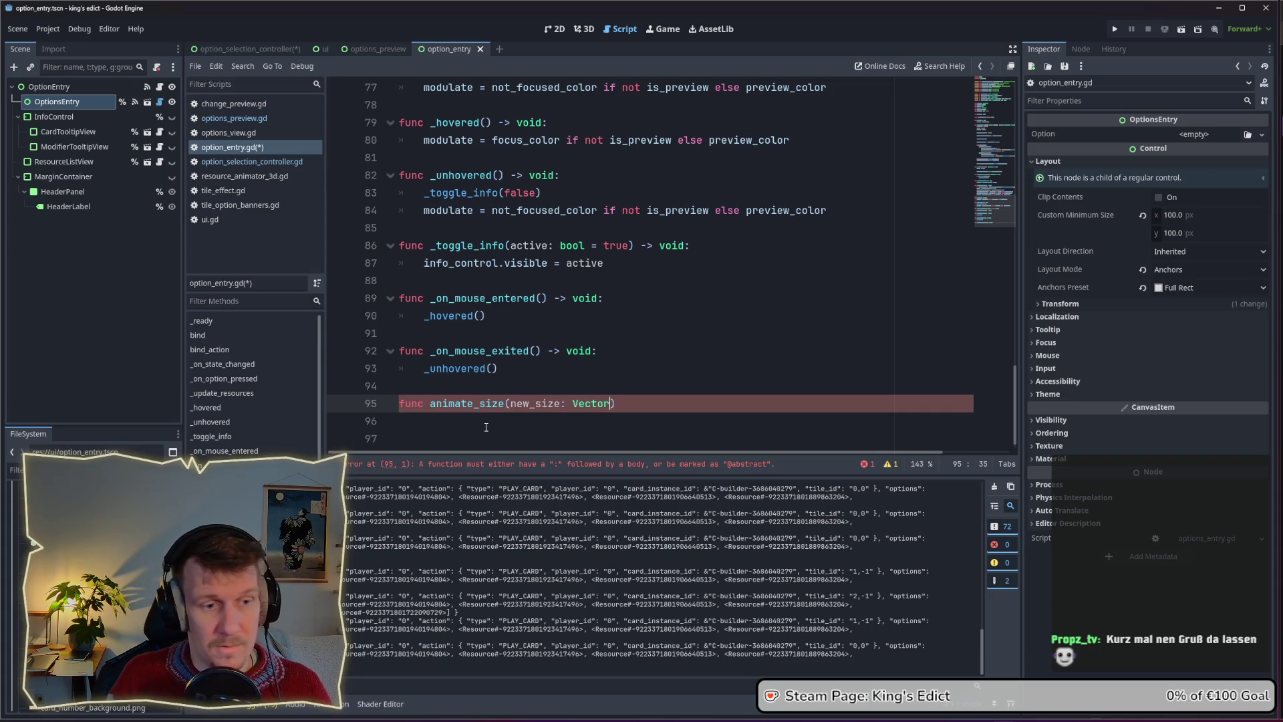
{"action": "type", "text": "2"}
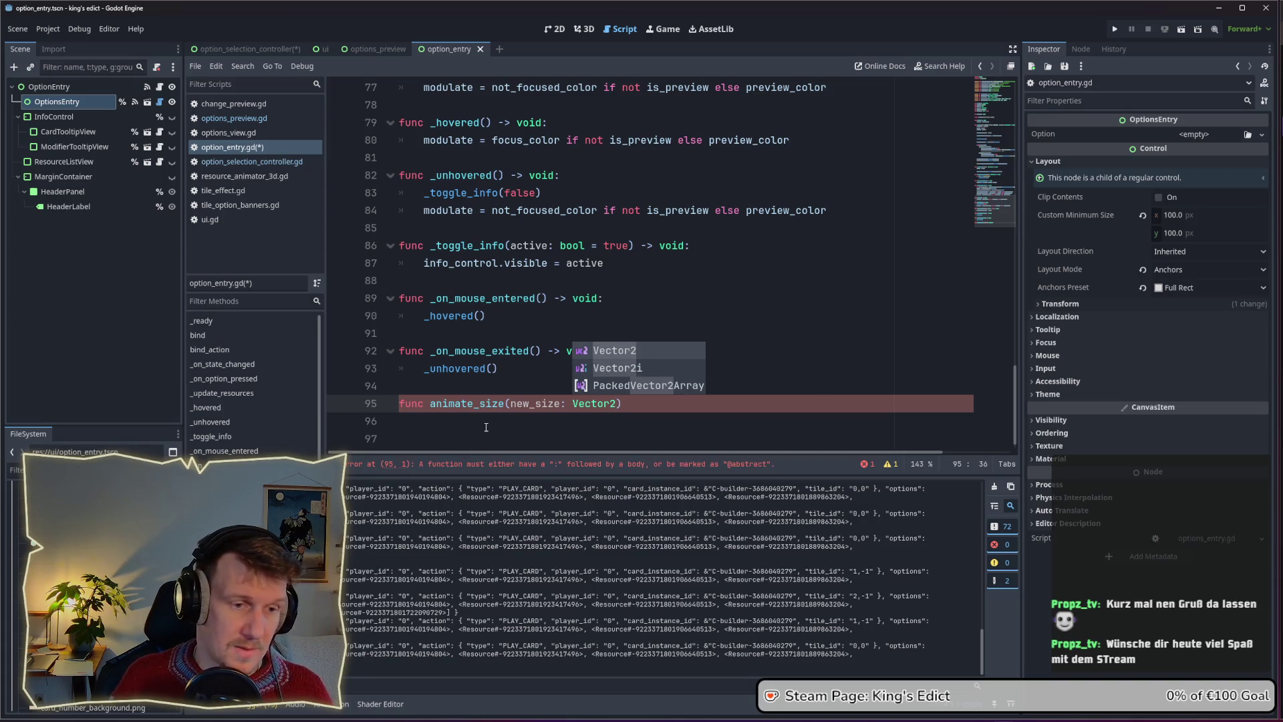
{"action": "type", "text": ") -> void"}
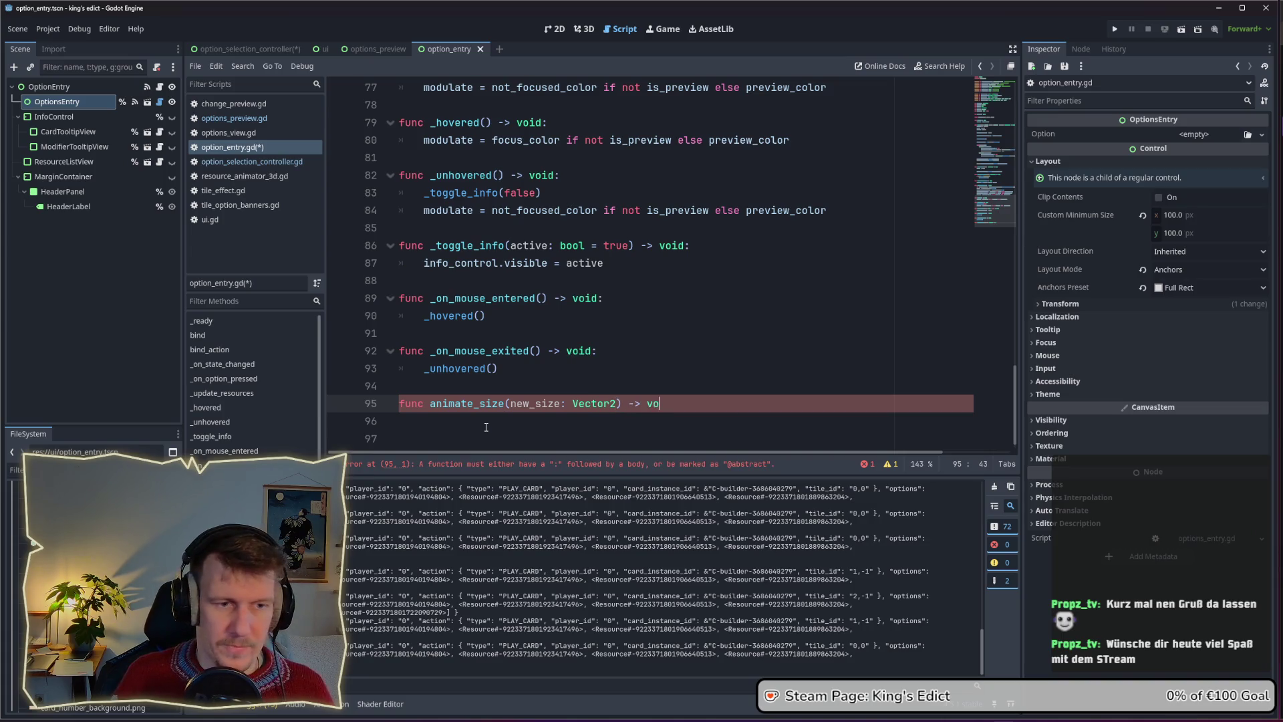
{"action": "type", "text": ":"}
{"action": "key", "text": "Return"}
Write the guard 'if size_tween: size_tween.kill()' as the function body and save.
{"action": "type", "text": "if si"}
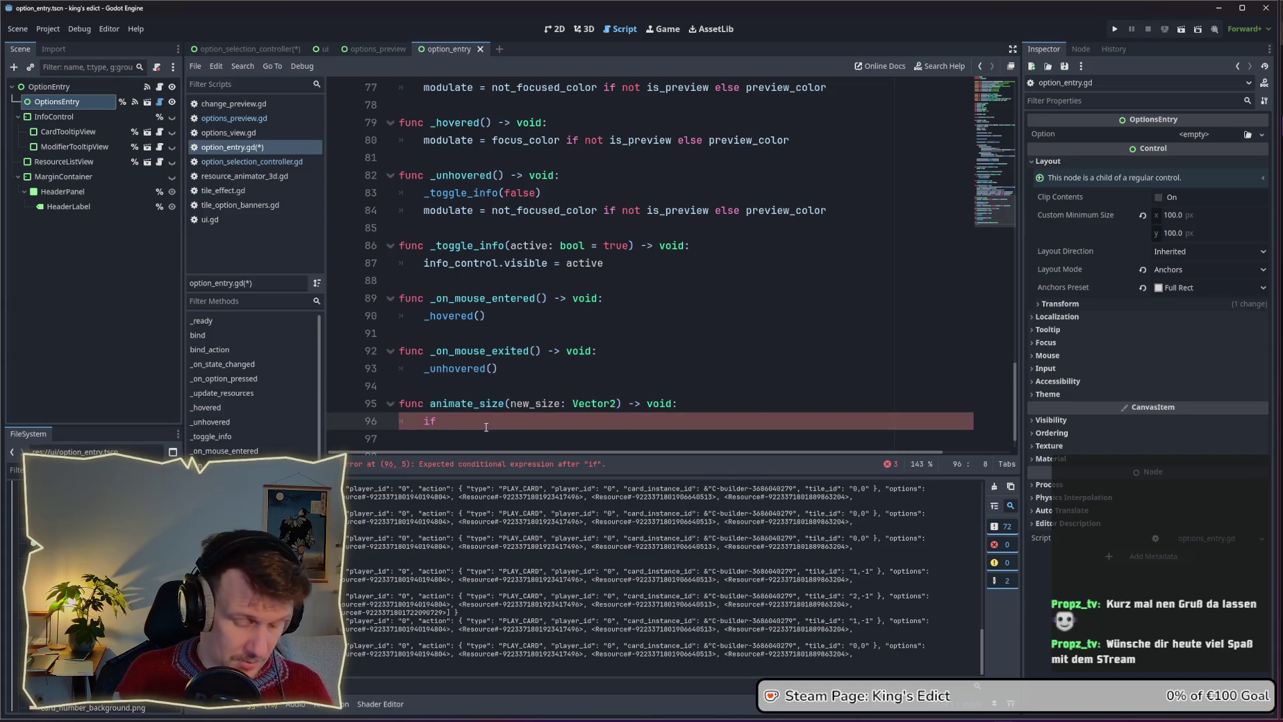
{"action": "type", "text": "ze_te"}
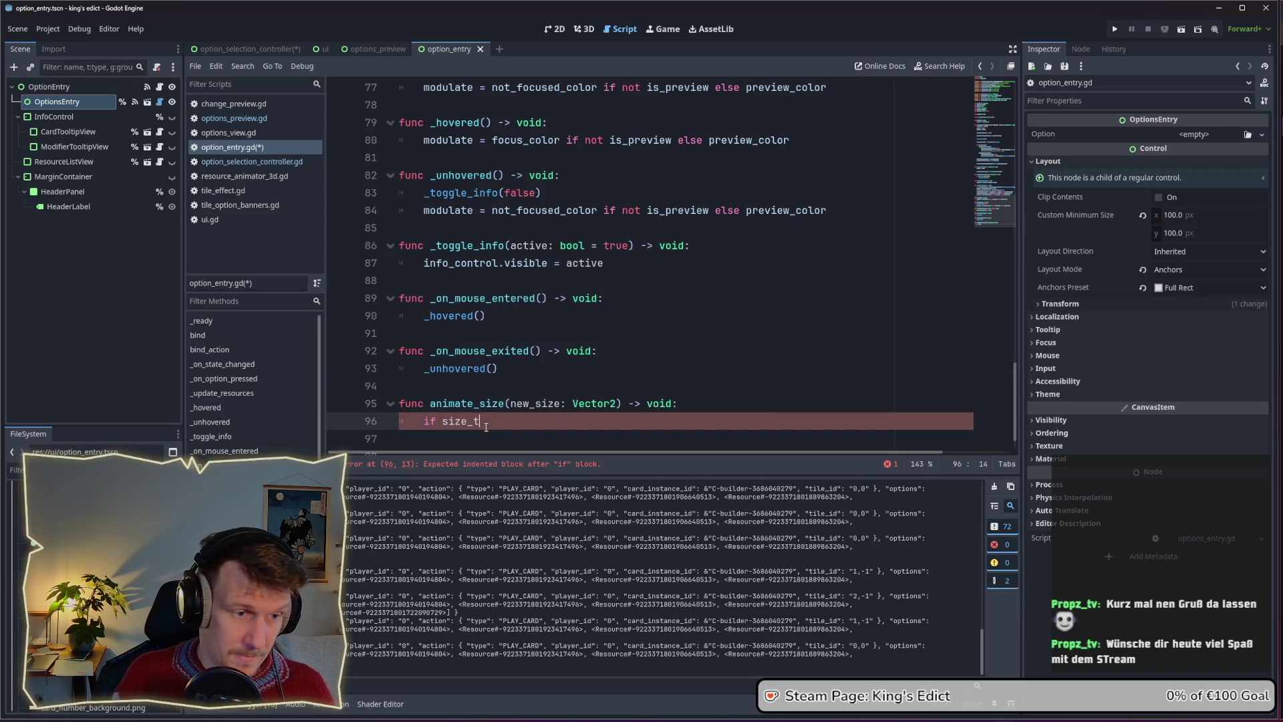
{"action": "type", "text": "ween:"}
{"action": "key", "text": "Return"}
{"action": "type", "text": "s"}
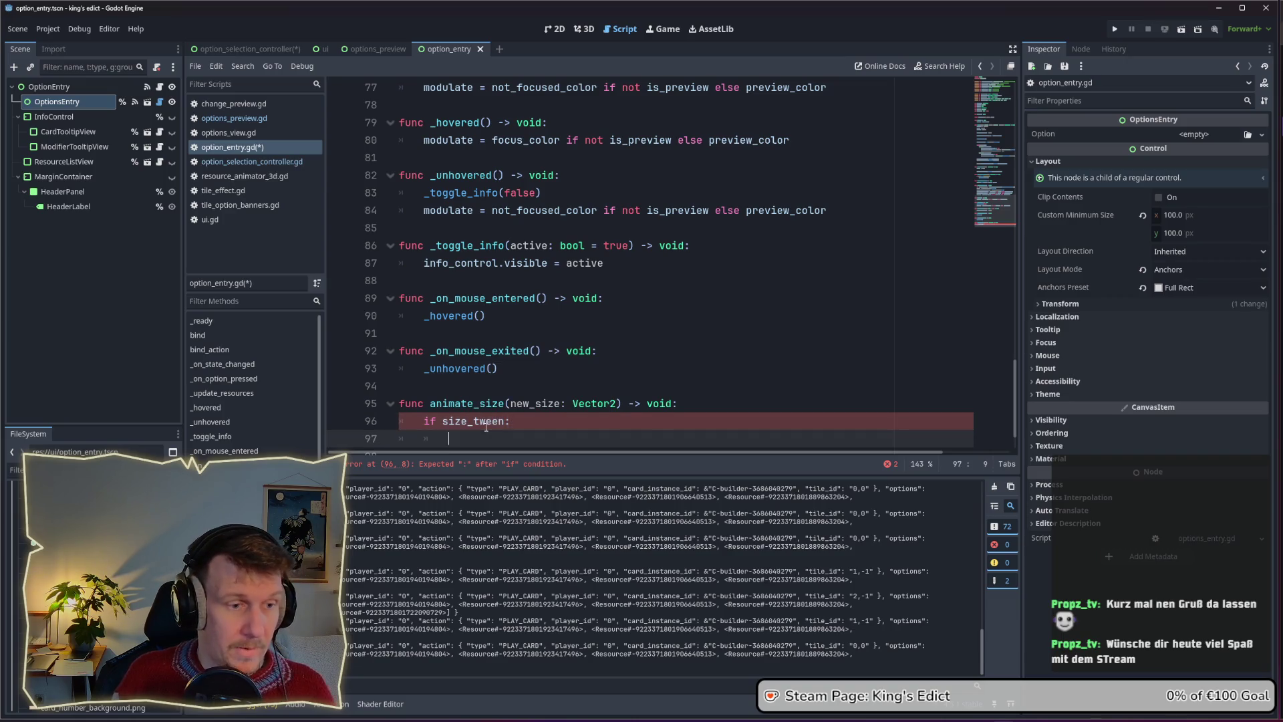
{"action": "type", "text": "ize_tween"}
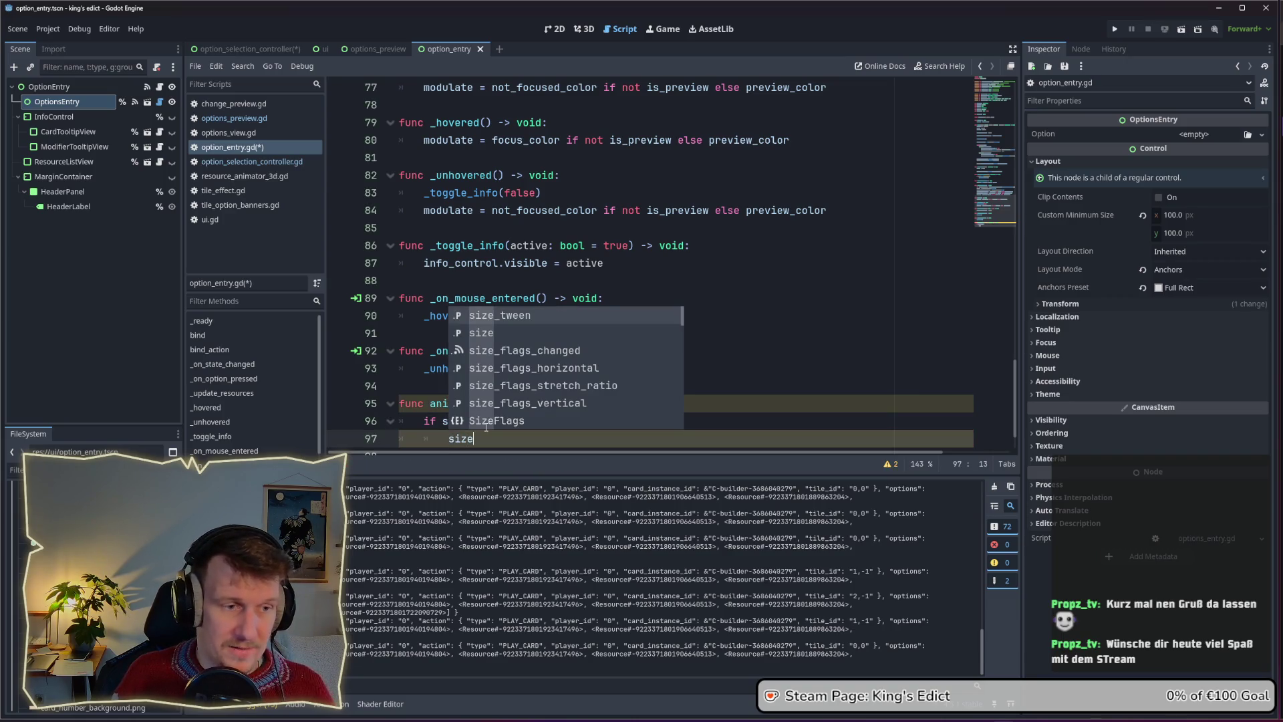
{"action": "key", "text": "Return"}
{"action": "type", "text": ".kill("}
{"action": "key", "text": "Return"}
{"action": "key", "text": "ctrl+s"}
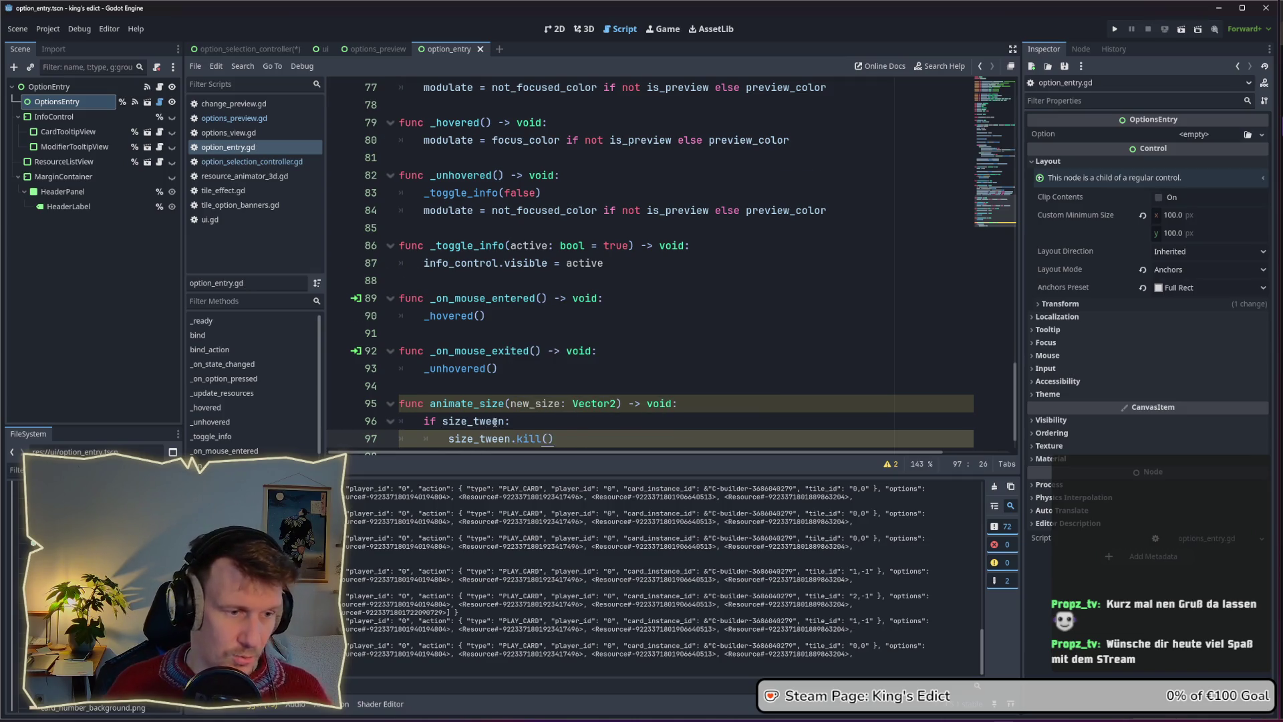
{"action": "key", "text": "Return"}
{"action": "key", "text": "Return"}
{"action": "key", "text": "BackSpace"}
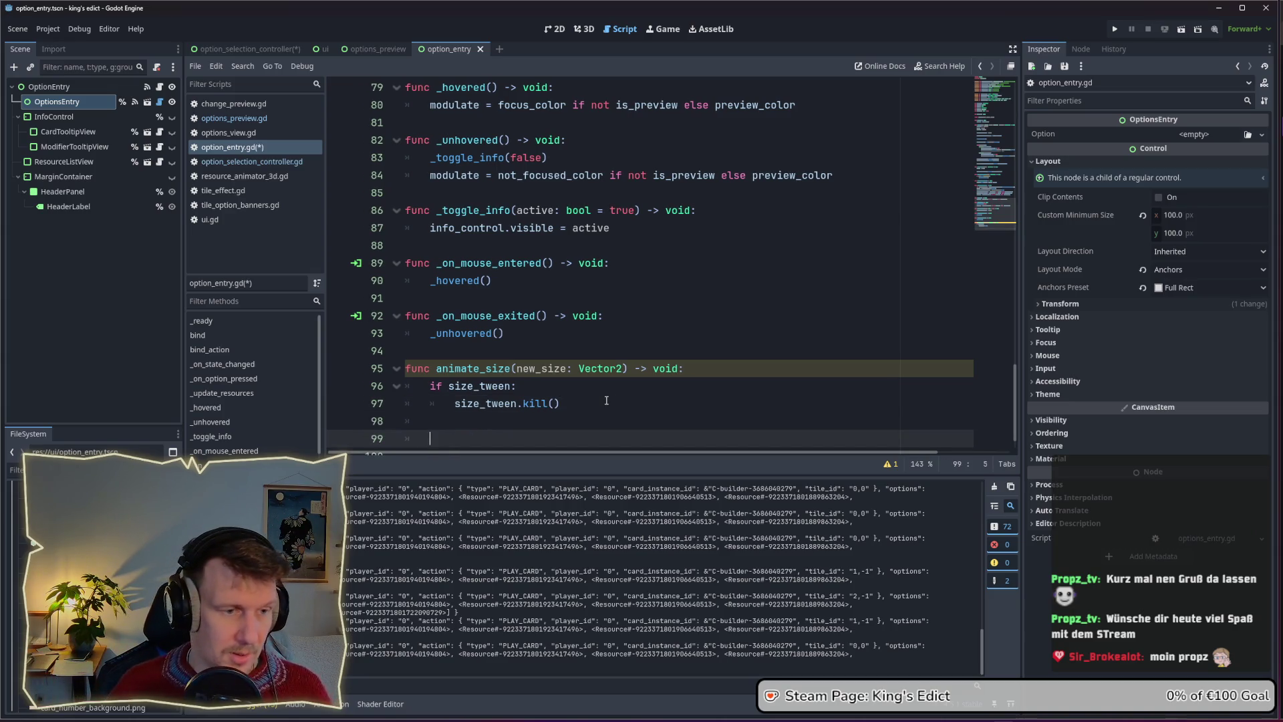
{"action": "left_click", "coordinate": [512, 385]}
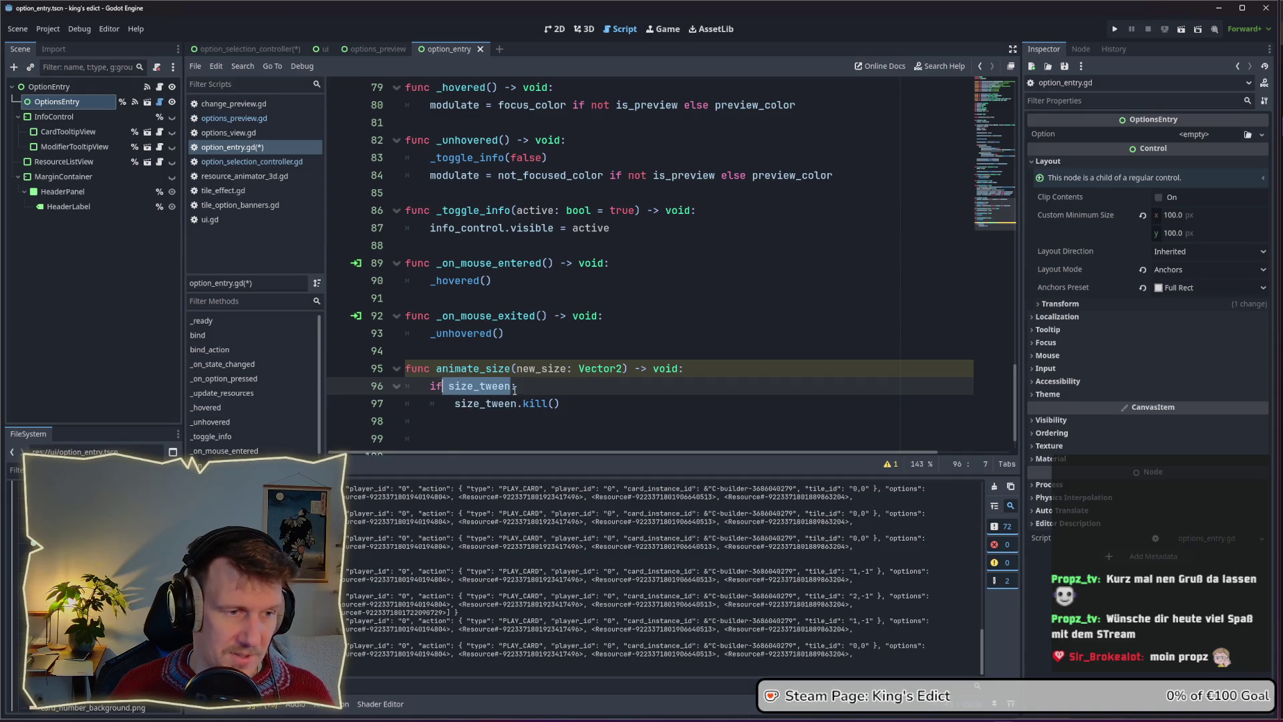
{"action": "type", "text": ":"}
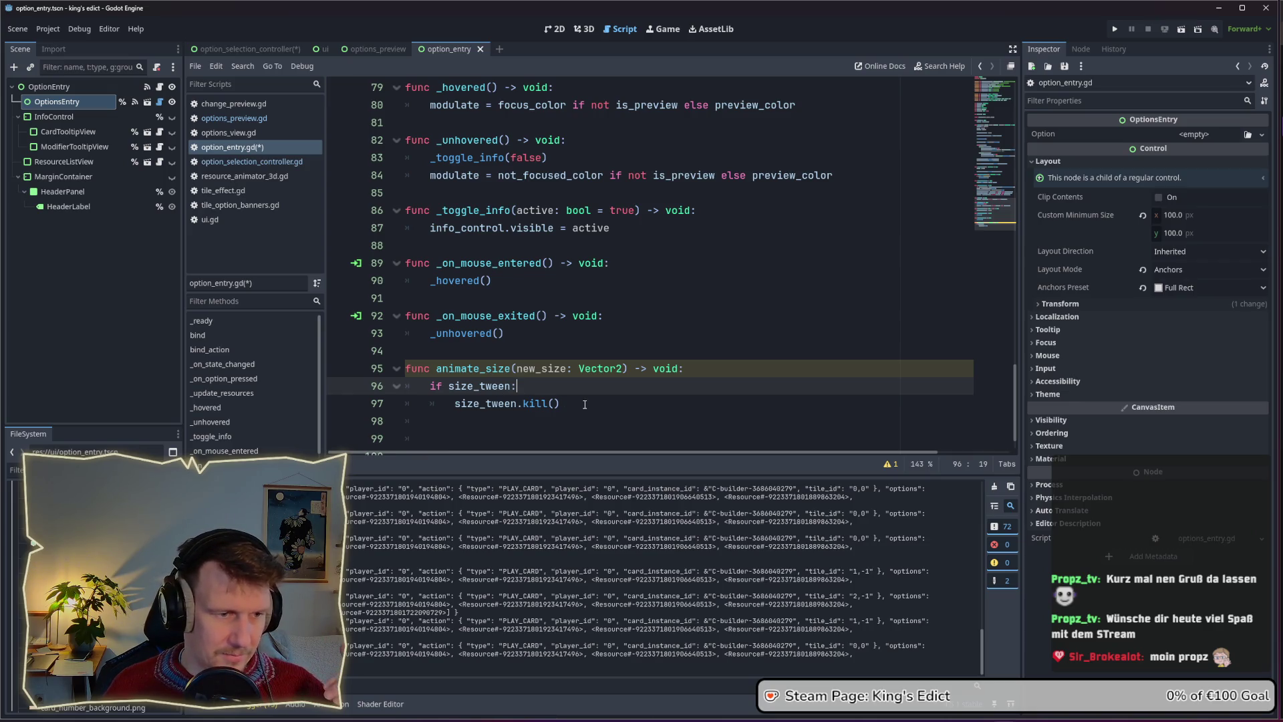
{"action": "left_click", "coordinate": [493, 431]}
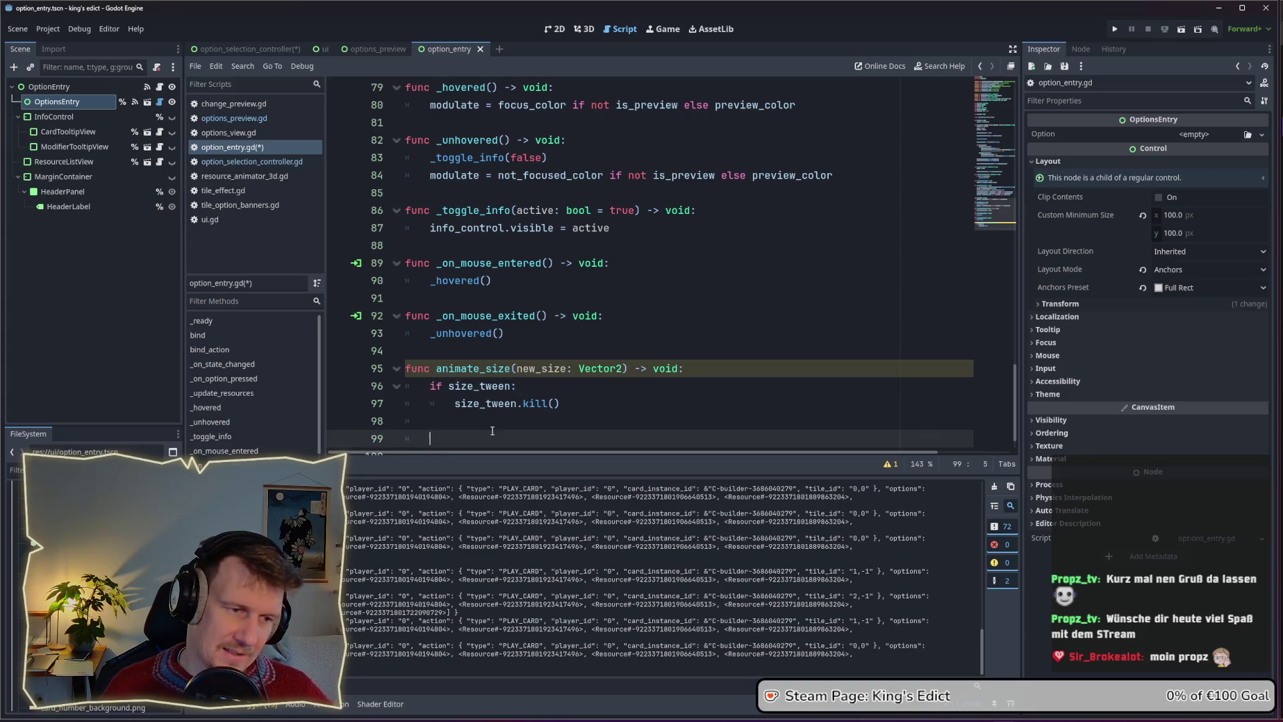
{"action": "scroll", "coordinate": [487, 431], "scroll_direction": "down", "scroll_amount": 1}
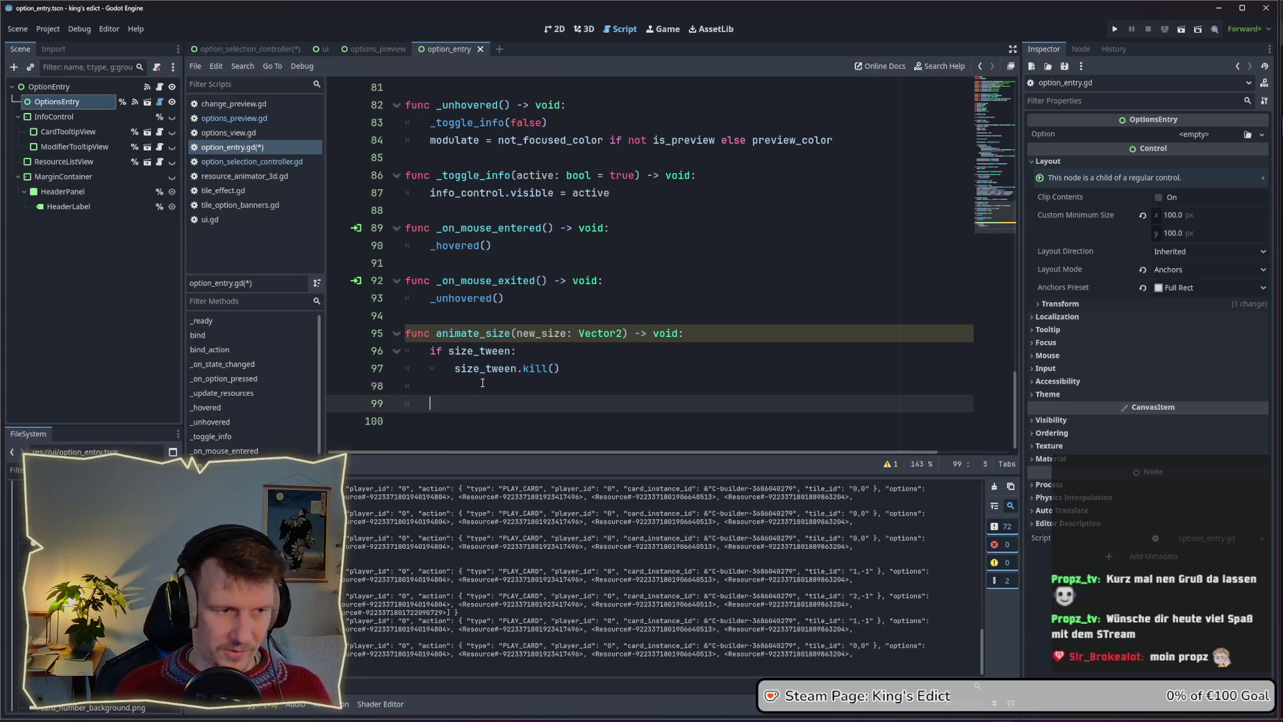
Select and review the if size_tween: size_tween.kill() guard lines.
{"action": "mouse_move", "coordinate": [533, 375]}
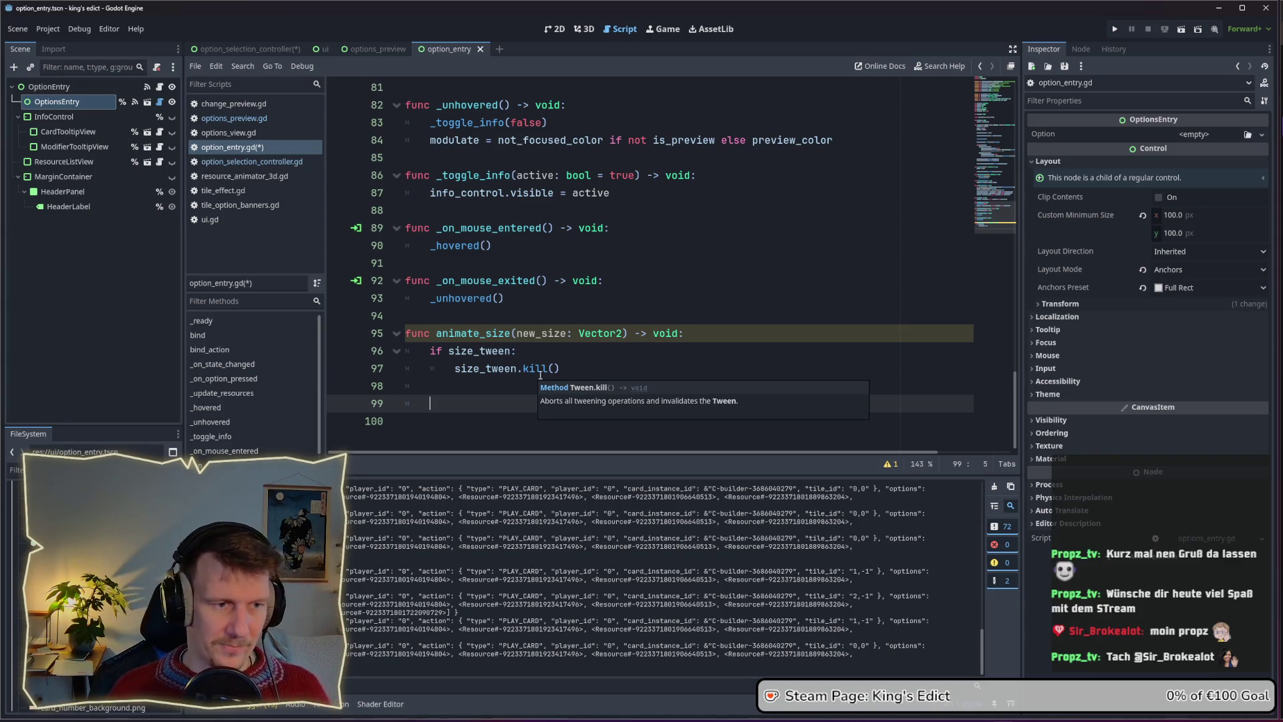
{"action": "left_click", "coordinate": [600, 369]}
{"action": "key", "text": "shift+Up"}
{"action": "key", "text": "shift+Home"}
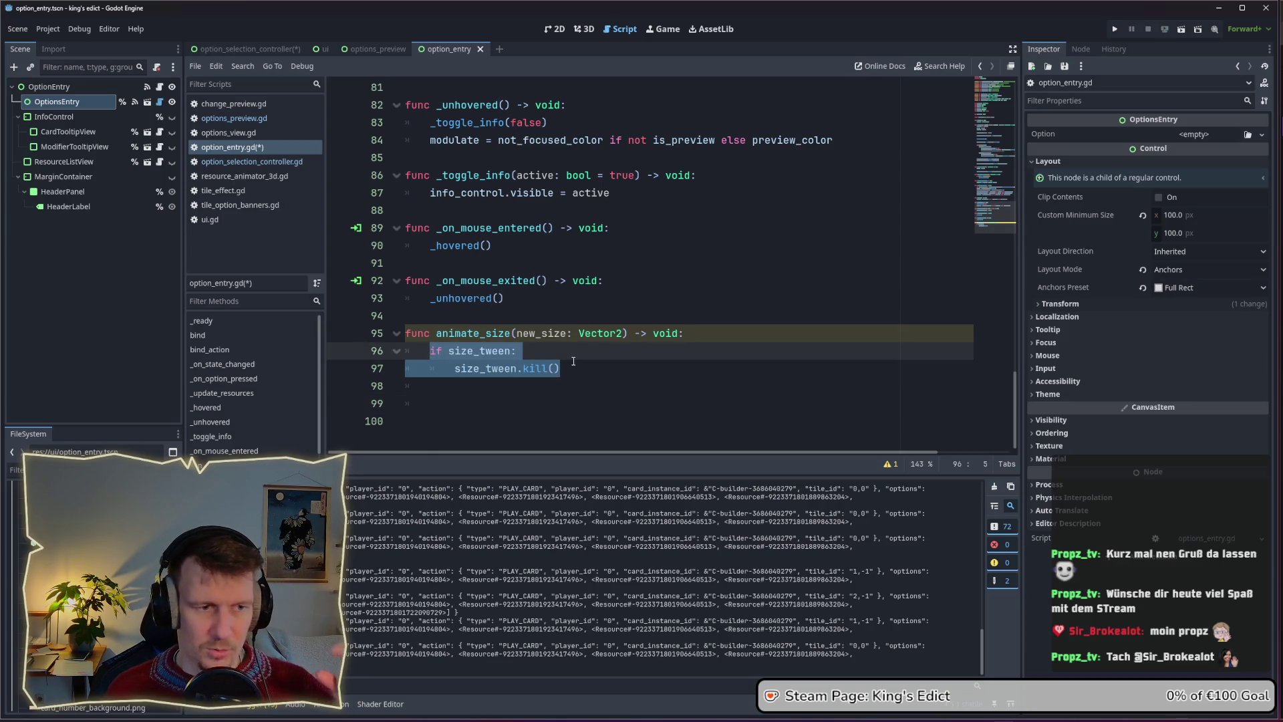
{"action": "left_click", "coordinate": [573, 361]}
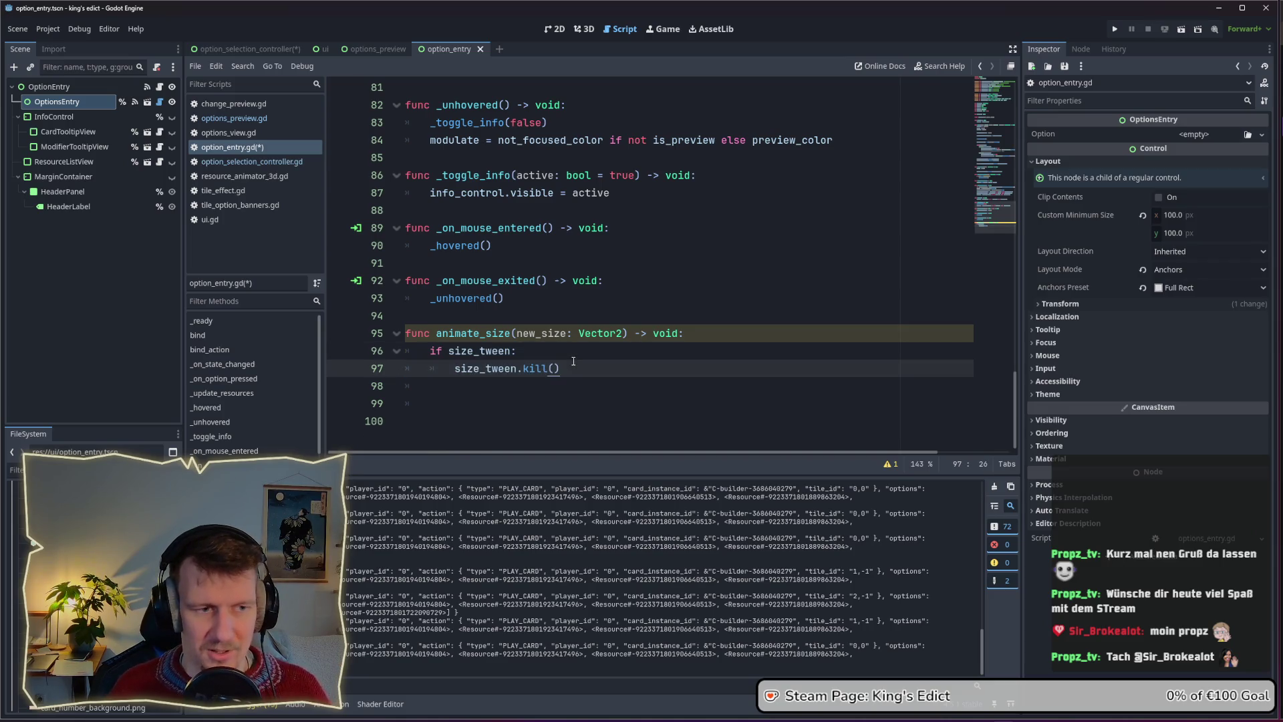
{"action": "left_click", "coordinate": [506, 398]}
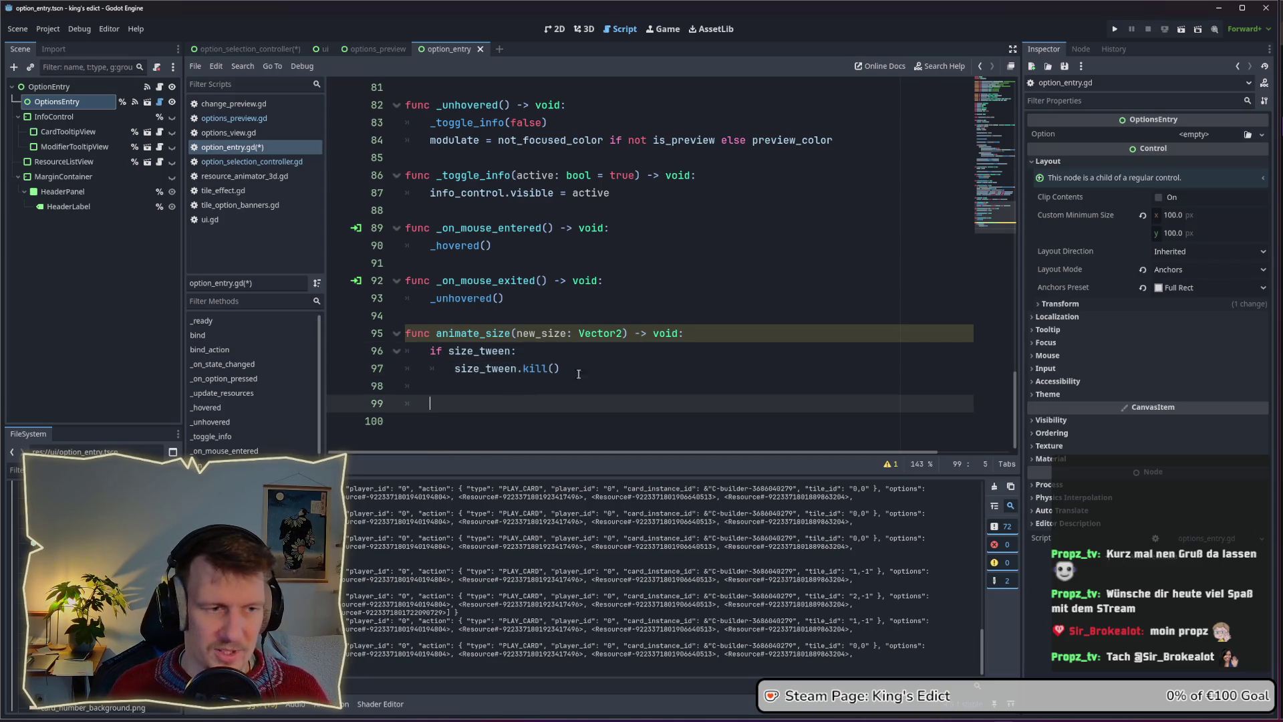
{"action": "left_click_drag", "start_coordinate": [561, 369], "coordinate": [433, 352]}
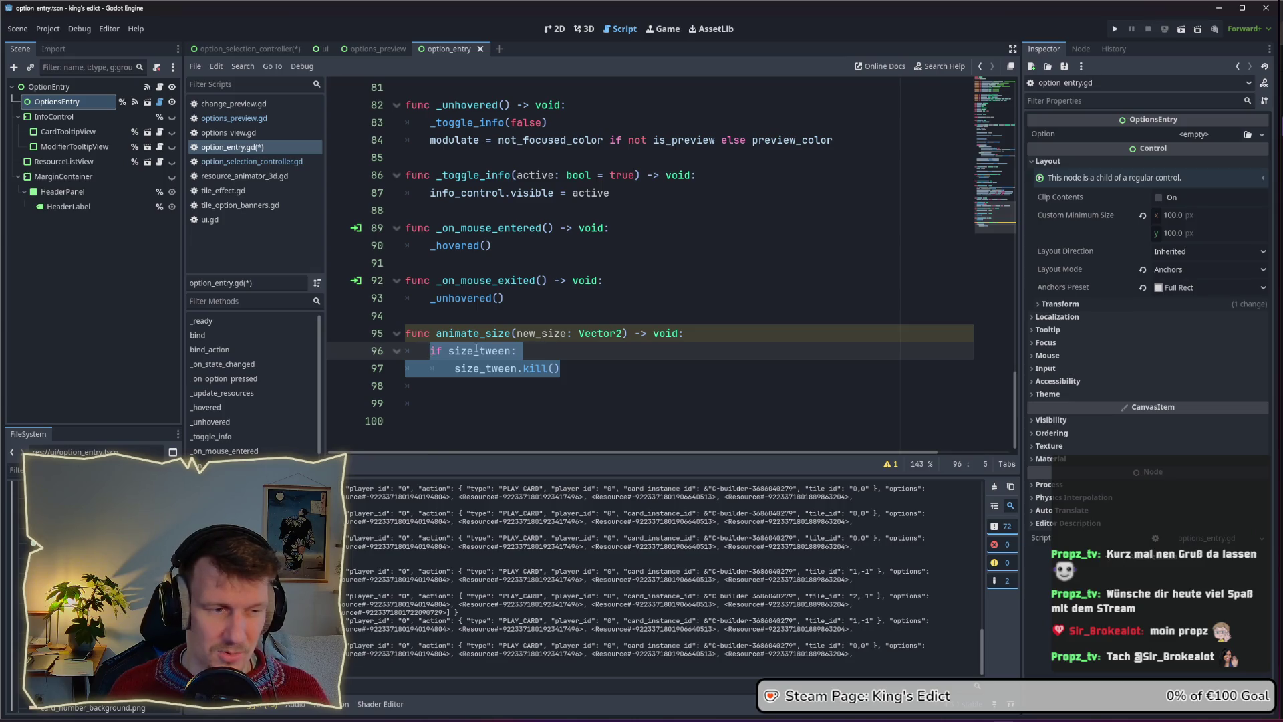
{"action": "left_click", "coordinate": [581, 373]}
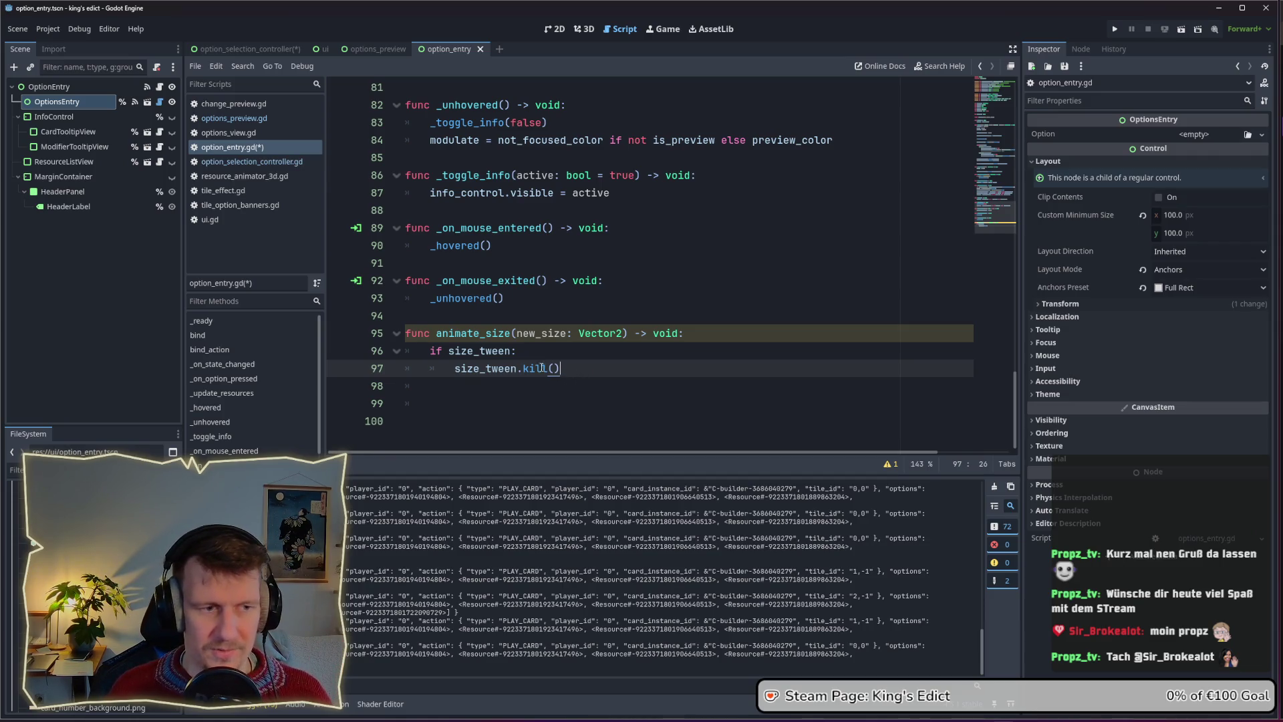
{"action": "left_click_drag", "start_coordinate": [580, 372], "coordinate": [425, 355]}
{"action": "left_click", "coordinate": [487, 386]}
Check the guard once more and add a blank line below it.
{"action": "left_click", "coordinate": [490, 400]}
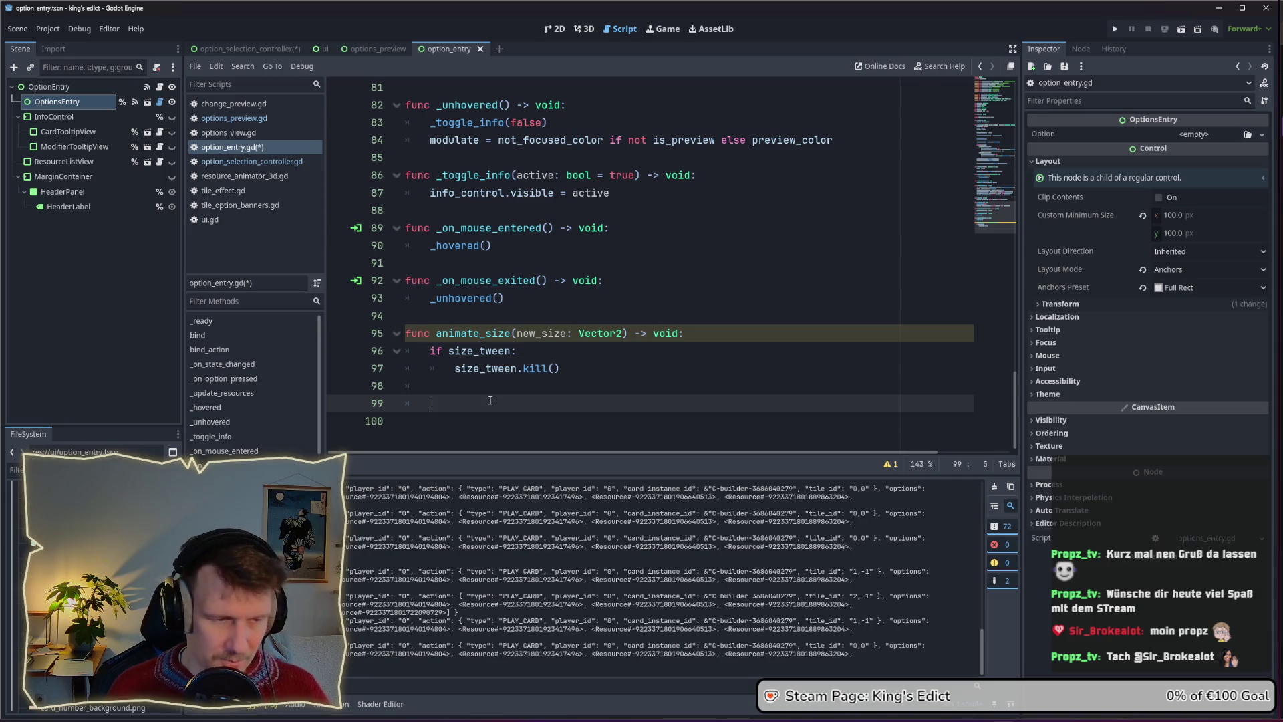
{"action": "left_click_drag", "start_coordinate": [573, 373], "coordinate": [439, 352]}
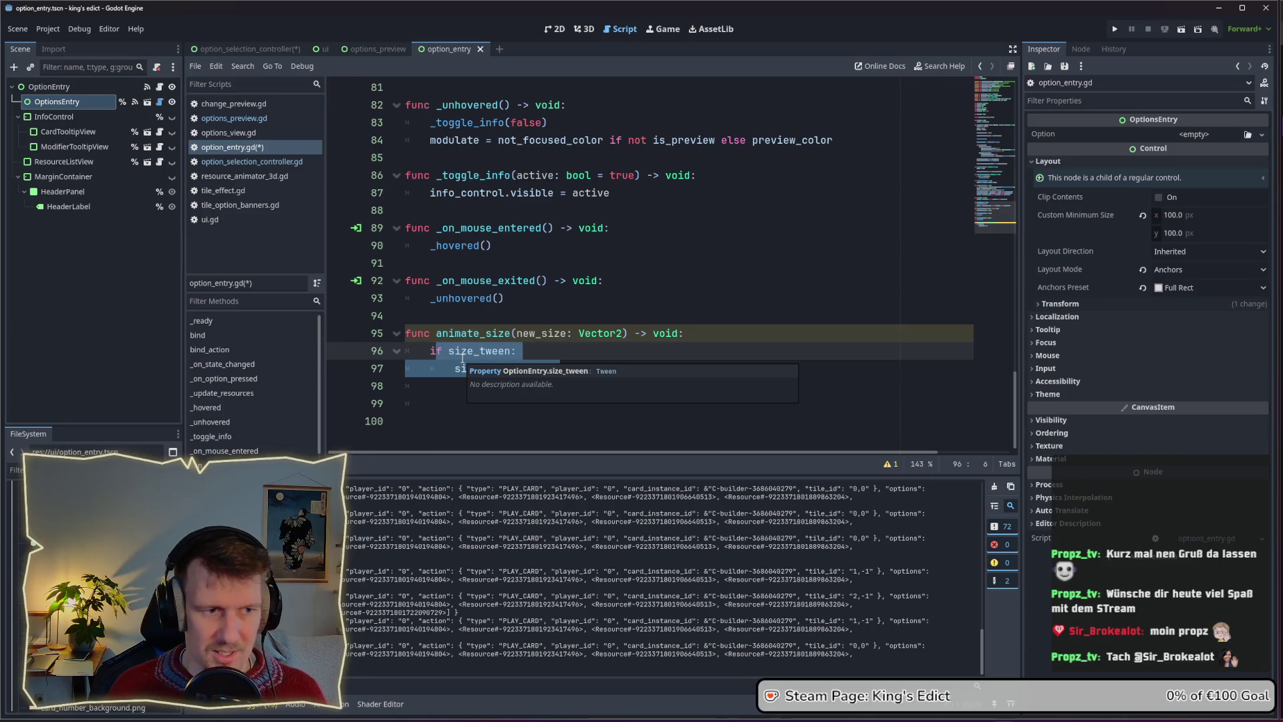
{"action": "left_click", "coordinate": [478, 354]}
{"action": "left_click_drag", "start_coordinate": [577, 373], "coordinate": [427, 359]}
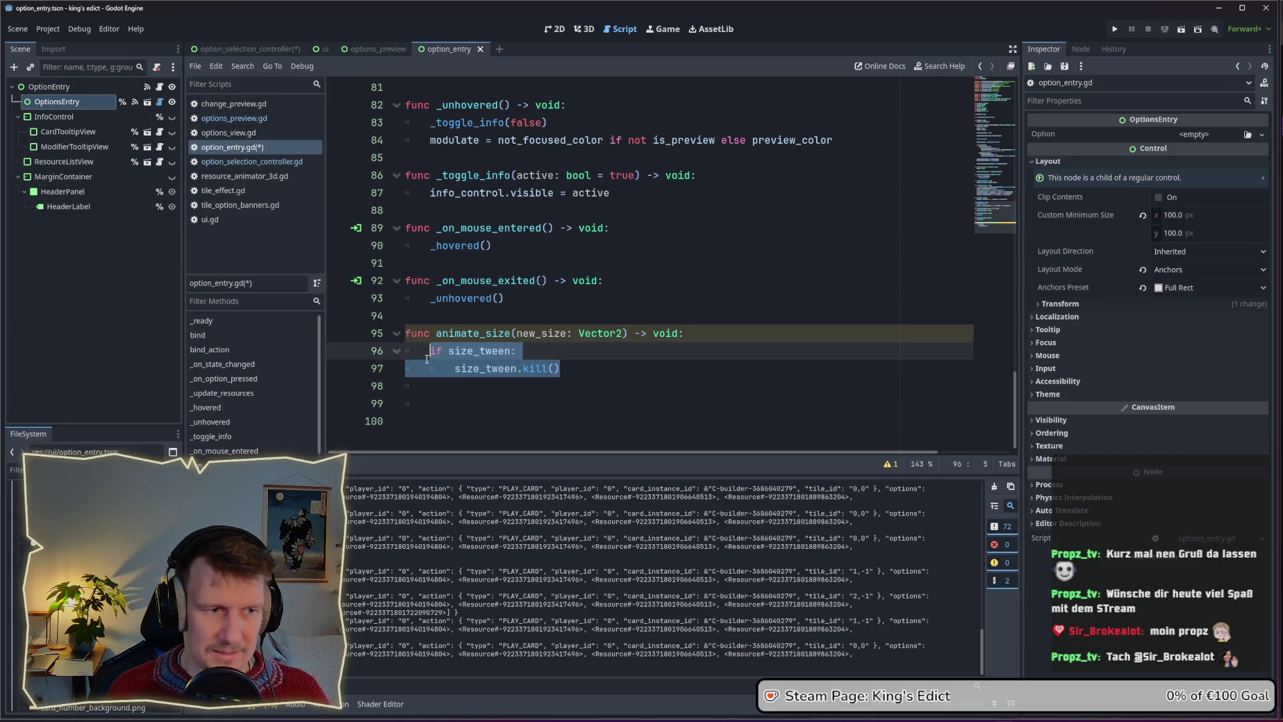
{"action": "left_click", "coordinate": [471, 388]}
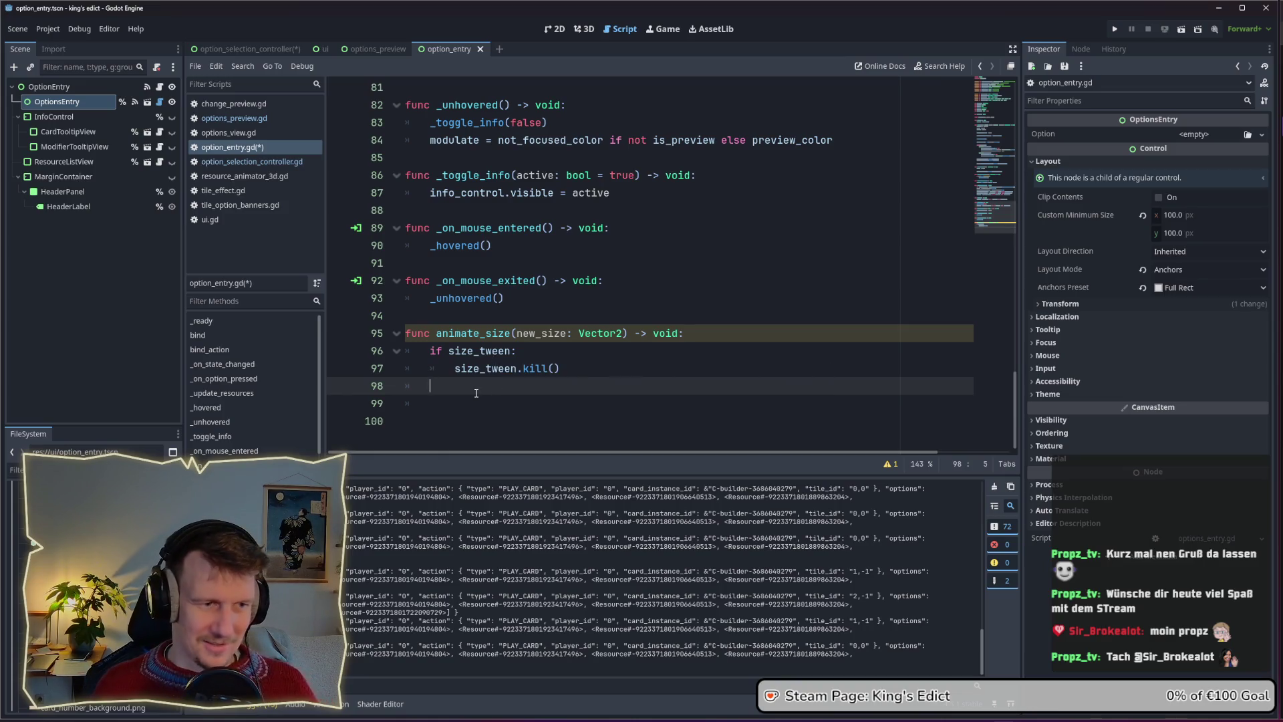
{"action": "key", "text": "Return"}
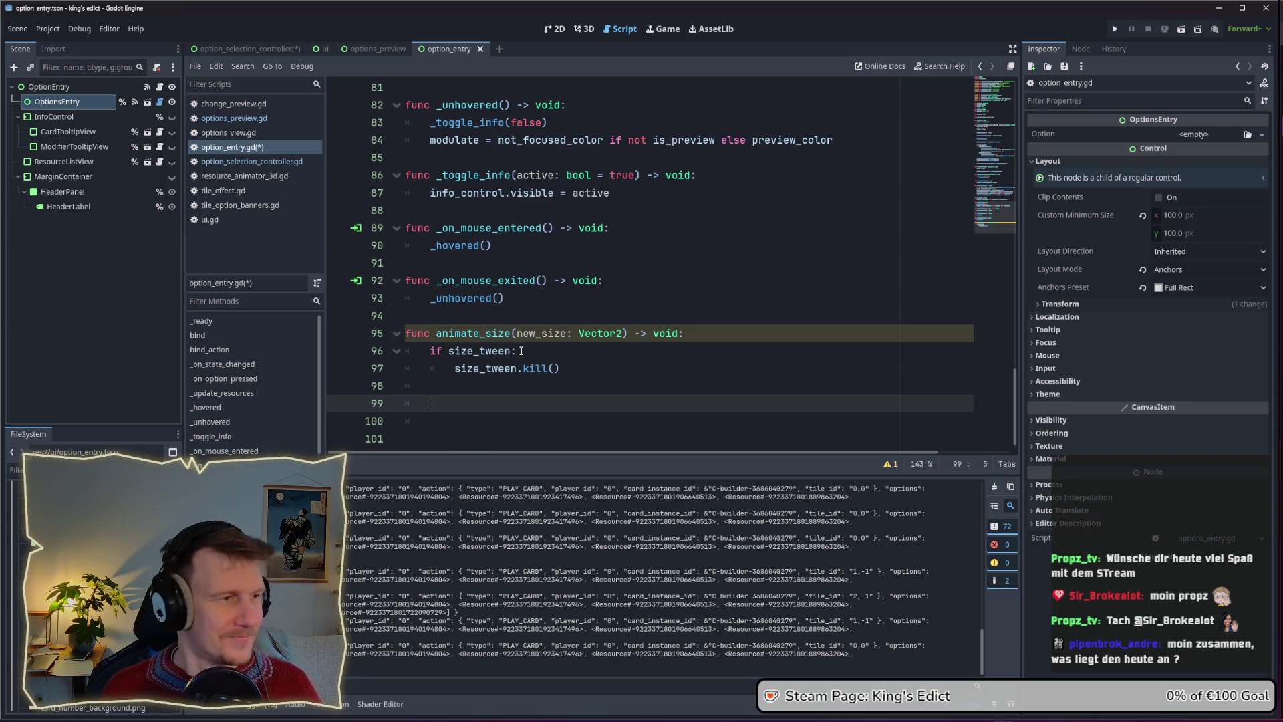
{"action": "key", "text": "alt+Tab"}
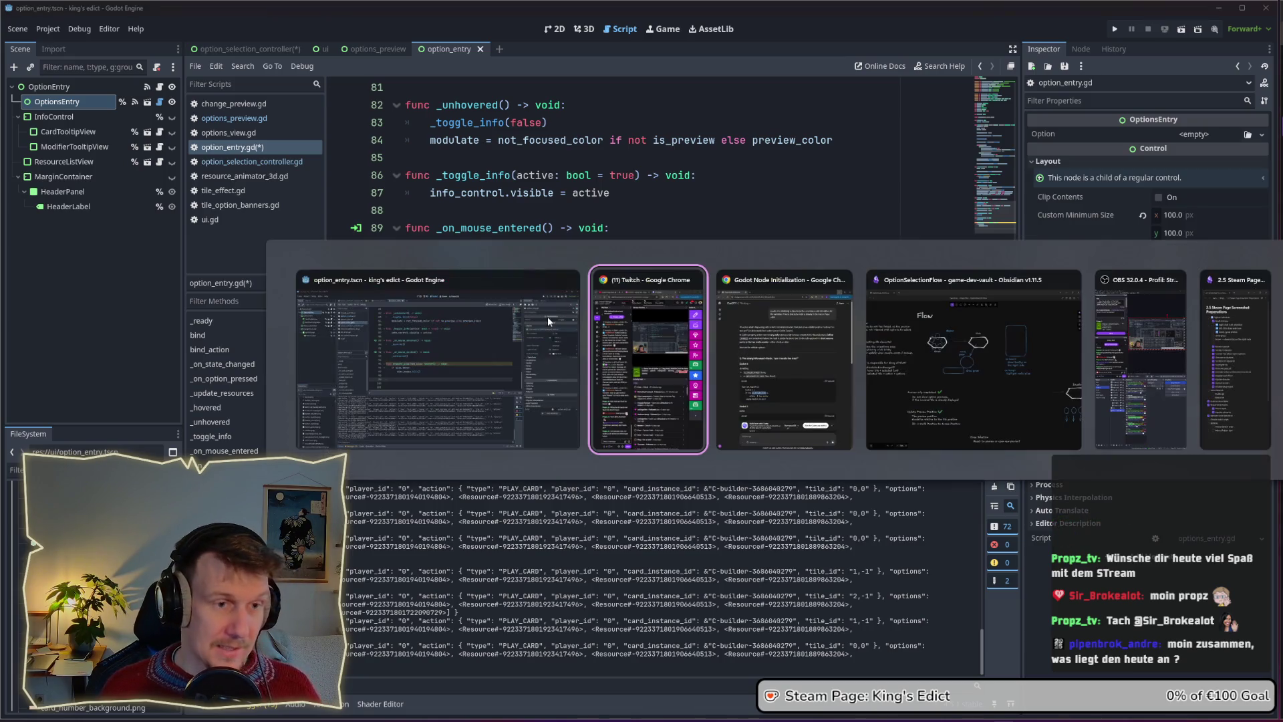
{"action": "left_click", "coordinate": [920, 354]}
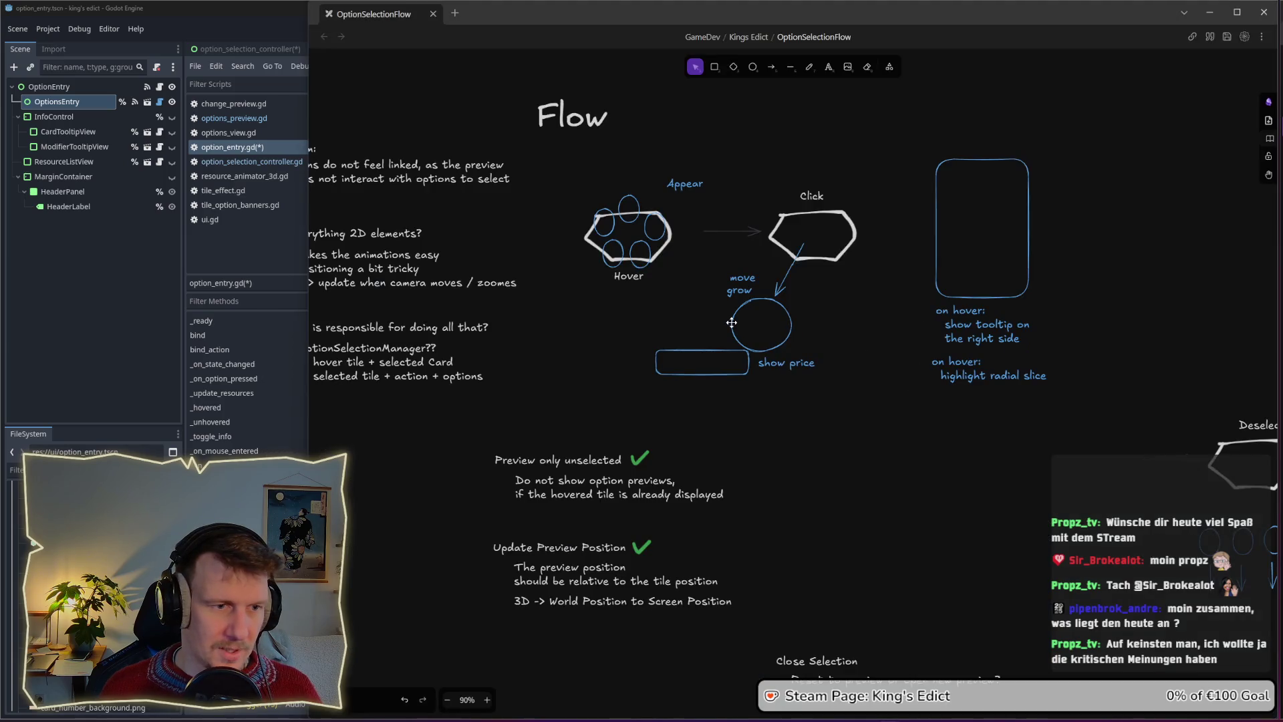
{"action": "scroll", "coordinate": [732, 323], "scroll_direction": "down", "scroll_amount": 3}
{"action": "scroll", "coordinate": [735, 334], "scroll_direction": "up", "scroll_amount": 3}
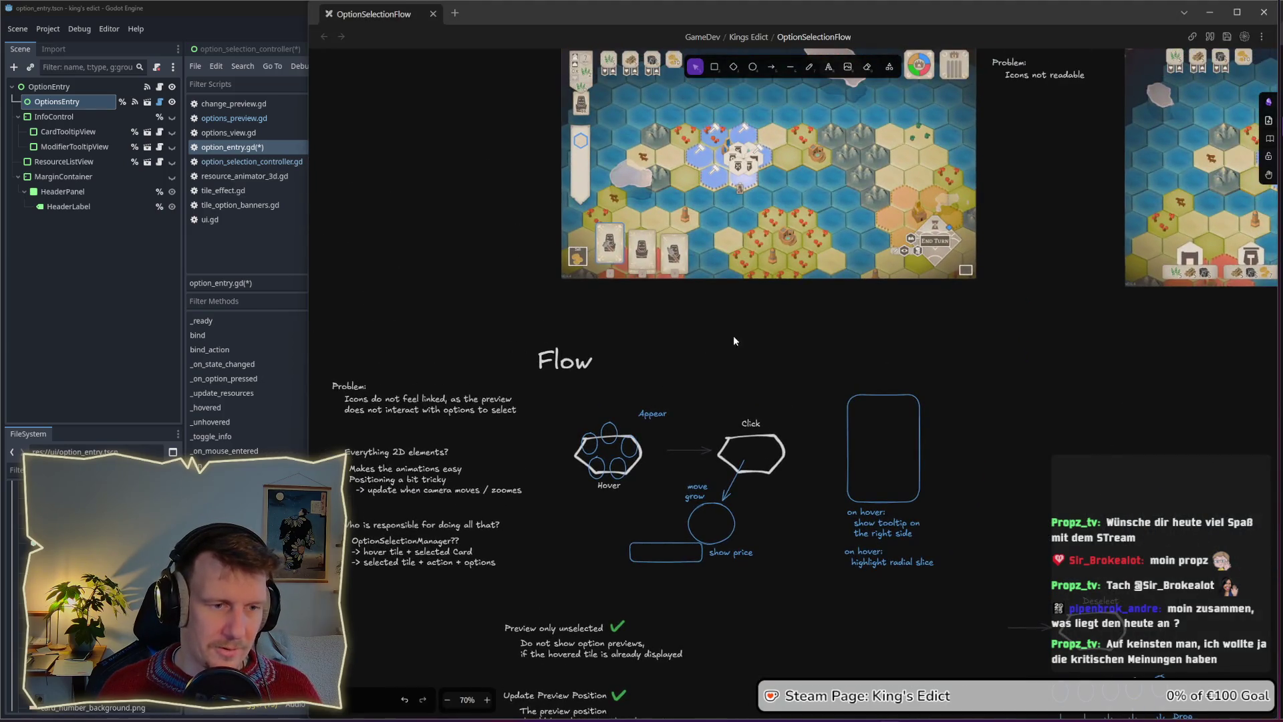
{"action": "scroll", "coordinate": [736, 337], "scroll_direction": "down", "scroll_amount": 3}
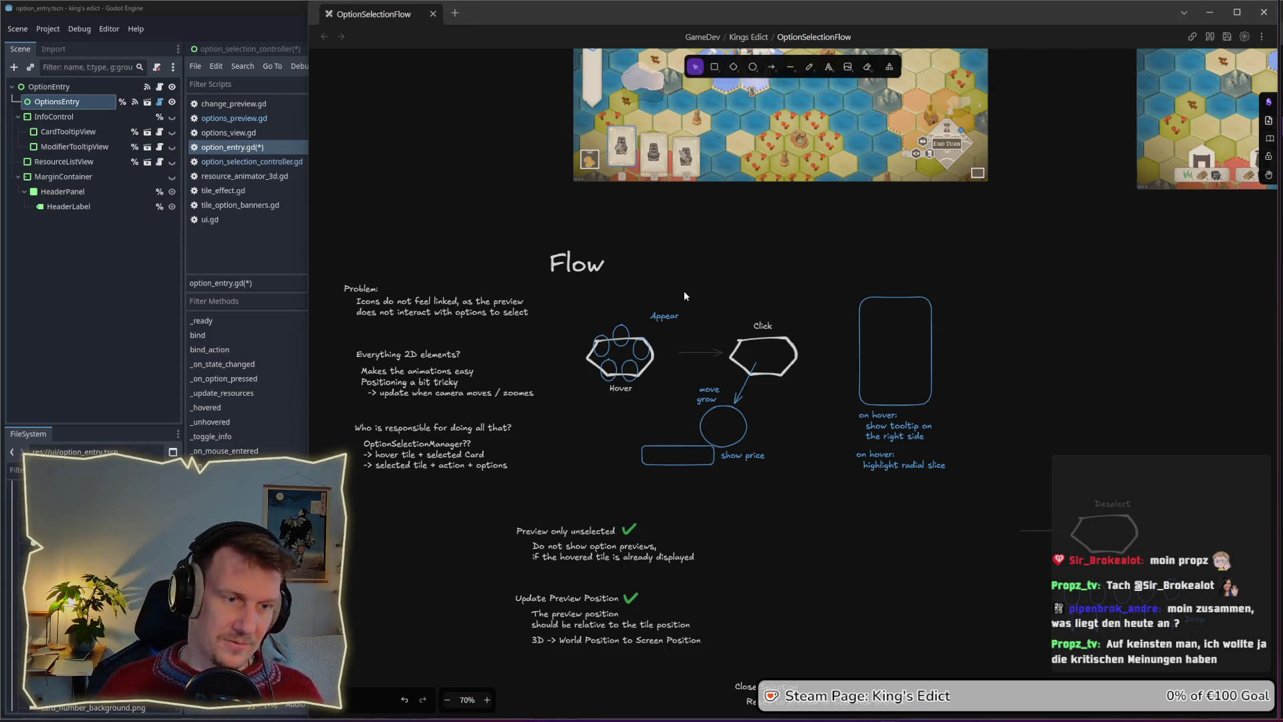
{"action": "scroll", "coordinate": [688, 307], "scroll_direction": "down", "scroll_amount": 2}
{"action": "scroll", "coordinate": [759, 304], "scroll_direction": "up", "scroll_amount": 3}
{"action": "scroll", "coordinate": [717, 329], "scroll_direction": "down", "scroll_amount": 3}
{"action": "left_click_drag", "start_coordinate": [718, 330], "coordinate": [687, 332]}
{"action": "scroll", "coordinate": [668, 331], "scroll_direction": "left", "scroll_amount": 5}
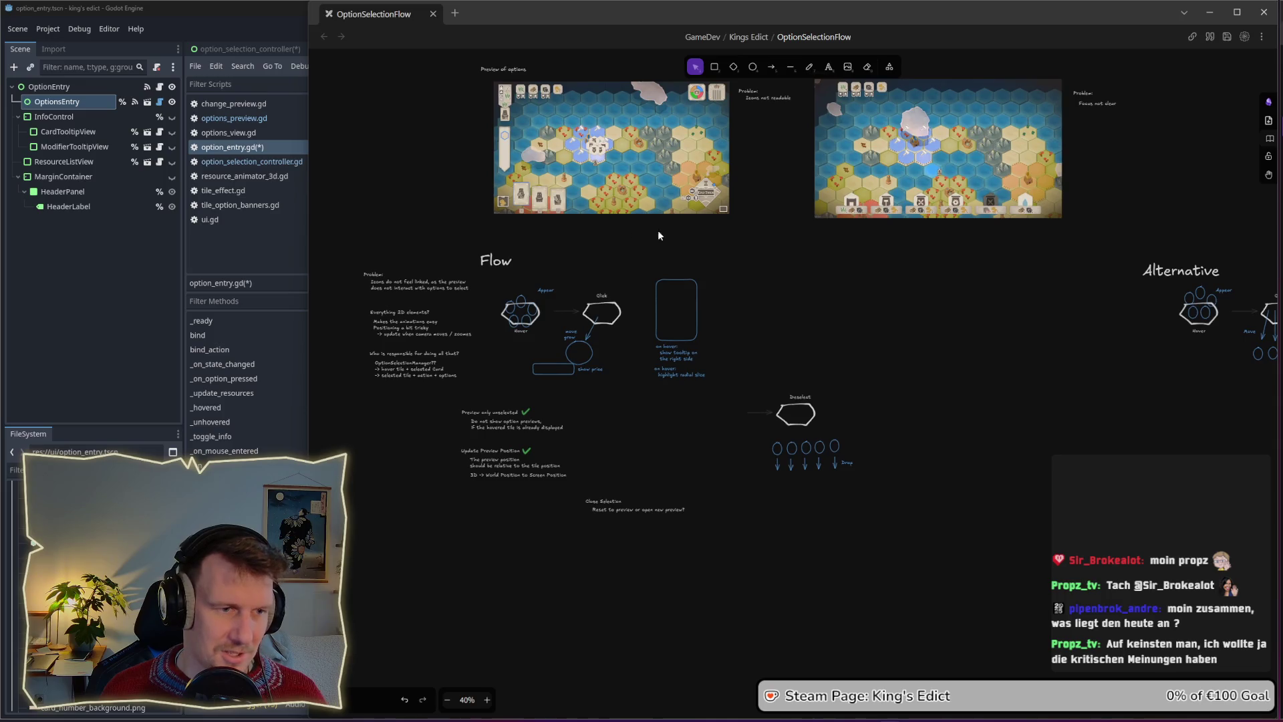
{"action": "scroll", "coordinate": [651, 333], "scroll_direction": "up", "scroll_amount": 1}
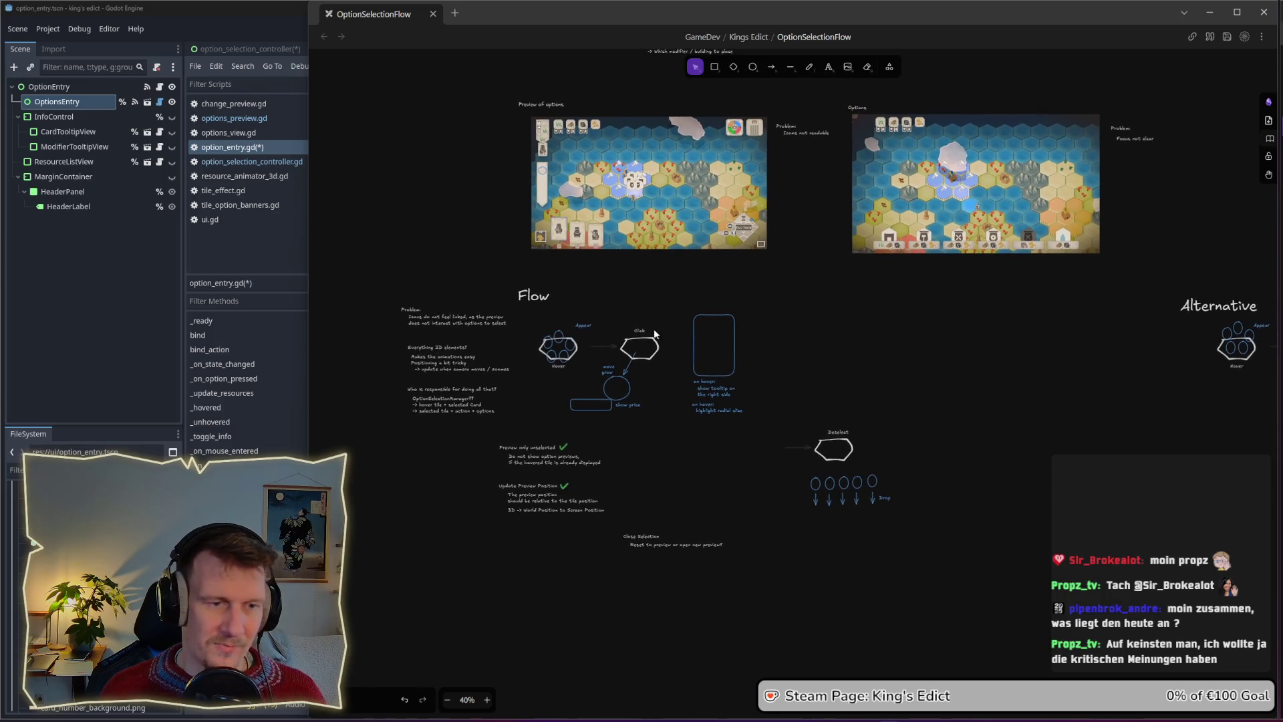
{"action": "scroll", "coordinate": [651, 332], "scroll_direction": "up", "scroll_amount": 1}
{"action": "scroll", "coordinate": [652, 327], "scroll_direction": "up", "scroll_amount": 2}
{"action": "scroll", "coordinate": [707, 307], "scroll_direction": "up", "scroll_amount": 1}
{"action": "scroll", "coordinate": [708, 308], "scroll_direction": "down", "scroll_amount": 1}
{"action": "scroll", "coordinate": [708, 307], "scroll_direction": "left", "scroll_amount": 1}
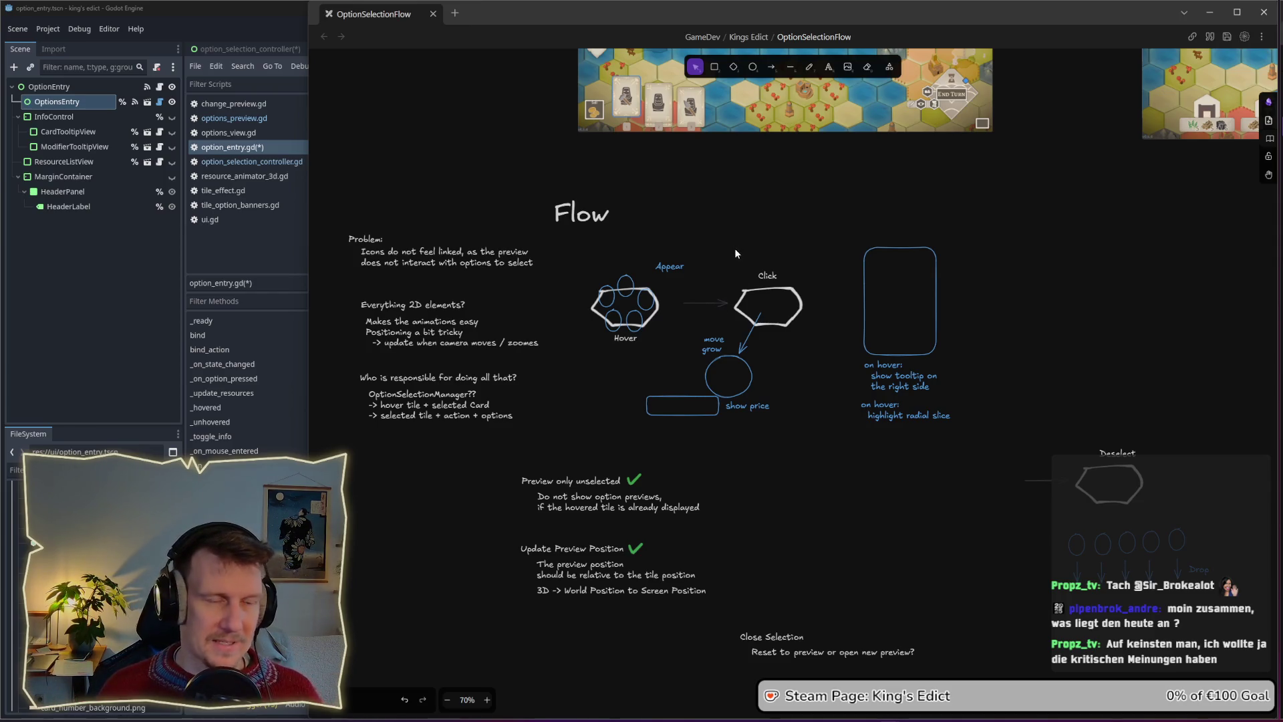
{"action": "key", "text": "alt+Tab"}
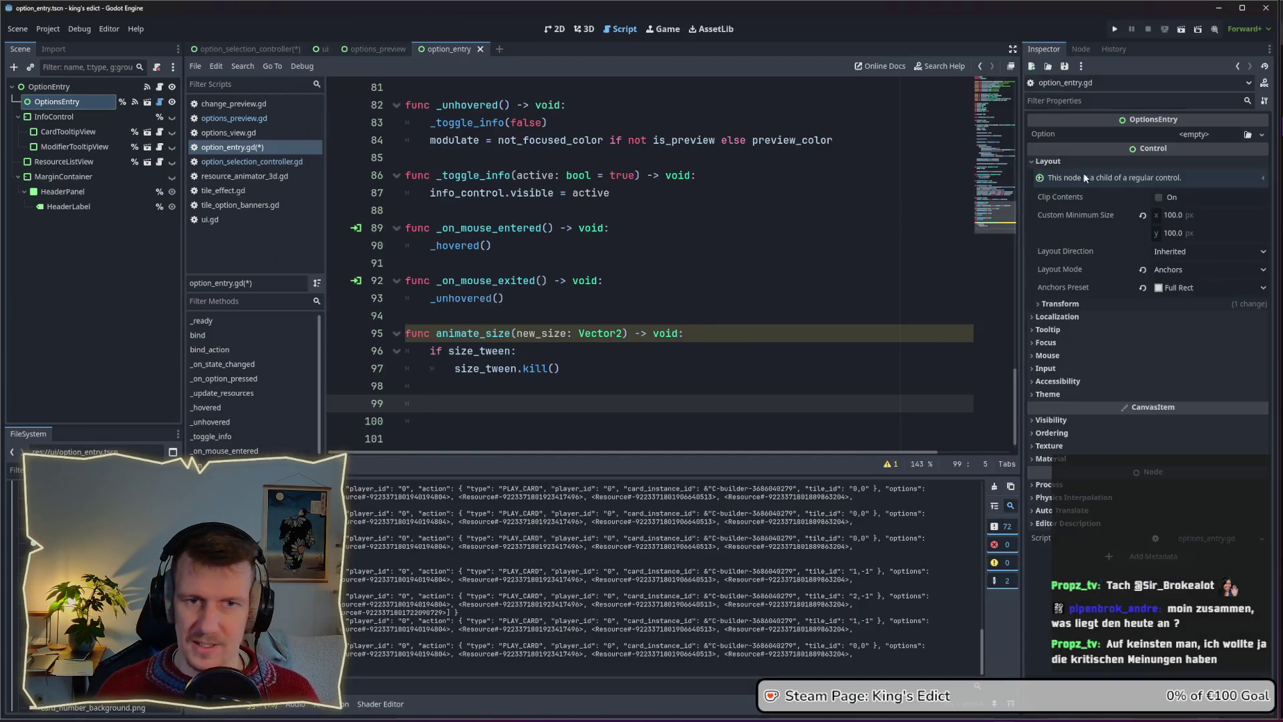
Run the project and start a Multiplayer match on i_know_this_place.map.
{"action": "left_click", "coordinate": [1112, 29]}
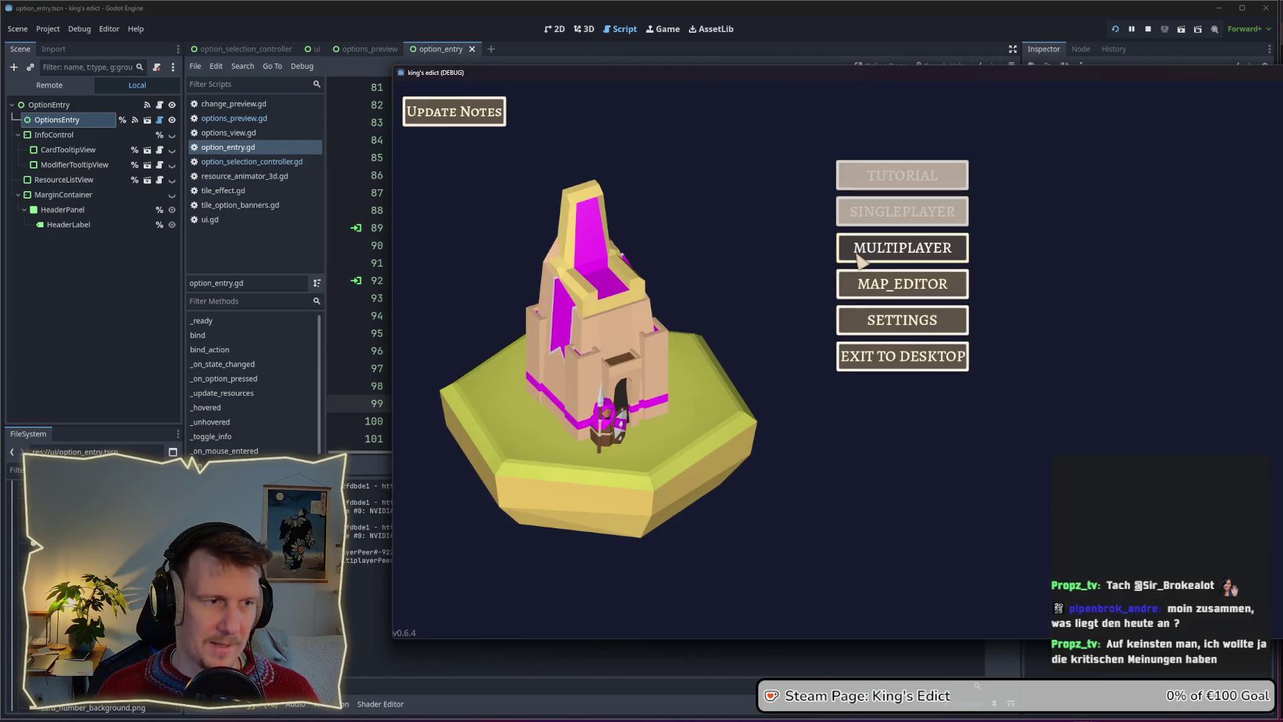
{"action": "left_click", "coordinate": [935, 252]}
{"action": "left_click", "coordinate": [955, 248]}
{"action": "left_click", "coordinate": [1002, 138]}
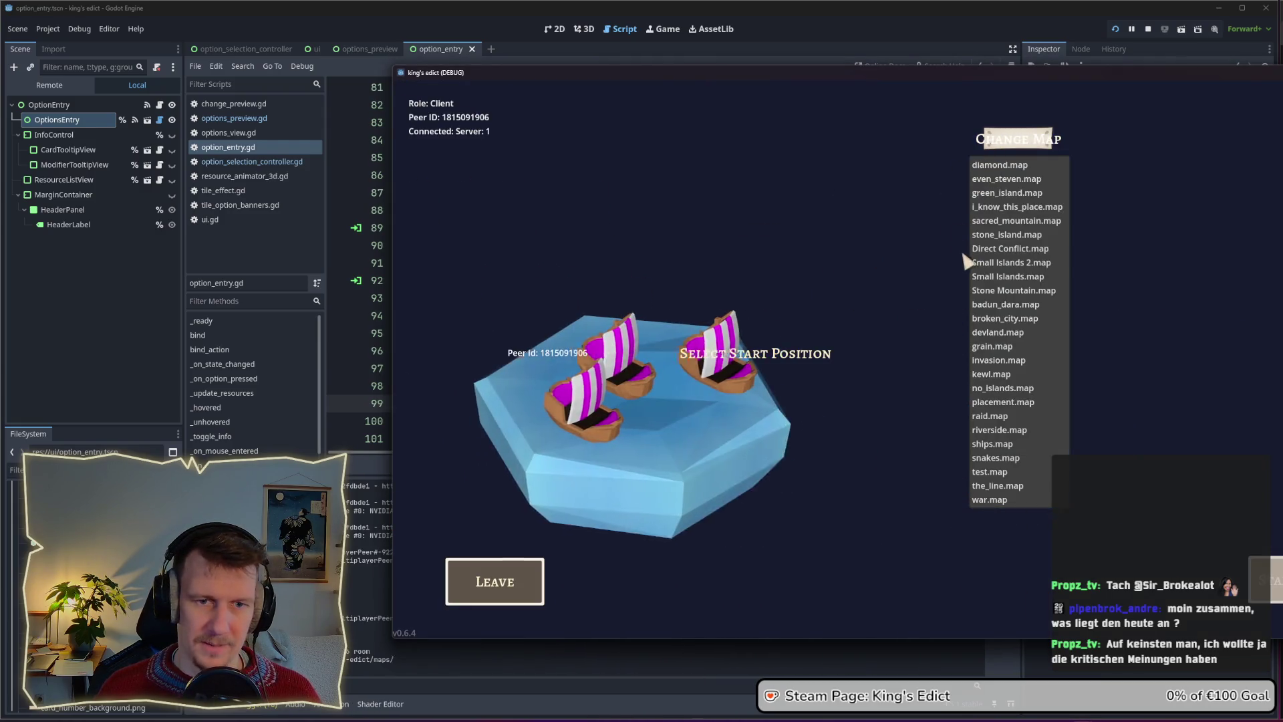
{"action": "left_click", "coordinate": [972, 234]}
{"action": "left_click", "coordinate": [682, 391]}
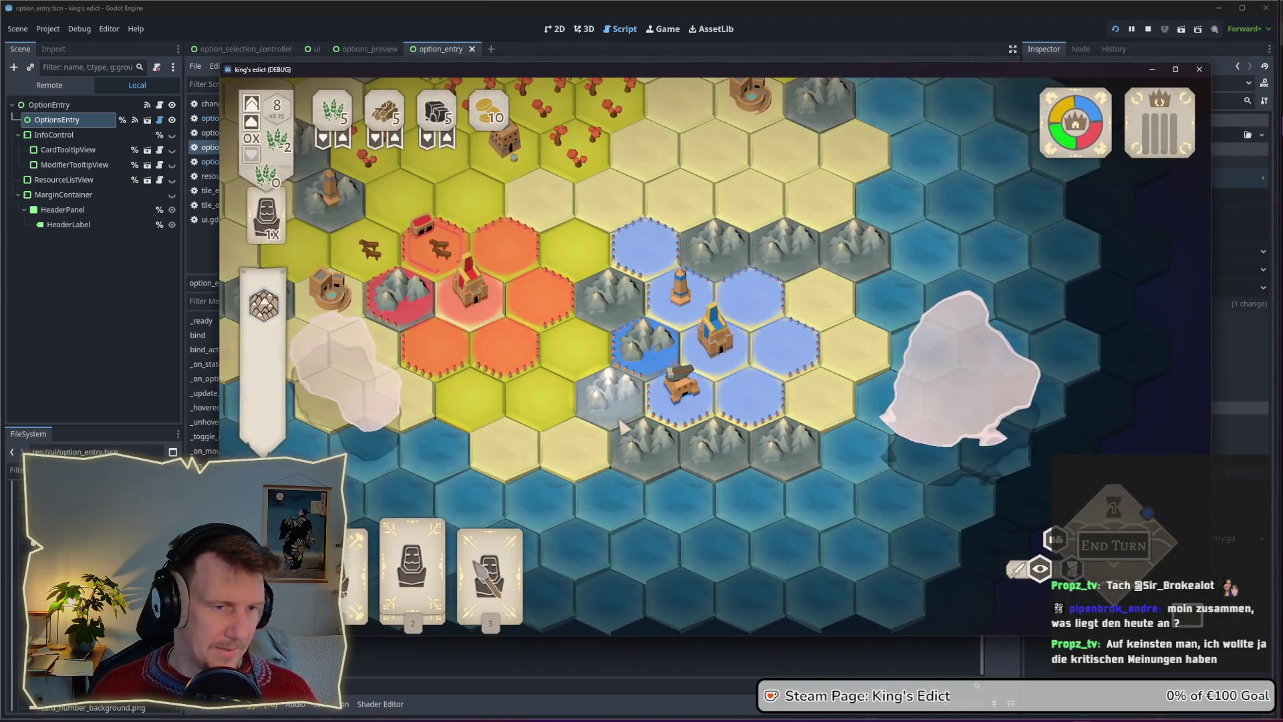
Play serf cards onto the castle tile and select a serf to show its build options.
{"action": "mouse_move", "coordinate": [500, 532]}
{"action": "left_click", "coordinate": [412, 544]}
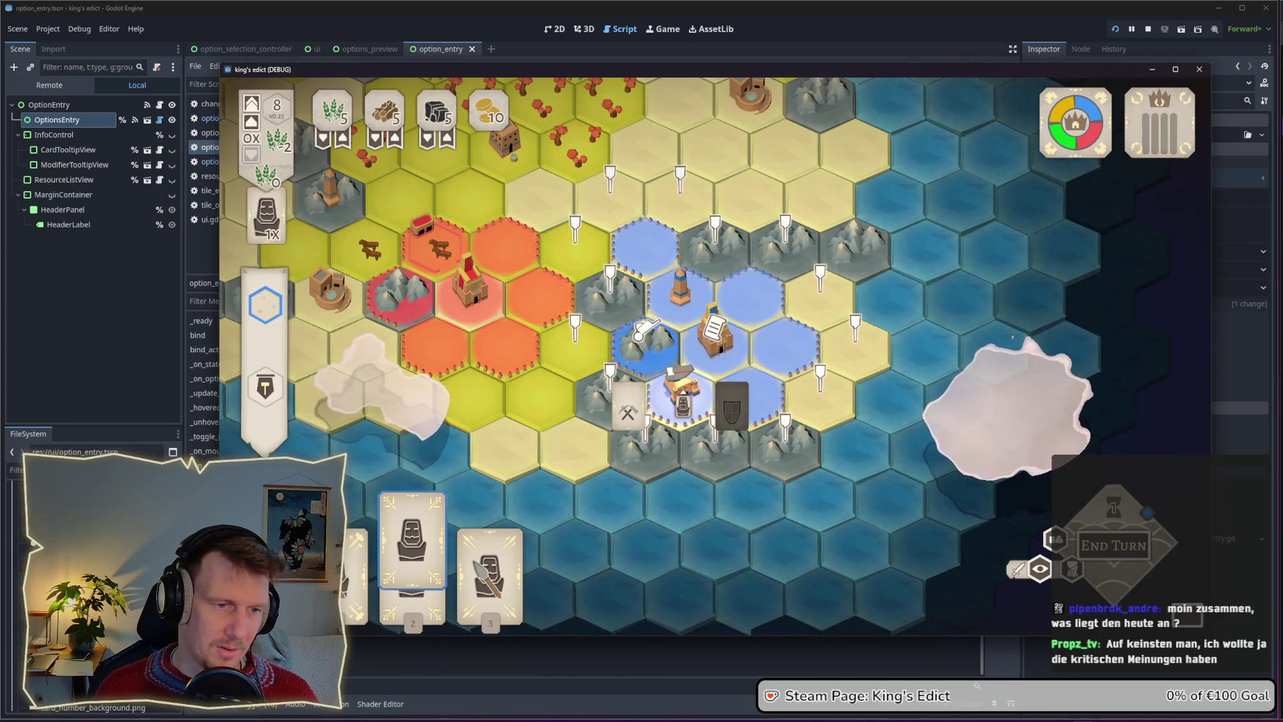
{"action": "left_click", "coordinate": [641, 330]}
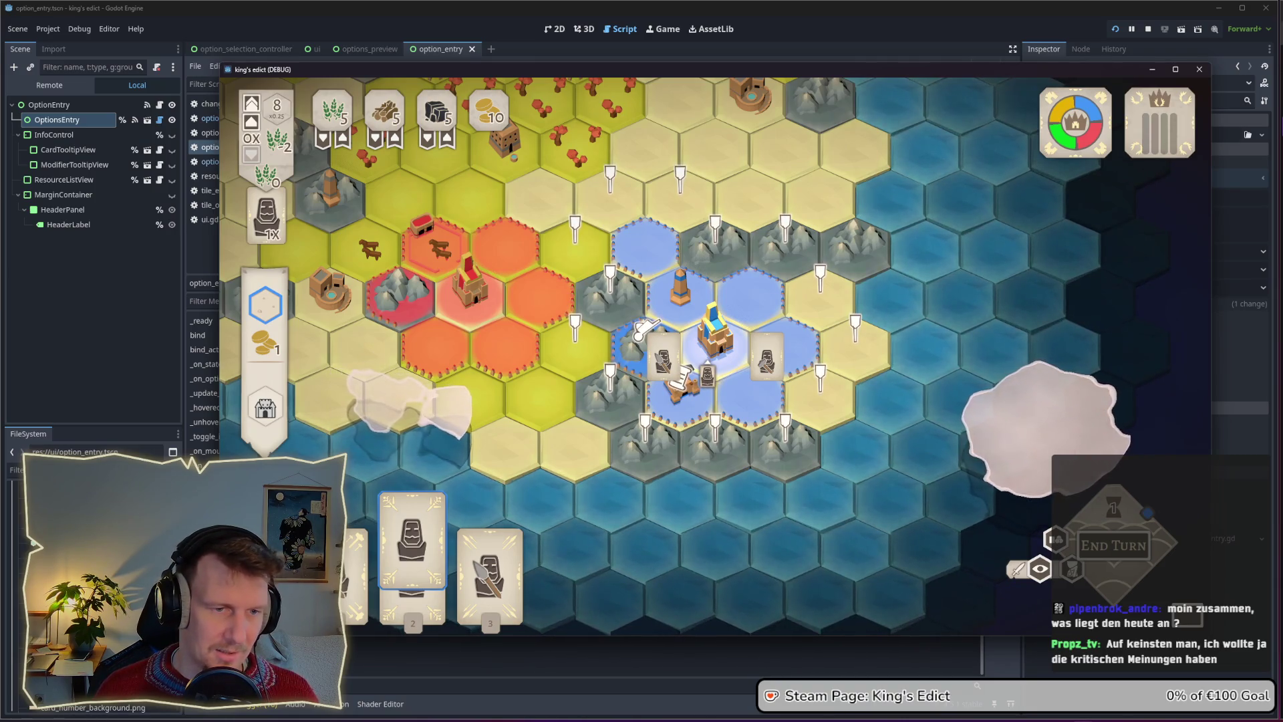
{"action": "left_click", "coordinate": [640, 329]}
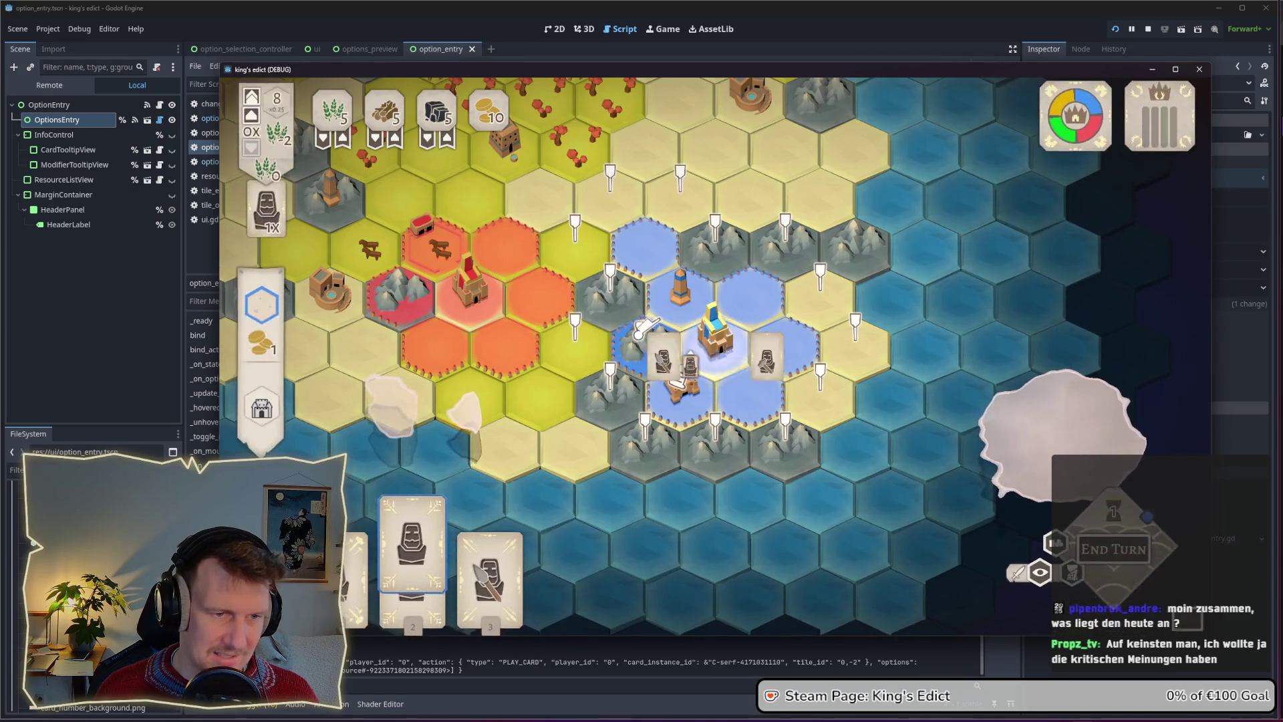
{"action": "left_click", "coordinate": [640, 330]}
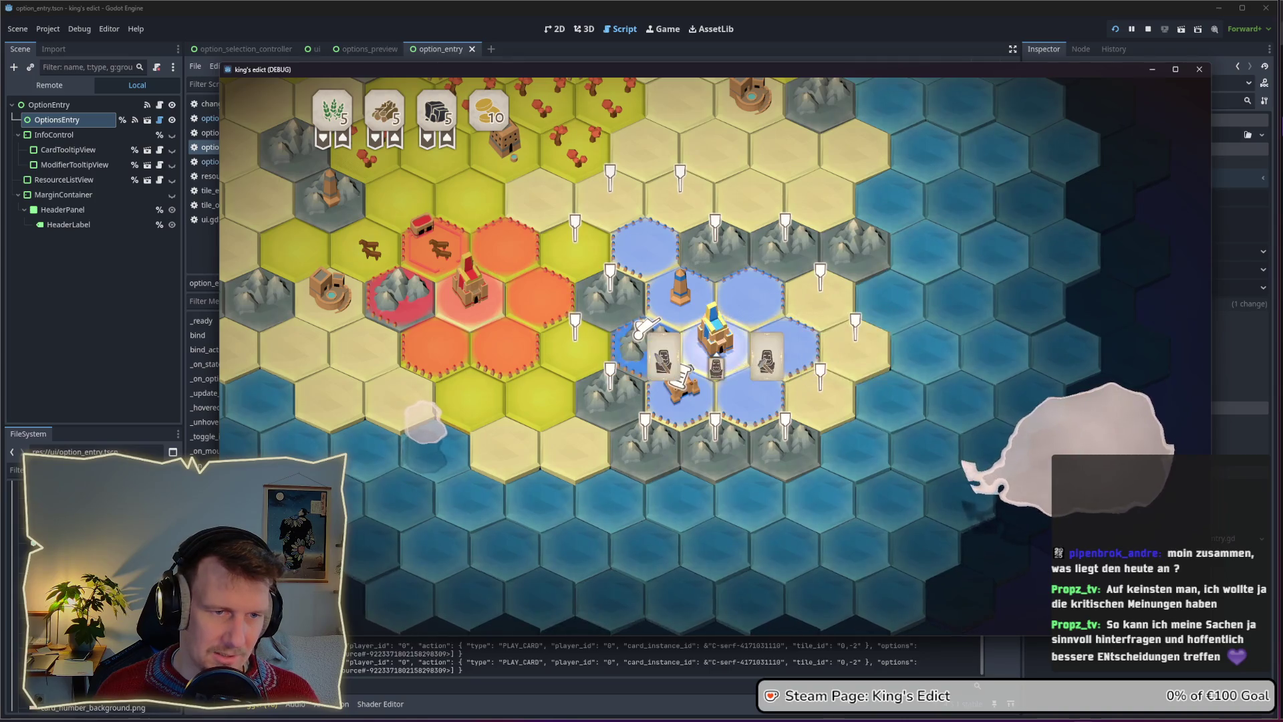
{"action": "left_click", "coordinate": [645, 254]}
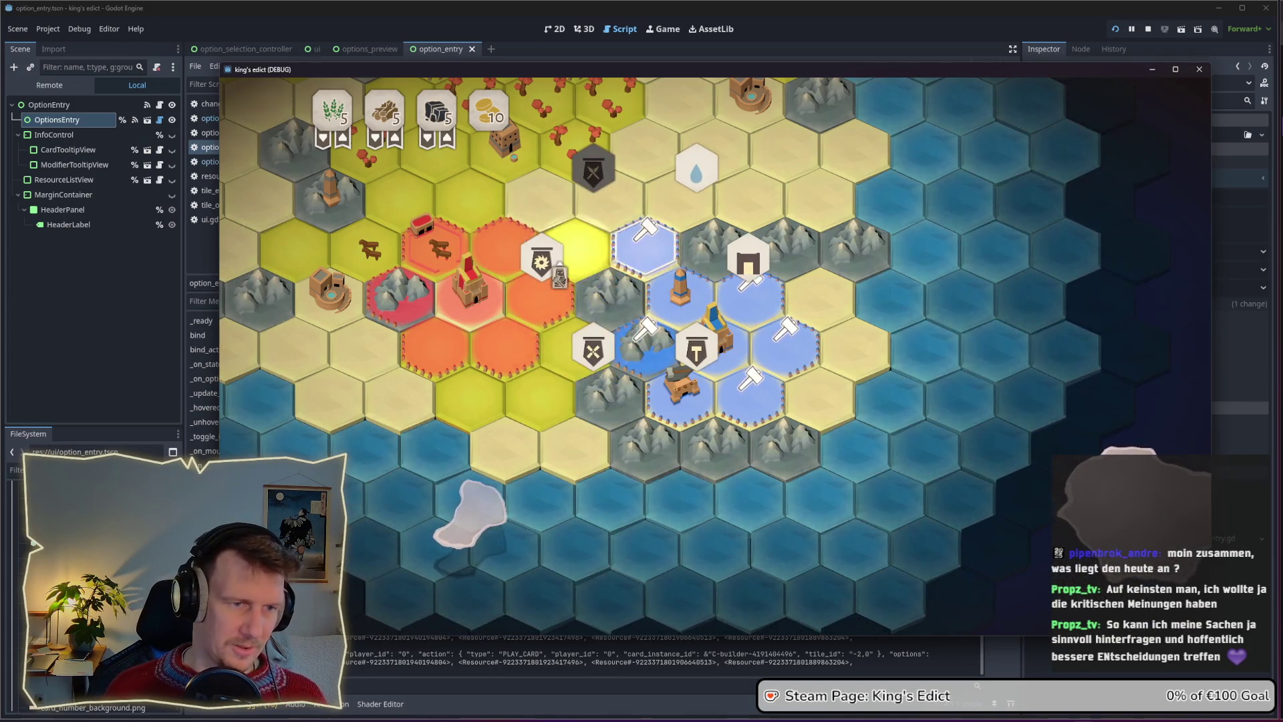
{"action": "mouse_move", "coordinate": [563, 274]}
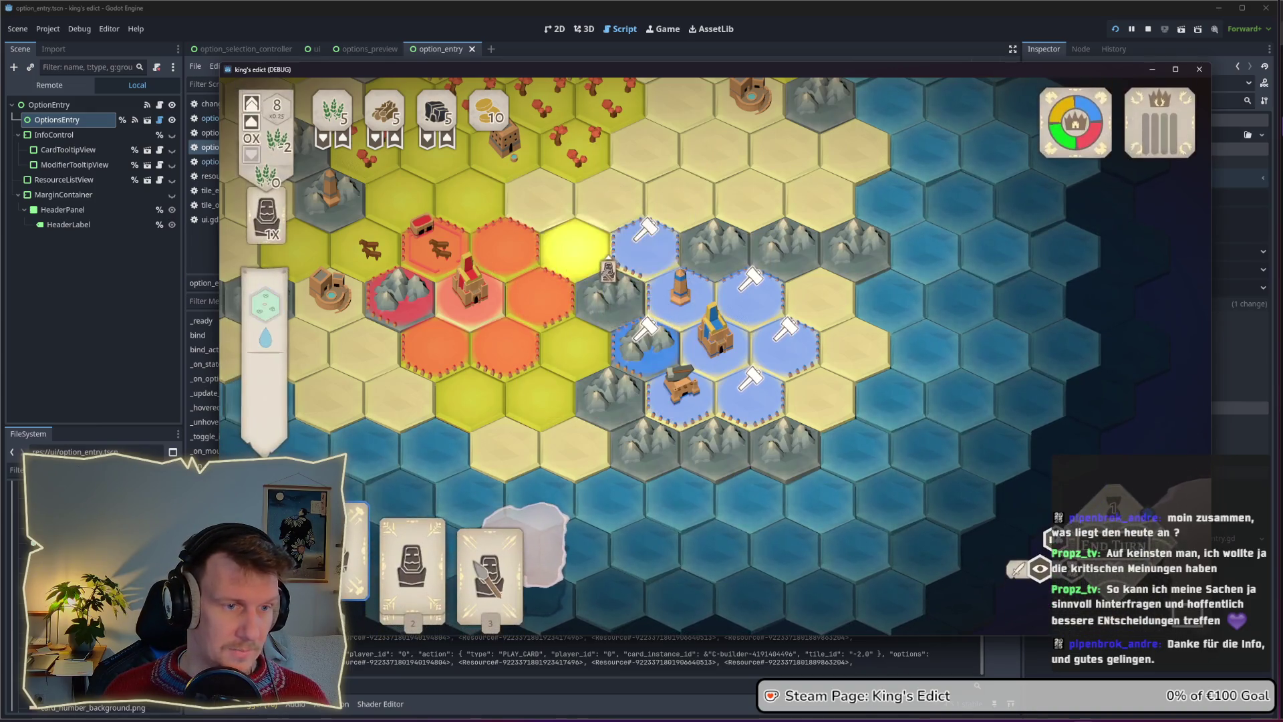
{"action": "key", "text": "alt+Tab"}
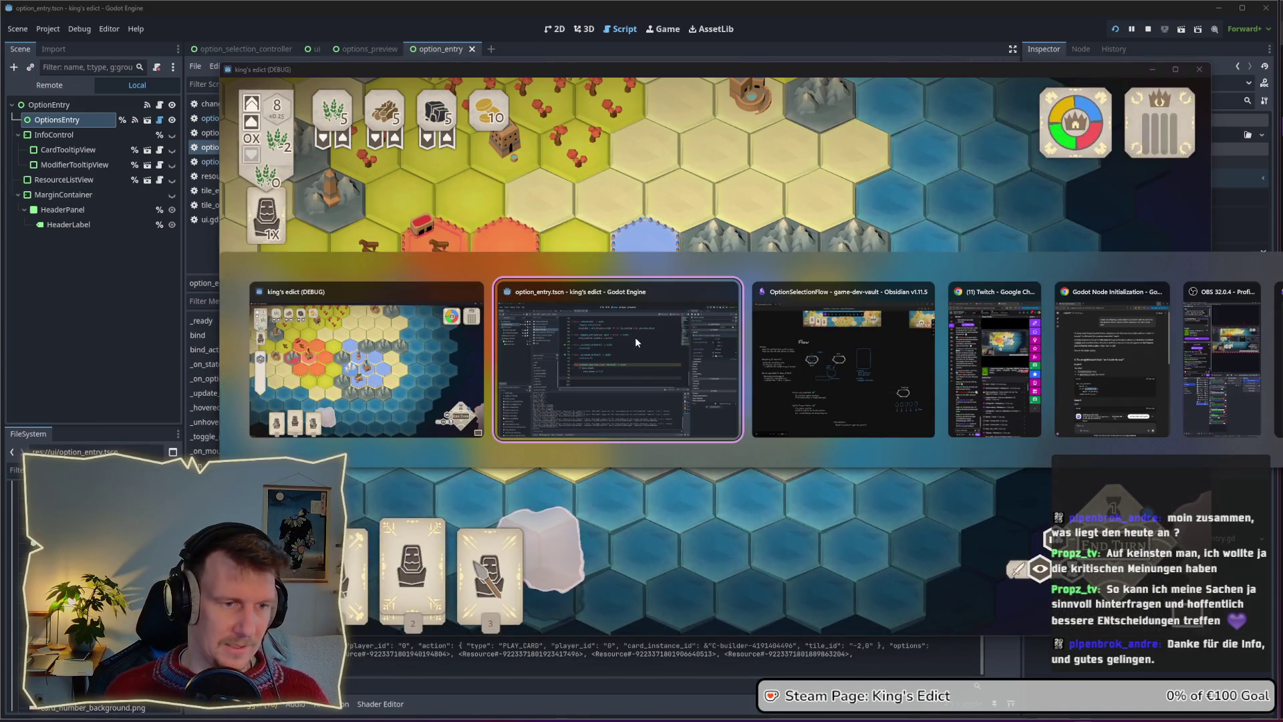
Glance over the OptionSelectionFlow board in Obsidian, then return to Godot's script editor.
{"action": "left_click", "coordinate": [890, 361]}
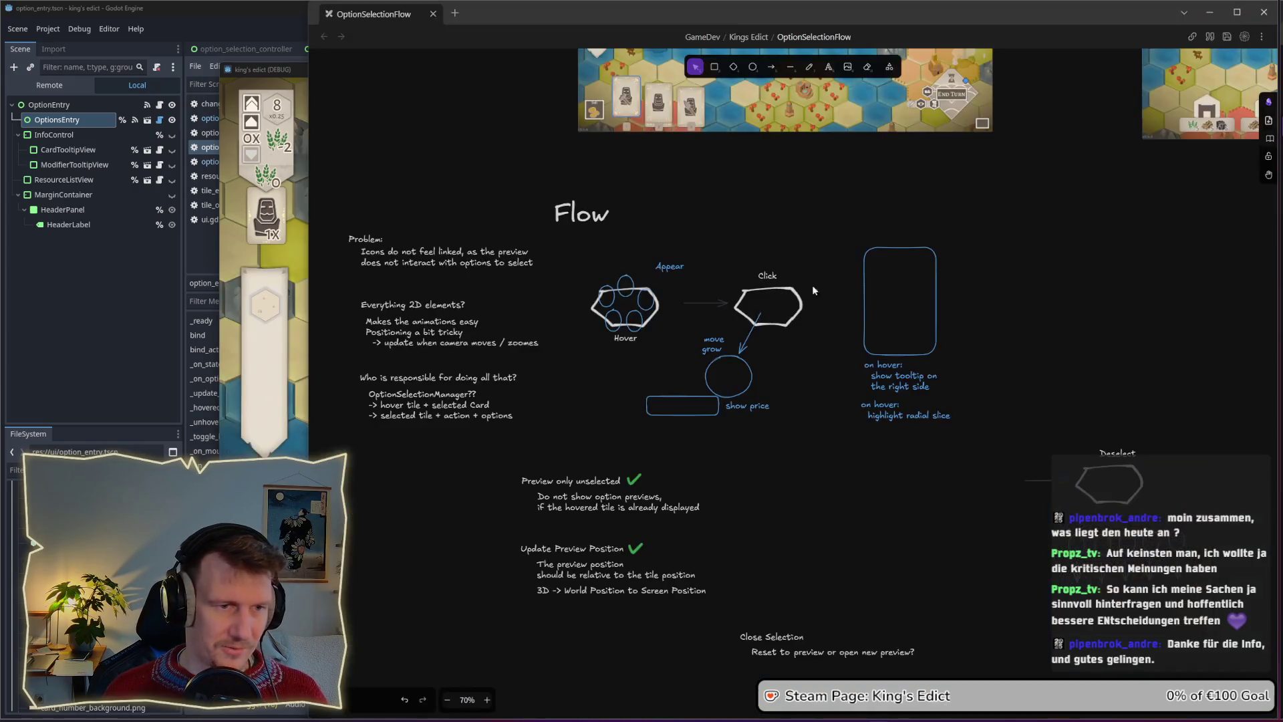
{"action": "left_click_drag", "start_coordinate": [773, 446], "coordinate": [758, 455]}
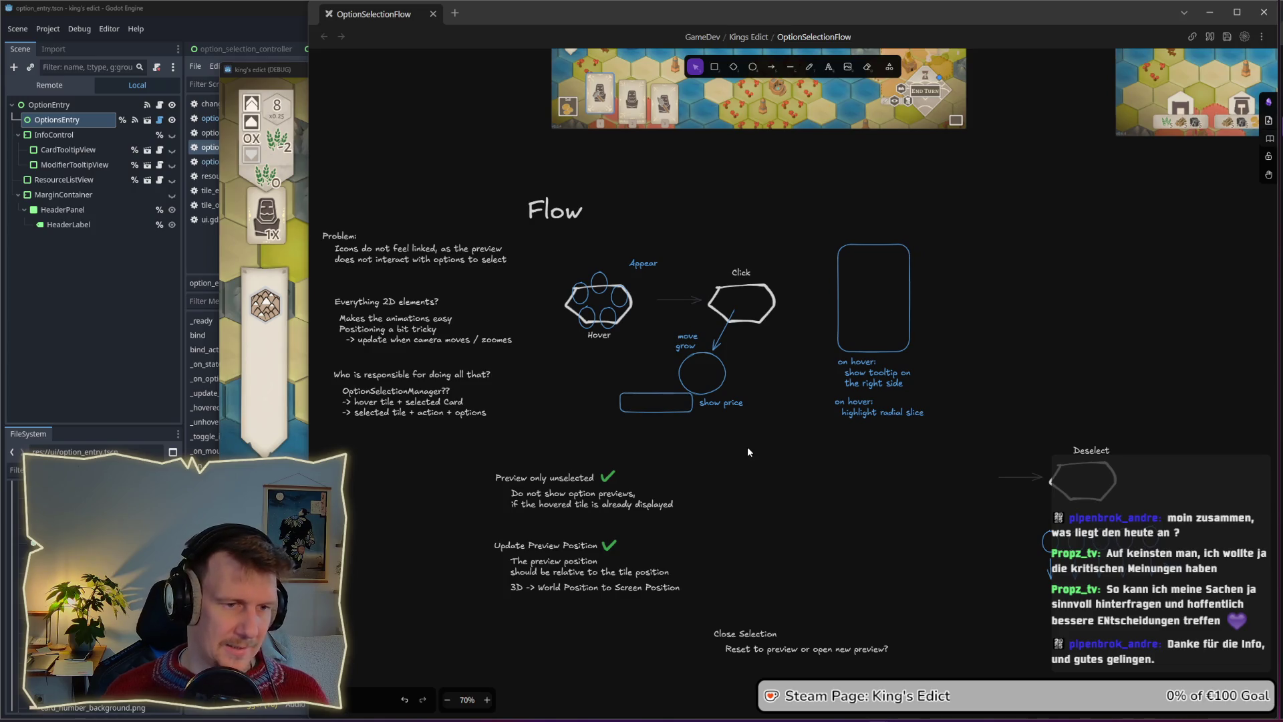
{"action": "key", "text": "alt+Tab"}
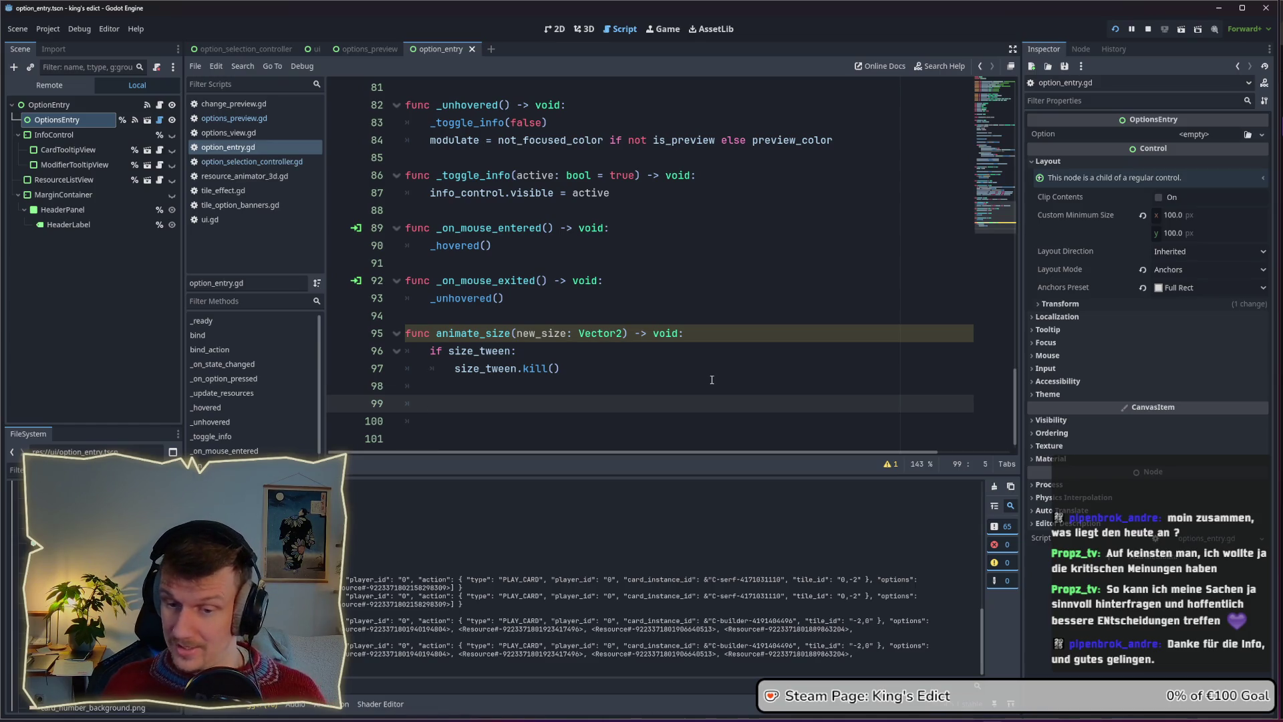
Delete the blank lines after size_tween.kill() and continue animate_size on a fresh indented line.
{"action": "left_click", "coordinate": [621, 359]}
{"action": "key", "text": "Down"}
{"action": "key", "text": "Down"}
{"action": "left_click_drag", "start_coordinate": [441, 421], "coordinate": [395, 389]}
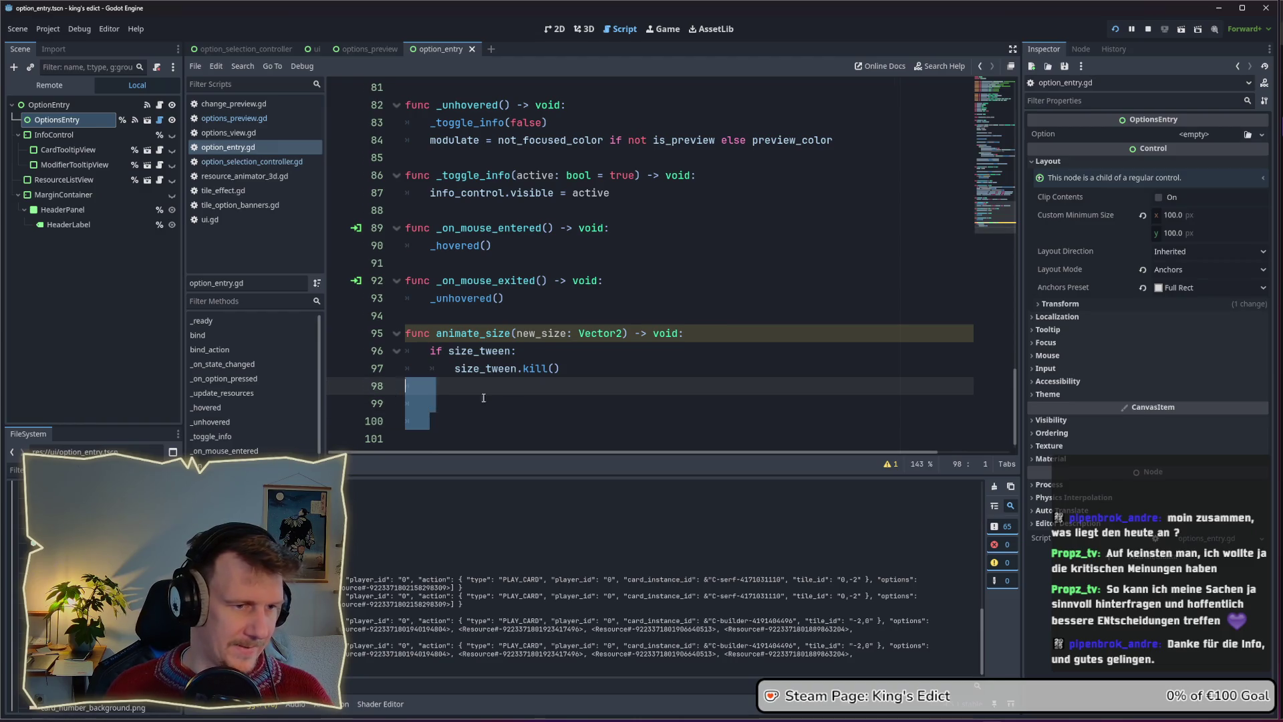
{"action": "key", "text": "BackSpace"}
{"action": "key", "text": "BackSpace"}
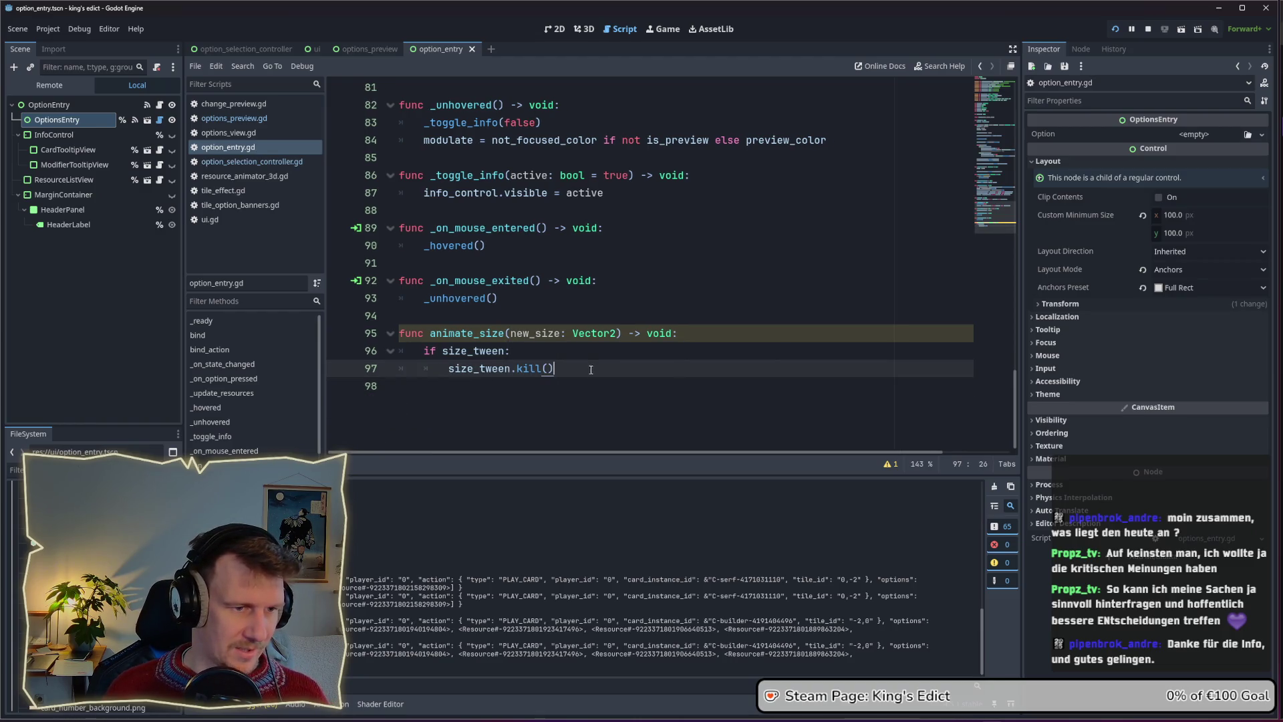
{"action": "key", "text": "Return"}
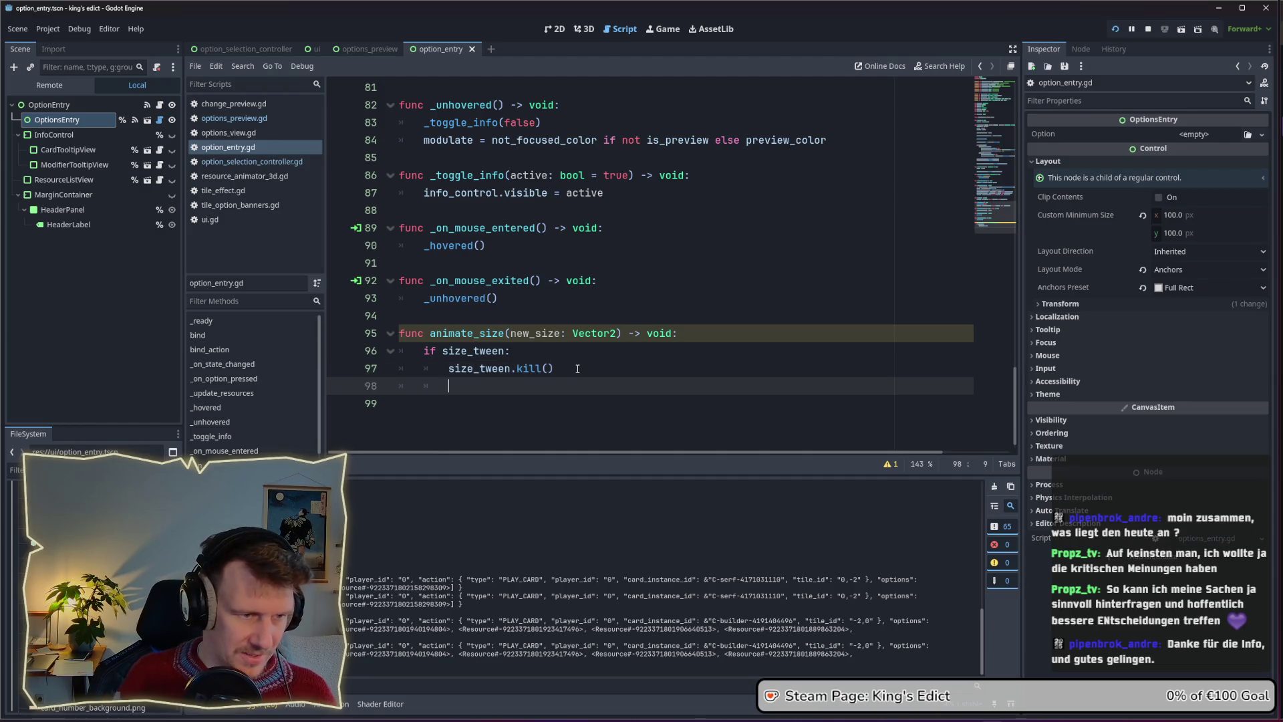
{"action": "key", "text": "Return"}
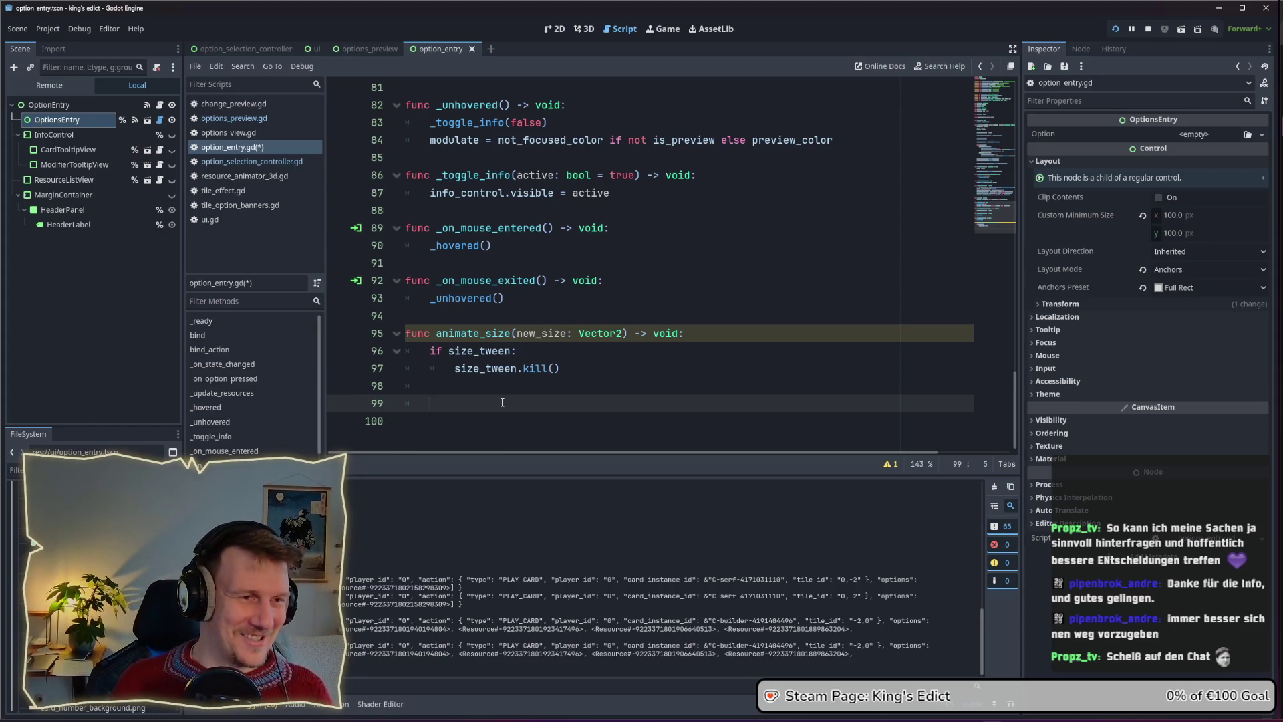
{"action": "scroll", "coordinate": [501, 403], "scroll_direction": "up", "scroll_amount": 1}
{"action": "scroll", "coordinate": [495, 403], "scroll_direction": "down", "scroll_amount": 1}
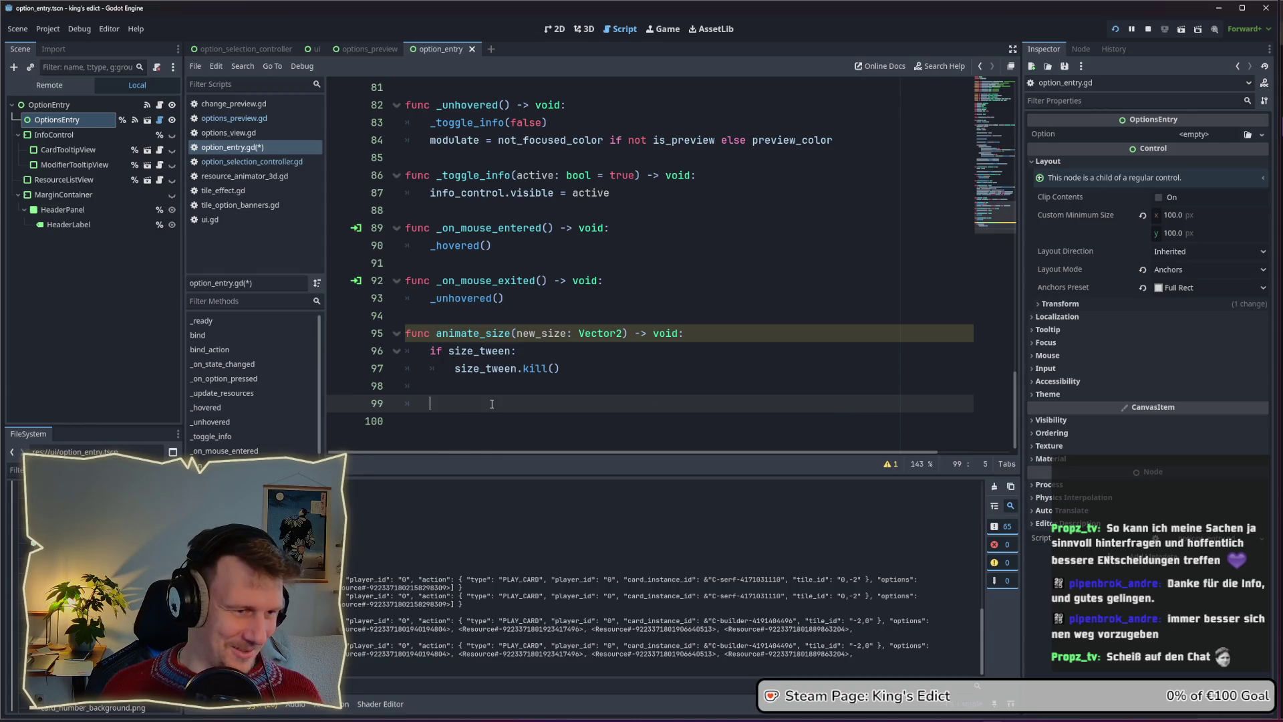
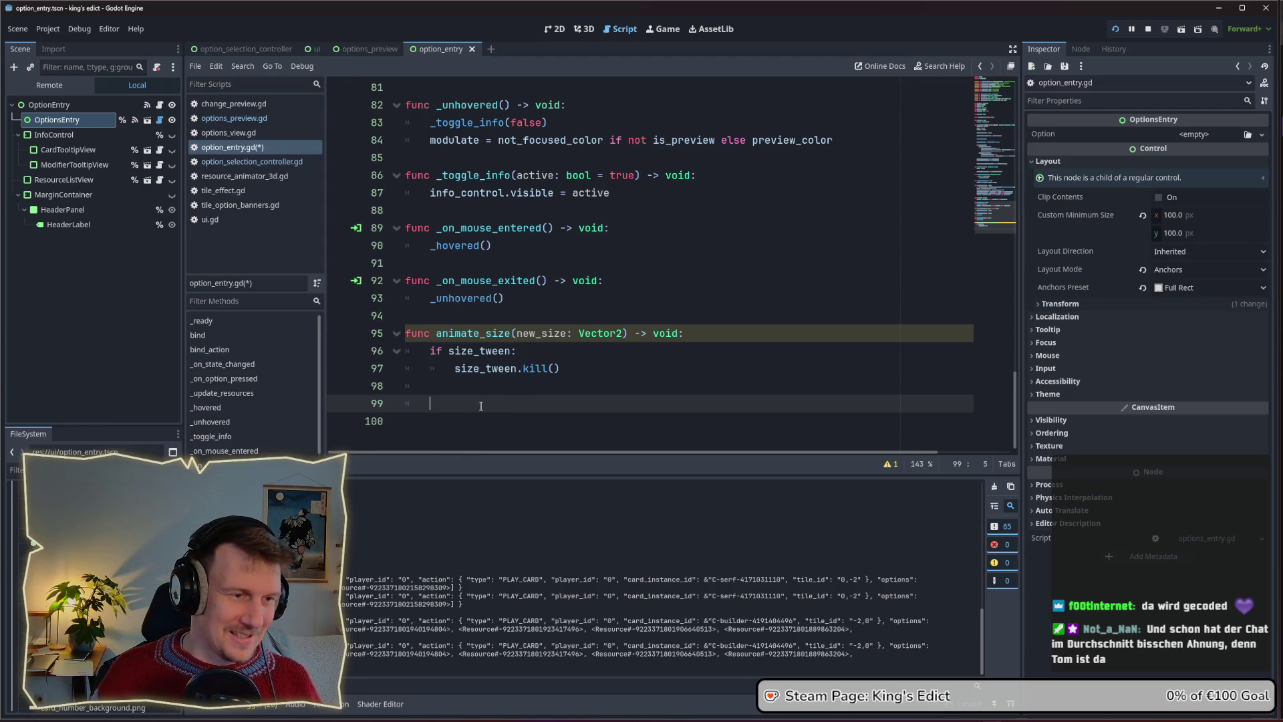
Save option_entry.gd and begin typing the size_tween creation line in animate_size.
{"action": "key", "text": "ctrl+s"}
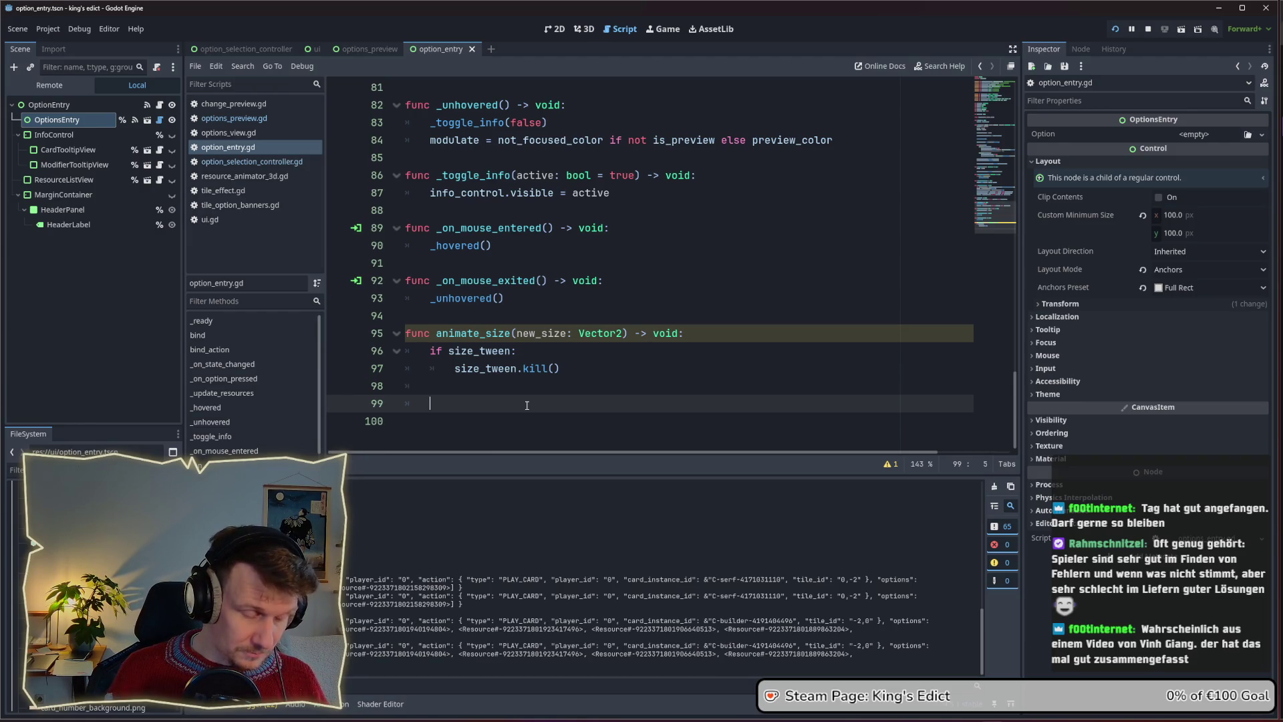
{"action": "type", "text": "size_te"}
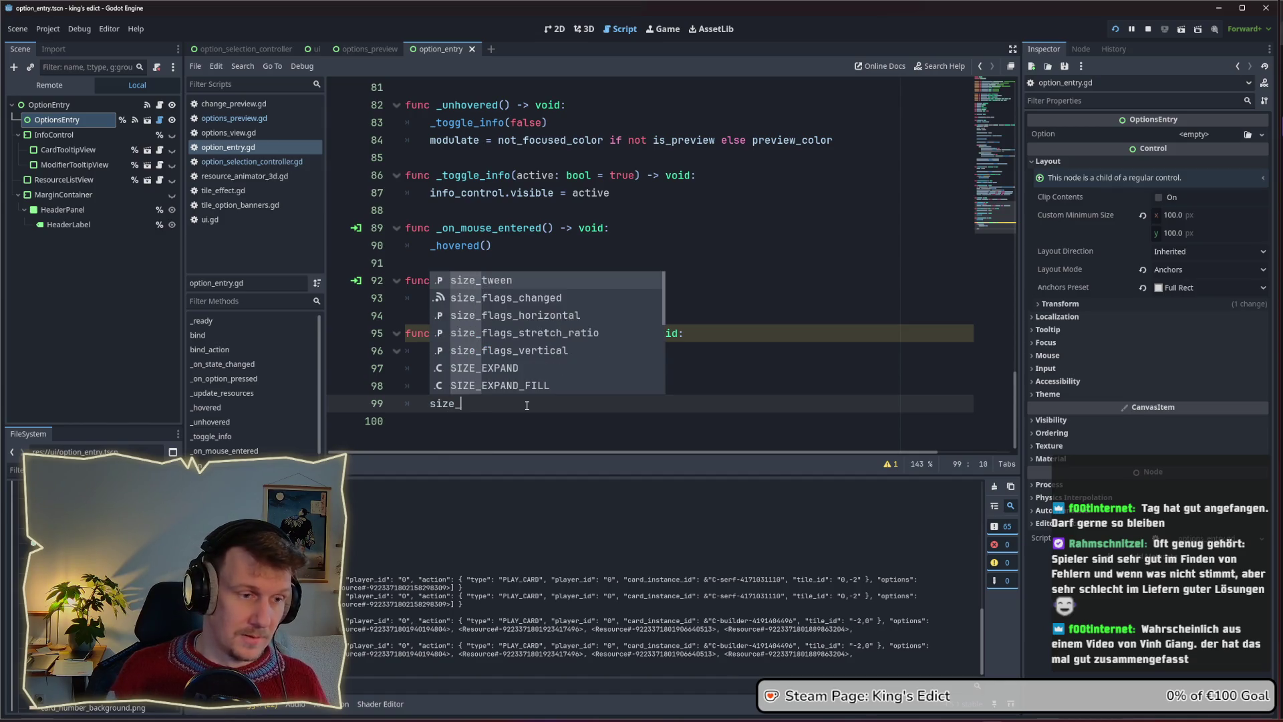
{"action": "type", "text": "ween"}
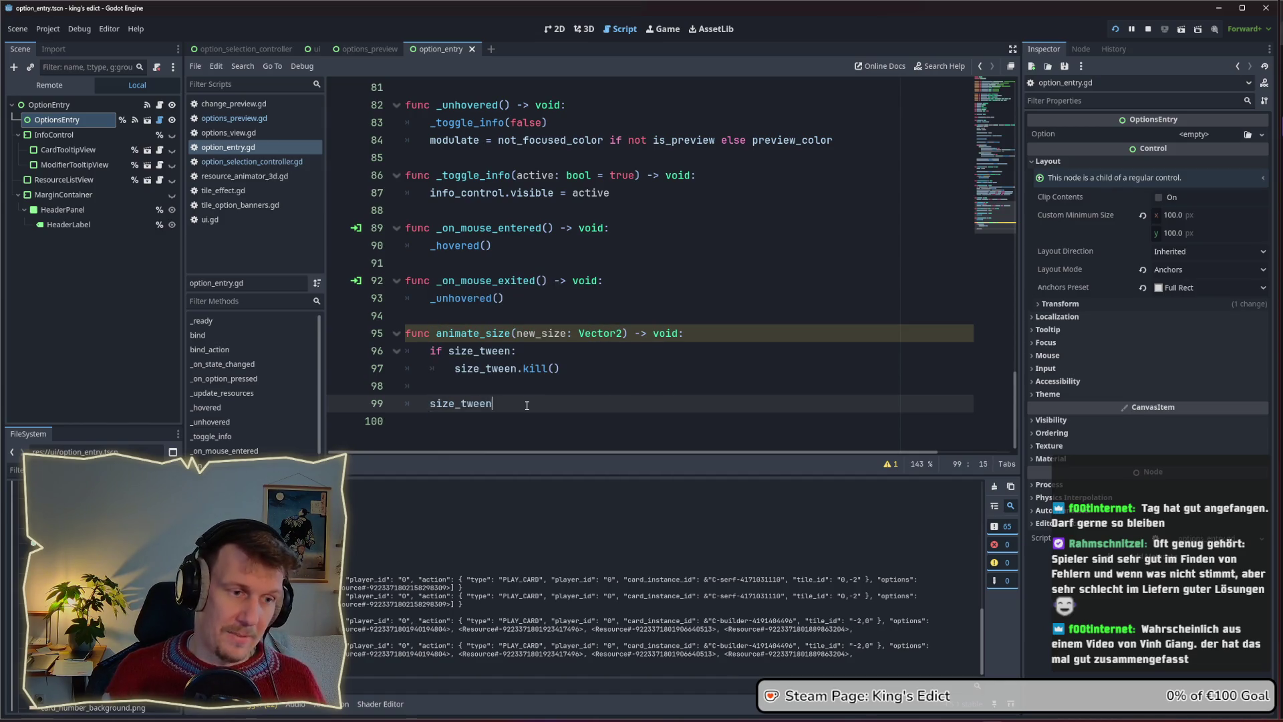
{"action": "type", "text": "= "}
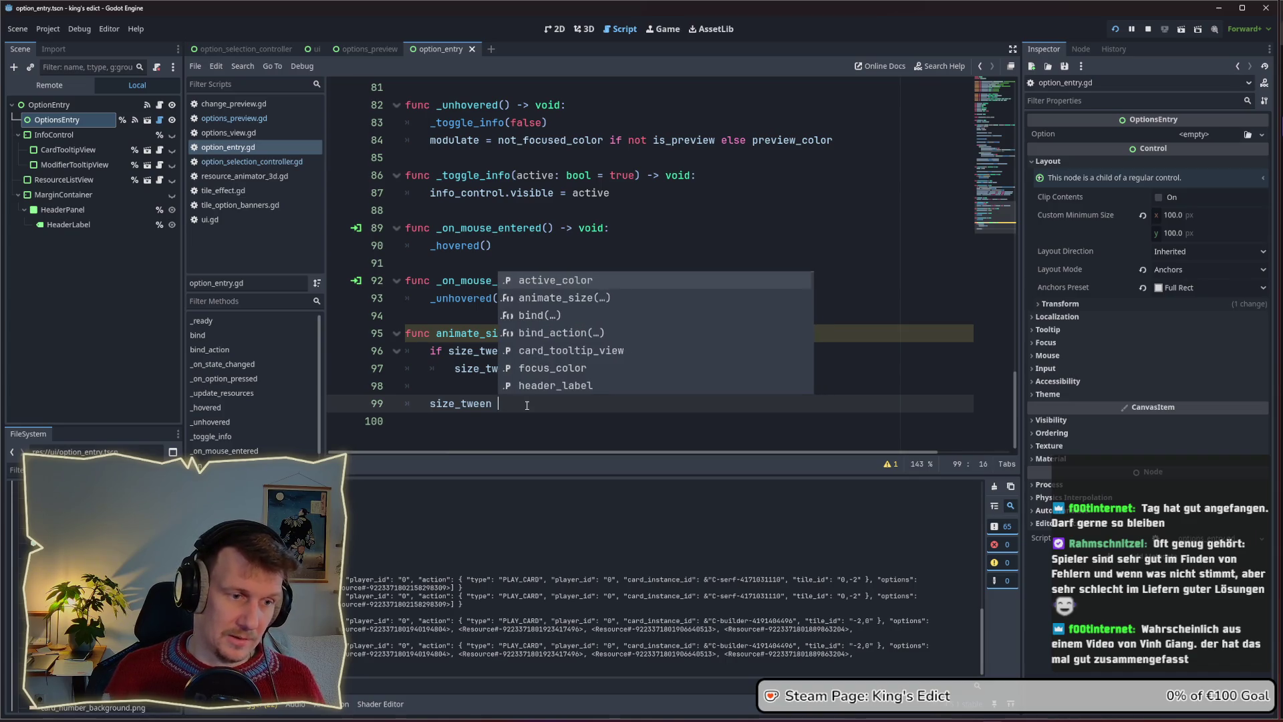
{"action": "type", "text": "cre"}
Complete the line size_tween = create_tween() and save the script.
{"action": "key", "text": "Return"}
{"action": "key", "text": "ctrl+s"}
{"action": "key", "text": "Return"}
{"action": "key", "text": "ctrl+s"}
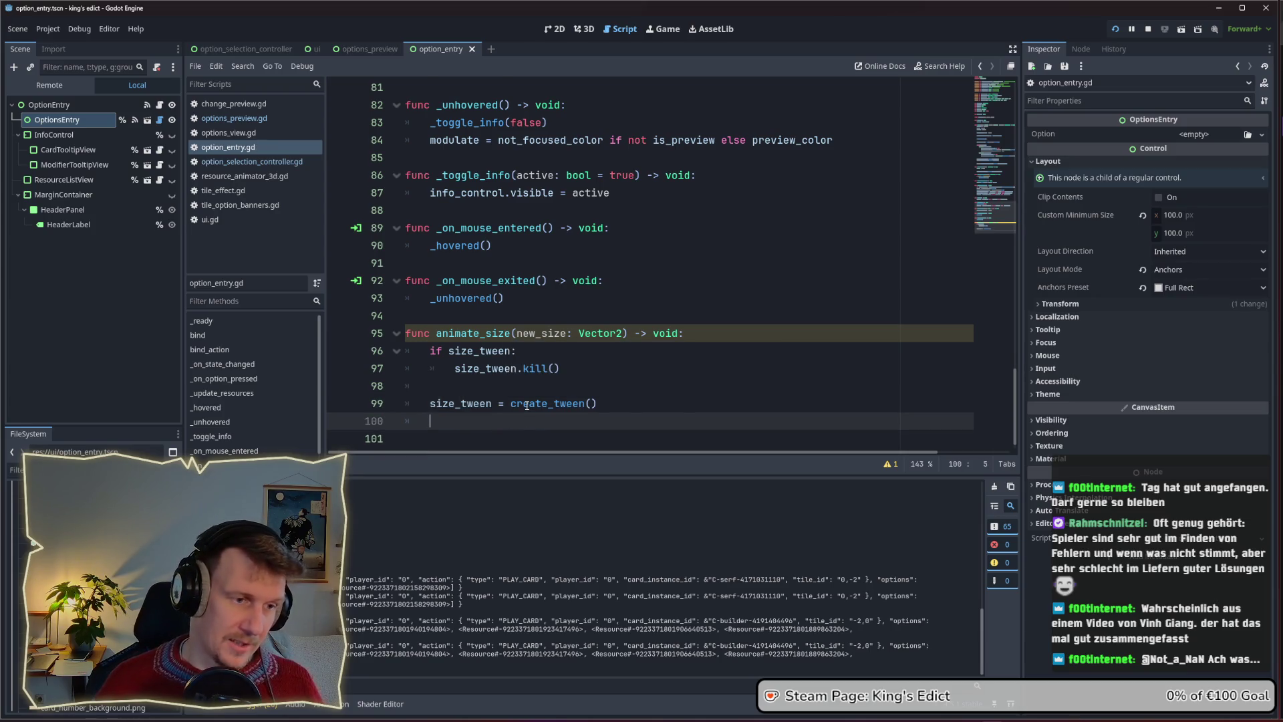
{"action": "scroll", "coordinate": [526, 404], "scroll_direction": "down", "scroll_amount": 1}
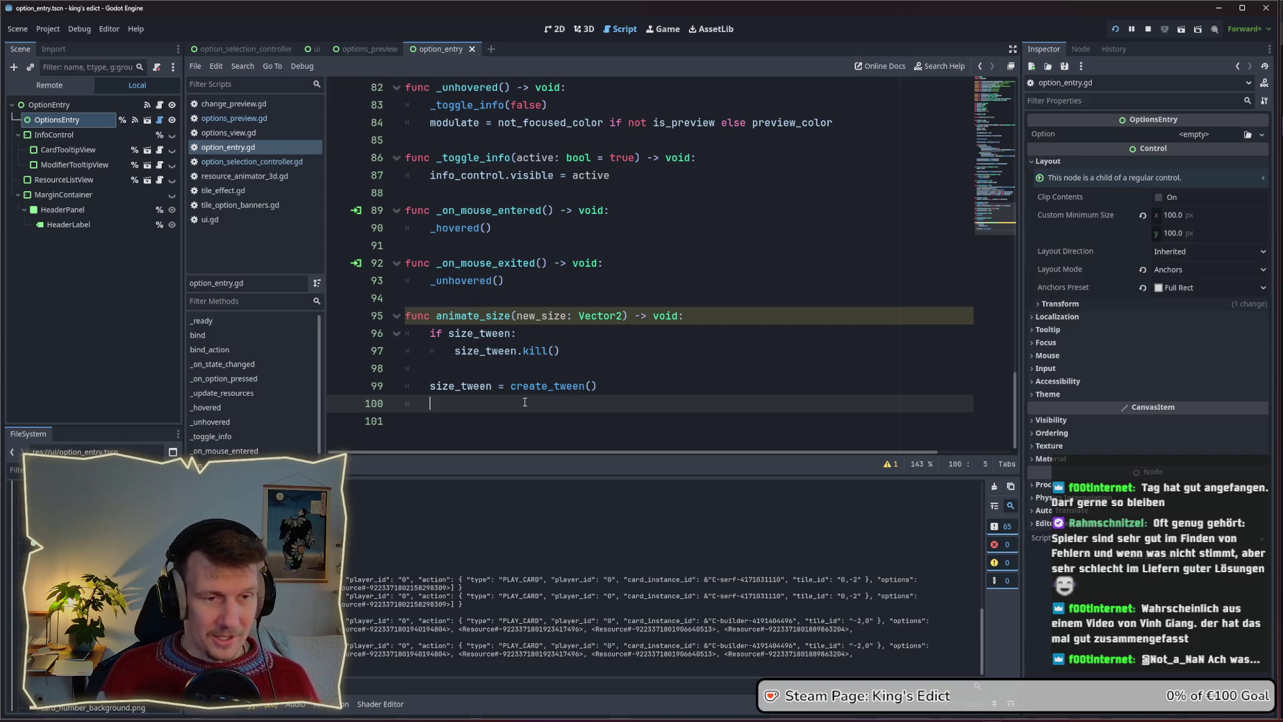
Start a size_tween.tween_property call on the next line using autocomplete.
{"action": "type", "text": "size"}
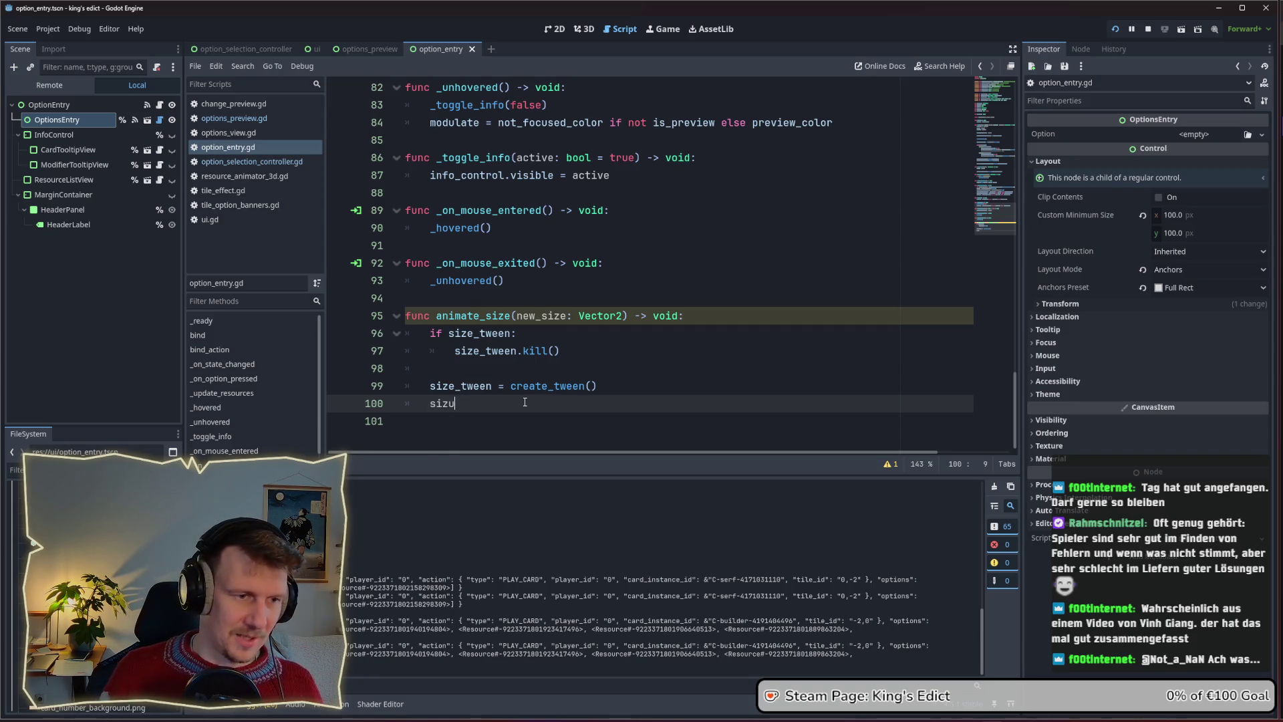
{"action": "type", "text": "_twe"}
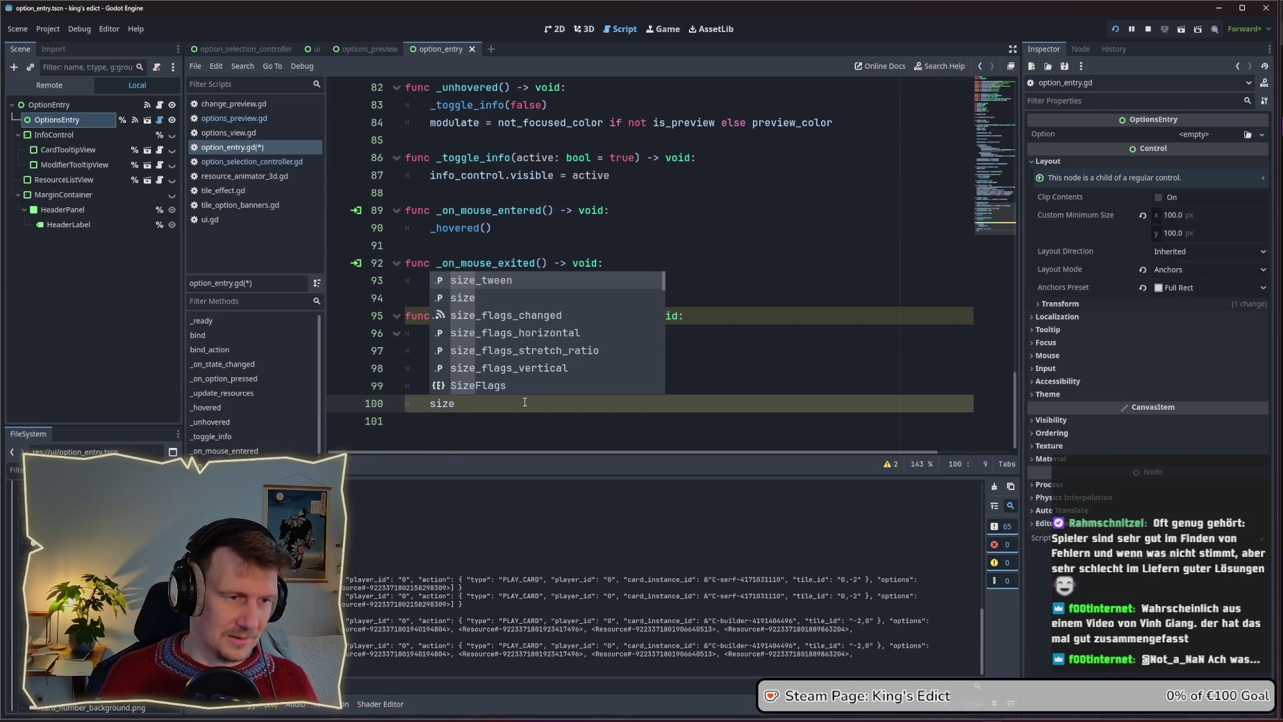
{"action": "type", "text": "en.s"}
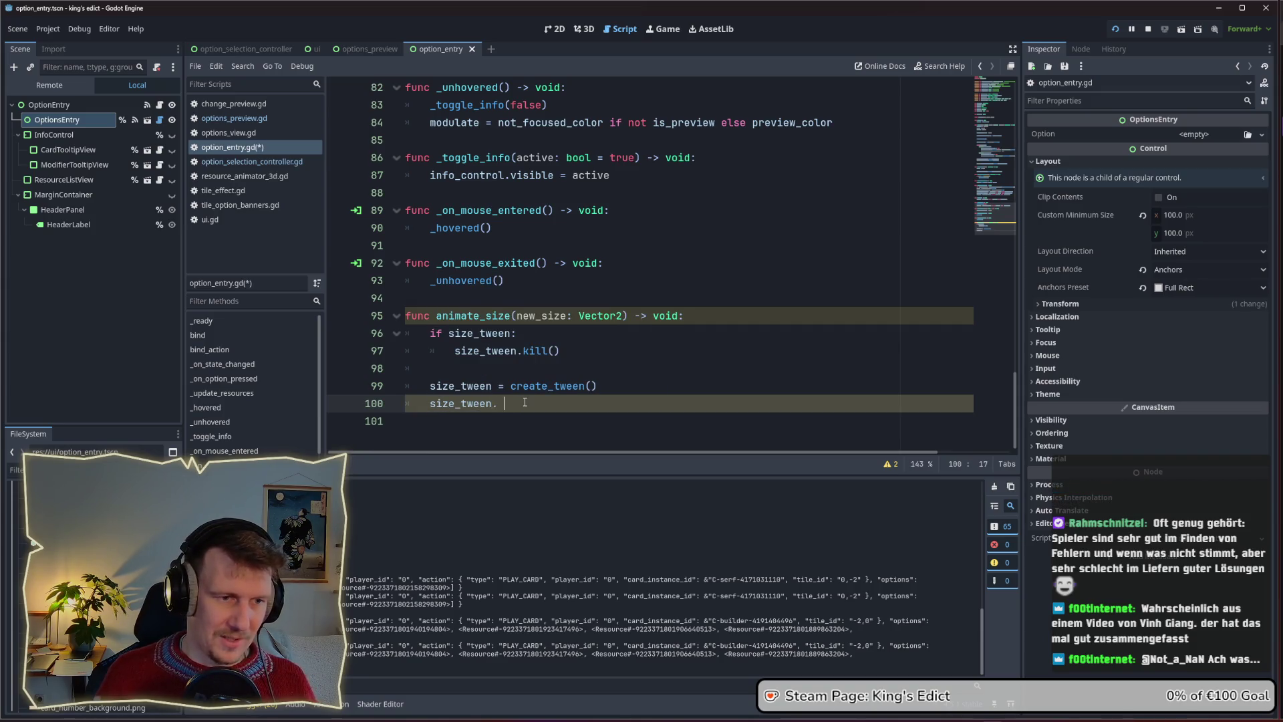
{"action": "key", "text": "BackSpace"}
{"action": "type", "text": "get"}
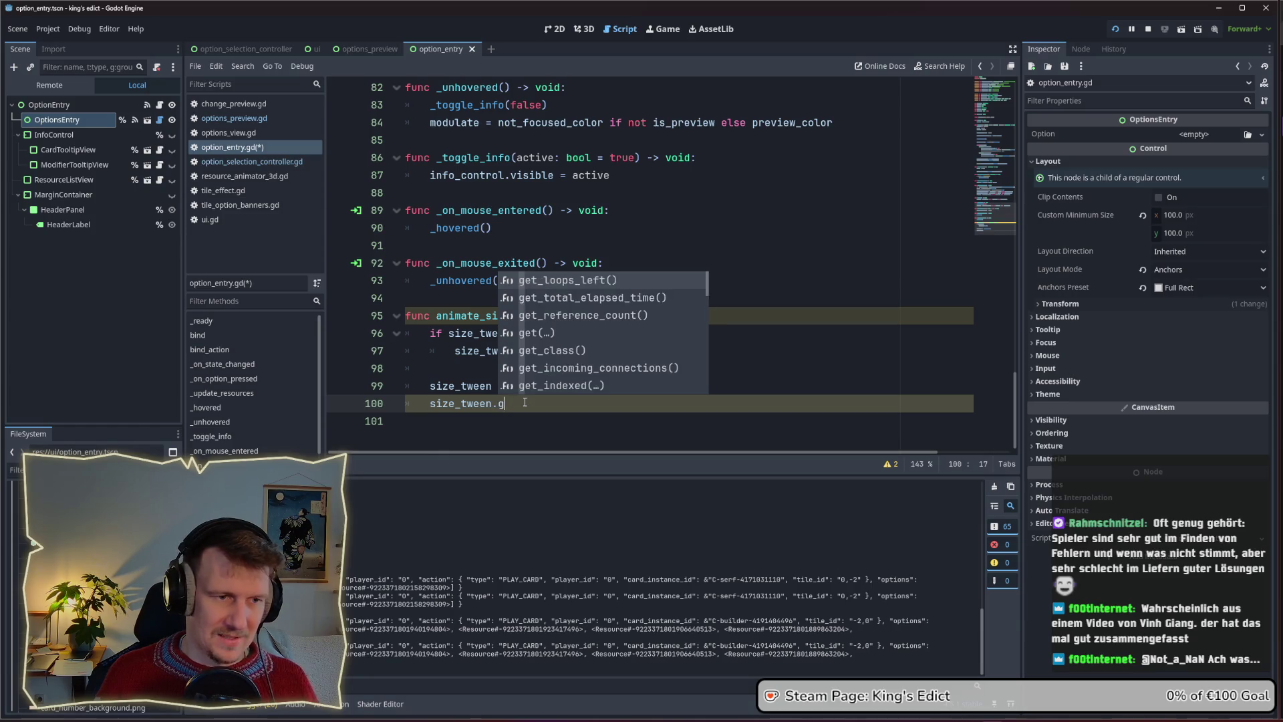
{"action": "key", "text": "BackSpace"}
{"action": "key", "text": "BackSpace"}
{"action": "key", "text": "BackSpace"}
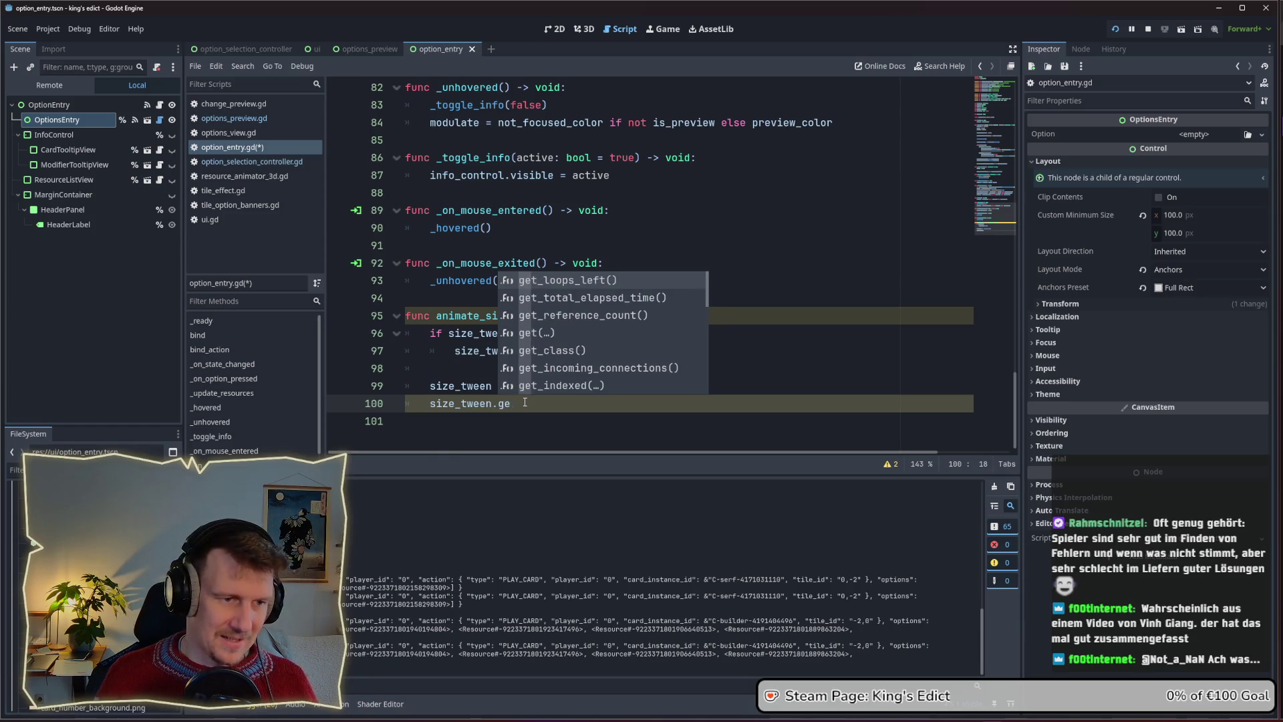
{"action": "type", "text": "get"}
{"action": "key", "text": "BackSpace"}
{"action": "key", "text": "BackSpace"}
{"action": "key", "text": "BackSpace"}
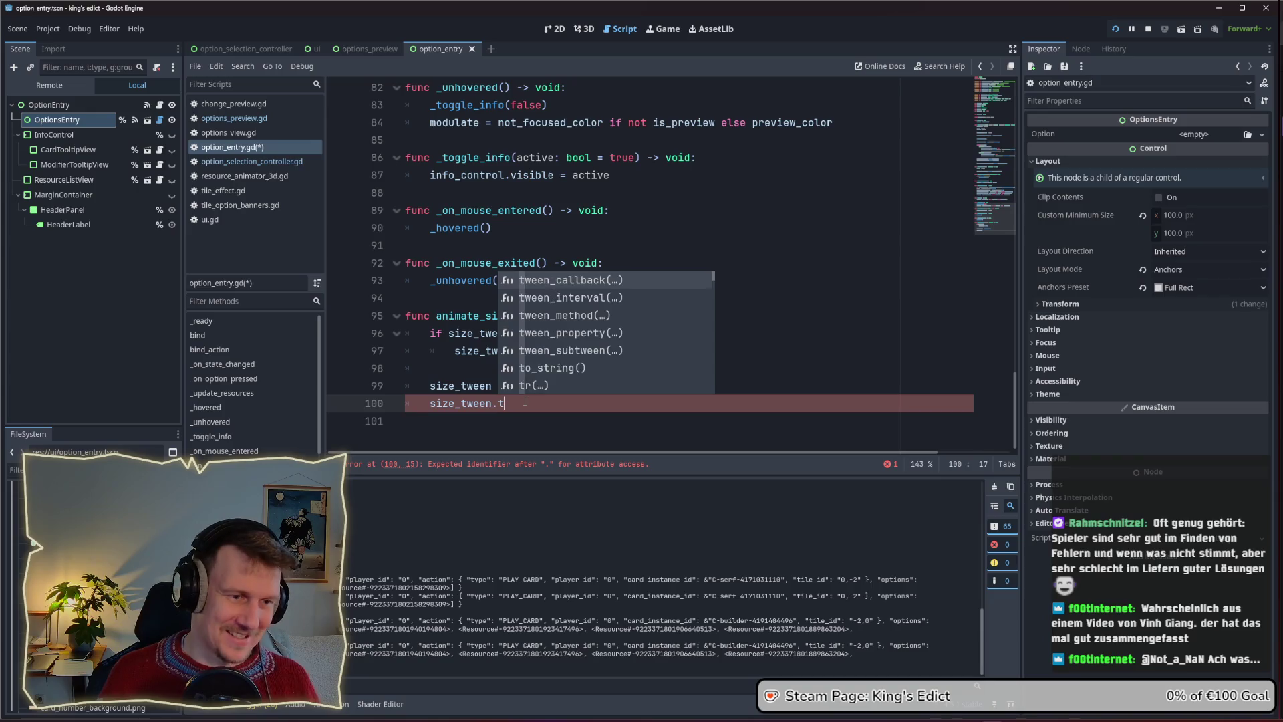
{"action": "type", "text": "tween"}
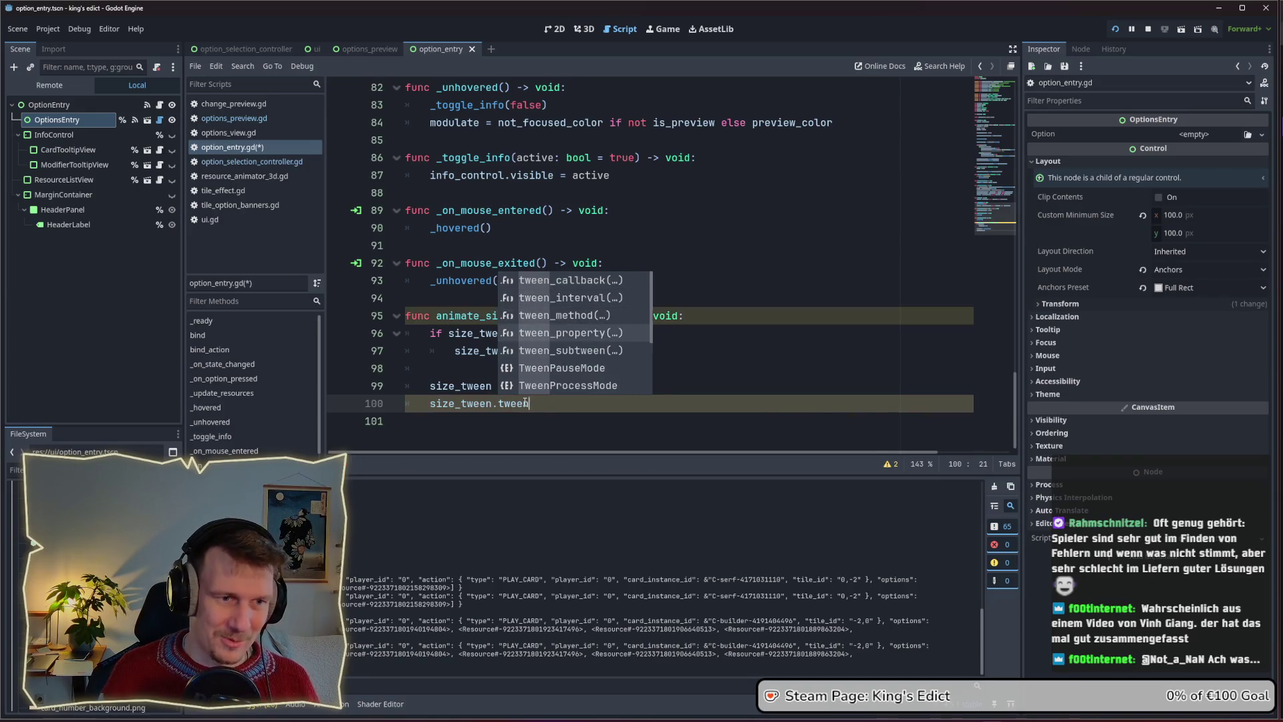
{"action": "key", "text": "Return"}
Pass self, "size", new_size and duration as the tween_property arguments and save.
{"action": "type", "text": "self,"}
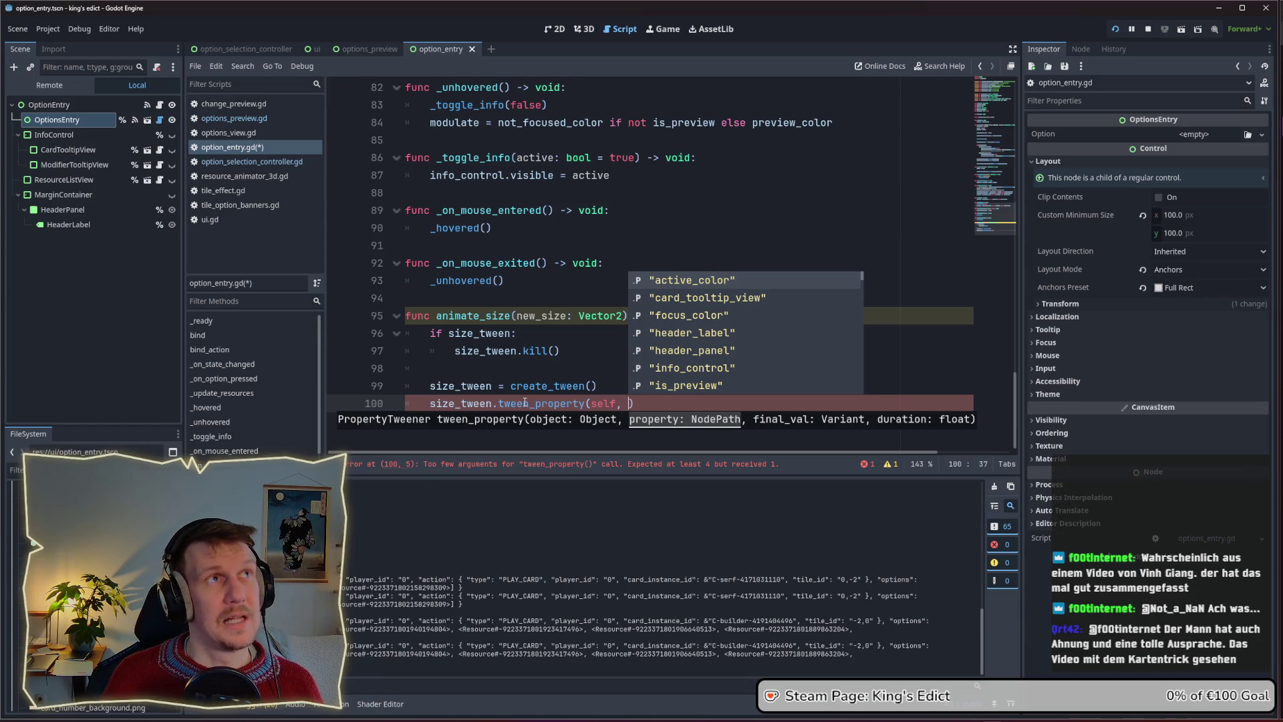
{"action": "key", "text": "Escape"}
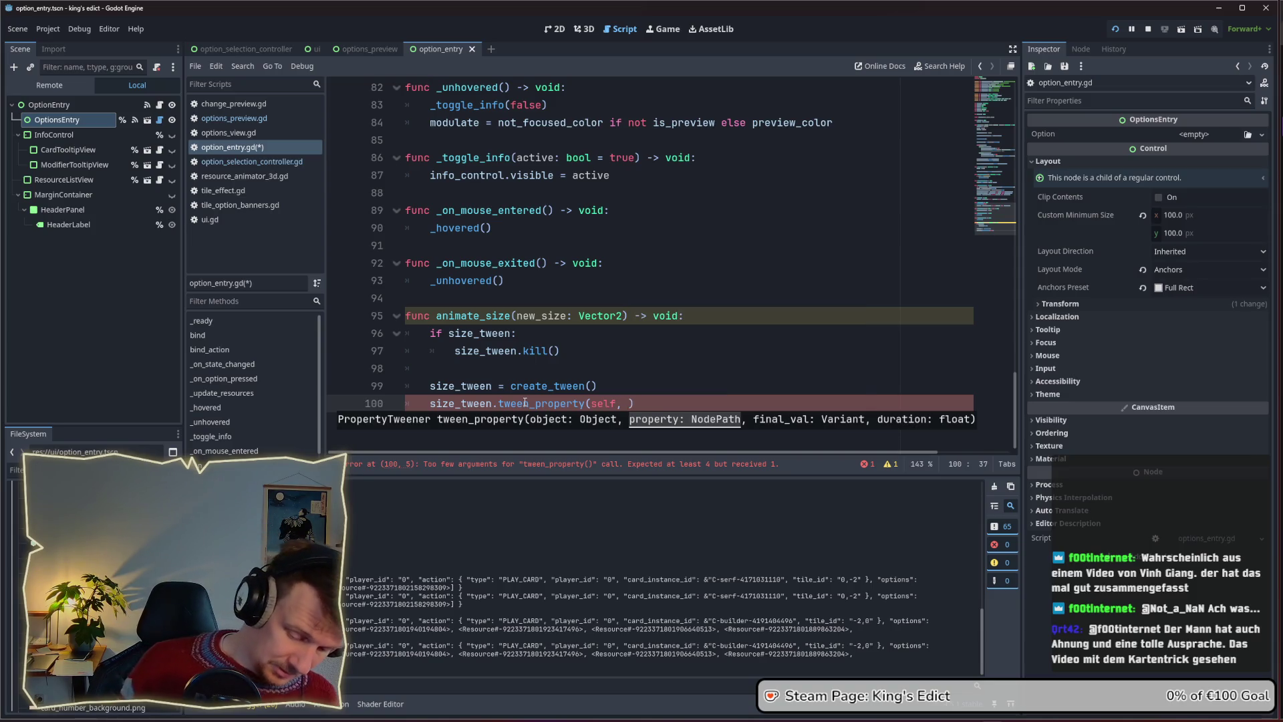
{"action": "type", "text": "\"s"}
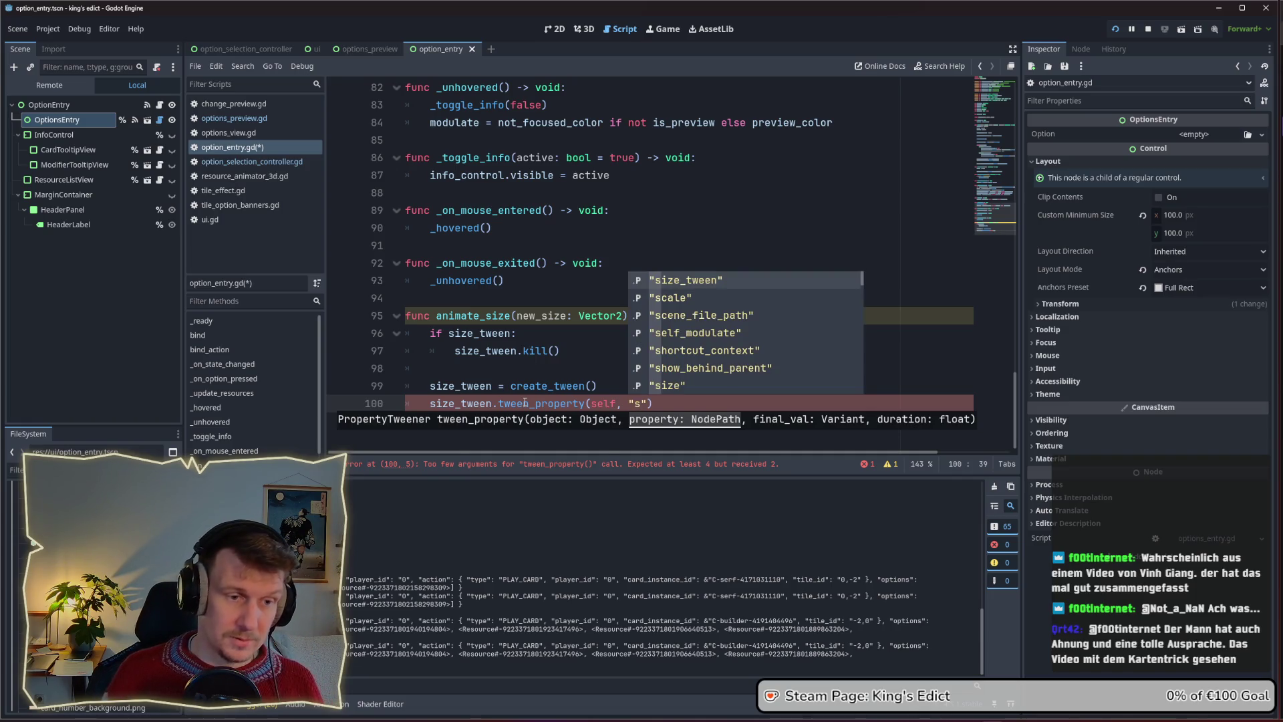
{"action": "key", "text": "Down"}
{"action": "key", "text": "Down"}
{"action": "key", "text": "Down"}
{"action": "key", "text": "Return"}
{"action": "type", "text": ", "}
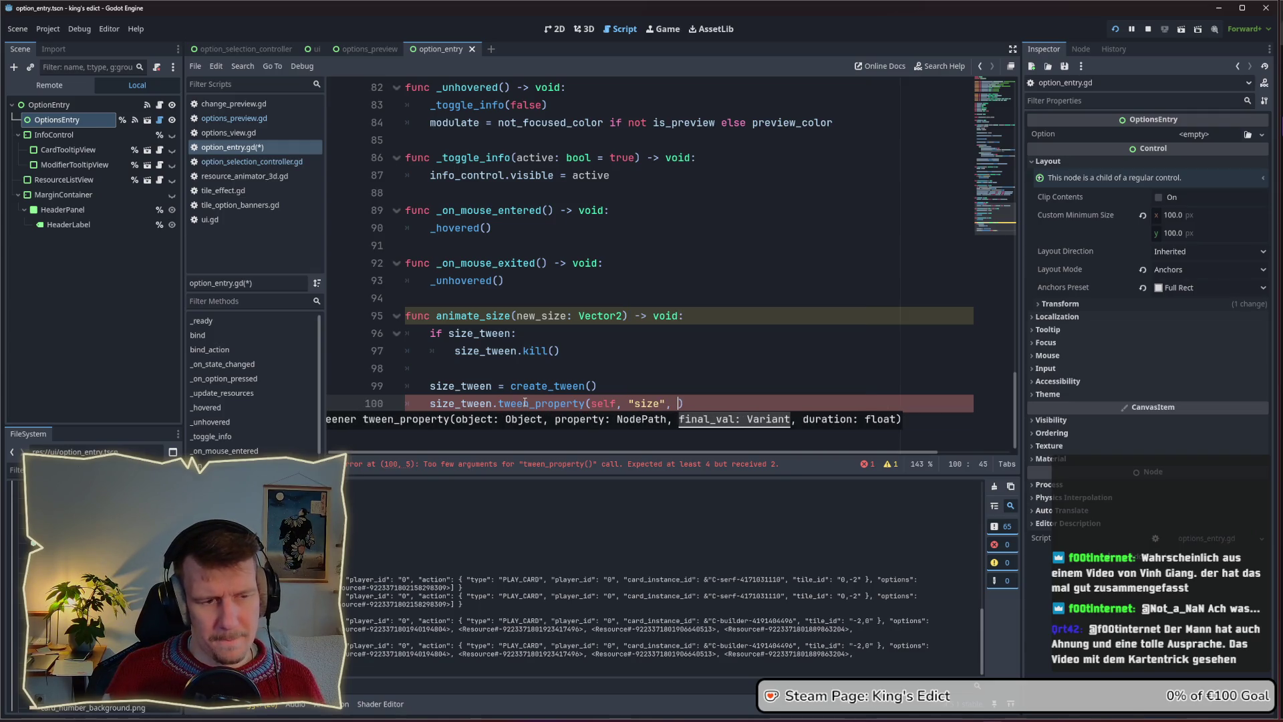
{"action": "type", "text": "new_"}
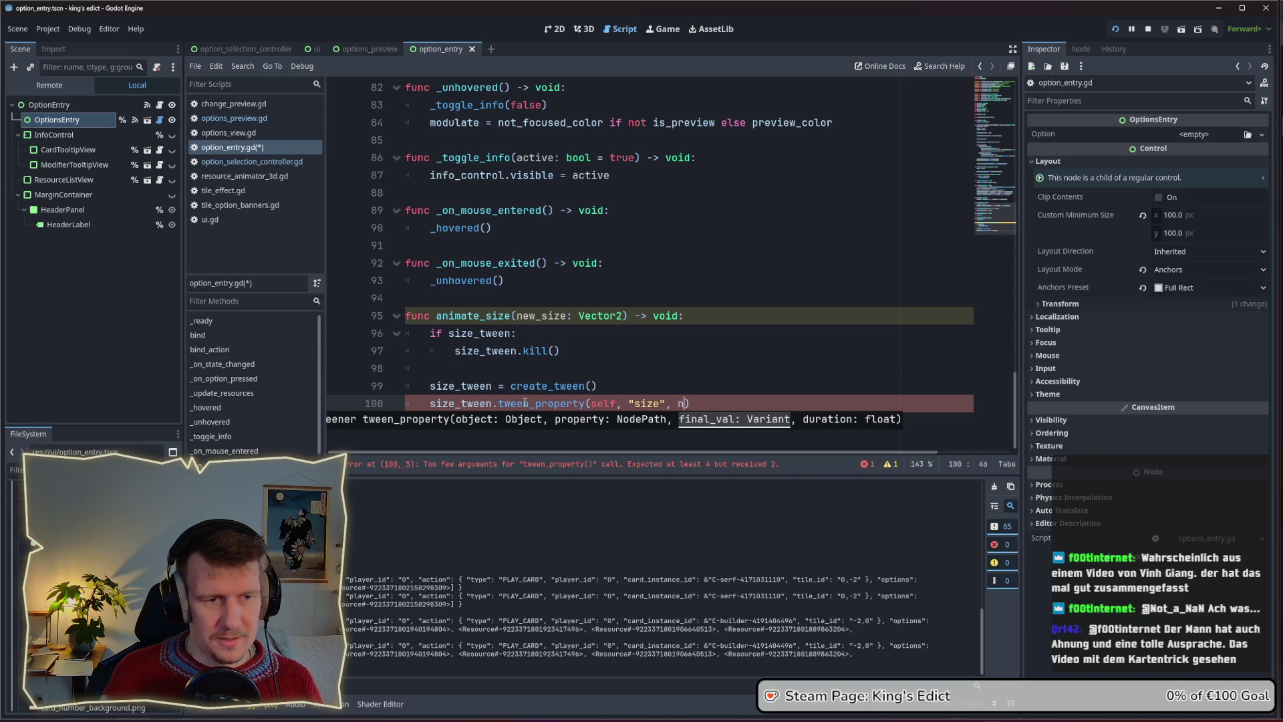
{"action": "key", "text": "Return"}
{"action": "type", "text": ", durat"}
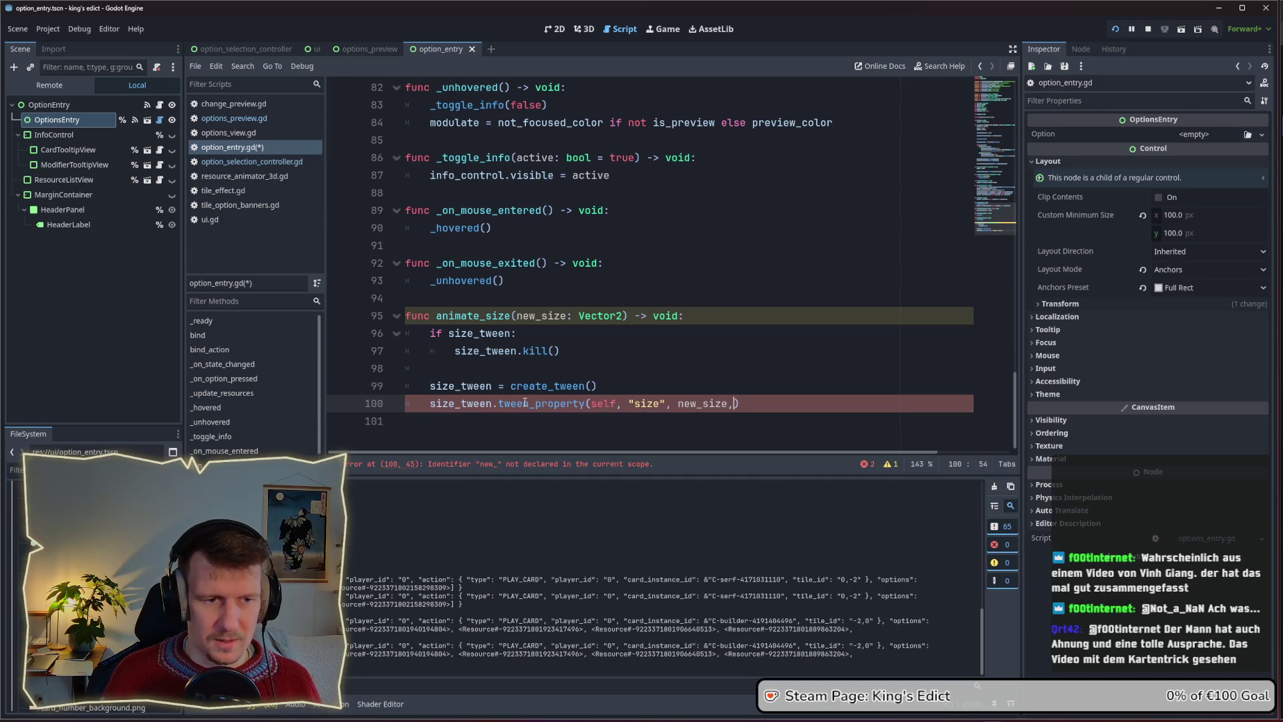
{"action": "type", "text": "ion"}
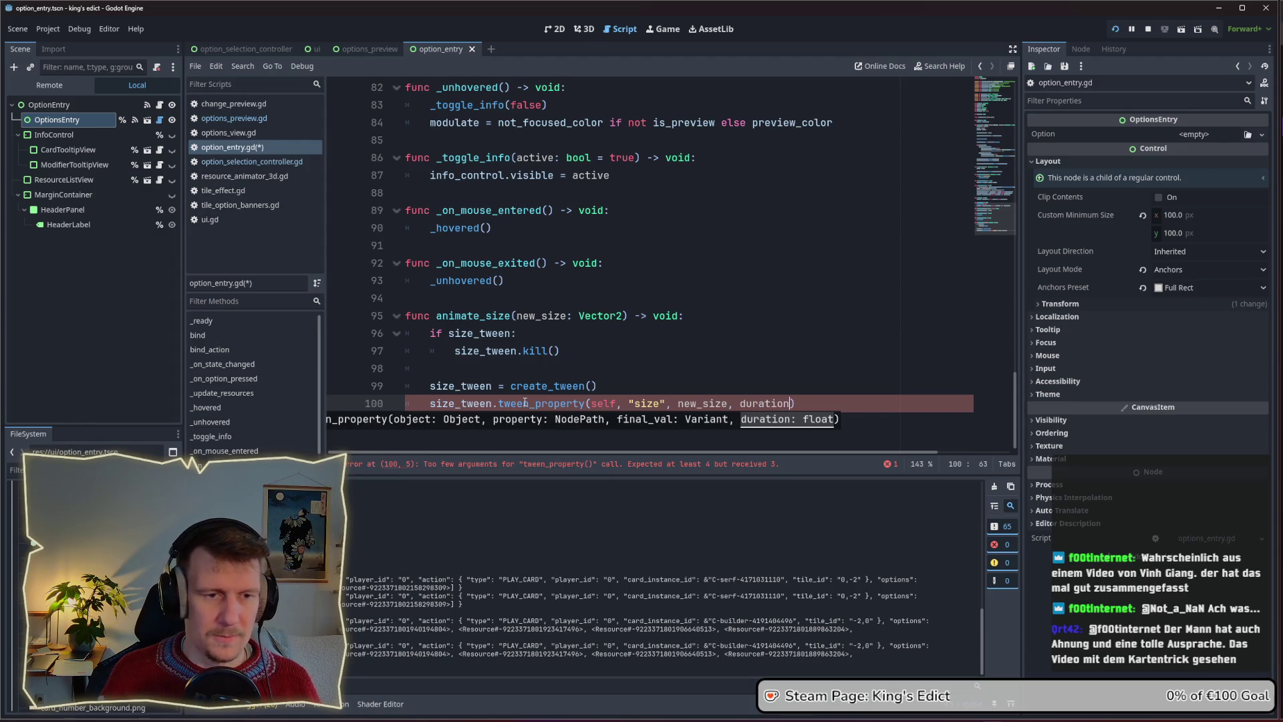
{"action": "key", "text": "ctrl+s"}
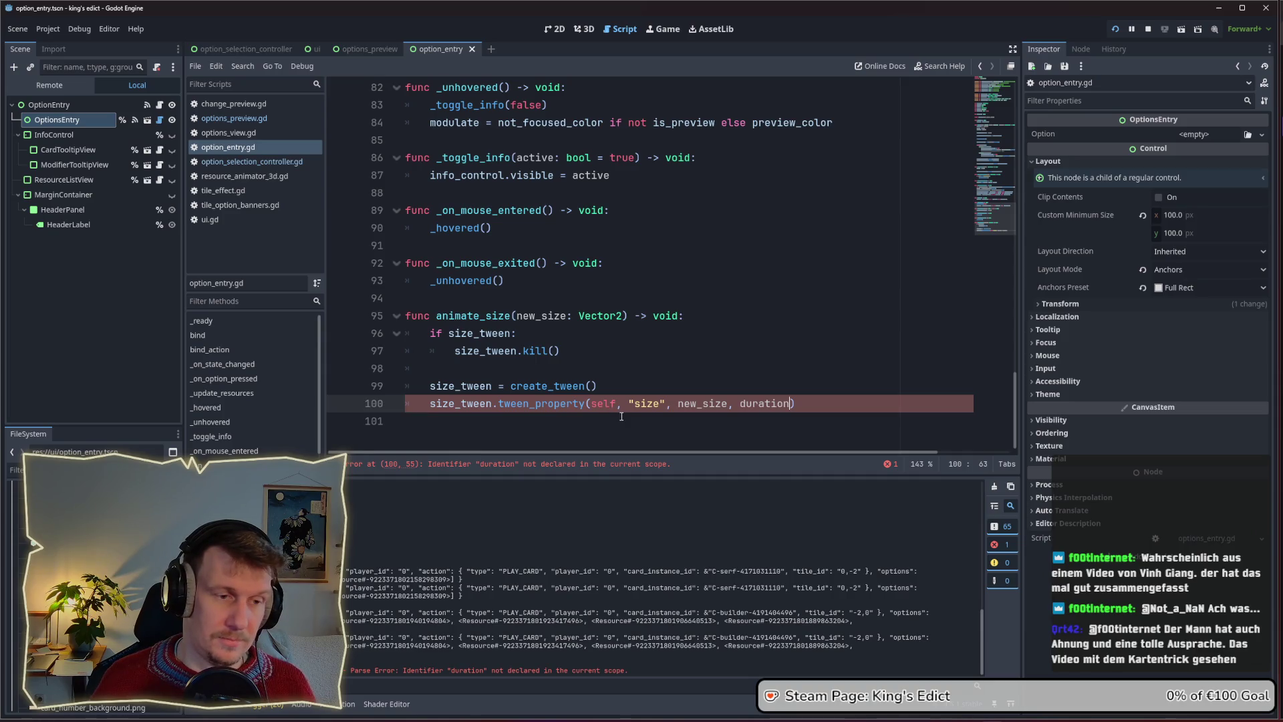
{"action": "double_click", "coordinate": [749, 405]}
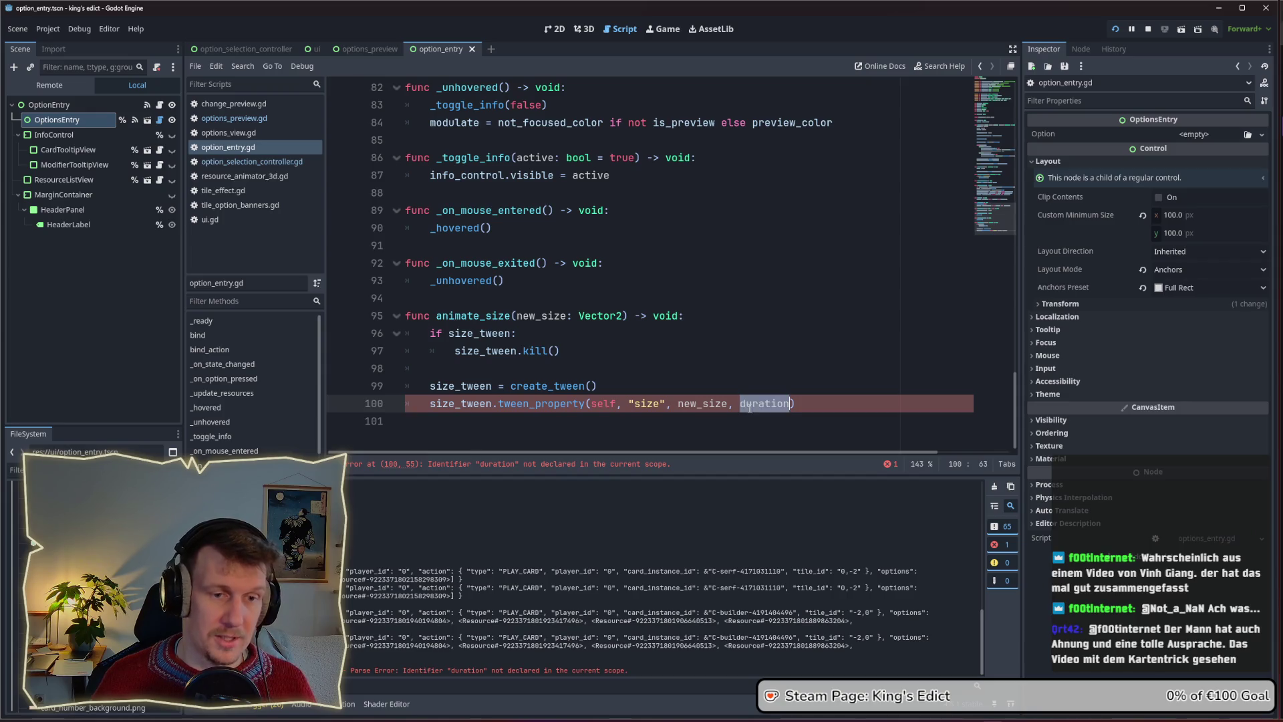
{"action": "left_click", "coordinate": [997, 119]}
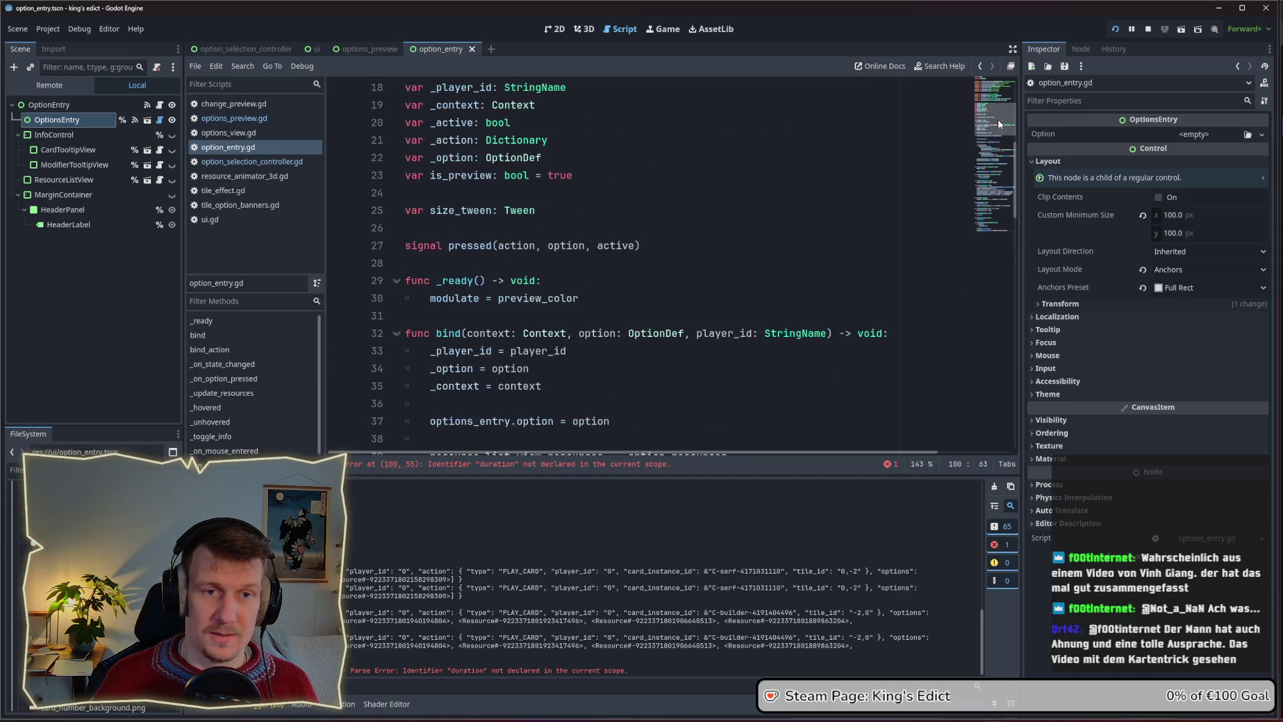
{"action": "left_click", "coordinate": [623, 205]}
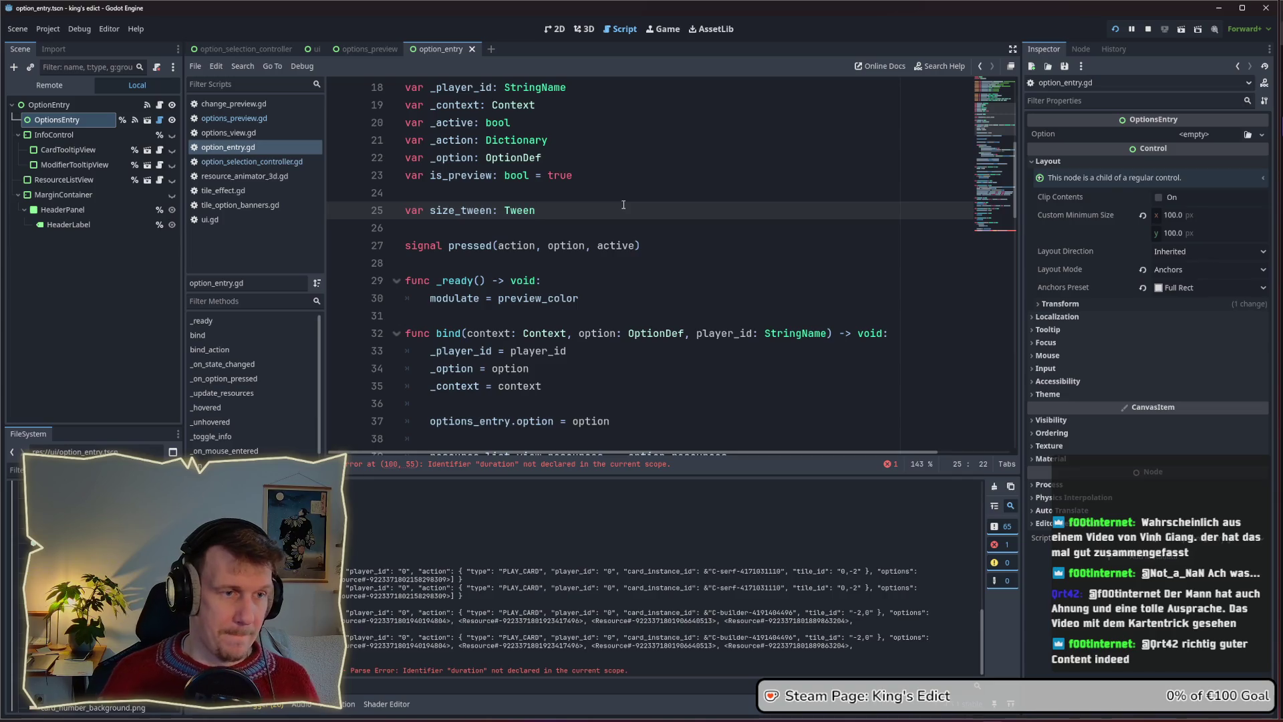
{"action": "key", "text": "Return"}
{"action": "type", "text": "@expor "}
{"action": "type", "text": " var"}
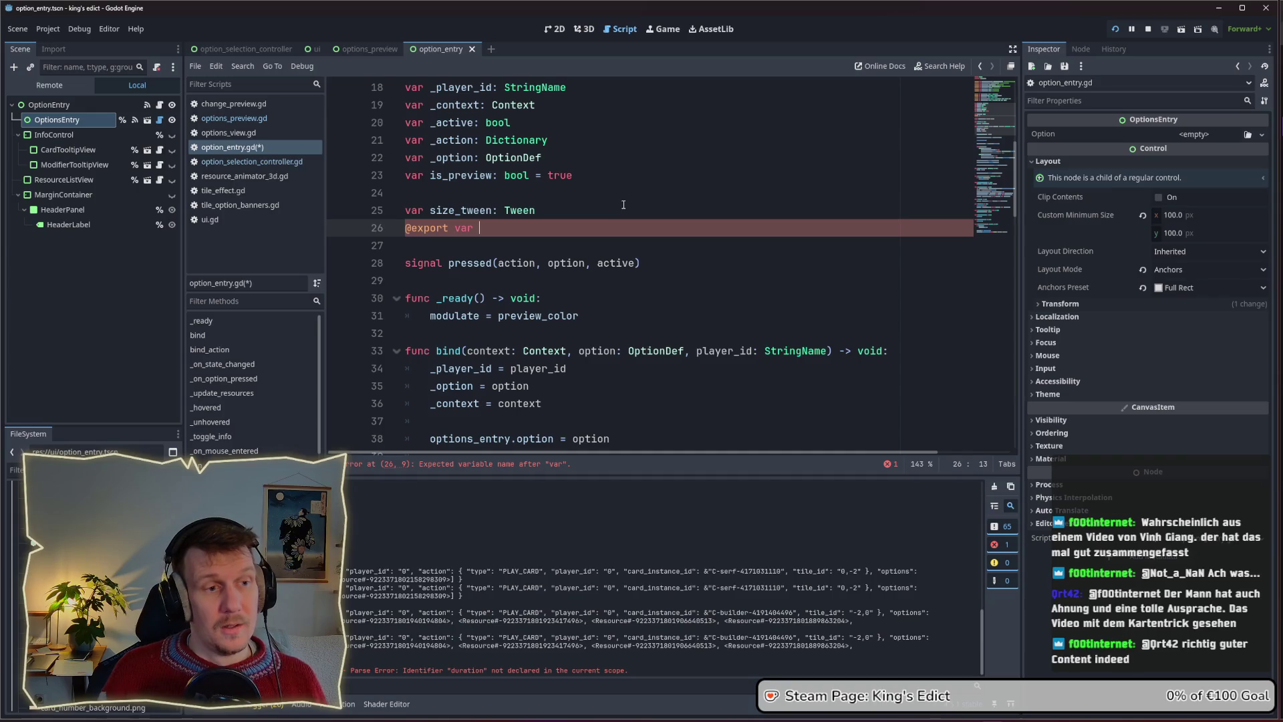
{"action": "scroll", "coordinate": [624, 204], "scroll_direction": "up", "scroll_amount": 3}
{"action": "key", "text": "alt+Up"}
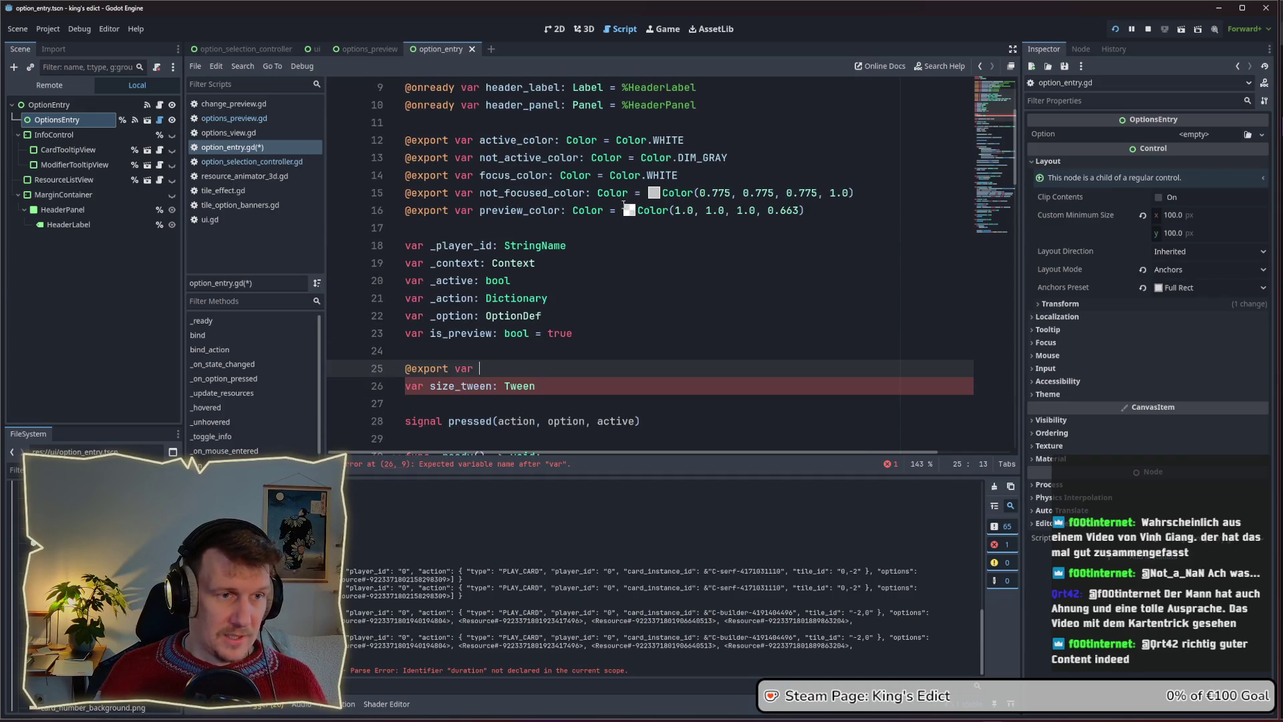
{"action": "key", "text": "alt+Up"}
{"action": "key", "text": "alt+Up"}
{"action": "key", "text": "alt+Up"}
{"action": "key", "text": "alt+Down"}
{"action": "key", "text": "alt+Down"}
{"action": "key", "text": "Return"}
{"action": "key", "text": "Return"}
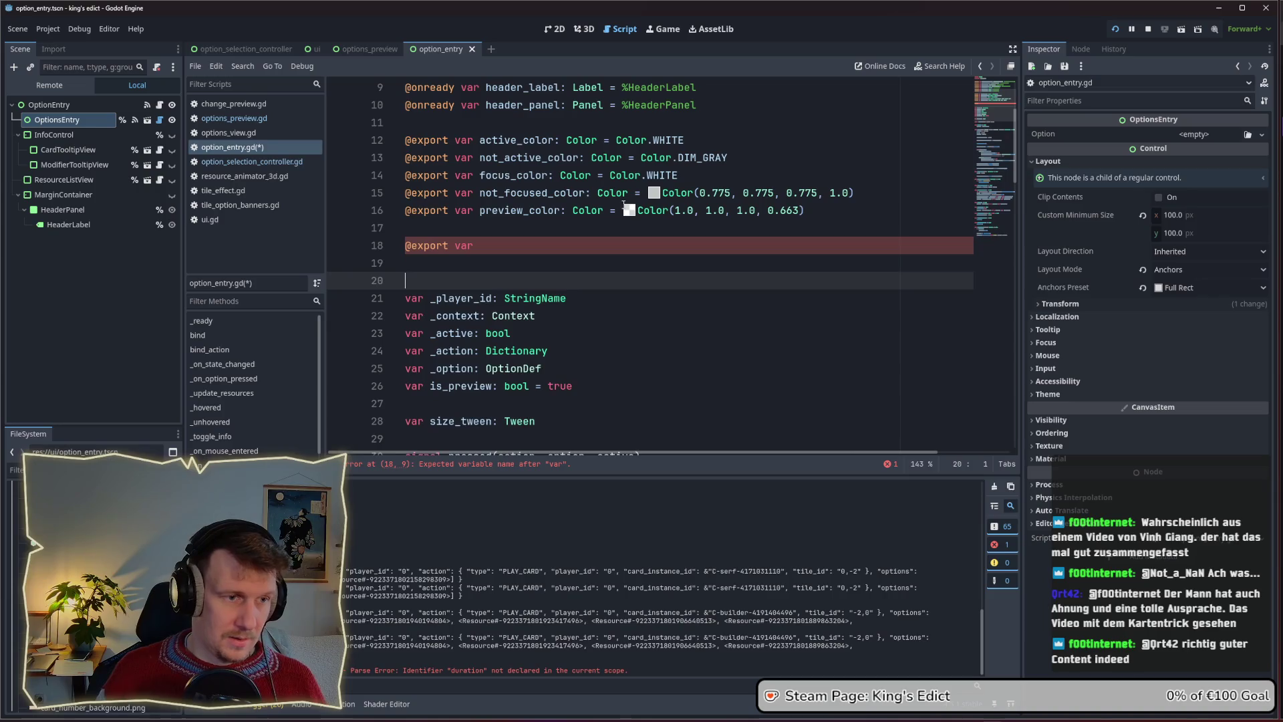
{"action": "key", "text": "Up"}
{"action": "key", "text": "Up"}
{"action": "key", "text": "End"}
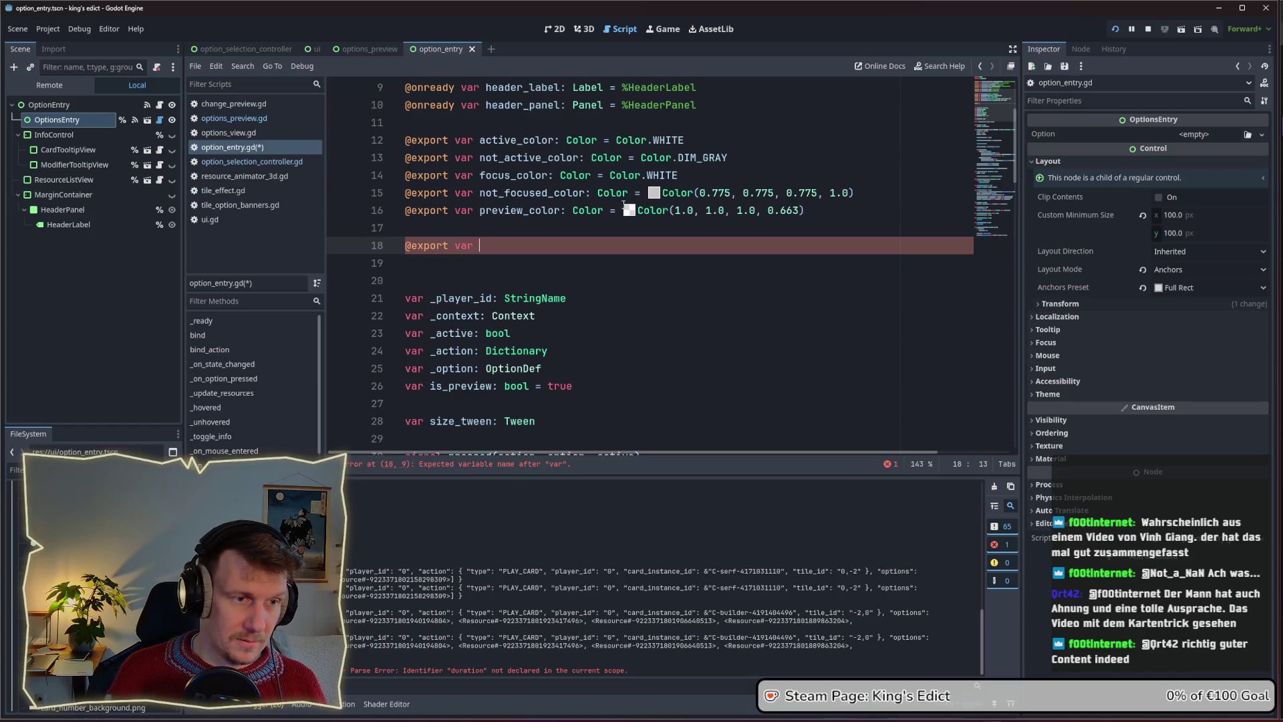
Declare the export small_size: Vector2 = Vector2(100,100).
{"action": "type", "text": "smalk"}
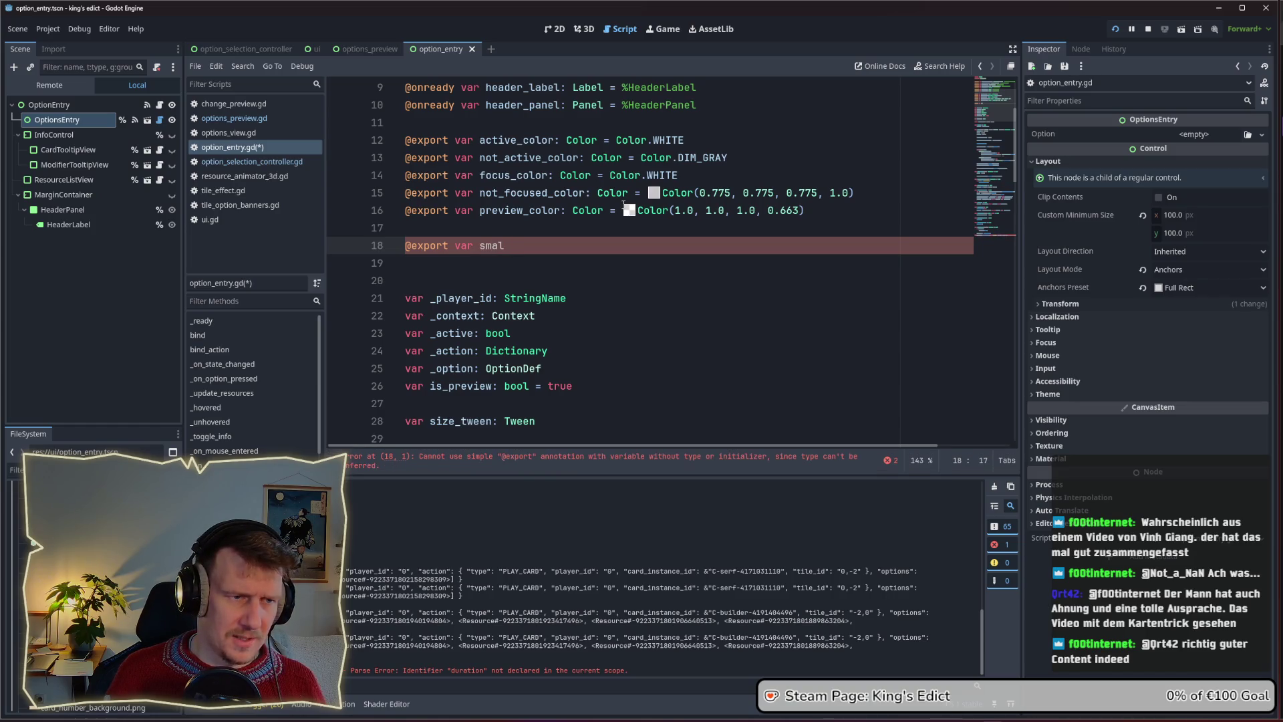
{"action": "key", "text": "BackSpace"}
{"action": "type", "text": "l_size: "}
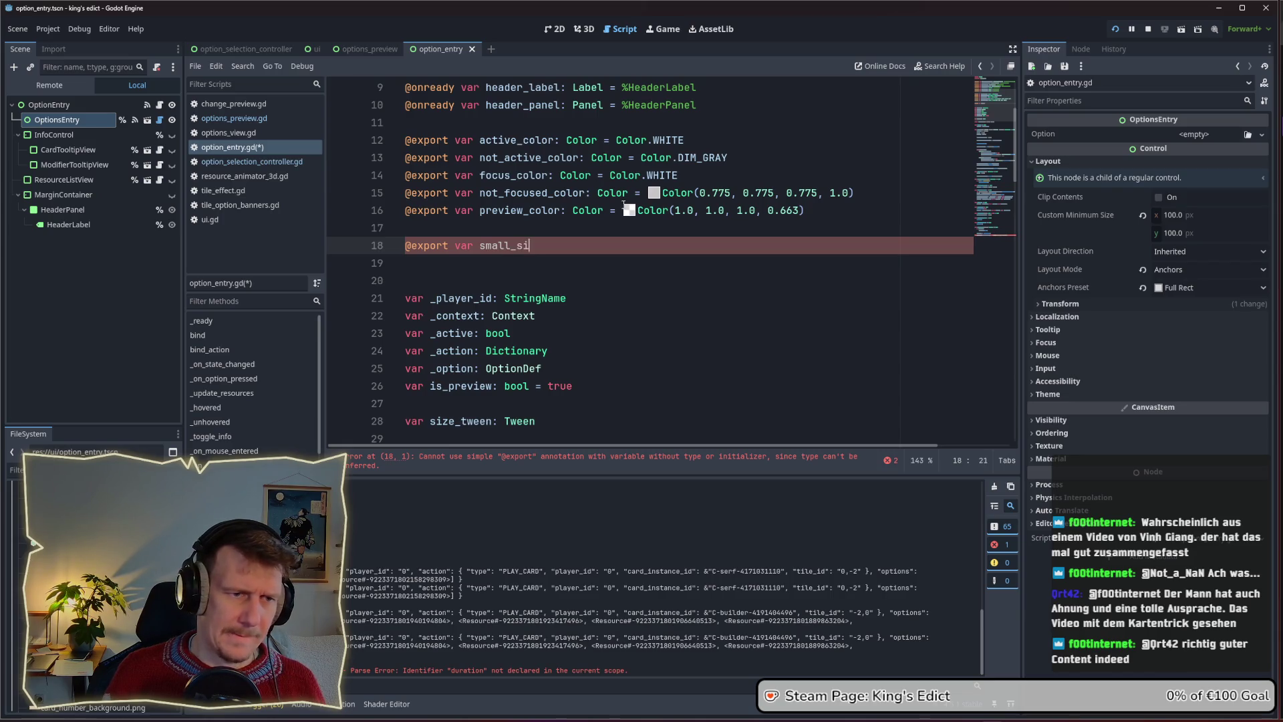
{"action": "type", "text": "Vector2"}
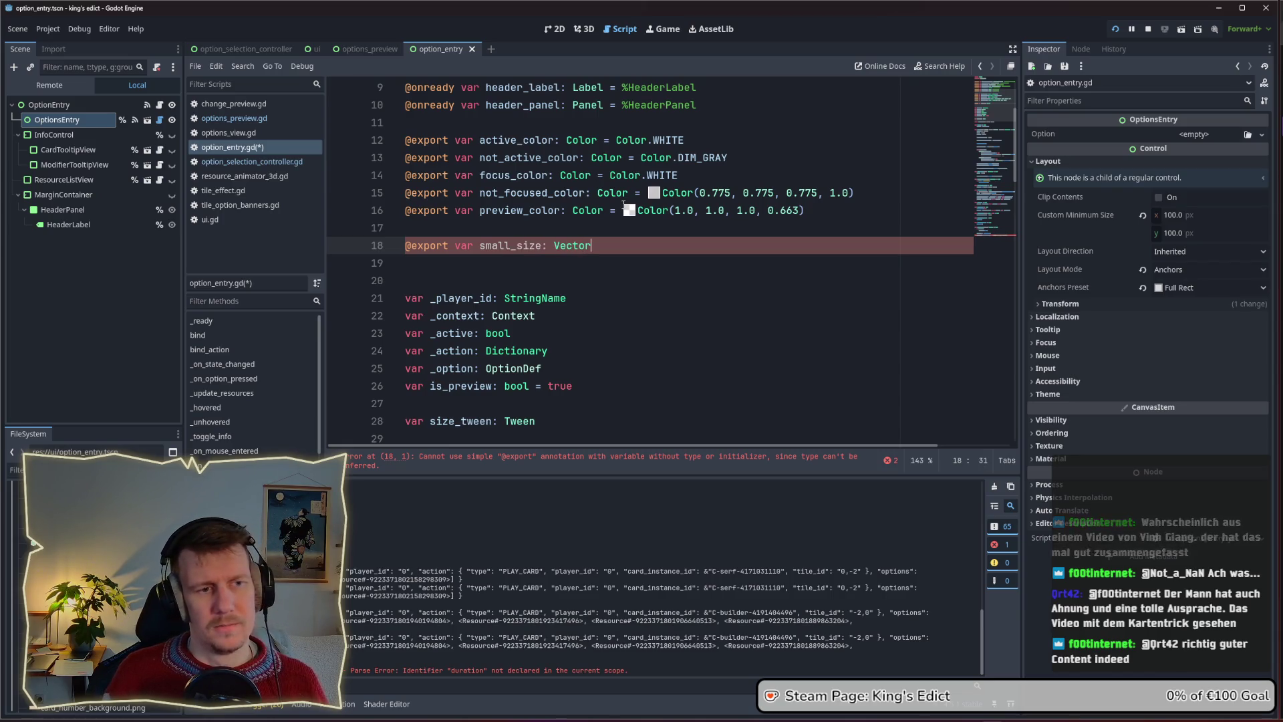
{"action": "type", "text": " = "}
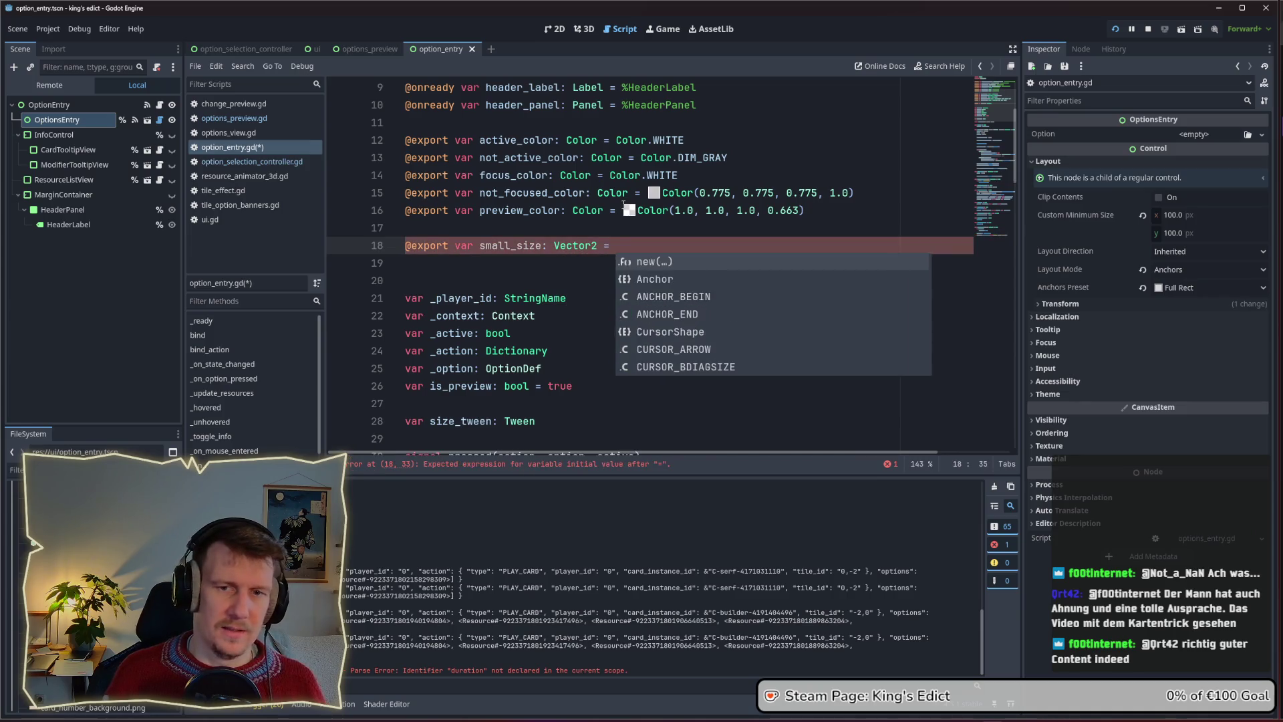
{"action": "type", "text": "Vec"}
{"action": "key", "text": "BackSpace"}
{"action": "key", "text": "BackSpace"}
{"action": "key", "text": "BackSpace"}
{"action": "type", "text": "Vecto"}
{"action": "key", "text": "Return"}
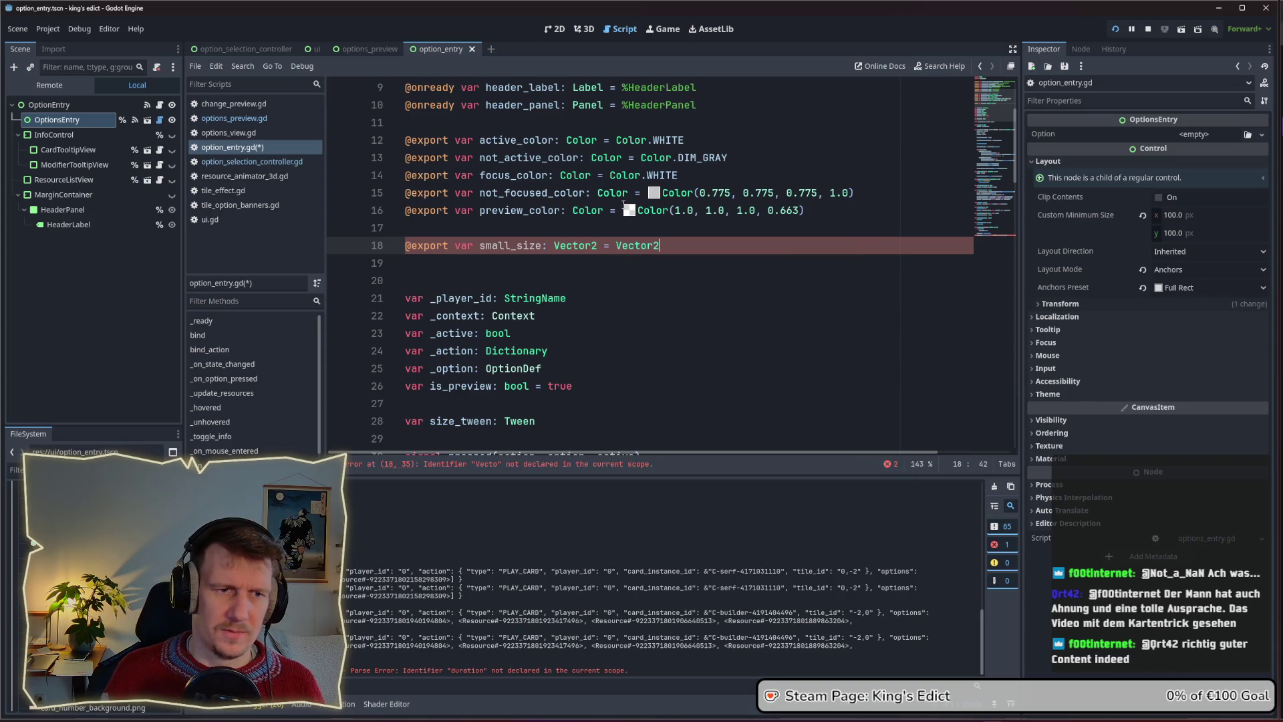
{"action": "type", "text": "(100,100"}
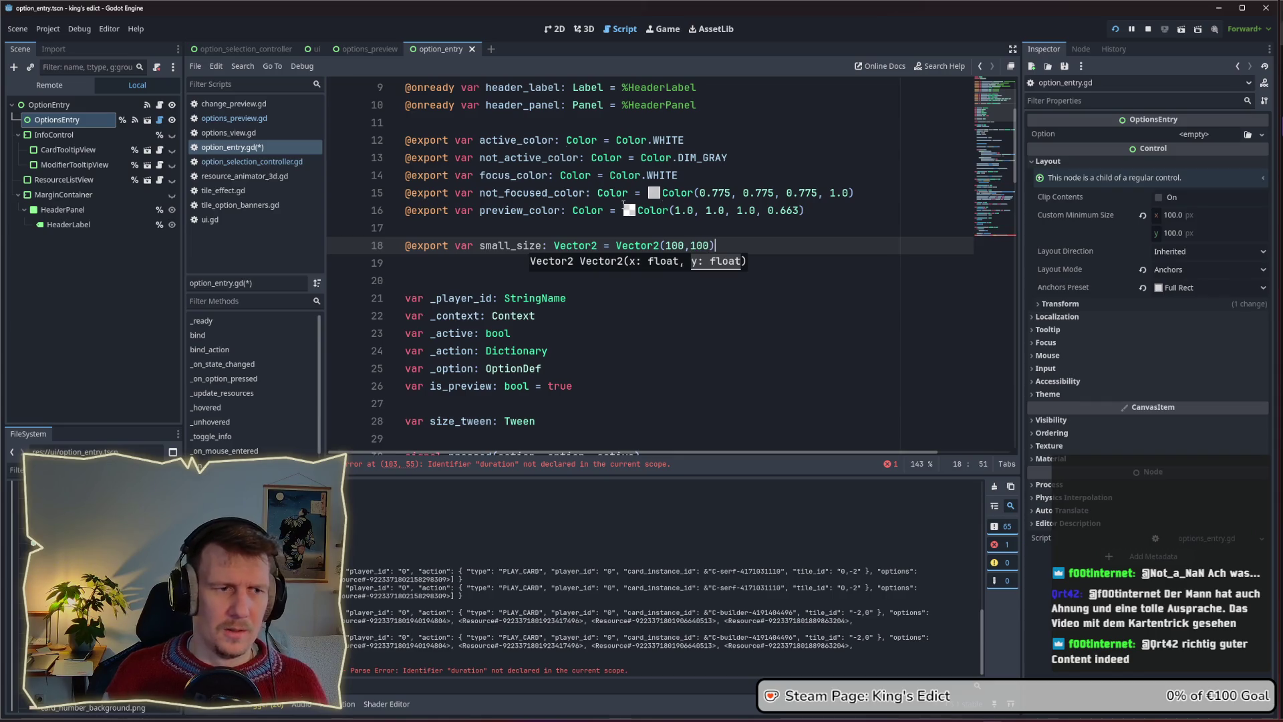
Duplicate it as big_size with Vector2(200,200) and save.
{"action": "key", "text": "ctrl+shift+d"}
{"action": "key", "text": "ctrl+Left"}
{"action": "key", "text": "ctrl+Left"}
{"action": "key", "text": "ctrl+Left"}
{"action": "key", "text": "Delete"}
{"action": "key", "text": "Delete"}
{"action": "key", "text": "Delete"}
{"action": "type", "text": "big"}
{"action": "key", "text": "End"}
{"action": "key", "text": "Left"}
{"action": "key", "text": "Left"}
{"action": "key", "text": "Left"}
{"action": "key", "text": "Left"}
{"action": "key", "text": "Left"}
{"action": "key", "text": "BackSpace"}
{"action": "type", "text": "2"}
{"action": "key", "text": "Right"}
{"action": "key", "text": "Right"}
{"action": "key", "text": "Right"}
{"action": "key", "text": "BackSpace"}
{"action": "type", "text": "2"}
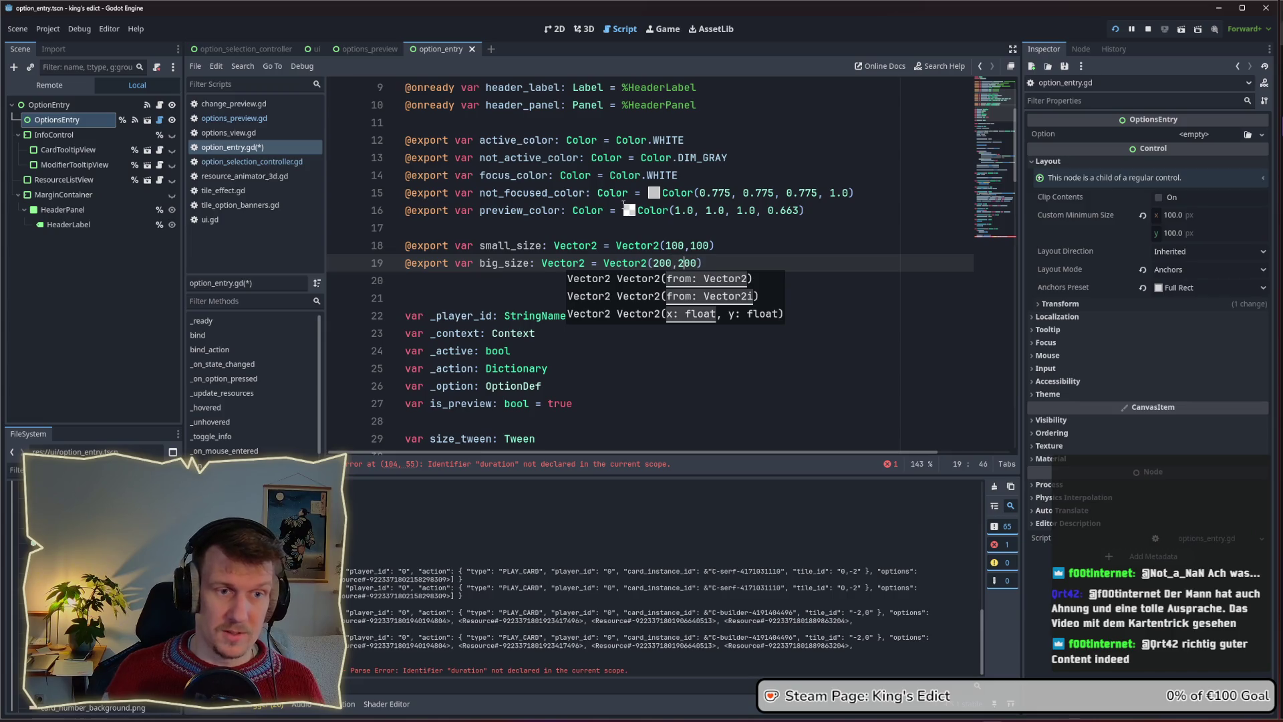
{"action": "key", "text": "ctrl+s"}
{"action": "key", "text": "End"}
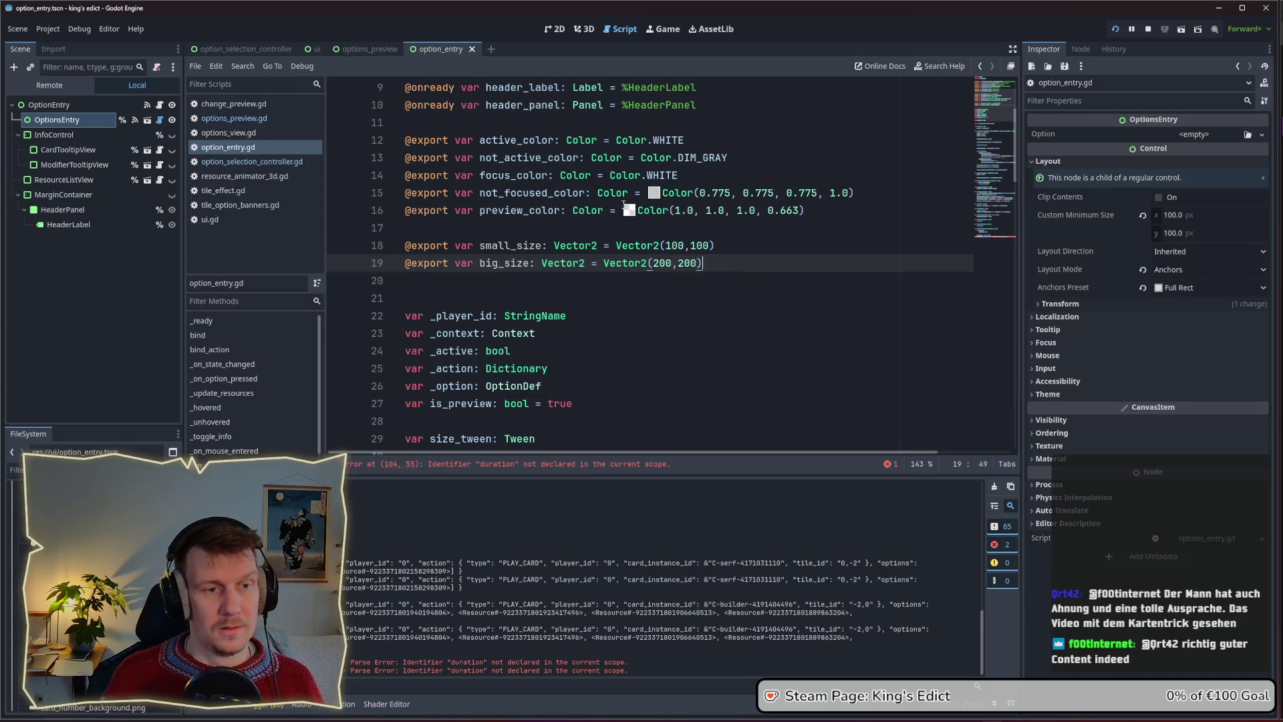
{"action": "key", "text": "Return"}
{"action": "type", "text": "@export var animation_time: float = "}
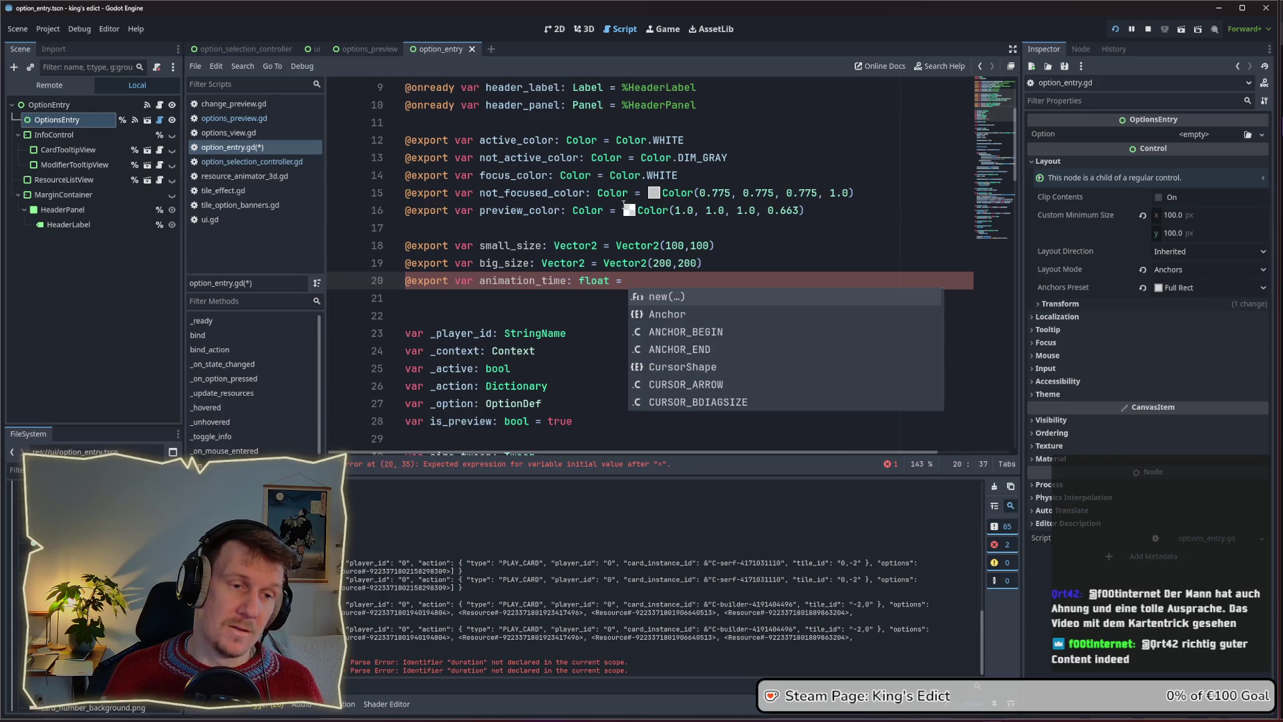
{"action": "type", "text": "0.5"}
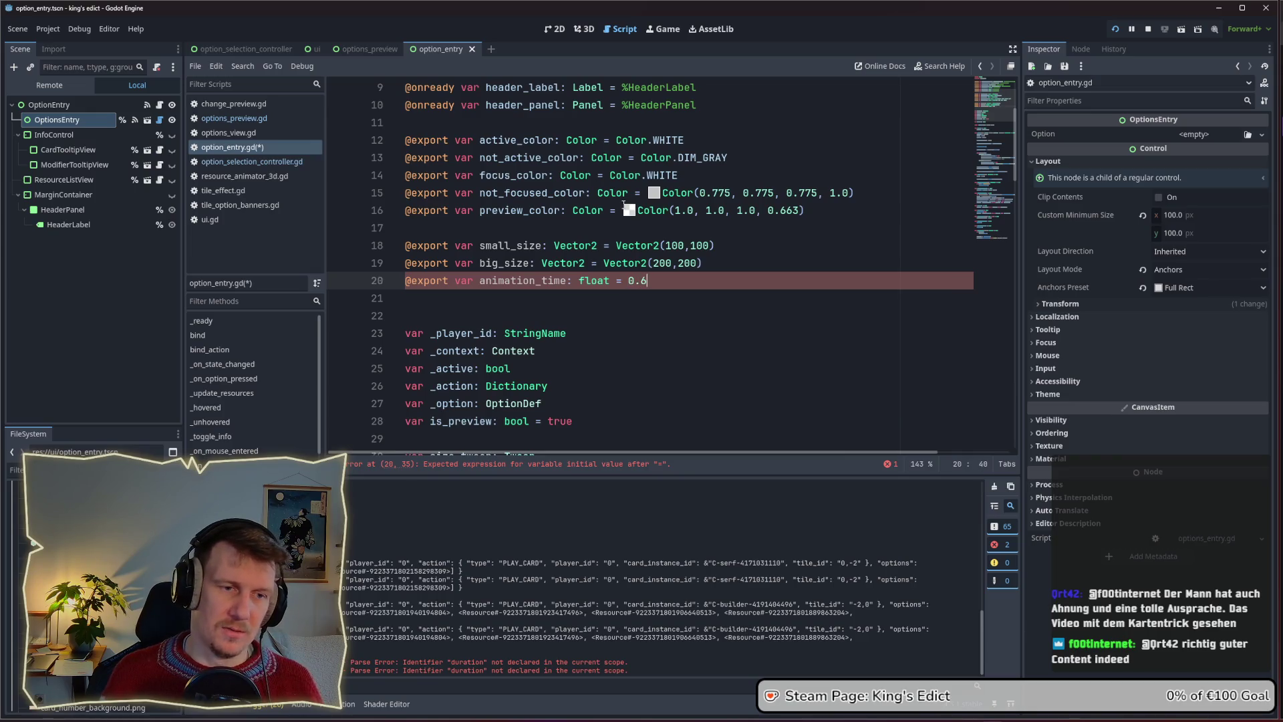
{"action": "key", "text": "ctrl+s"}
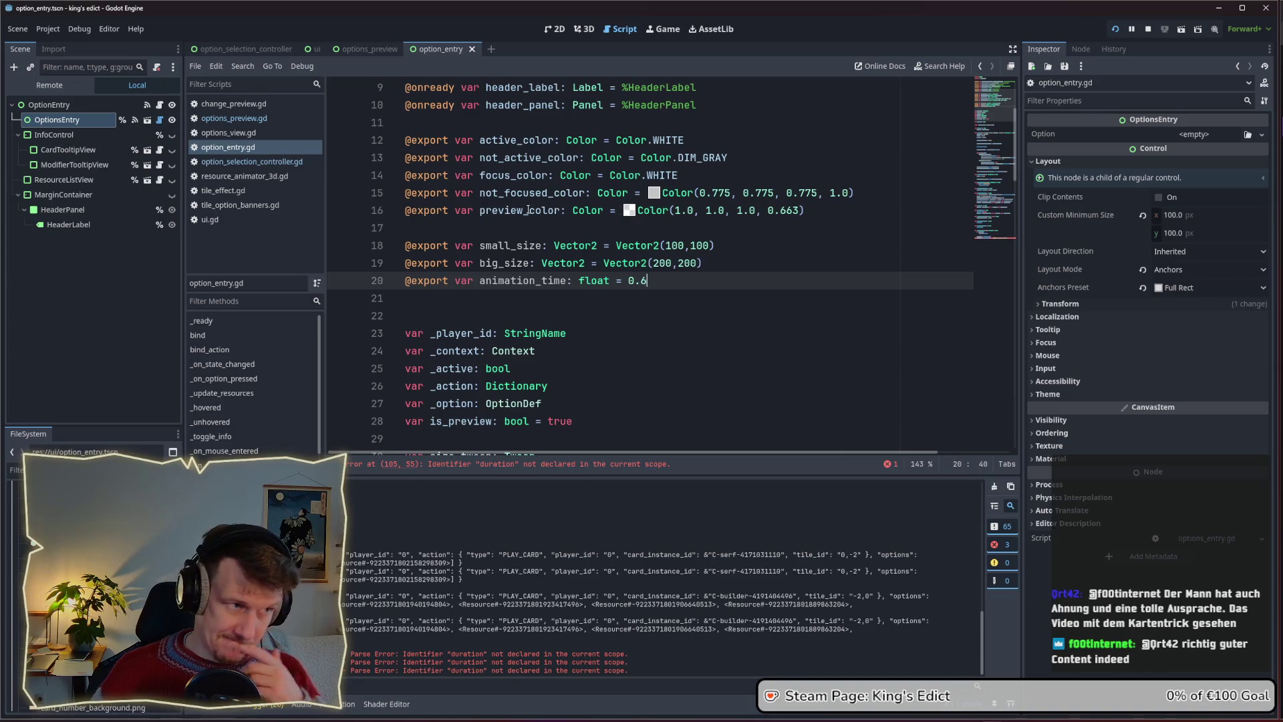
Check the OptionEntry node's exported values, then jump to the error on line 105.
{"action": "left_click", "coordinate": [49, 109]}
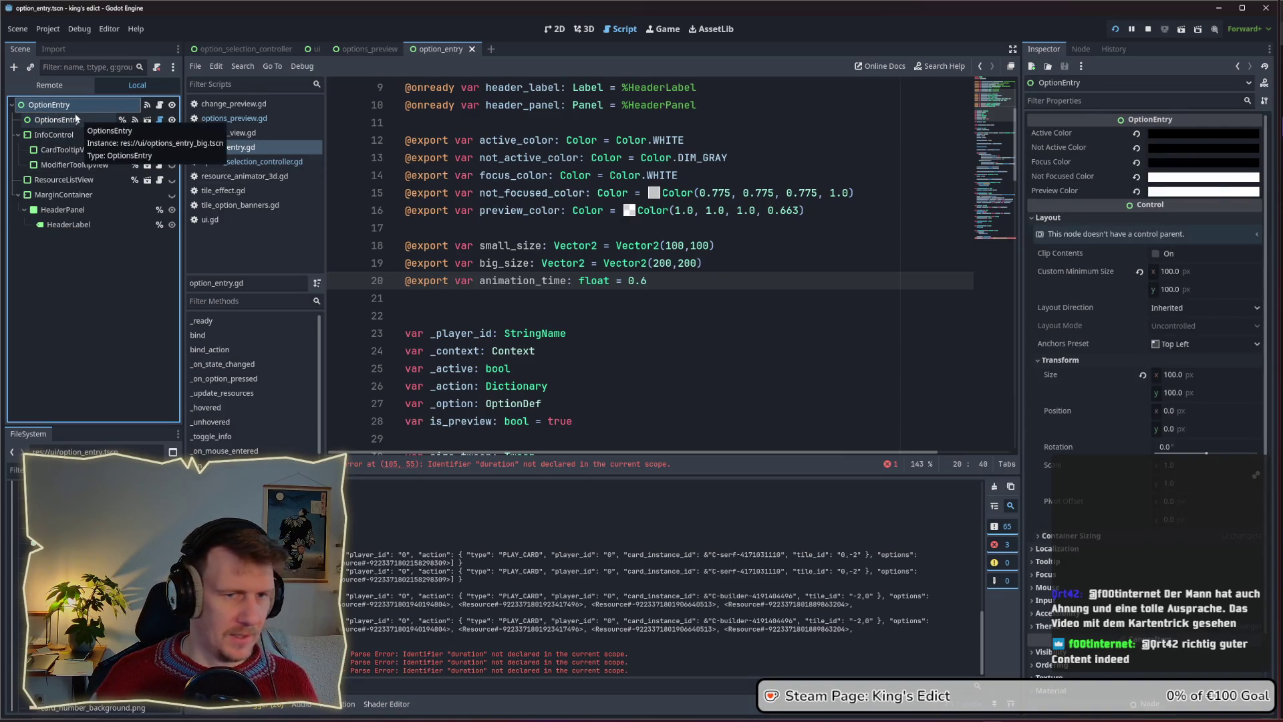
{"action": "left_click", "coordinate": [667, 310]}
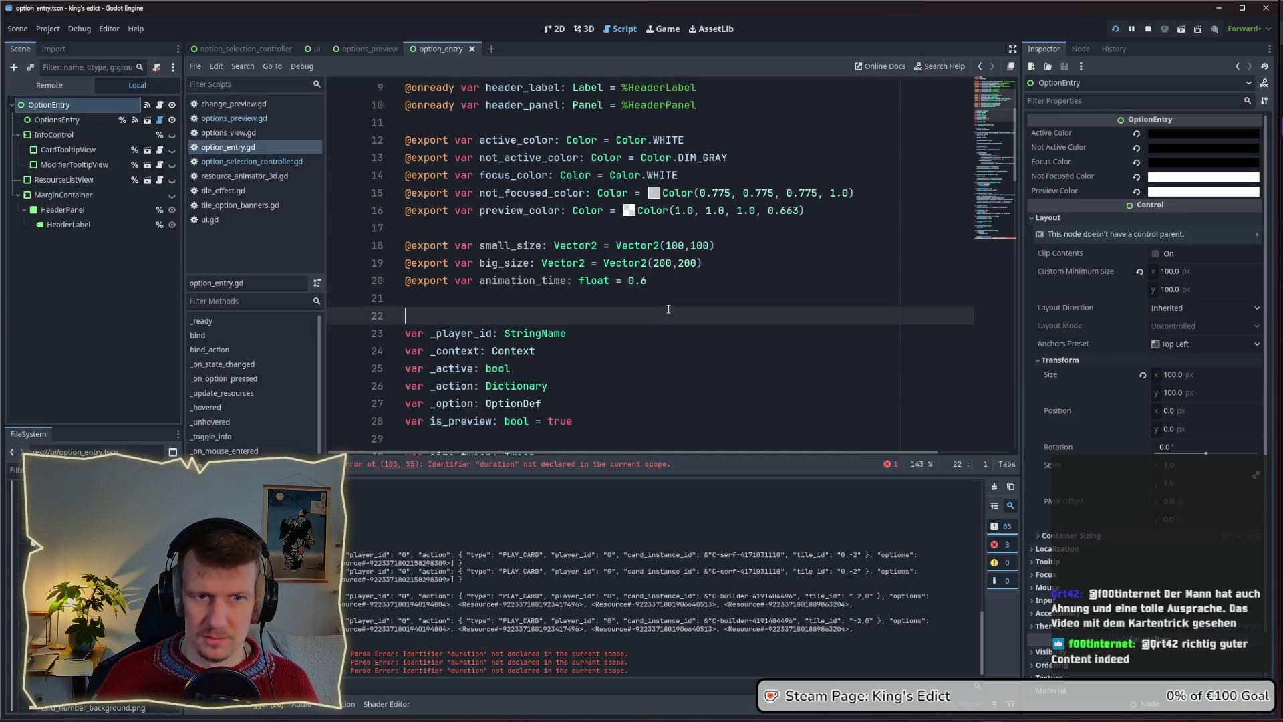
{"action": "left_click", "coordinate": [977, 246]}
{"action": "left_click", "coordinate": [793, 411]}
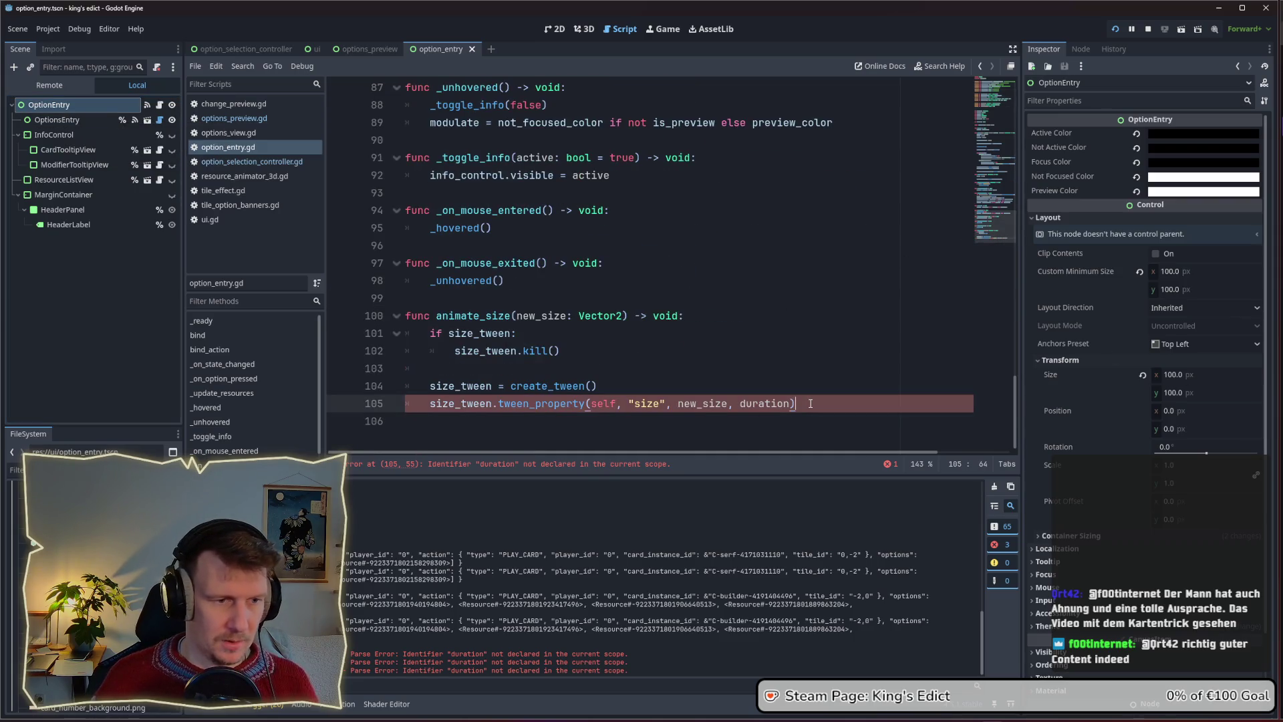
Replace duration with animation_time in the tween_property call and save.
{"action": "double_click", "coordinate": [761, 404]}
{"action": "type", "text": "animation_ti"}
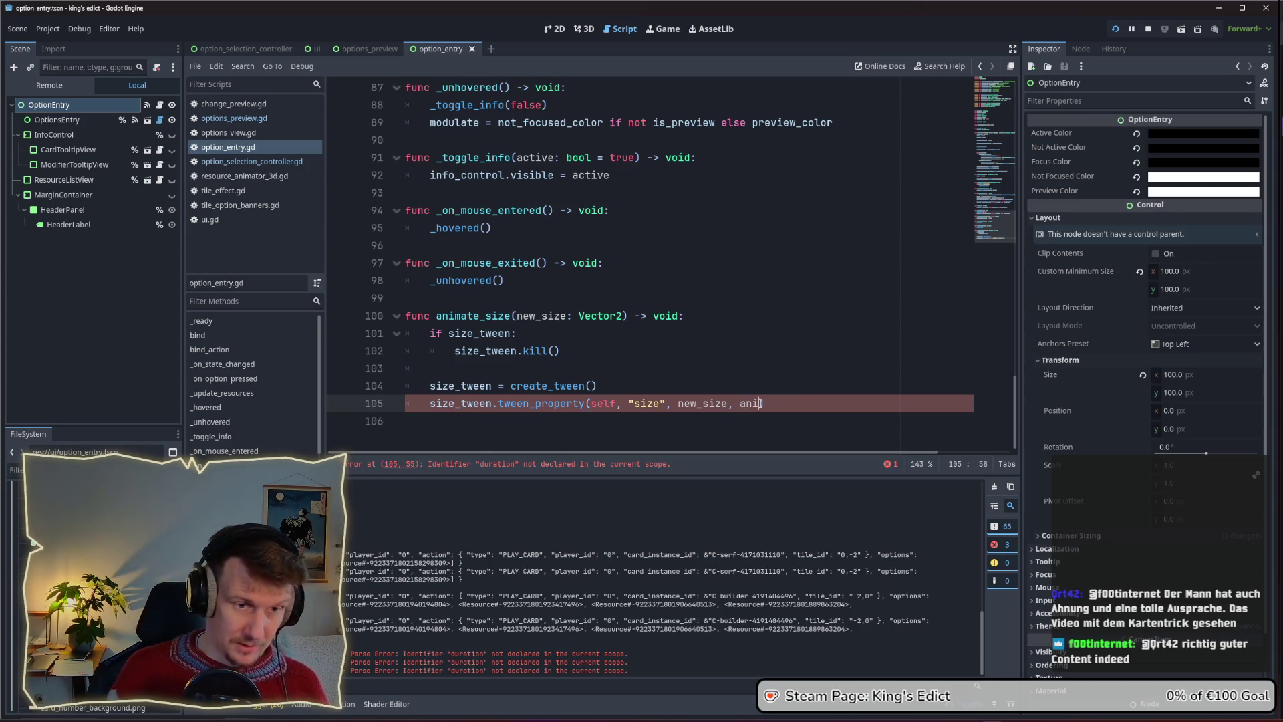
{"action": "type", "text": "me"}
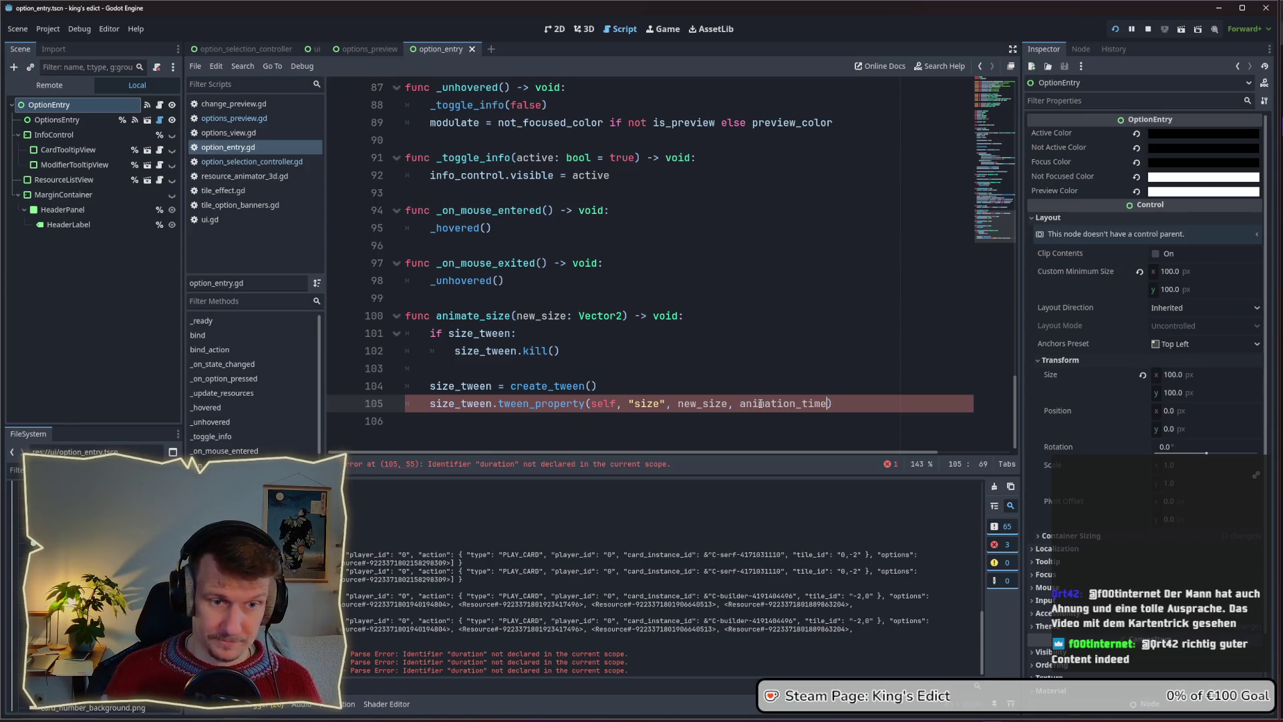
{"action": "key", "text": "ctrl+s"}
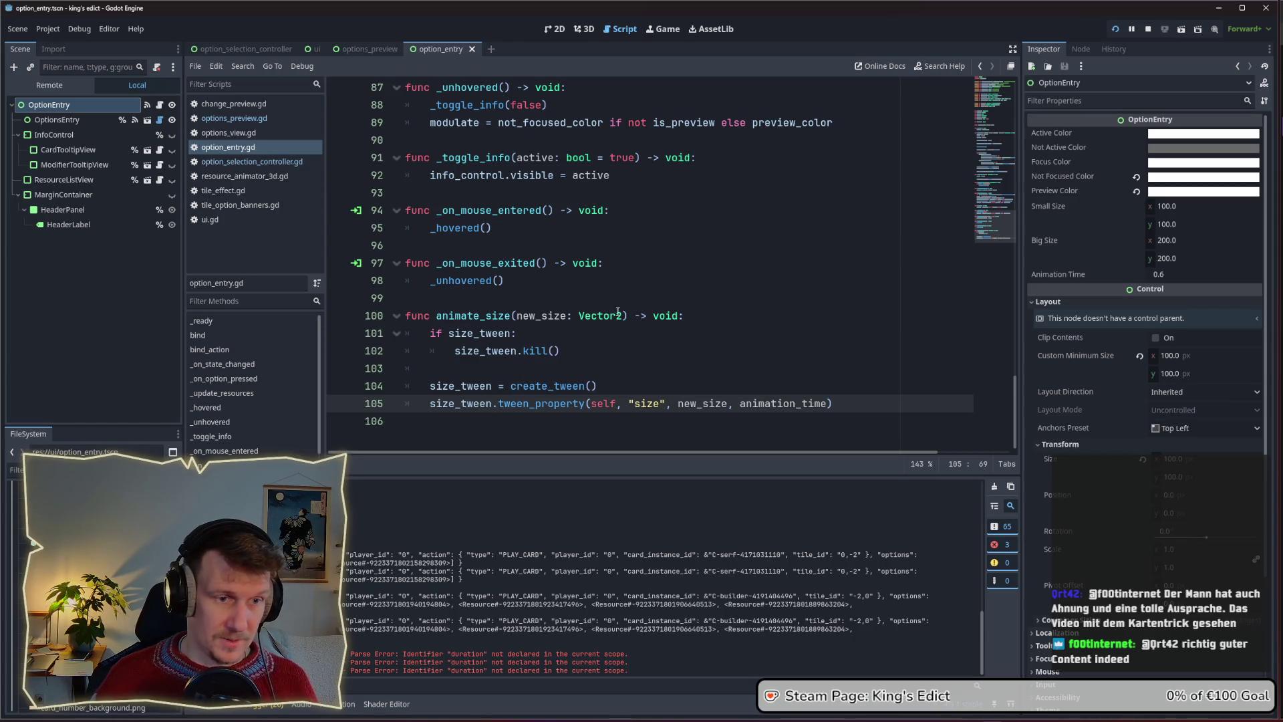
Add a duration: float = 0.0 parameter to animate_size and use duration in the tween call.
{"action": "left_click", "coordinate": [621, 315]}
{"action": "type", "text": ", duration: "}
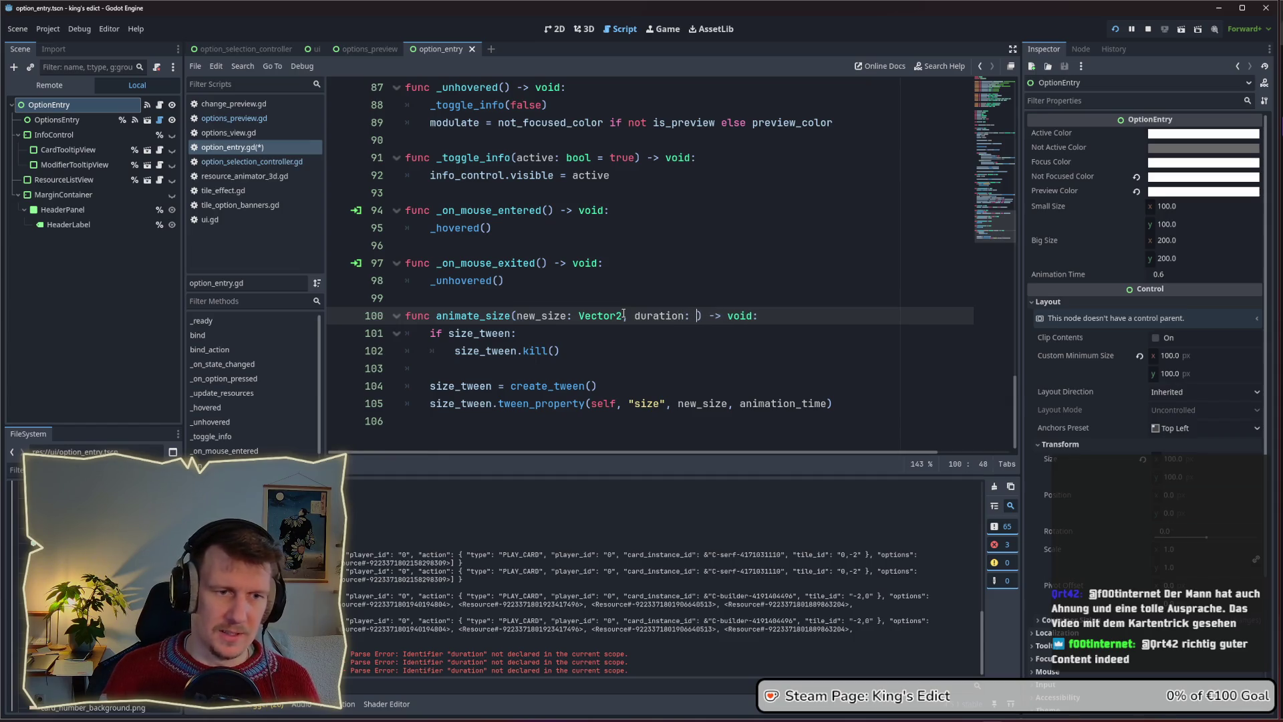
{"action": "type", "text": "anim"}
{"action": "key", "text": "BackSpace"}
{"action": "key", "text": "BackSpace"}
{"action": "key", "text": "BackSpace"}
{"action": "type", "text": "float = 0.0"}
{"action": "double_click", "coordinate": [785, 404]}
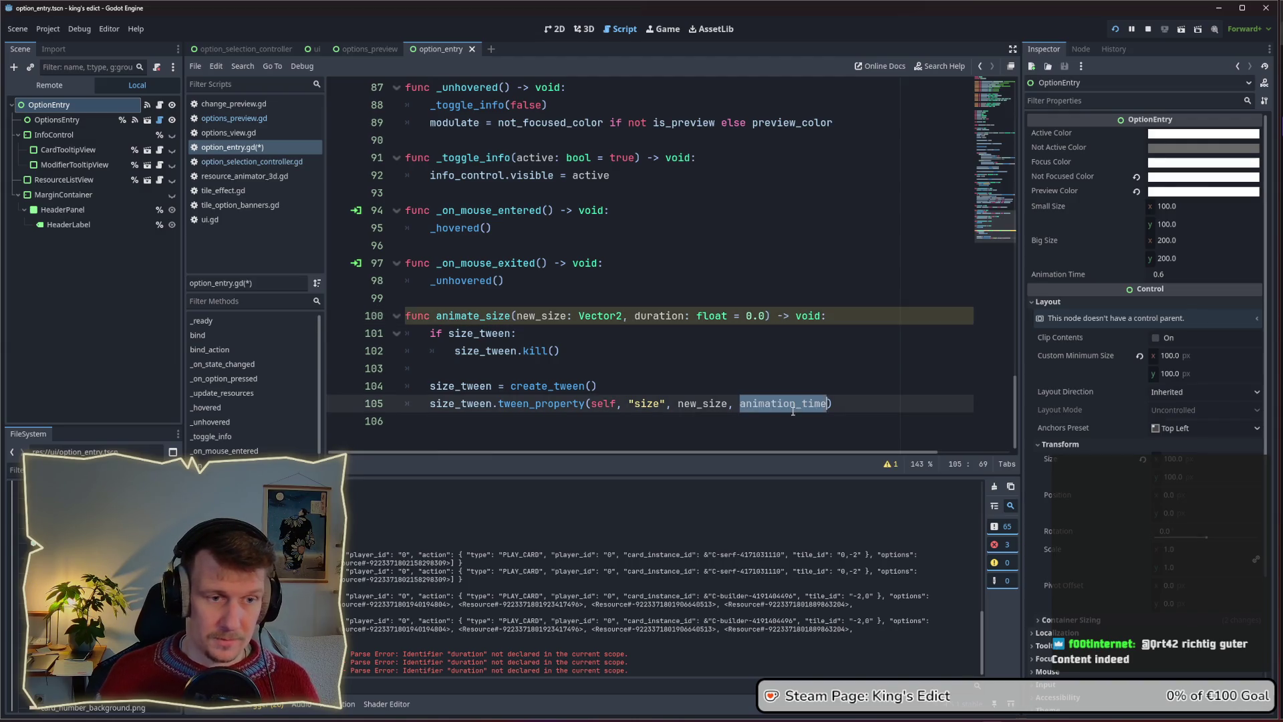
{"action": "type", "text": "duration"}
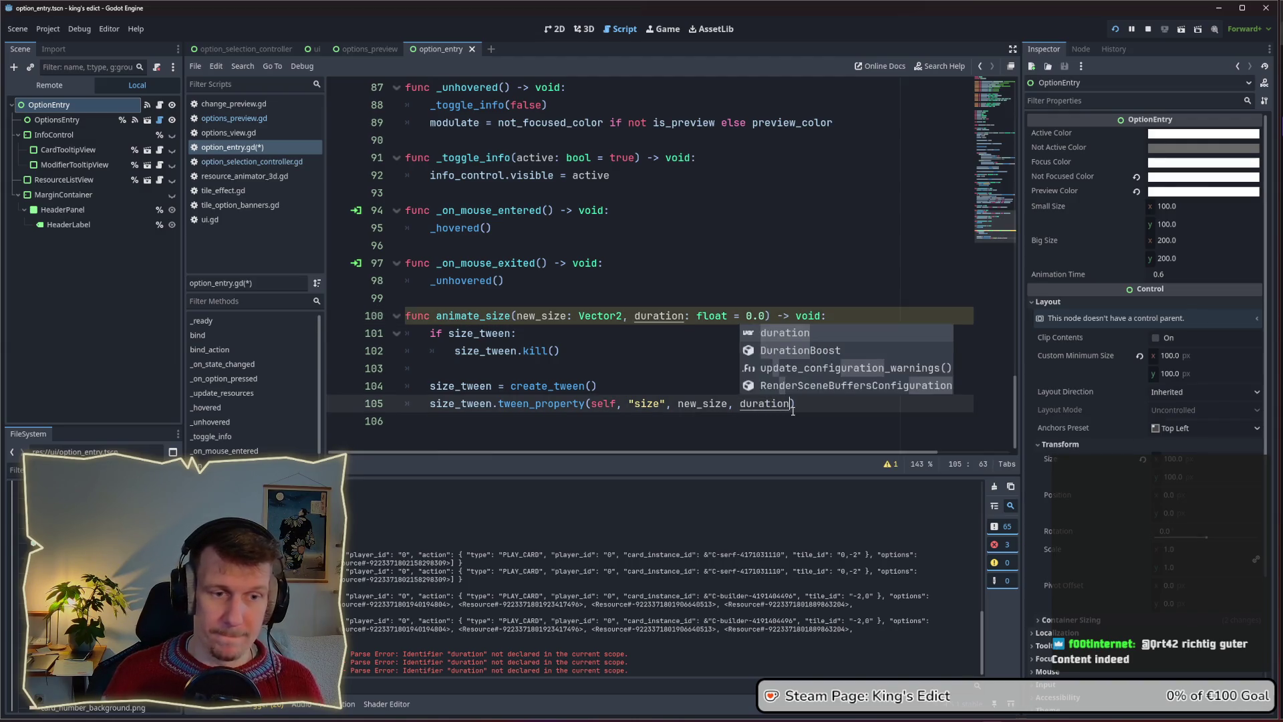
{"action": "key", "text": "ctrl+s"}
{"action": "left_click", "coordinate": [676, 301]}
{"action": "key", "text": "Return"}
{"action": "key", "text": "Return"}
{"action": "key", "text": "Return"}
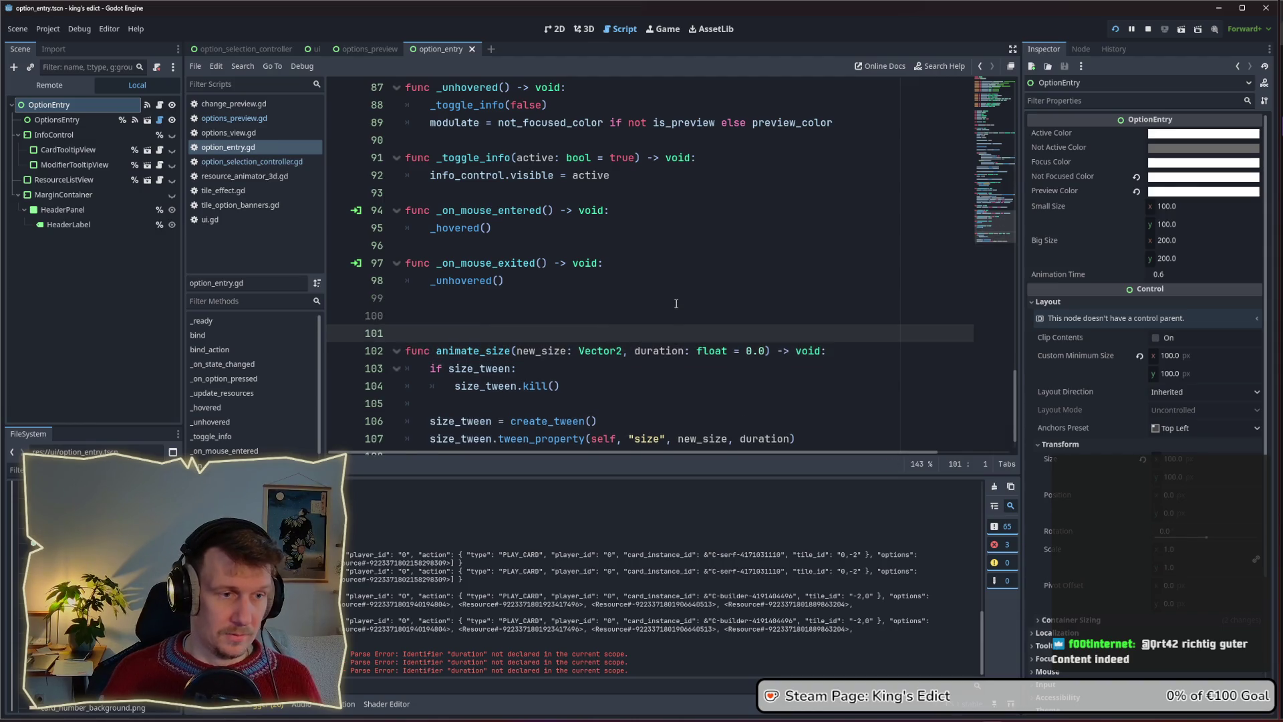
Write a grow() function calling animate_size(big_size, animation_time).
{"action": "key", "text": "Up"}
{"action": "type", "text": "func "}
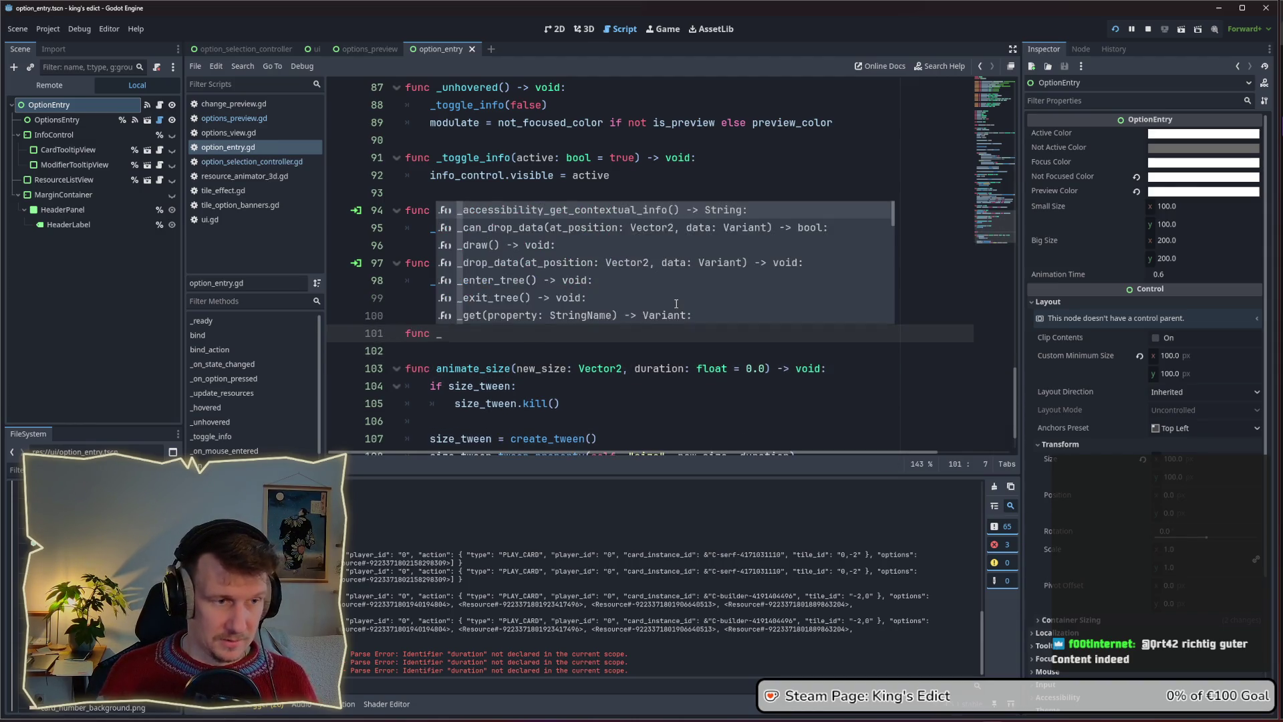
{"action": "type", "text": "grow"}
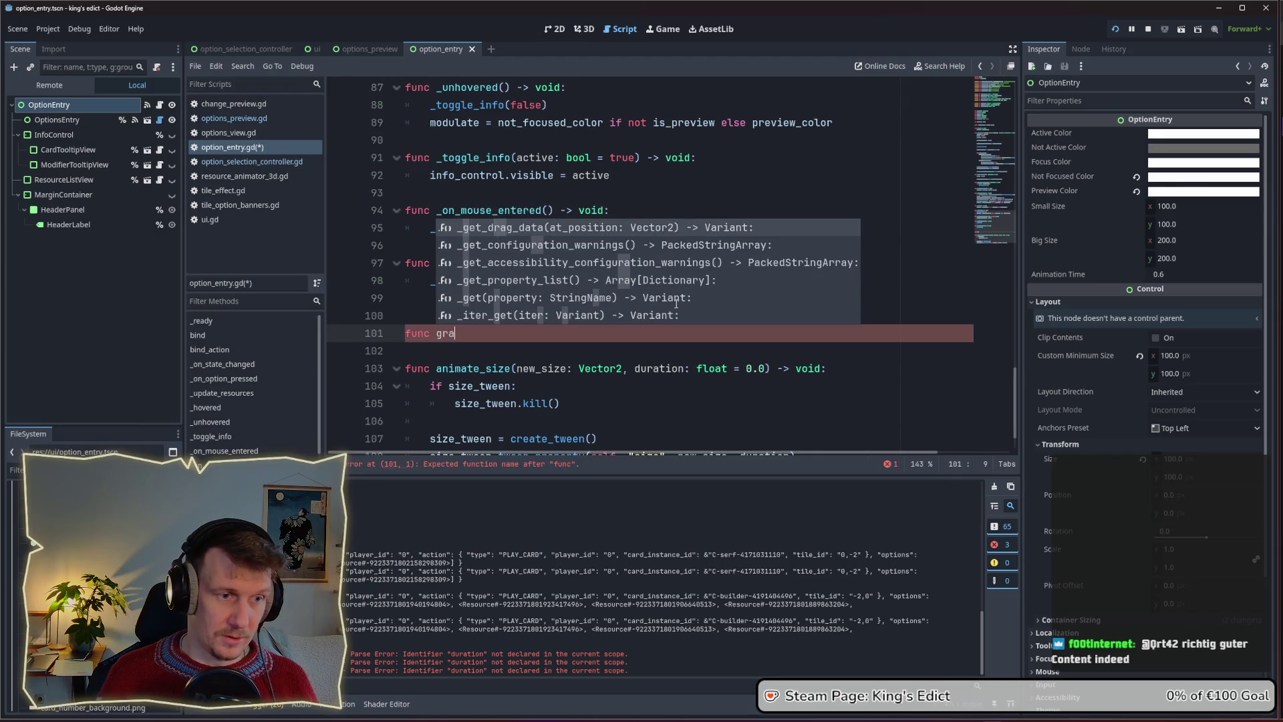
{"action": "type", "text": "() -"}
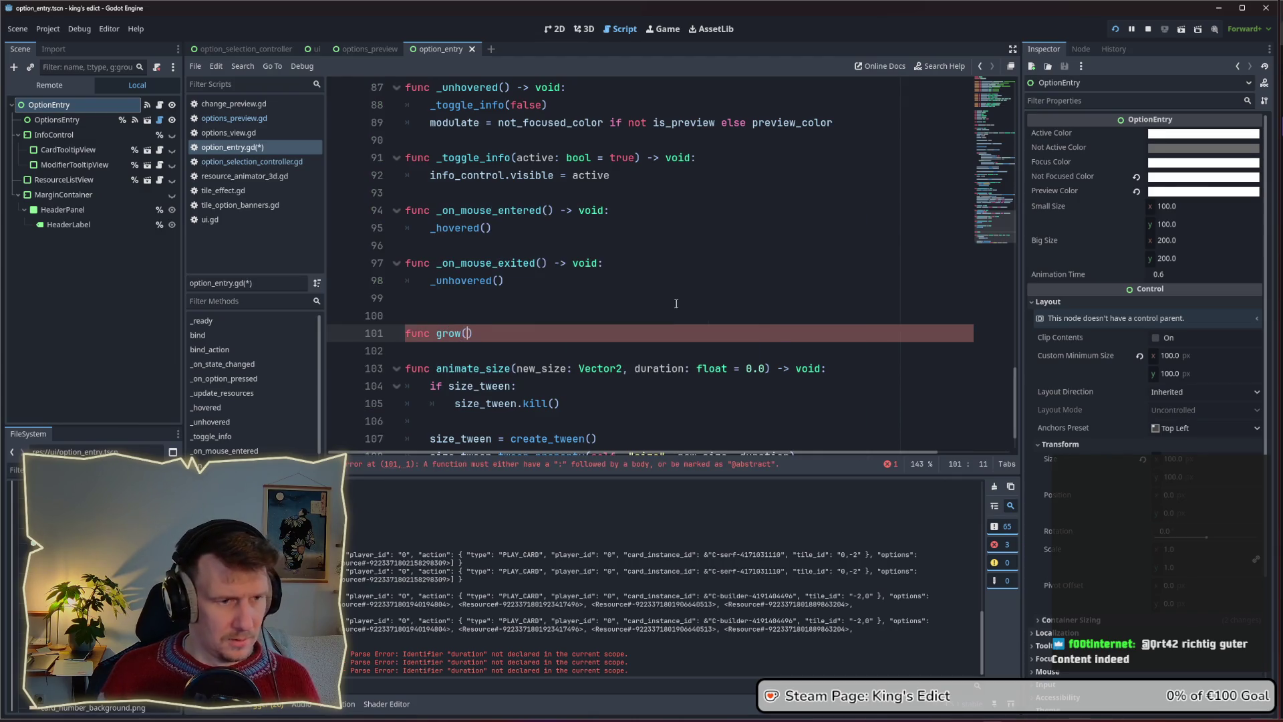
{"action": "type", "text": "> void:"}
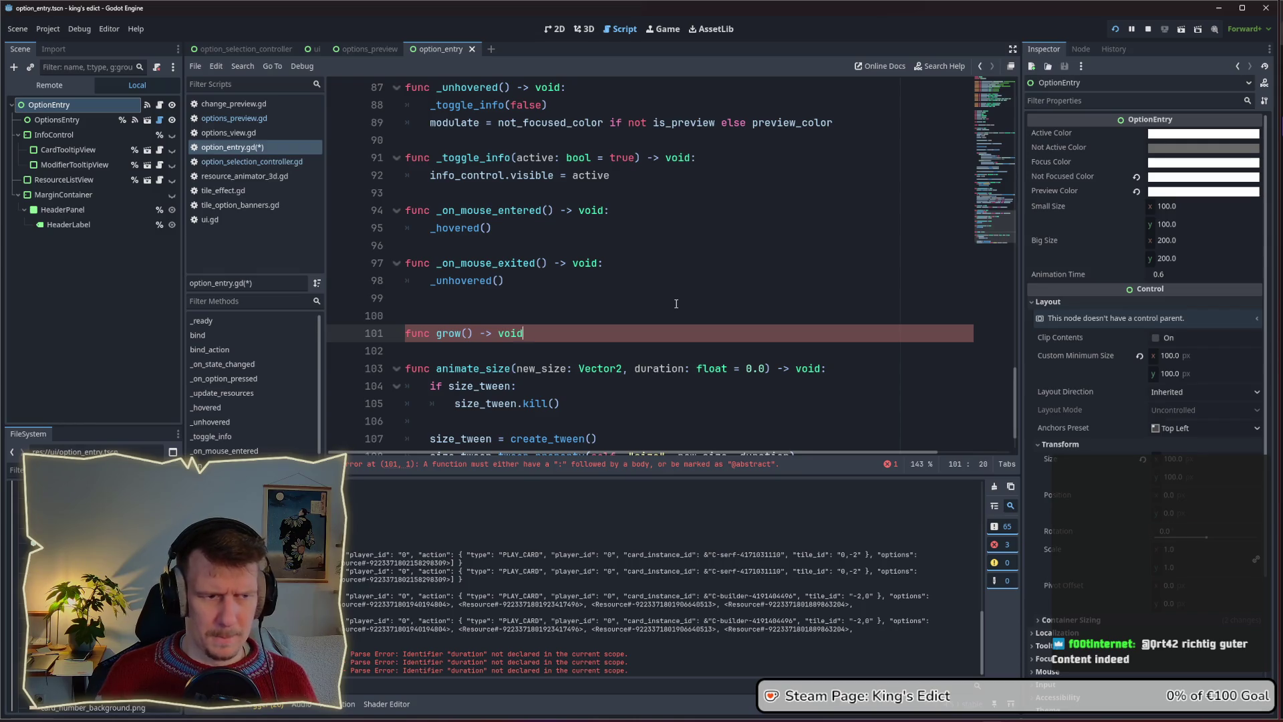
{"action": "key", "text": "Return"}
{"action": "type", "text": "anim"}
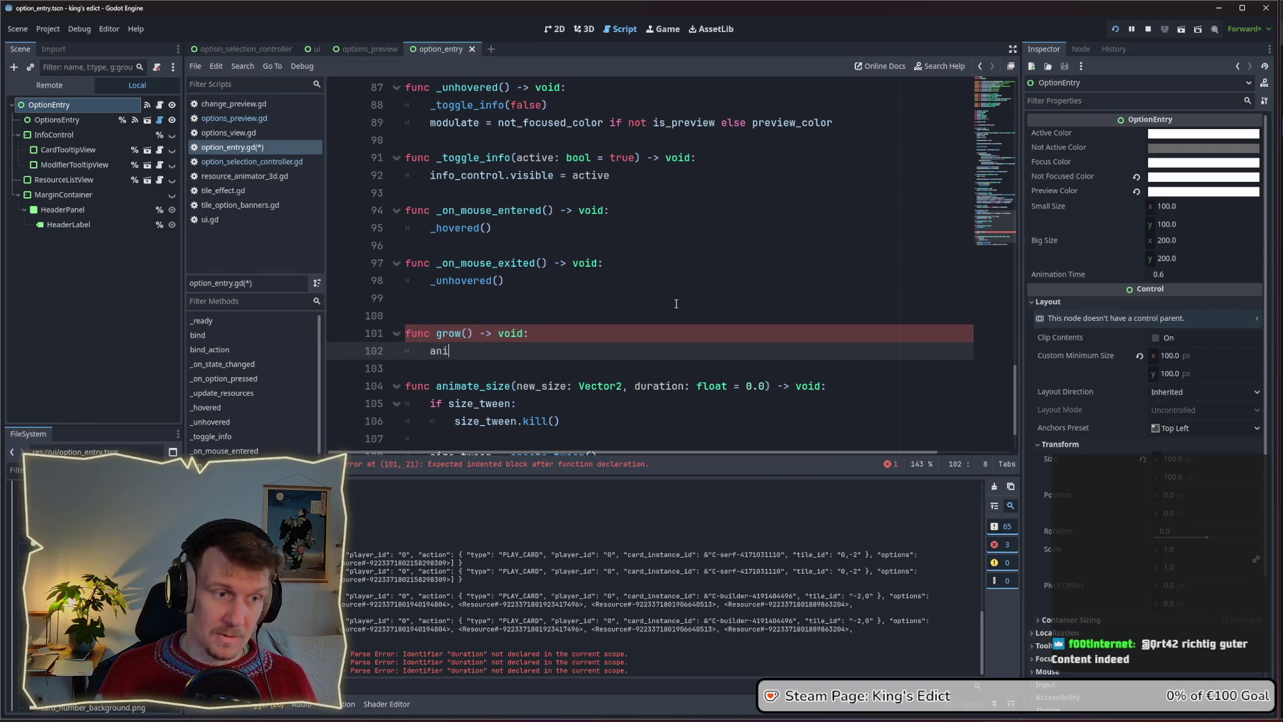
{"action": "key", "text": "Return"}
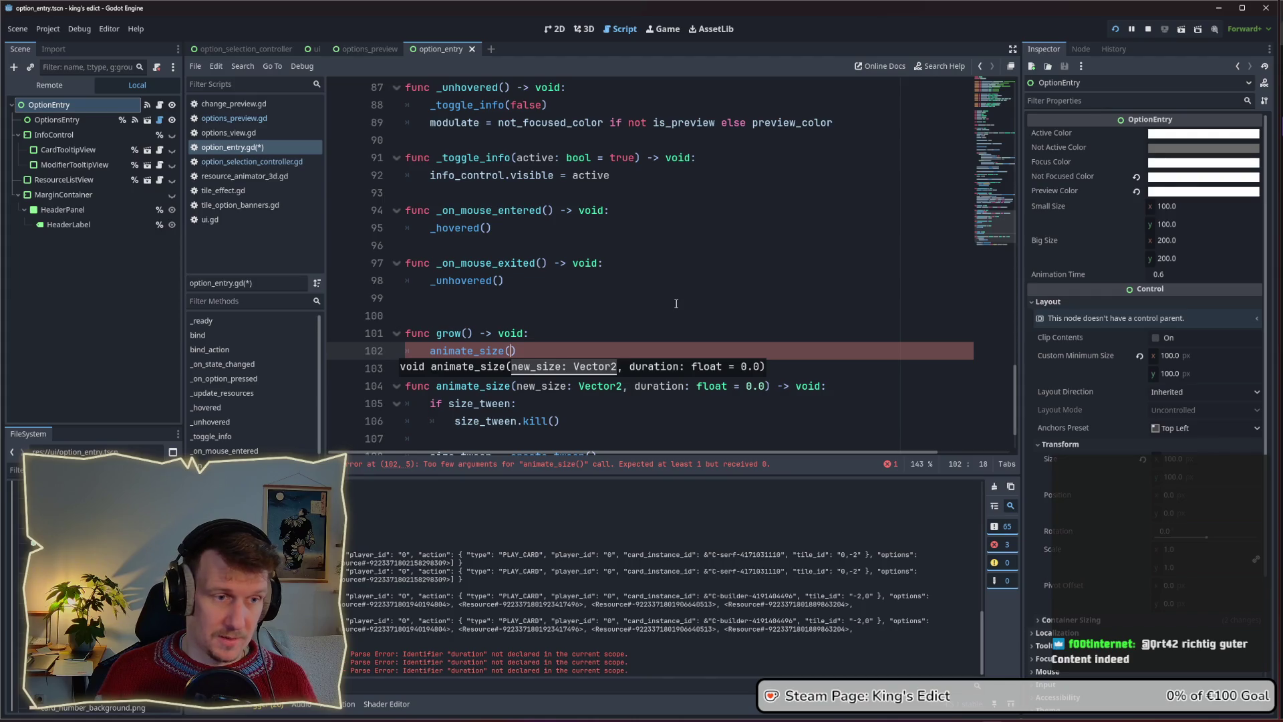
{"action": "type", "text": "bi"}
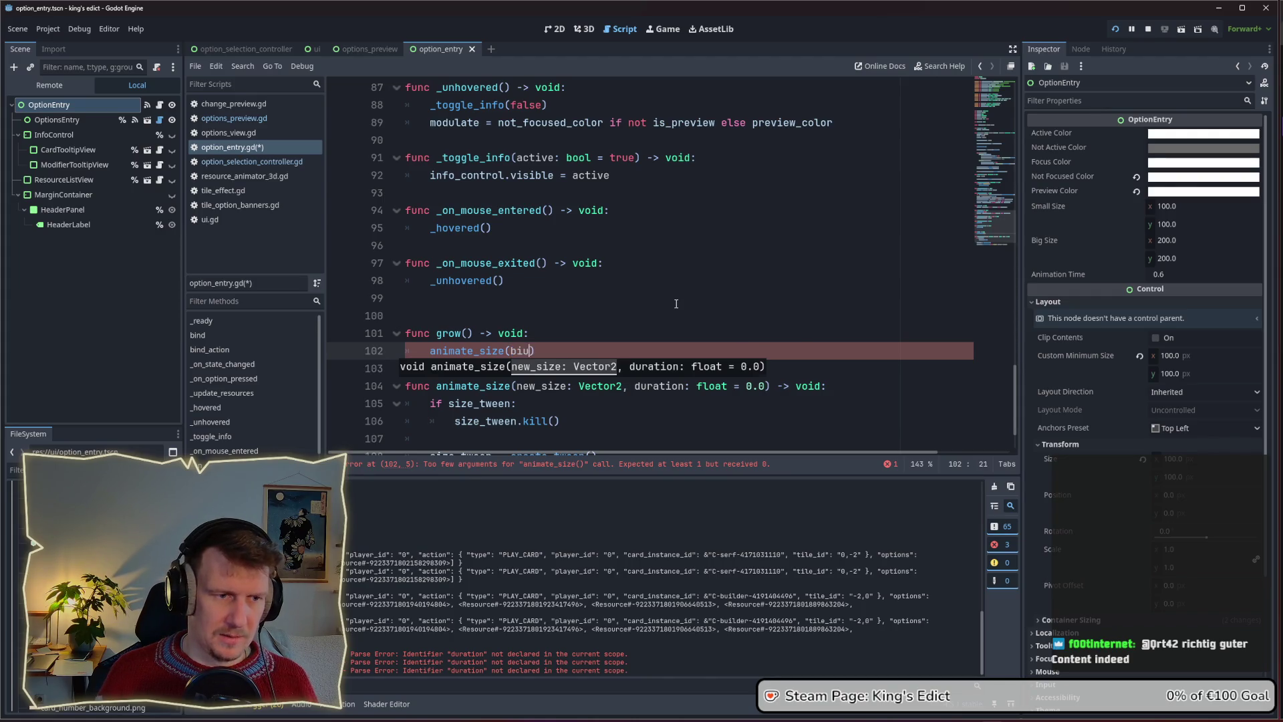
{"action": "key", "text": "Return"}
{"action": "type", "text": ", 10"}
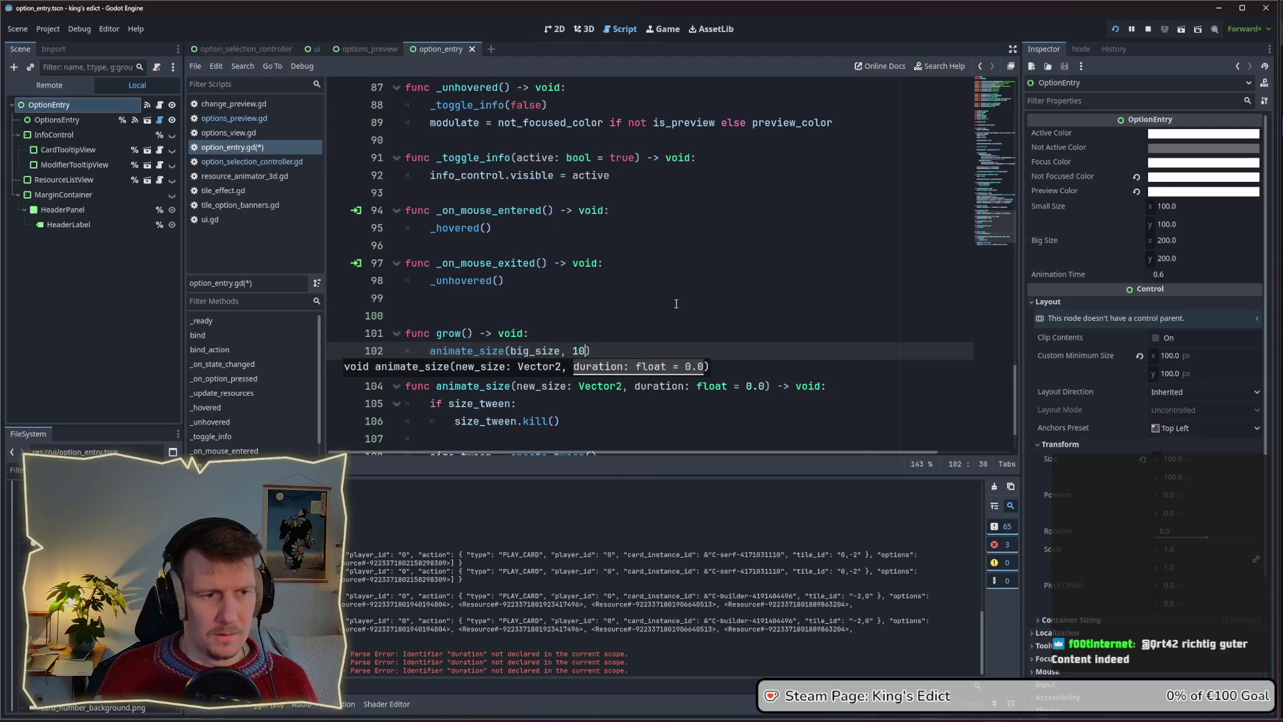
{"action": "key", "text": "BackSpace"}
{"action": "key", "text": "BackSpace"}
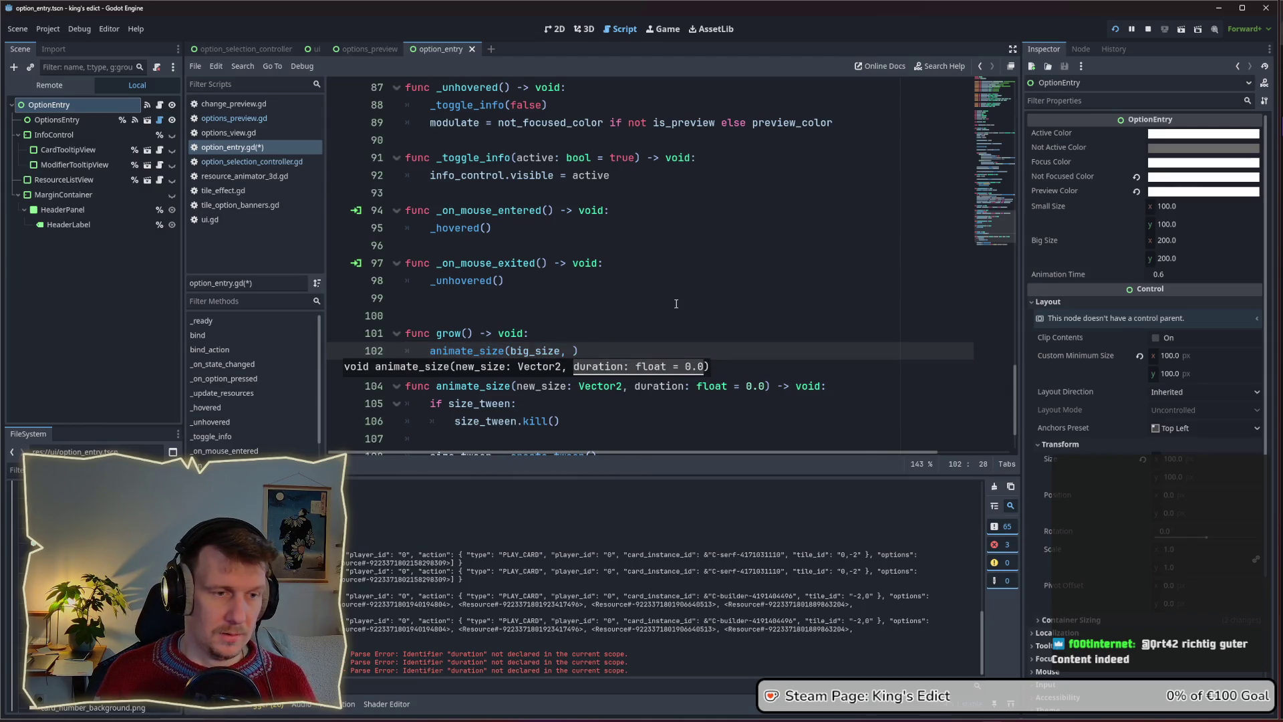
{"action": "type", "text": "ani"}
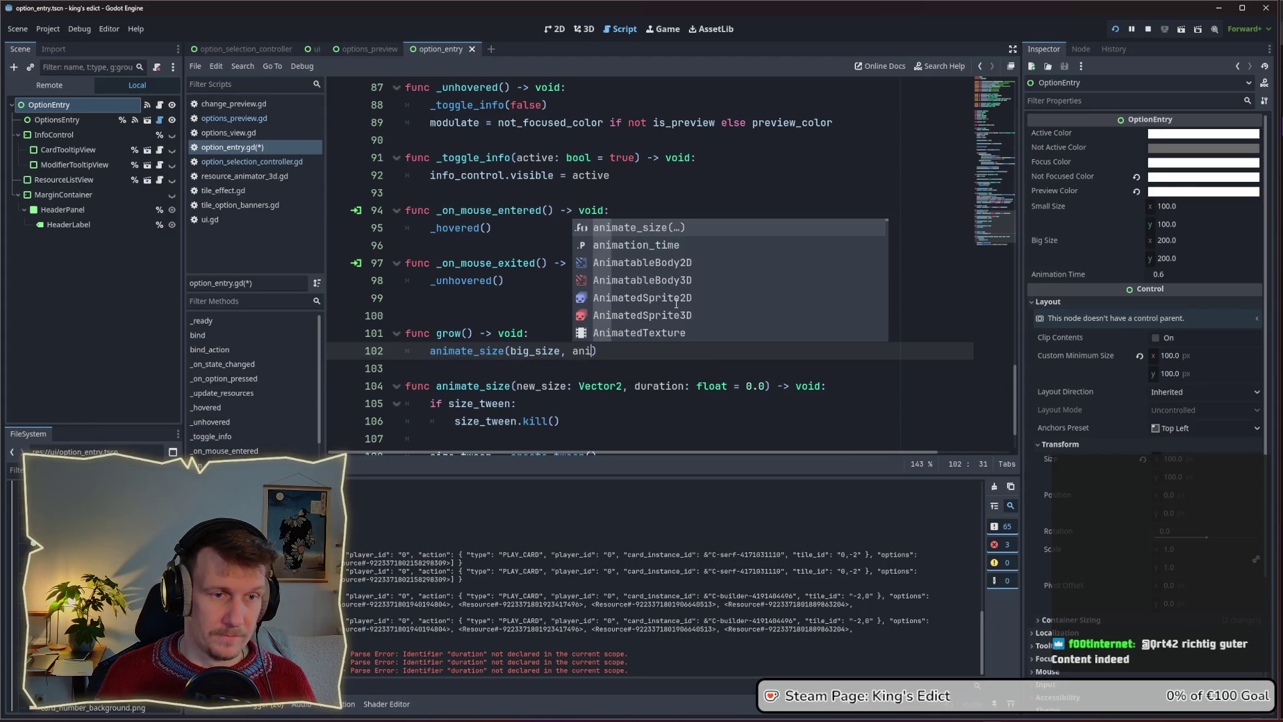
{"action": "key", "text": "Down"}
{"action": "key", "text": "Return"}
{"action": "key", "text": "End"}
Duplicate the grow() function below itself and tidy the blank lines between them.
{"action": "key", "text": "shift+Up"}
{"action": "key", "text": "shift+Up"}
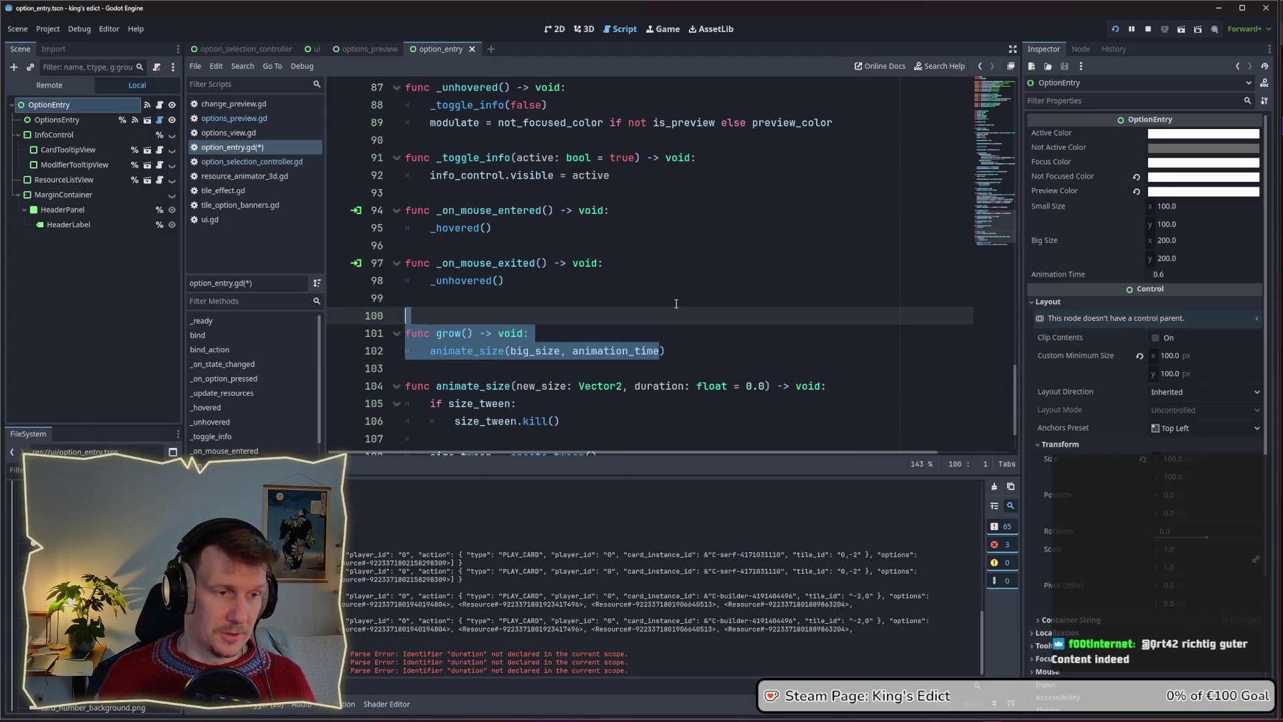
{"action": "key", "text": "ctrl+c"}
{"action": "key", "text": "End"}
{"action": "key", "text": "Return"}
{"action": "key", "text": "Return"}
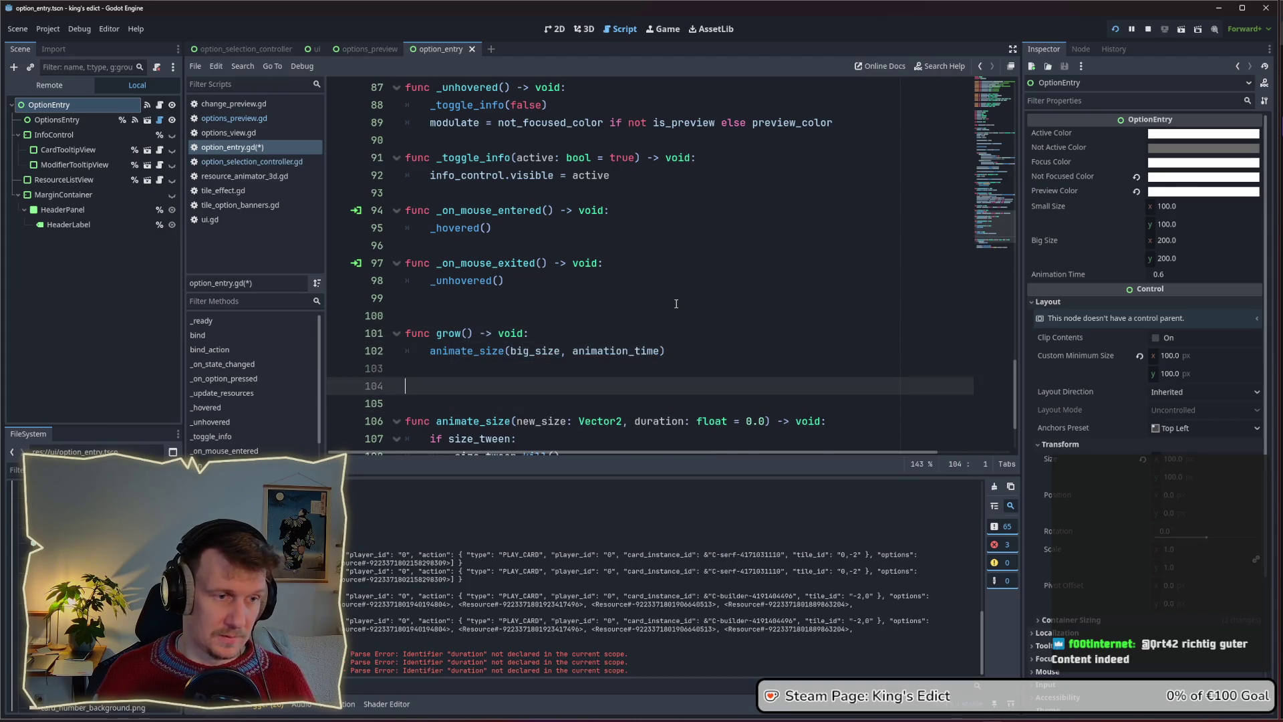
{"action": "key", "text": "ctrl+v"}
{"action": "key", "text": "Up"}
{"action": "key", "text": "Up"}
{"action": "key", "text": "BackSpace"}
{"action": "key", "text": "Up"}
{"action": "key", "text": "Up"}
{"action": "key", "text": "Up"}
{"action": "key", "text": "BackSpace"}
Rename the copy to shrink(), animating to small_size, and save the script.
{"action": "double_click", "coordinate": [448, 368]}
{"action": "type", "text": "shri"}
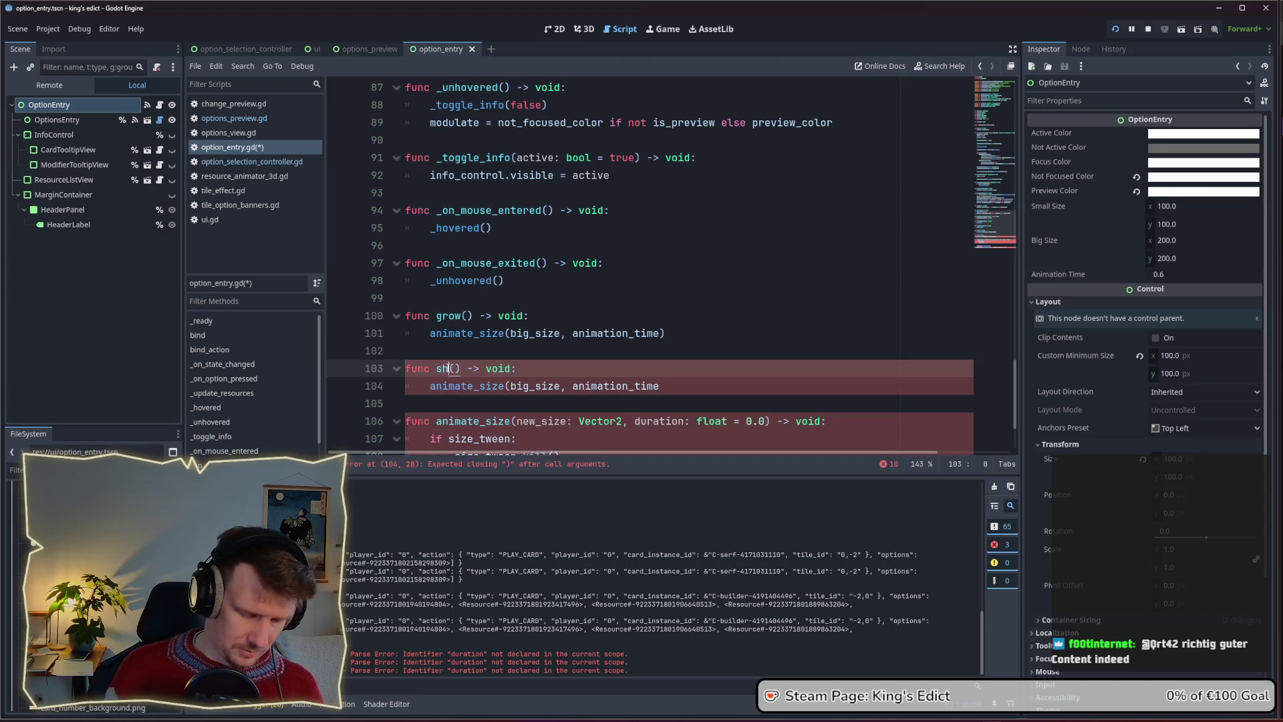
{"action": "type", "text": "nk"}
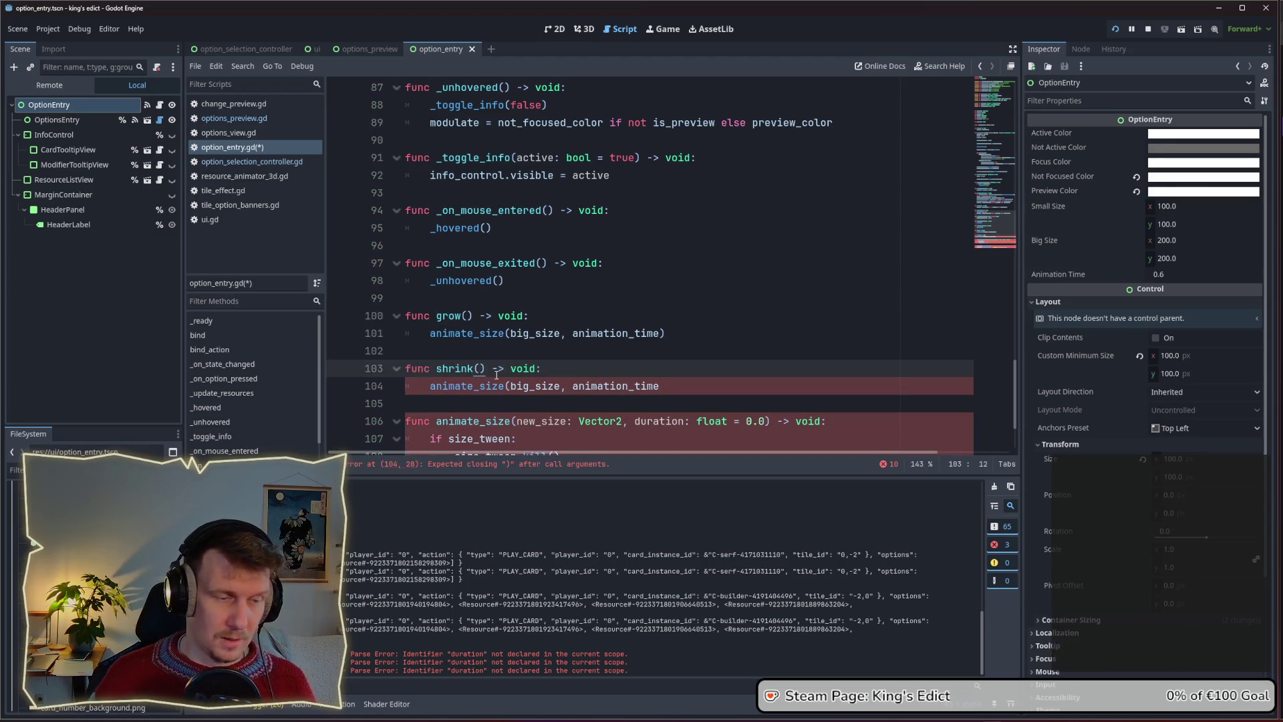
{"action": "left_click", "coordinate": [591, 387]}
{"action": "scroll", "coordinate": [583, 395], "scroll_direction": "down", "scroll_amount": 2}
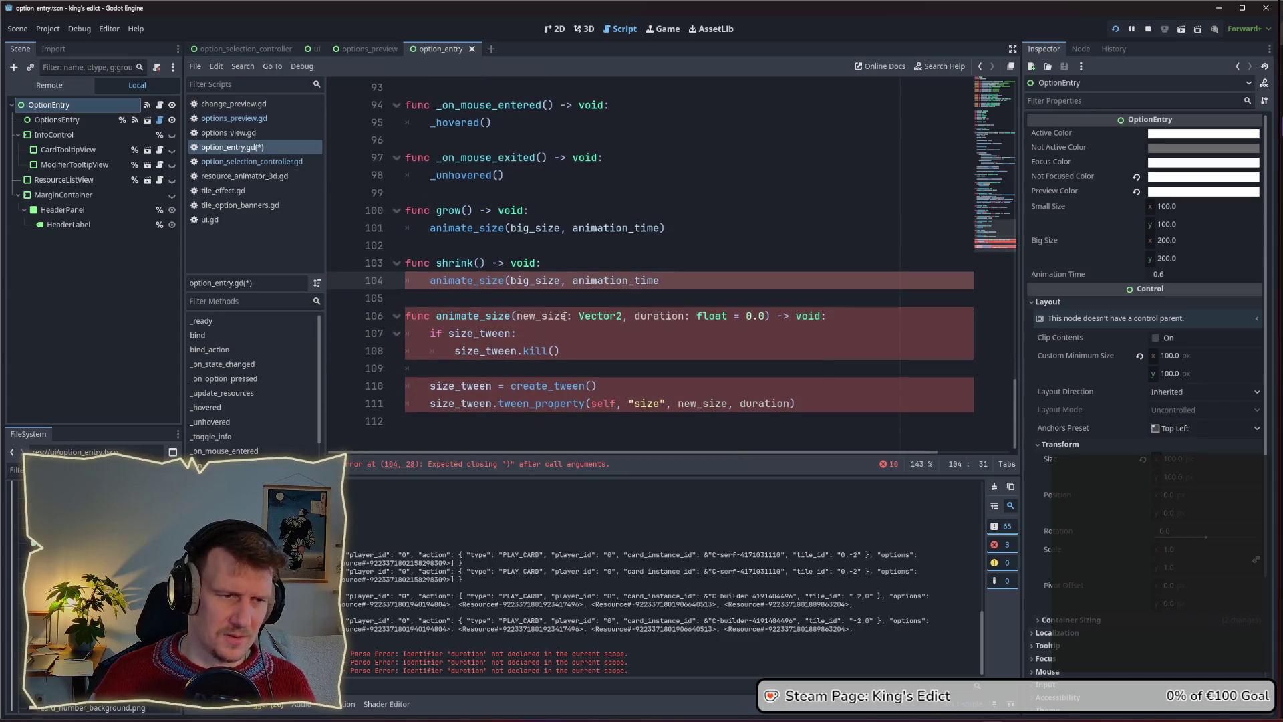
{"action": "double_click", "coordinate": [532, 280]}
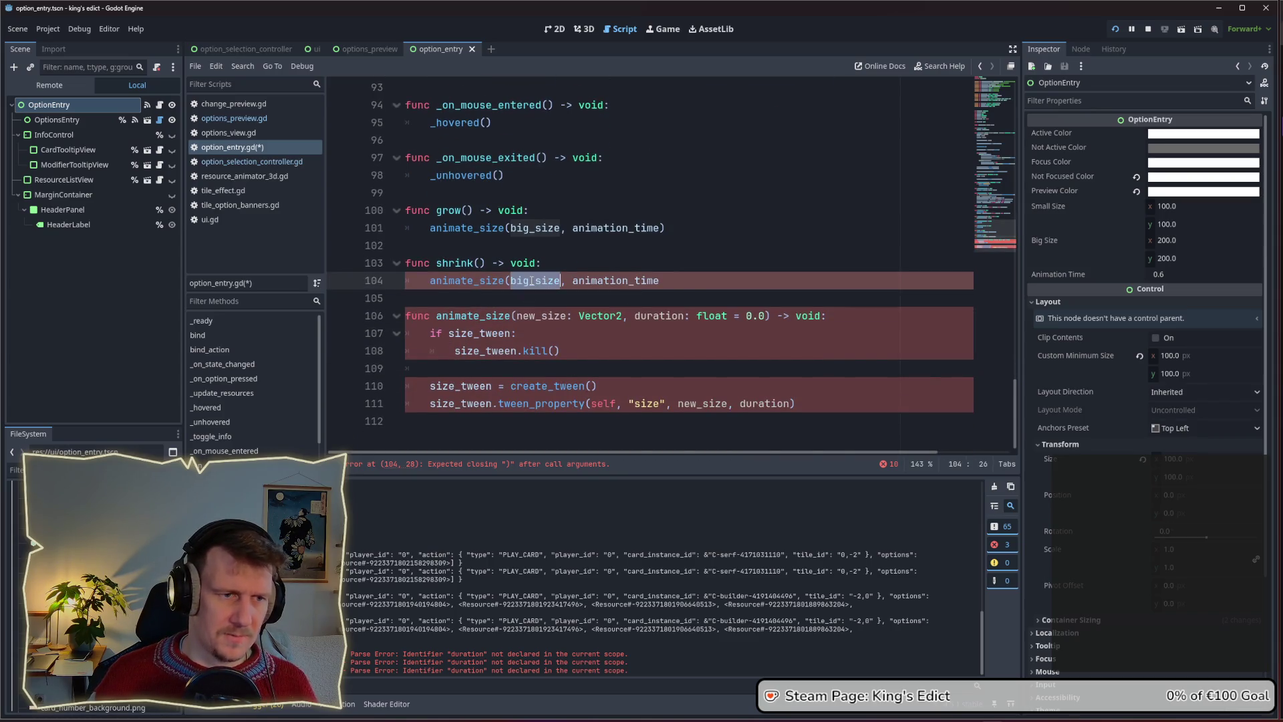
{"action": "type", "text": "small_size,"}
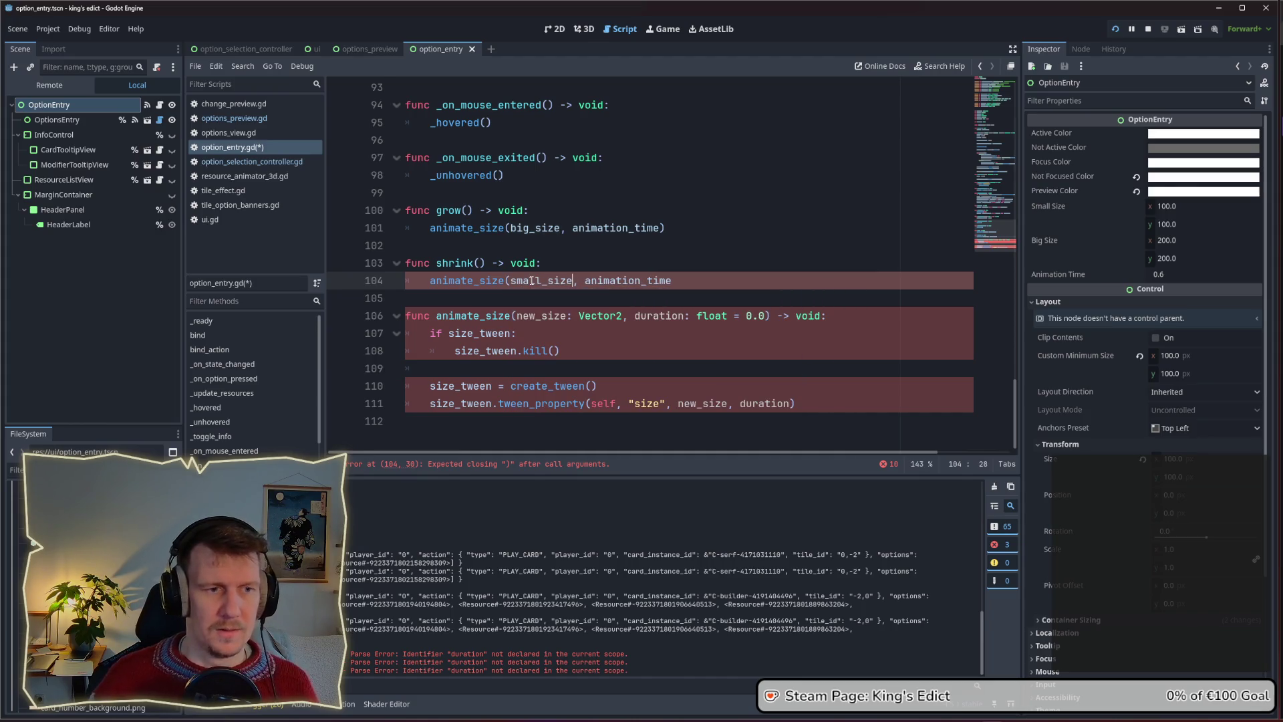
{"action": "left_click", "coordinate": [700, 283]}
{"action": "type", "text": ")"}
{"action": "key", "text": "ctrl+s"}
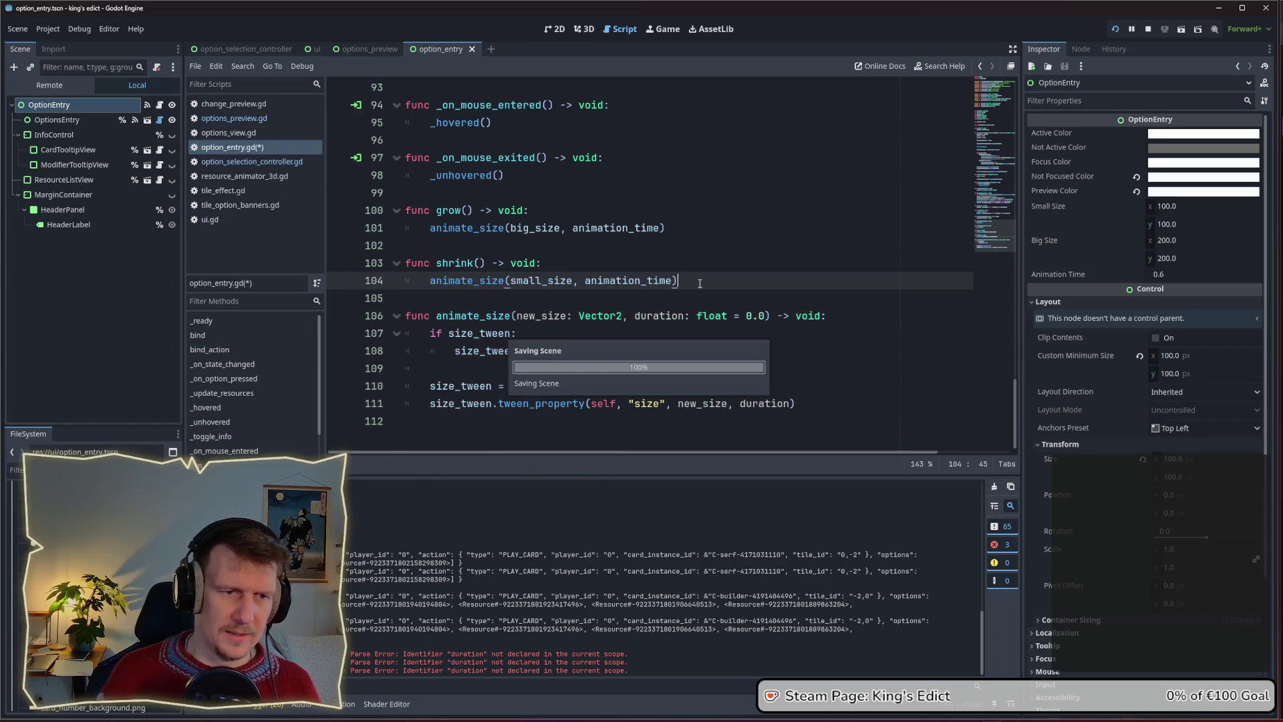
{"action": "key", "text": "Left"}
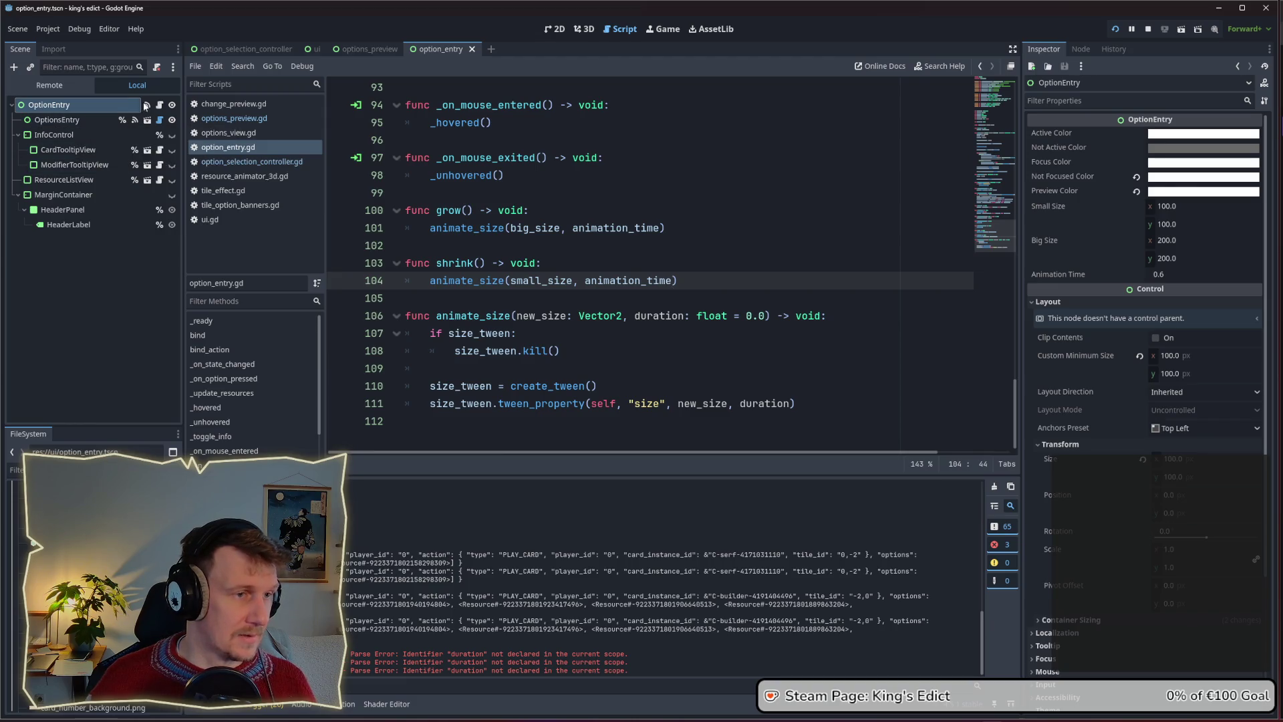
{"action": "left_click", "coordinate": [271, 49]}
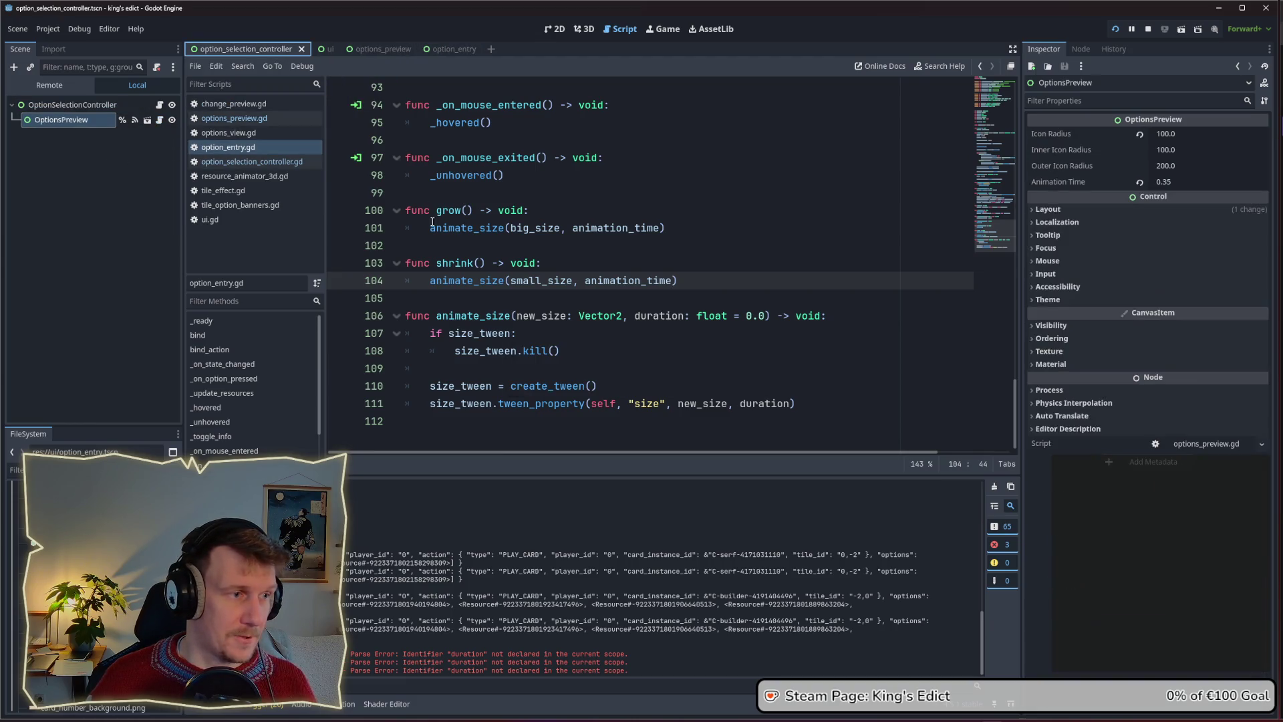
Find the move_out call in option_selection_controller.gd and jump to its definition in options_preview.gd.
{"action": "left_click", "coordinate": [158, 119]}
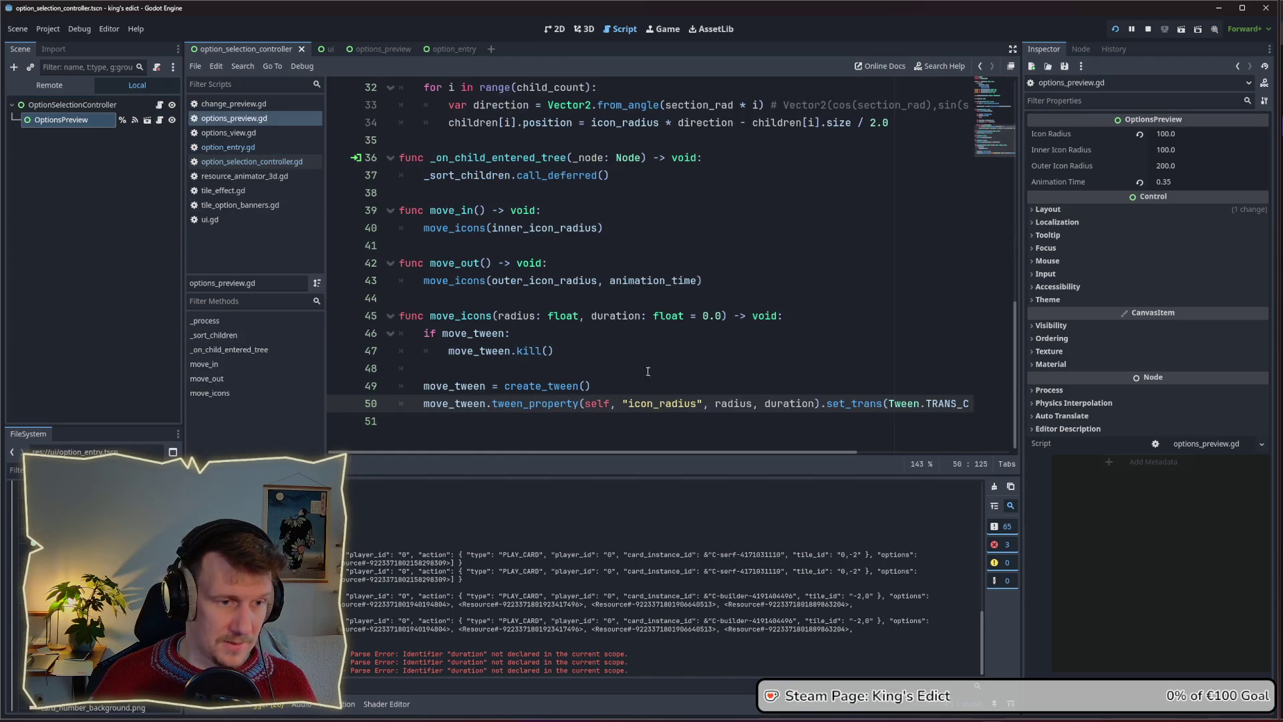
{"action": "left_click", "coordinate": [594, 419]}
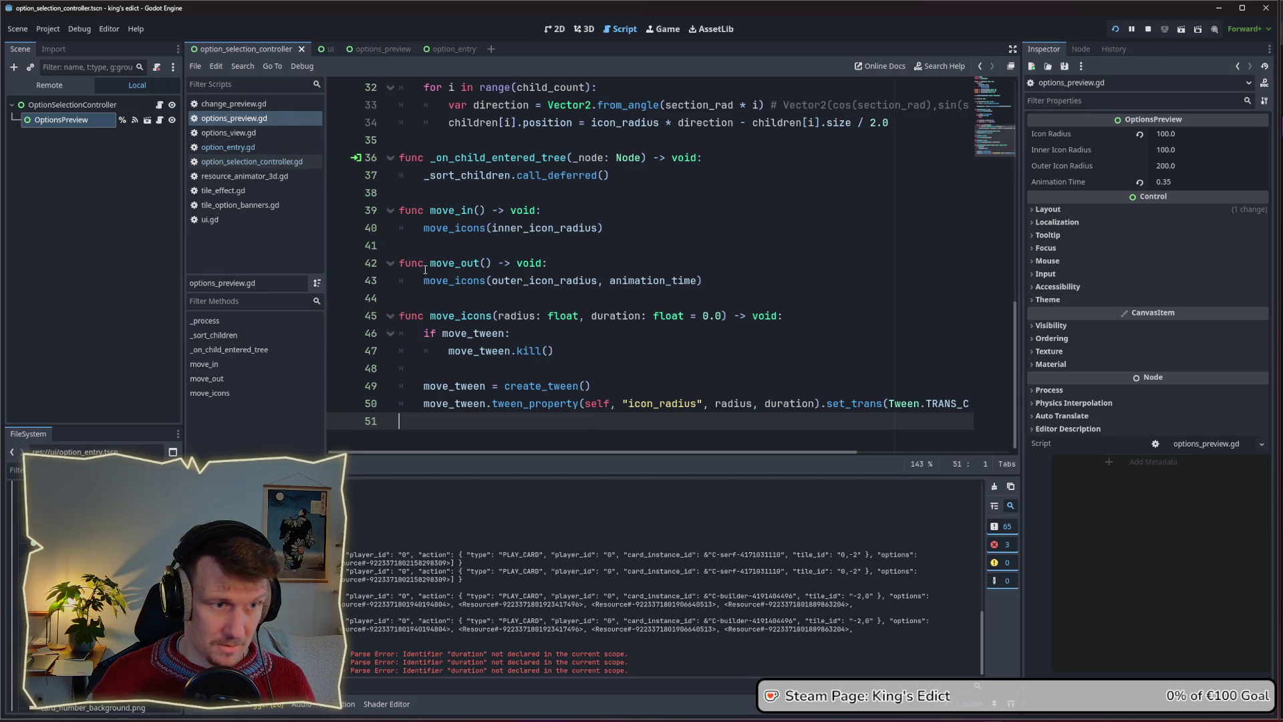
{"action": "left_click", "coordinate": [159, 105]}
{"action": "scroll", "coordinate": [602, 330], "scroll_direction": "down", "scroll_amount": 10}
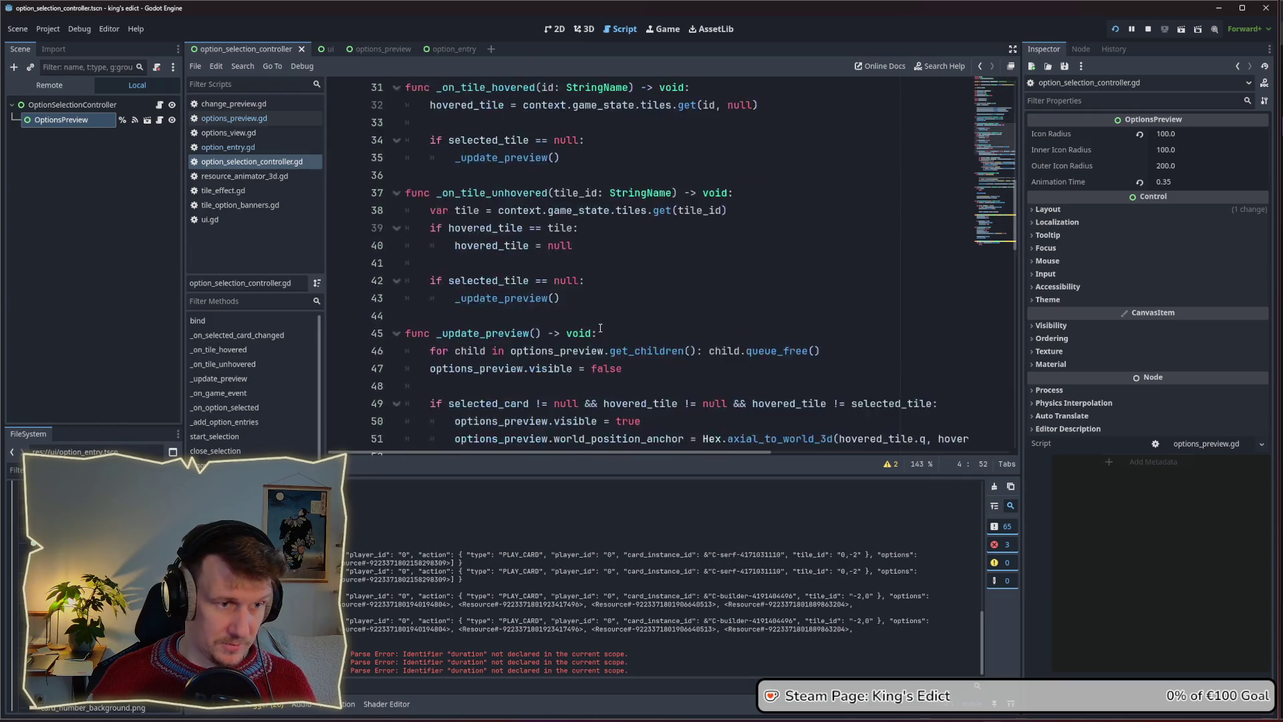
{"action": "key", "text": "ctrl+f"}
{"action": "type", "text": "move_"}
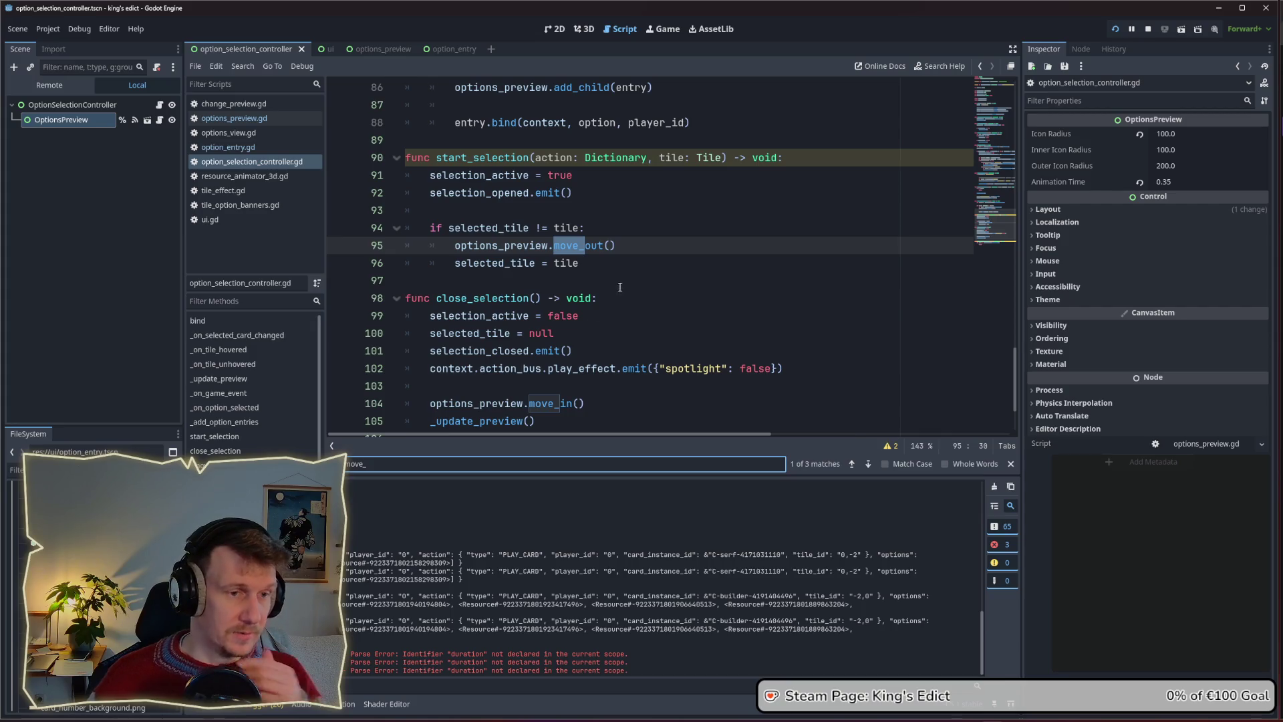
{"action": "left_click", "coordinate": [626, 249]}
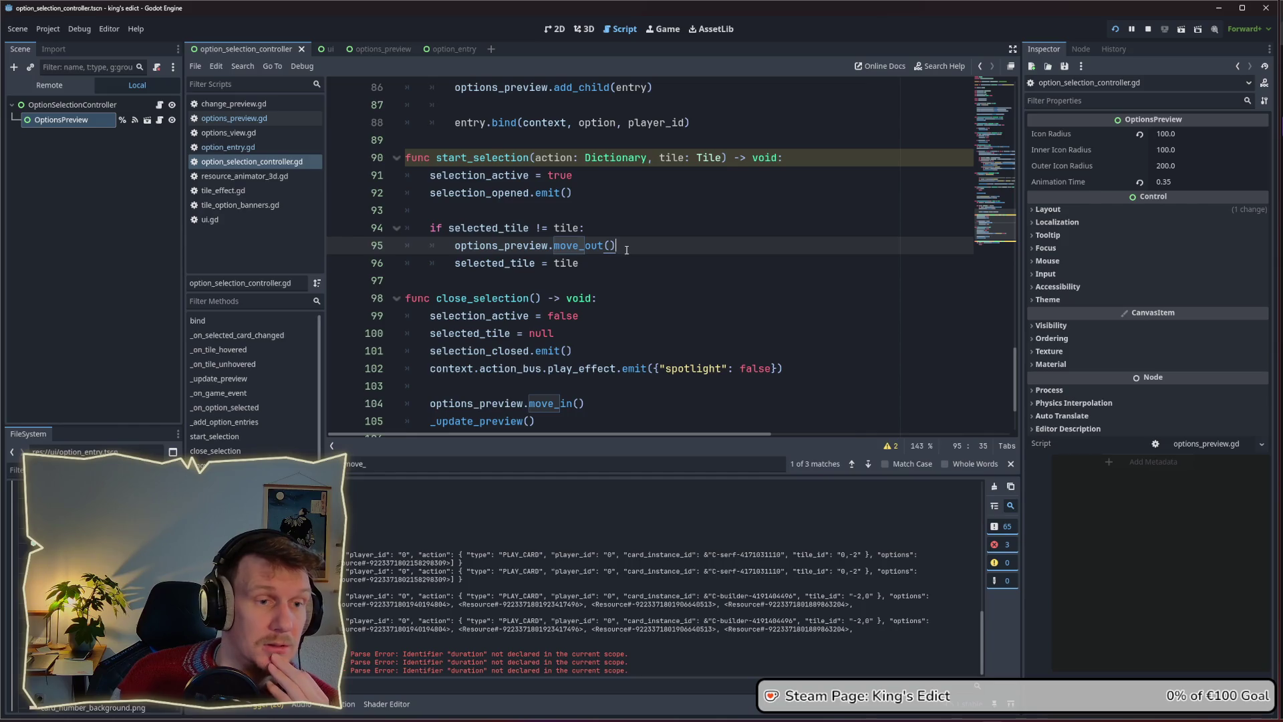
{"action": "left_click", "coordinate": [583, 247], "text": "ctrl"}
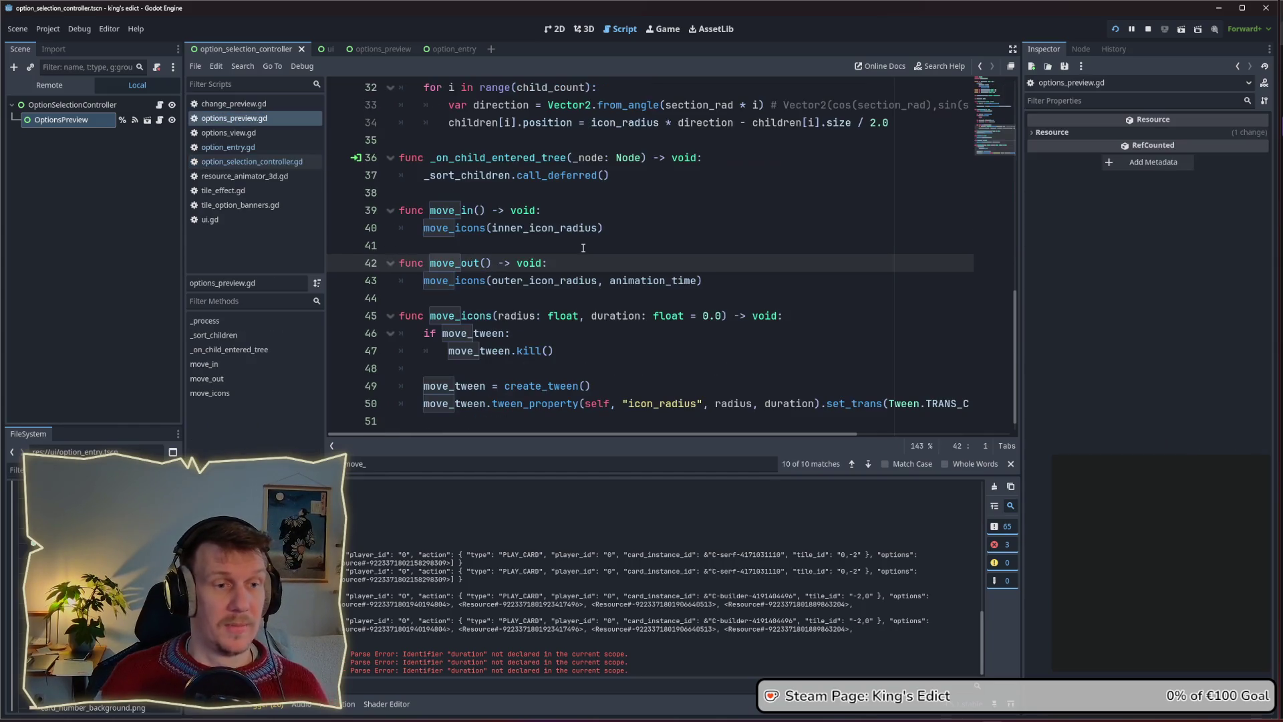
In move_out(), add a loop calling child.grow() for each of get_children(), then save.
{"action": "left_click", "coordinate": [604, 268]}
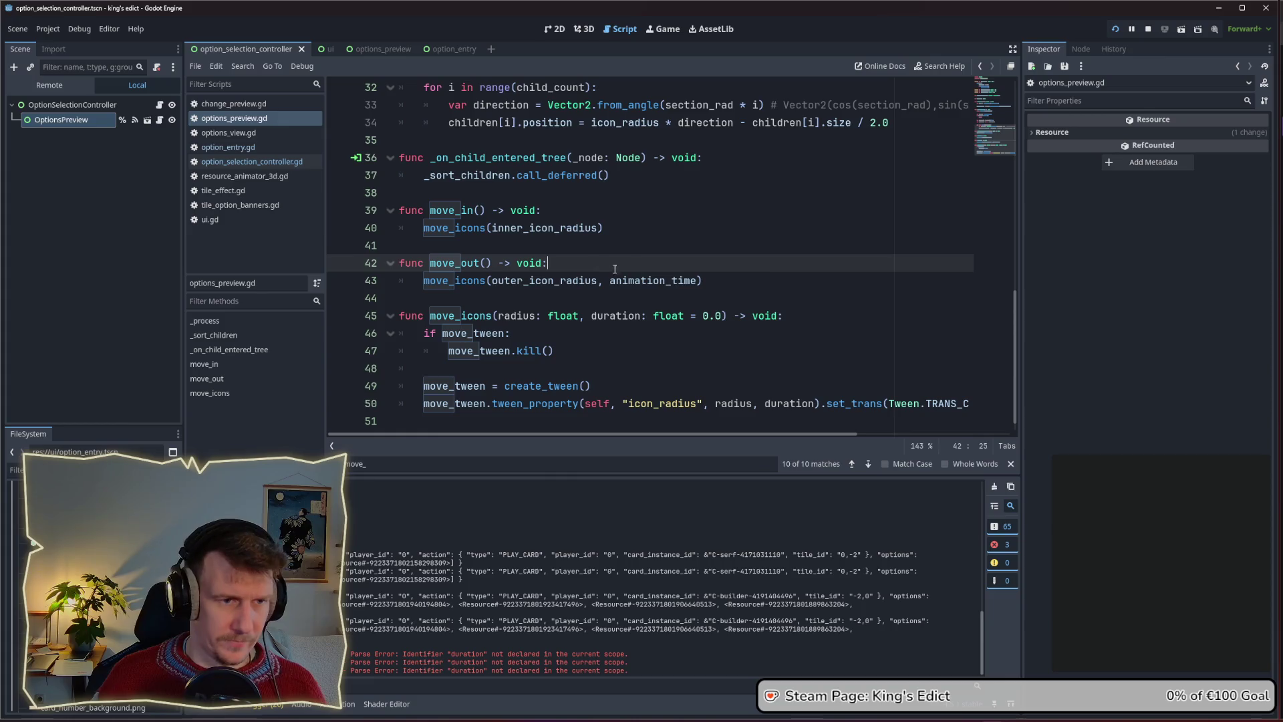
{"action": "key", "text": "Return"}
{"action": "key", "text": "Return"}
{"action": "key", "text": "Up"}
{"action": "type", "text": "for ch"}
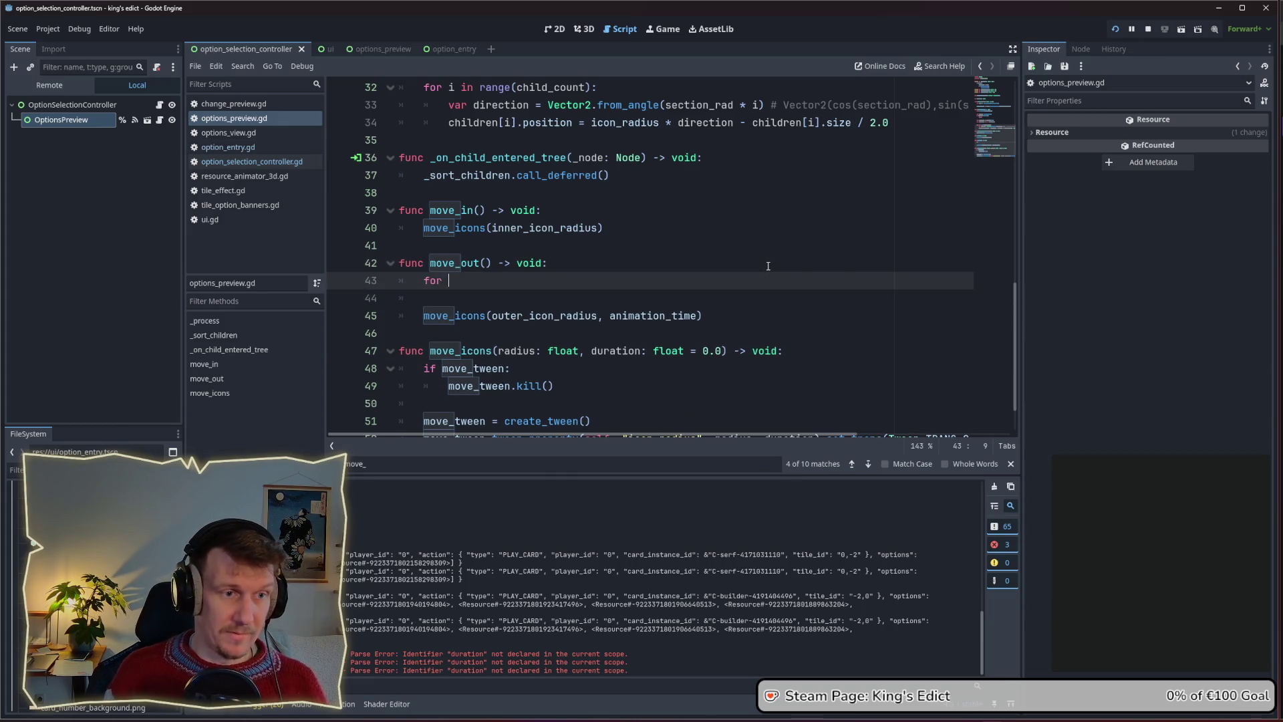
{"action": "type", "text": "ild in g"}
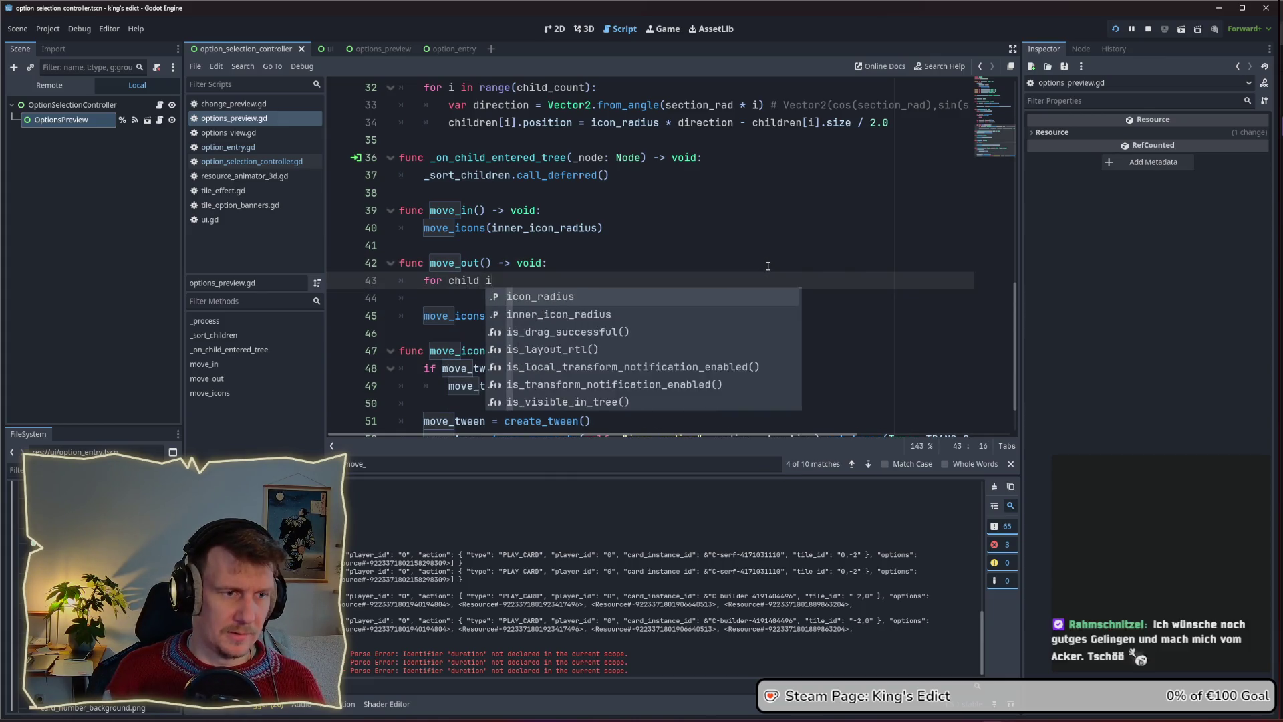
{"action": "type", "text": "et_ch"}
{"action": "key", "text": "Down"}
{"action": "key", "text": "Return"}
{"action": "type", "text": ":"}
{"action": "key", "text": "Return"}
{"action": "type", "text": "child:"}
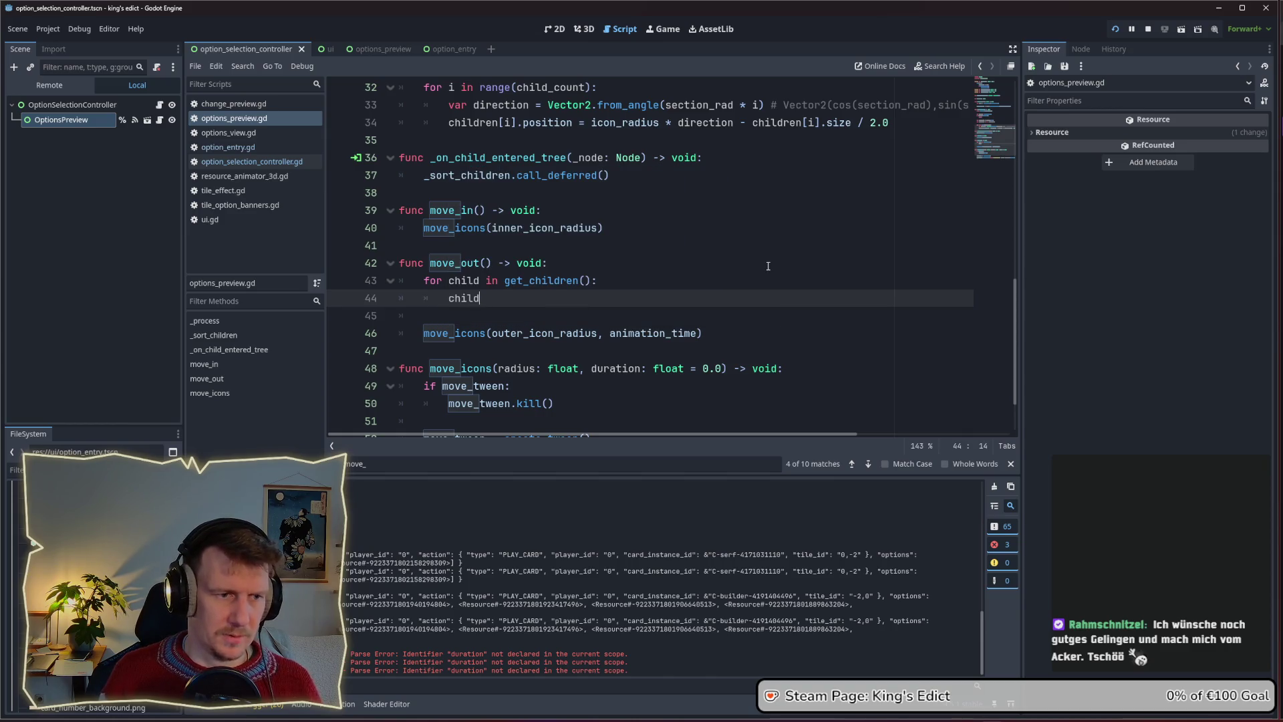
{"action": "type", "text": ".grow()"}
{"action": "key", "text": "ctrl+s"}
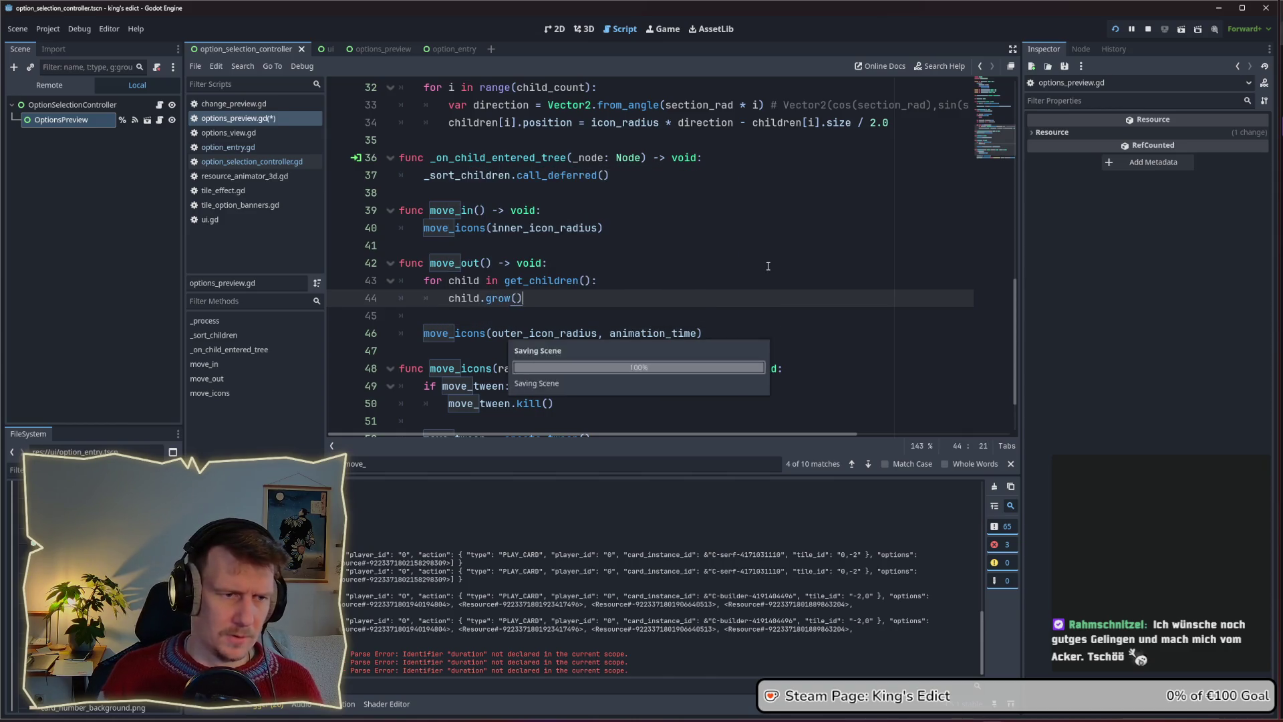
Copy the grow loop into move_in() and fix its indentation.
{"action": "left_click_drag", "start_coordinate": [525, 300], "coordinate": [393, 281]}
{"action": "key", "text": "ctrl+c"}
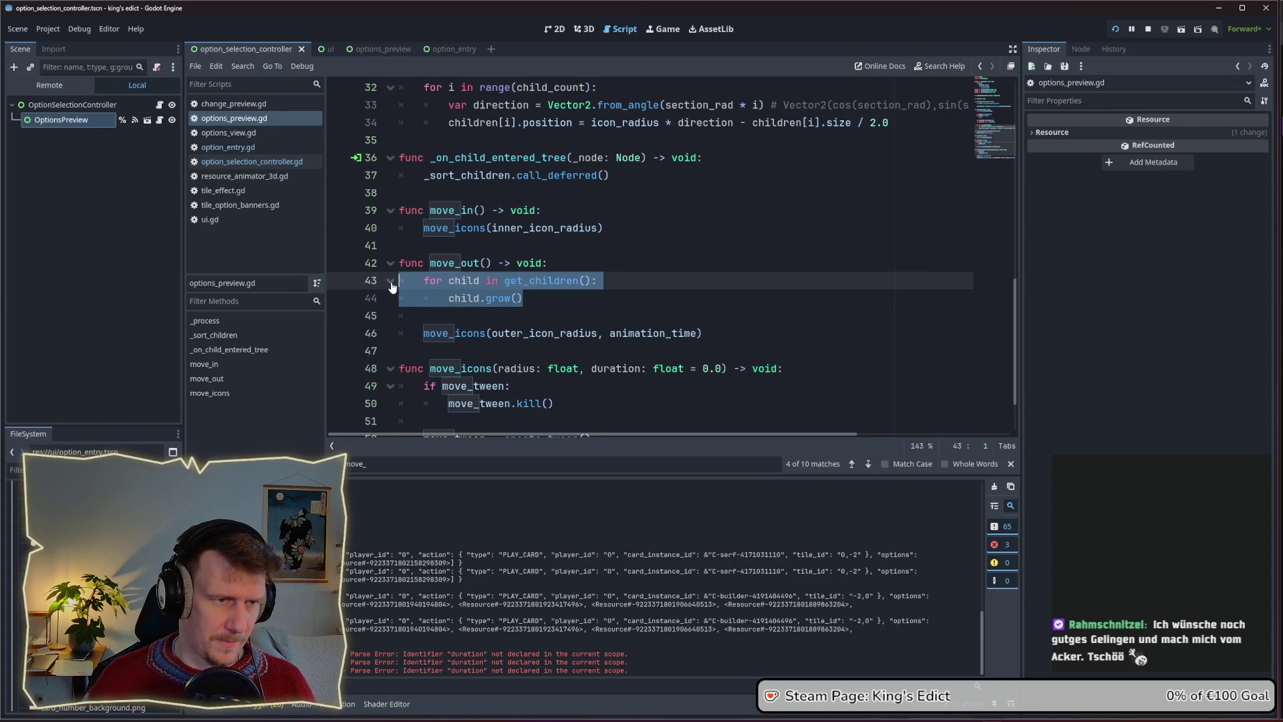
{"action": "left_click", "coordinate": [626, 216]}
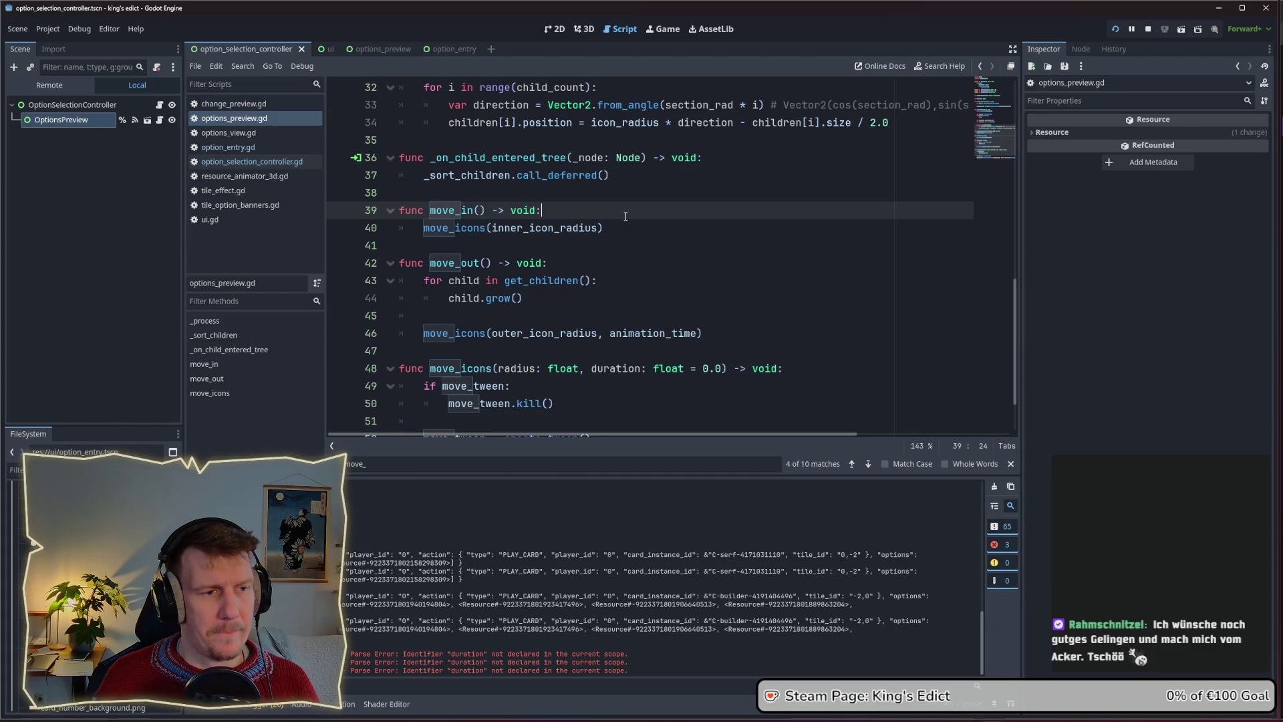
{"action": "key", "text": "Return"}
{"action": "key", "text": "ctrl+v"}
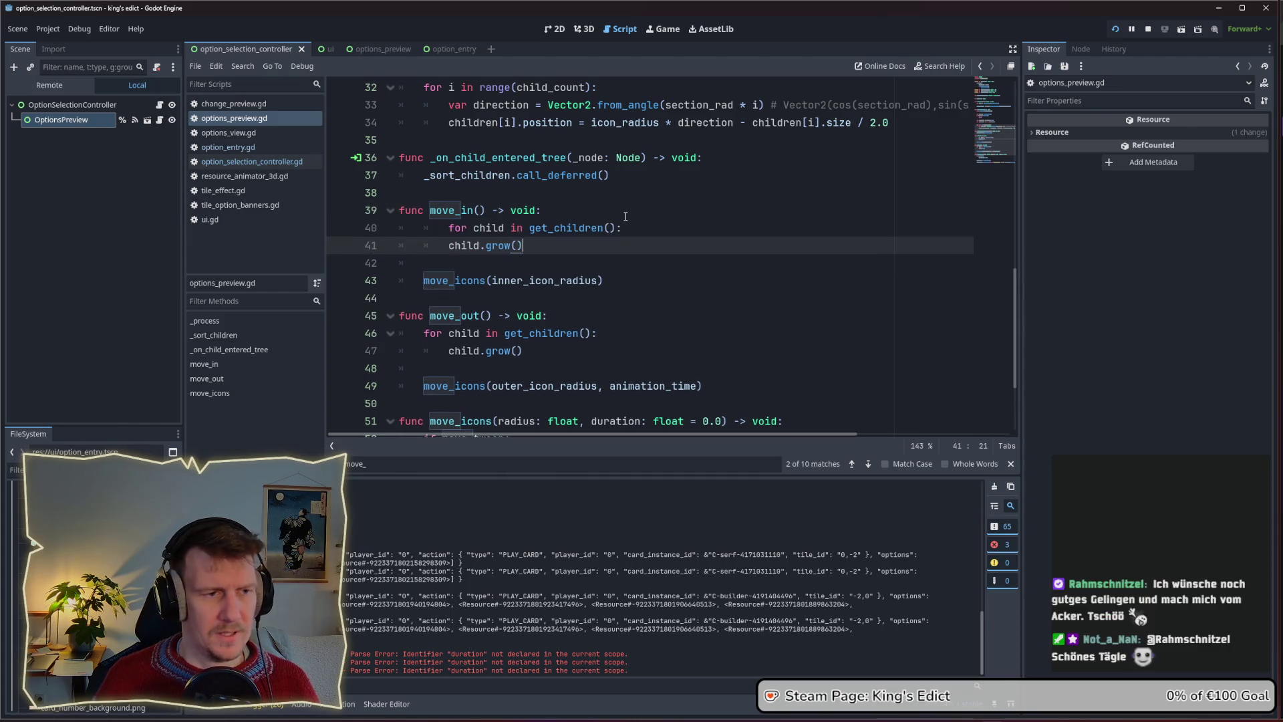
{"action": "key", "text": "Up"}
{"action": "key", "text": "shift+Tab"}
{"action": "double_click", "coordinate": [498, 245]}
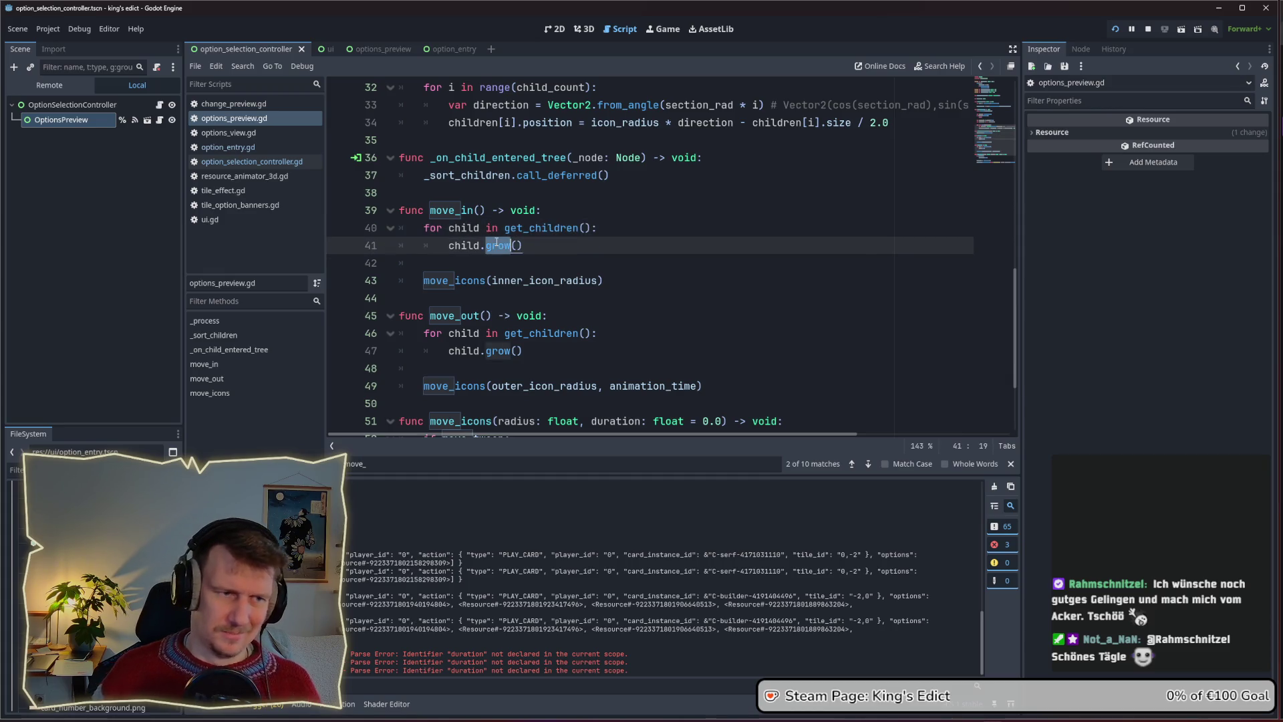
Make move_in()'s loop call child.shrink() instead of grow(), then stop the running game.
{"action": "type", "text": "shrink"}
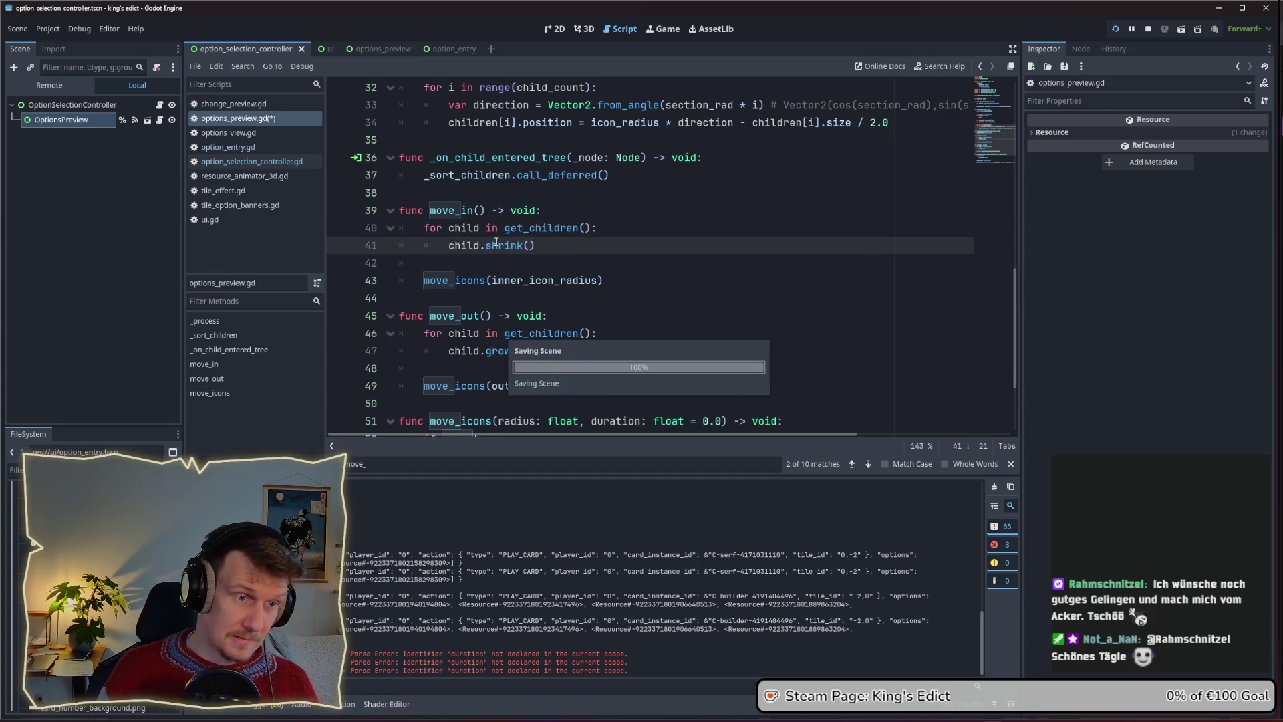
{"action": "left_click", "coordinate": [549, 264]}
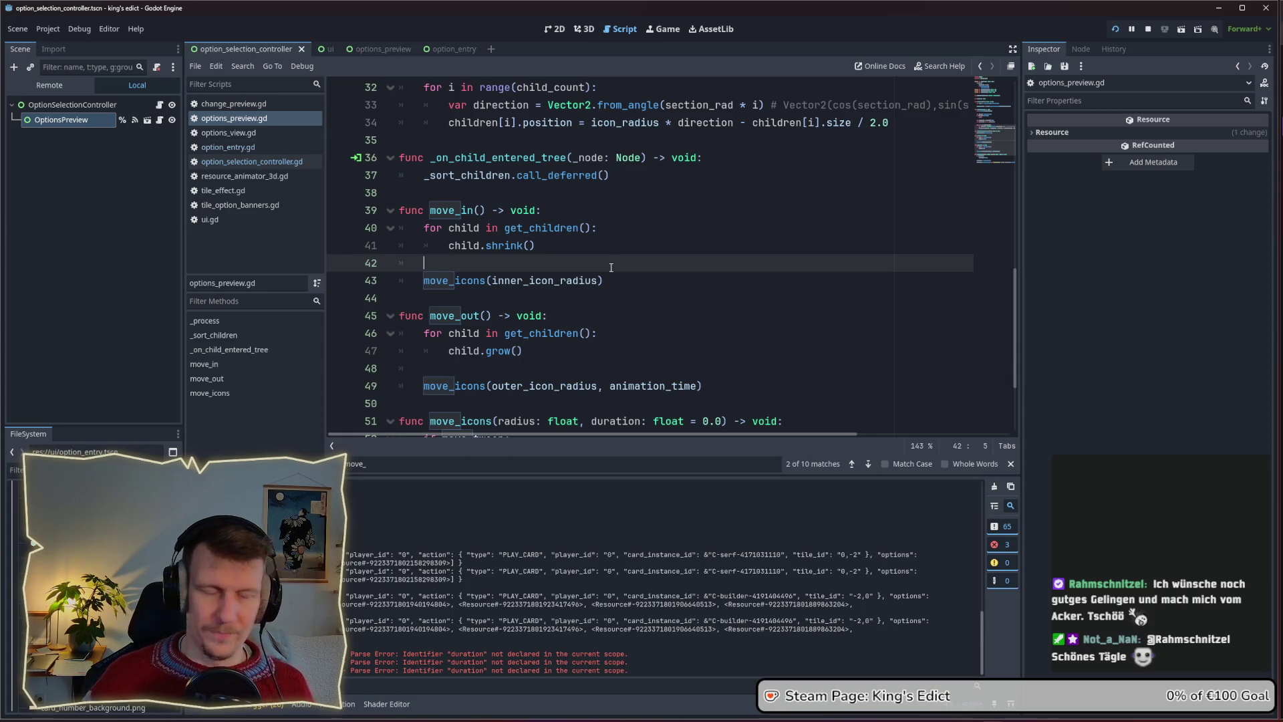
{"action": "left_click", "coordinate": [595, 252]}
{"action": "left_click", "coordinate": [539, 266]}
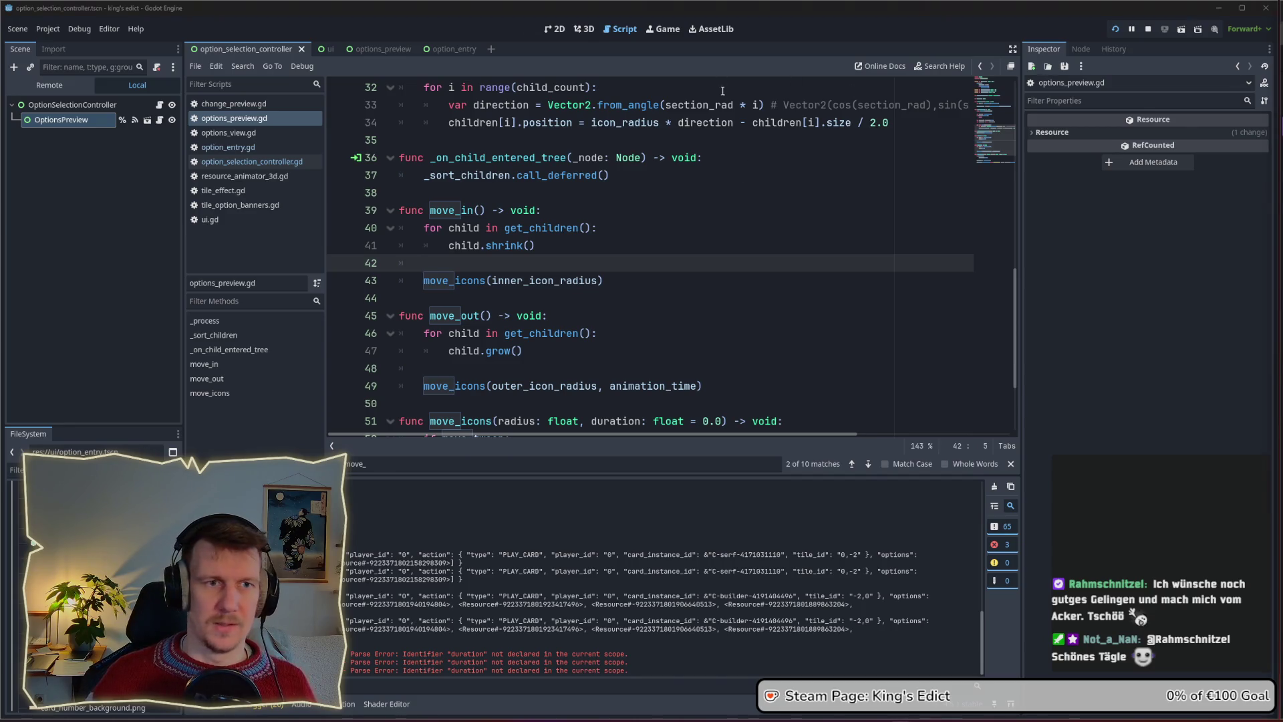
{"action": "left_click", "coordinate": [597, 227]}
{"action": "left_click", "coordinate": [1113, 30]}
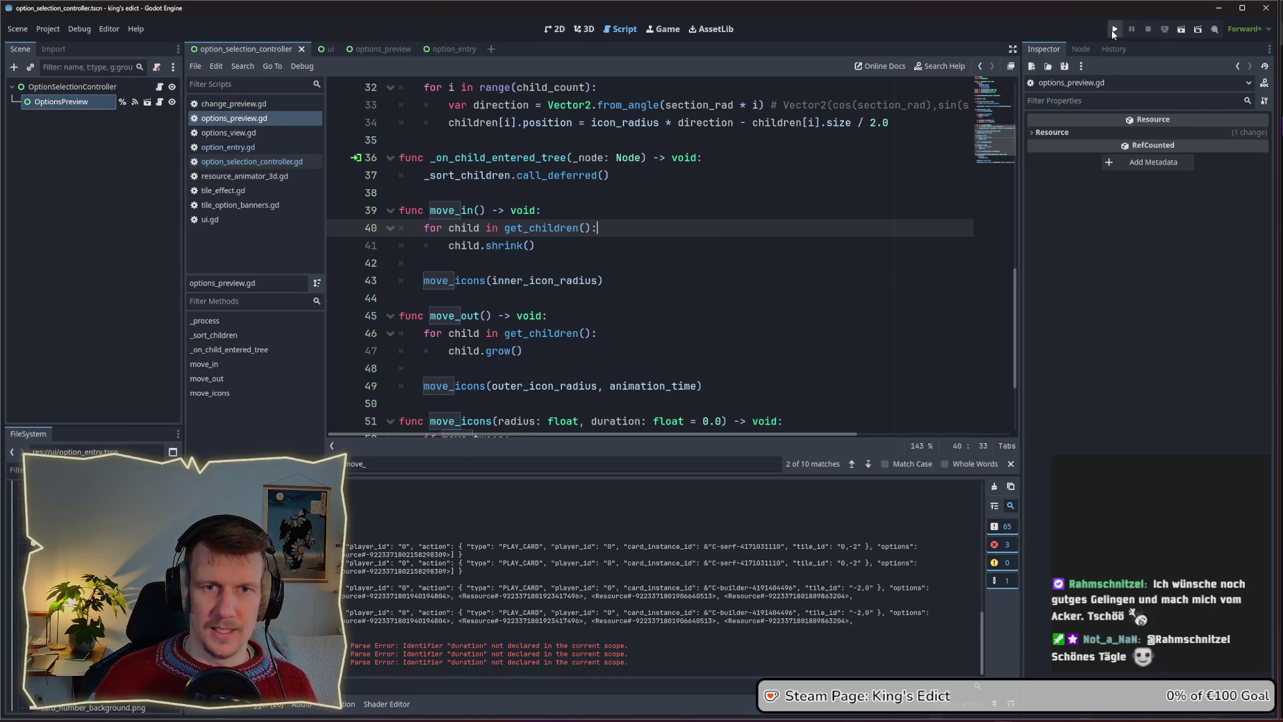
Test-run the game, then add child.animation_time = animation_time inside move_in's for loop.
{"action": "left_click", "coordinate": [1114, 30]}
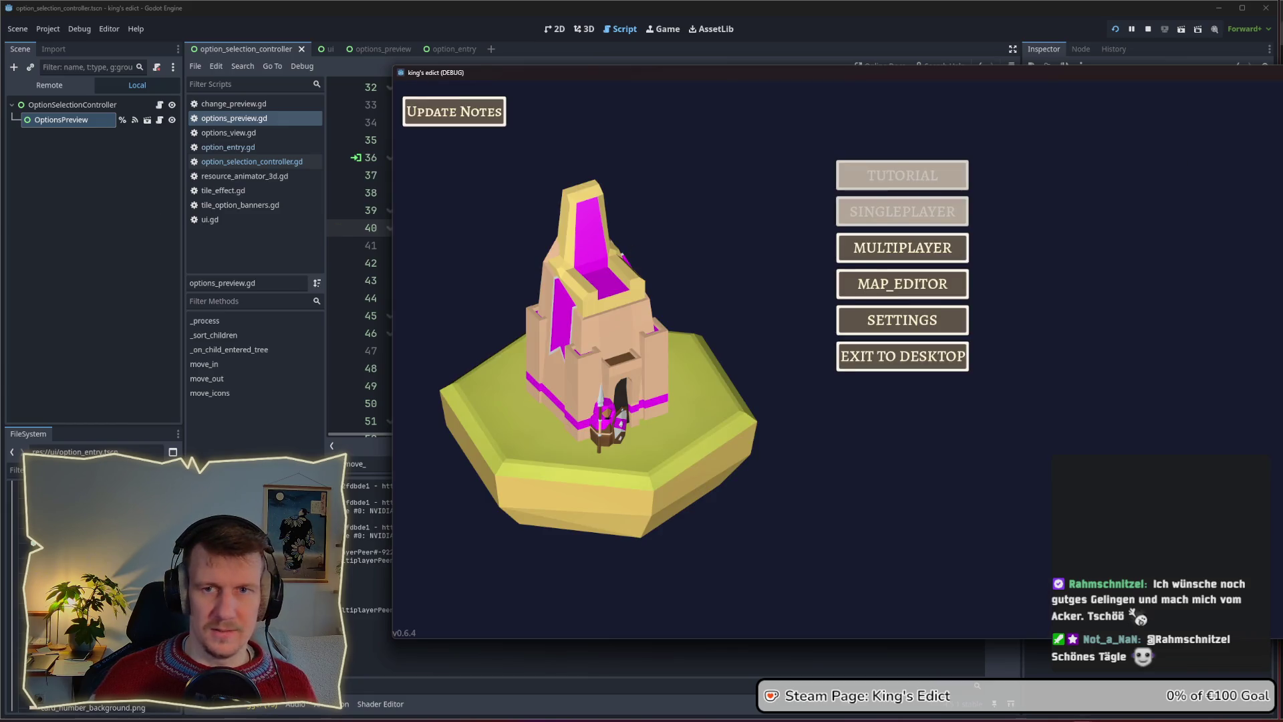
{"action": "left_click", "coordinate": [77, 121]}
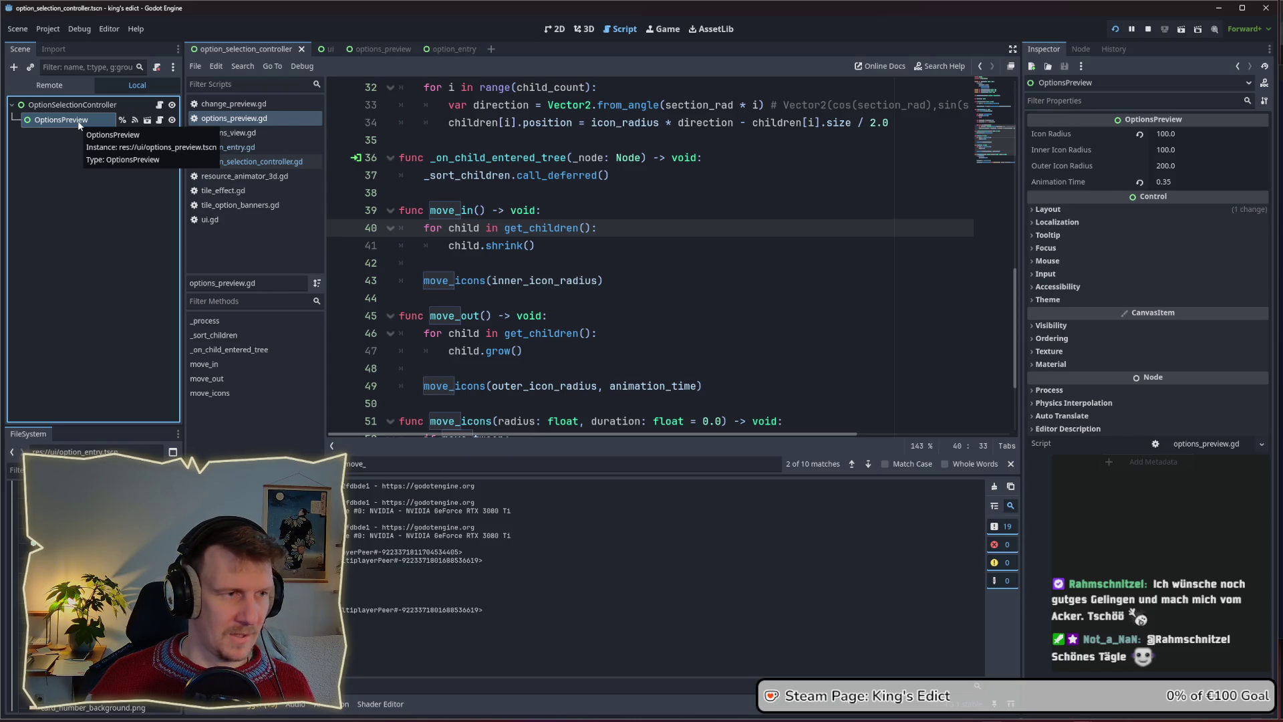
{"action": "left_click", "coordinate": [590, 216]}
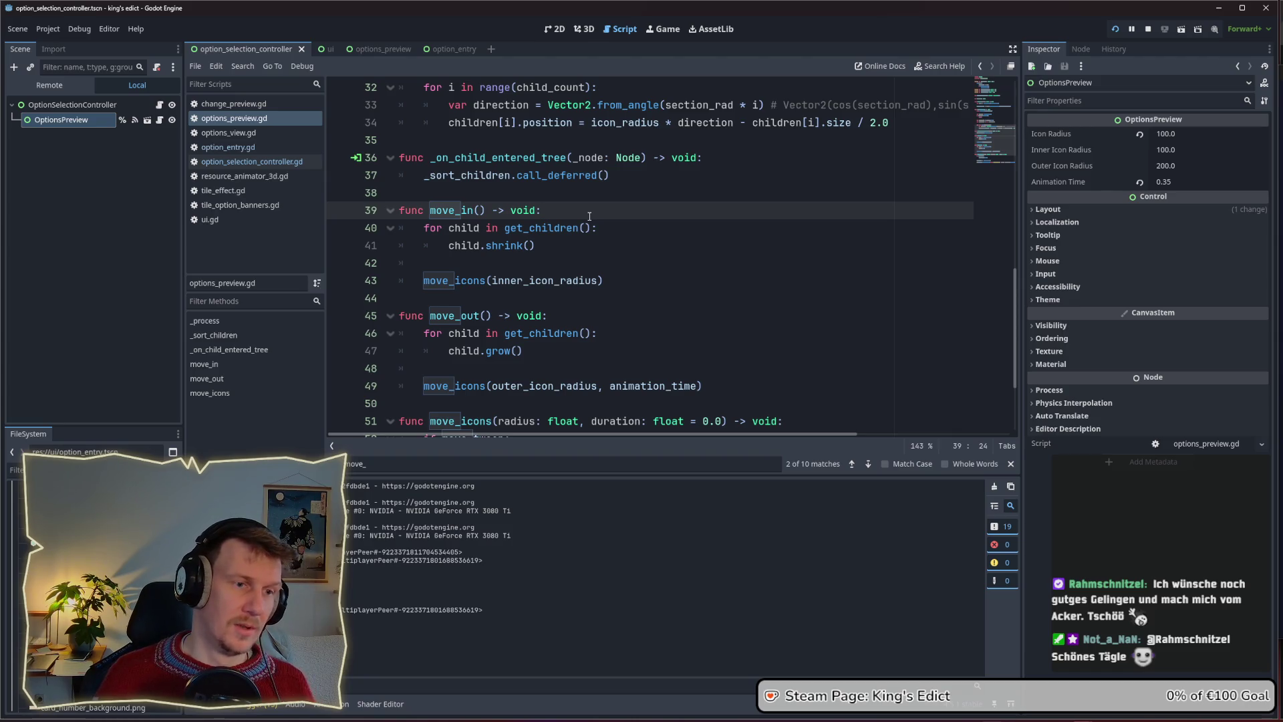
{"action": "key", "text": "Down"}
{"action": "key", "text": "Return"}
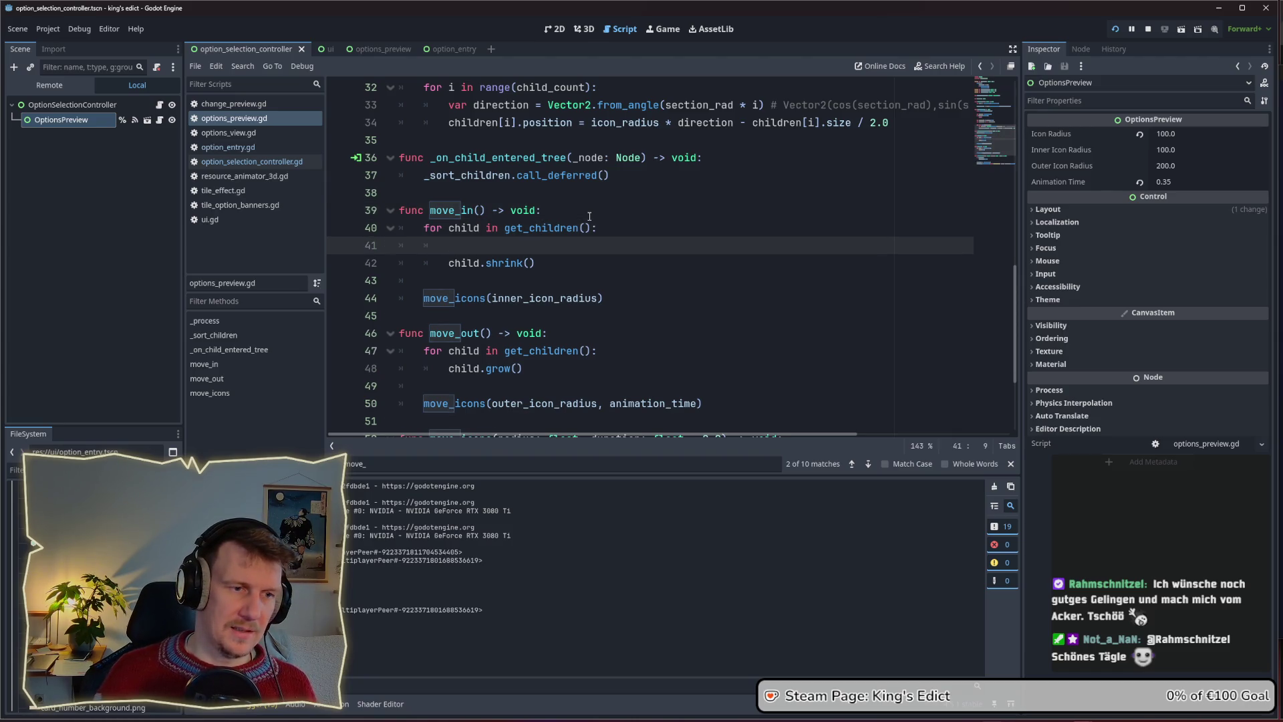
{"action": "type", "text": "ild.a"}
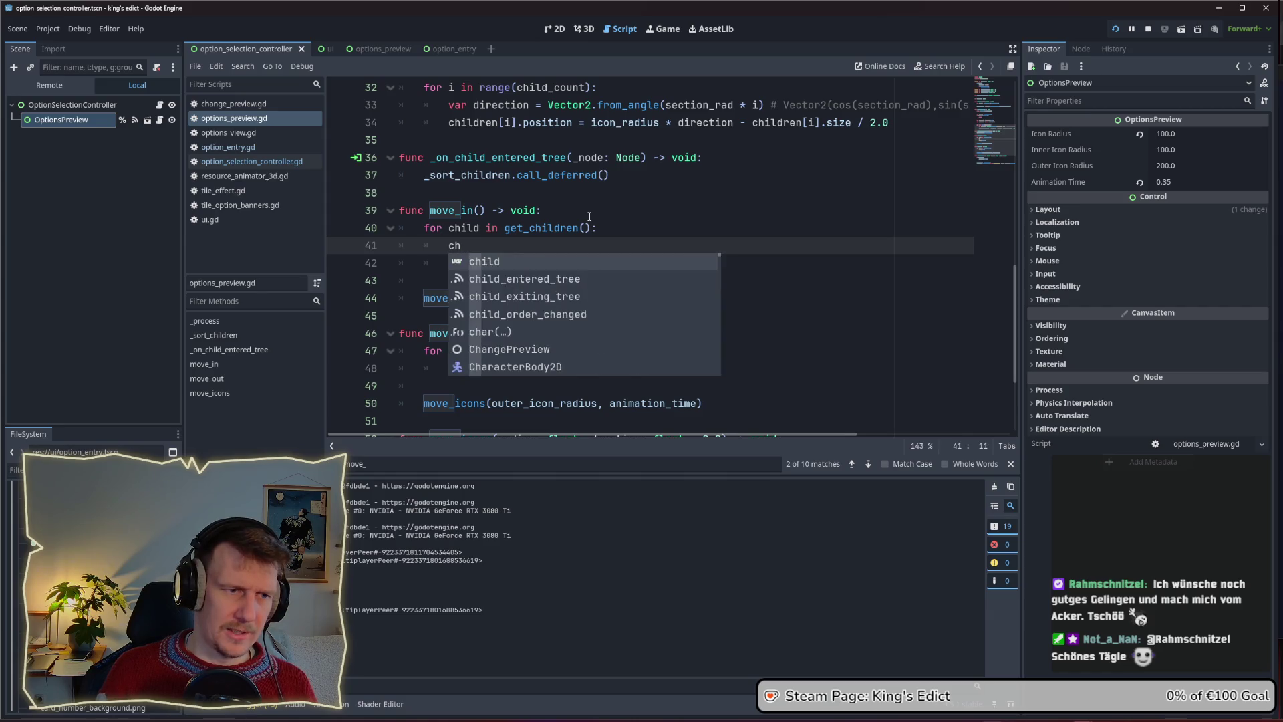
{"action": "type", "text": "n"}
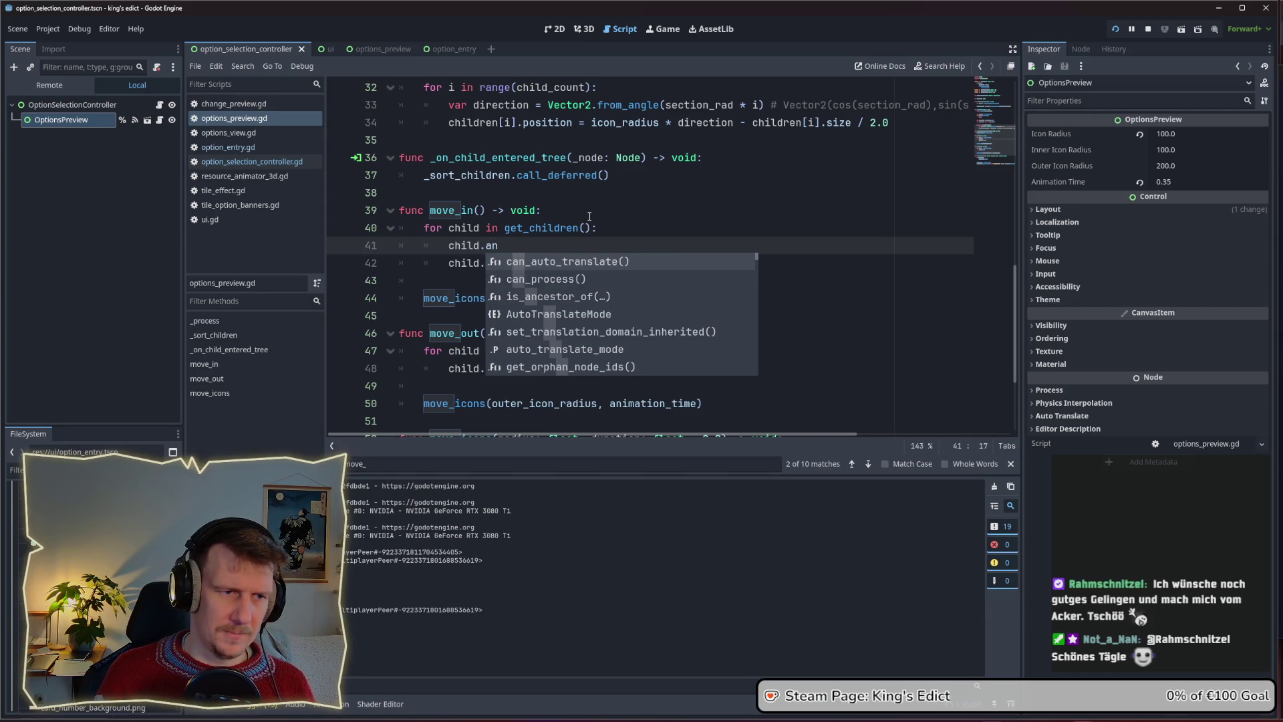
{"action": "type", "text": "imation_time = animation_time"}
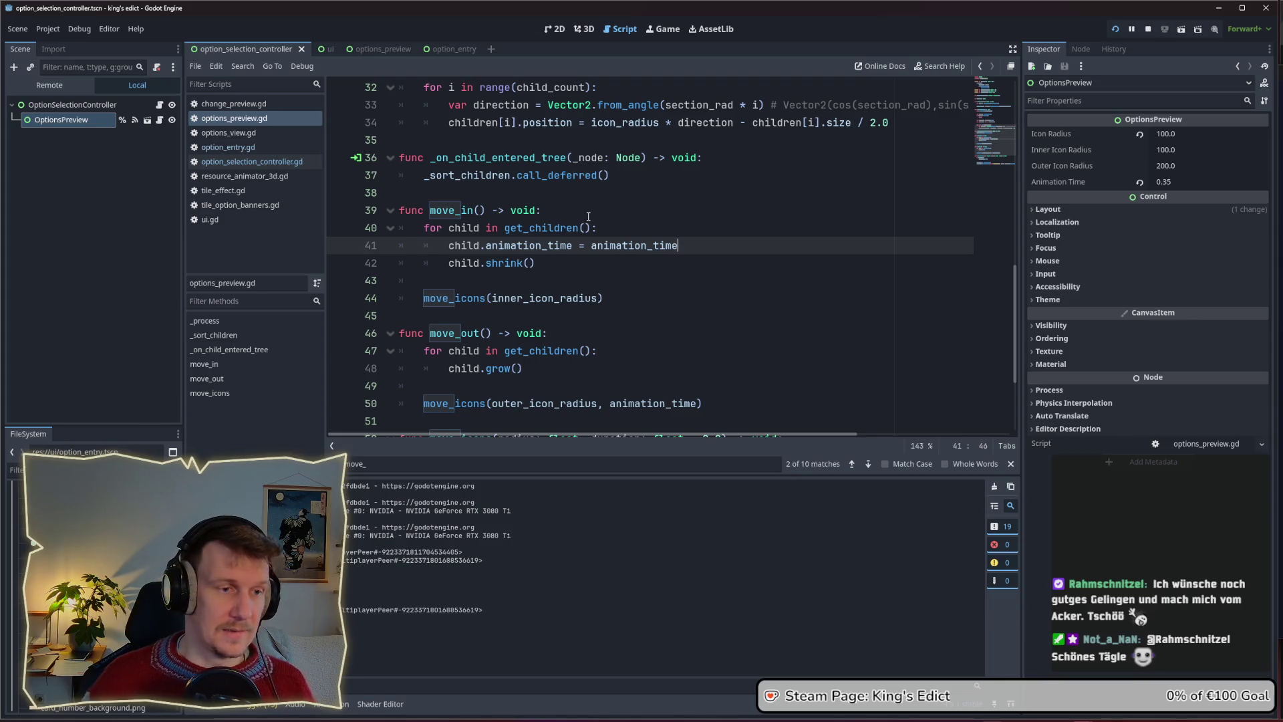
Copy the animation_time assignment line into move_out's for loop.
{"action": "left_click_drag", "start_coordinate": [678, 245], "coordinate": [431, 246]}
{"action": "key", "text": "ctrl+c"}
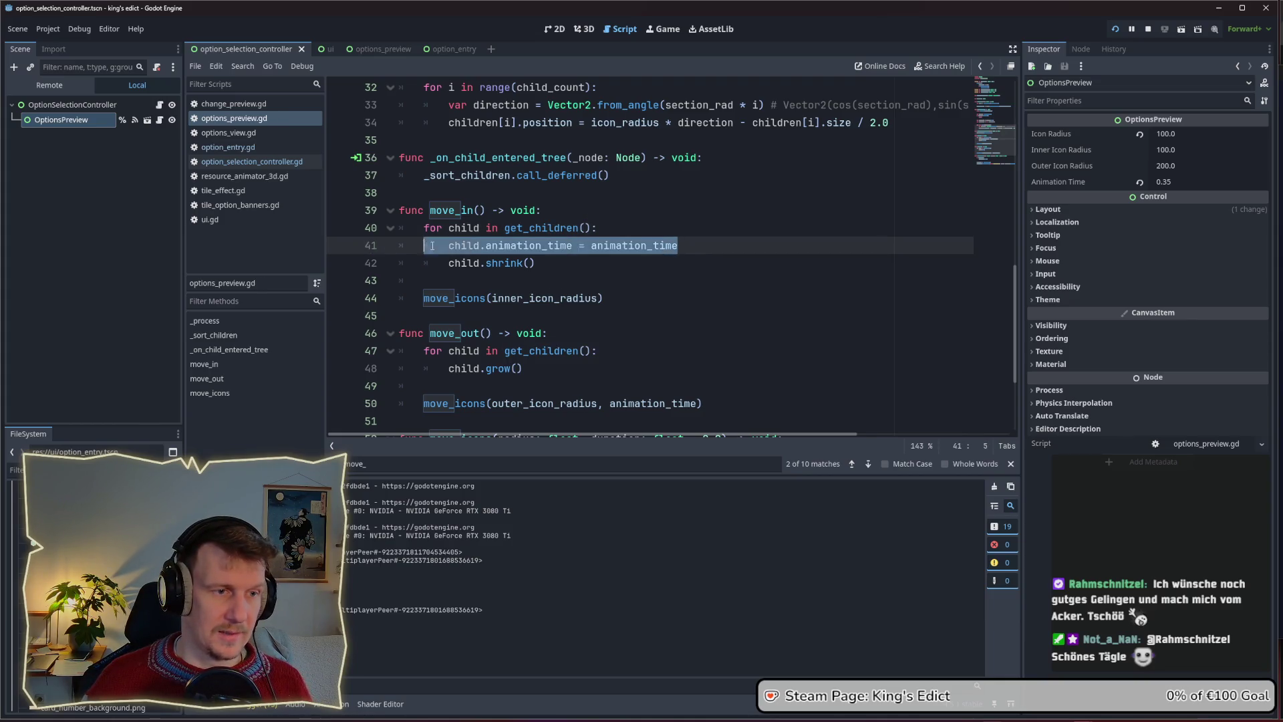
{"action": "left_click", "coordinate": [607, 350]}
{"action": "key", "text": "Return"}
{"action": "key", "text": "ctrl+v"}
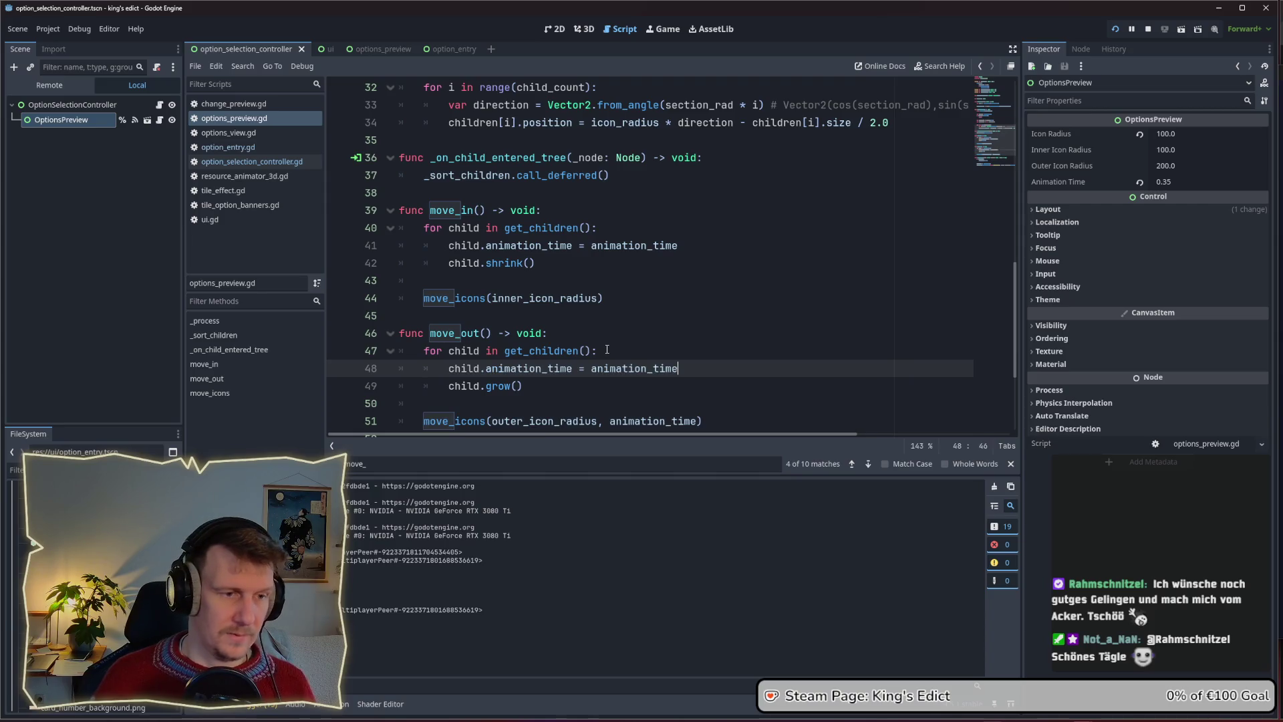
{"action": "scroll", "coordinate": [605, 341], "scroll_direction": "down", "scroll_amount": 2}
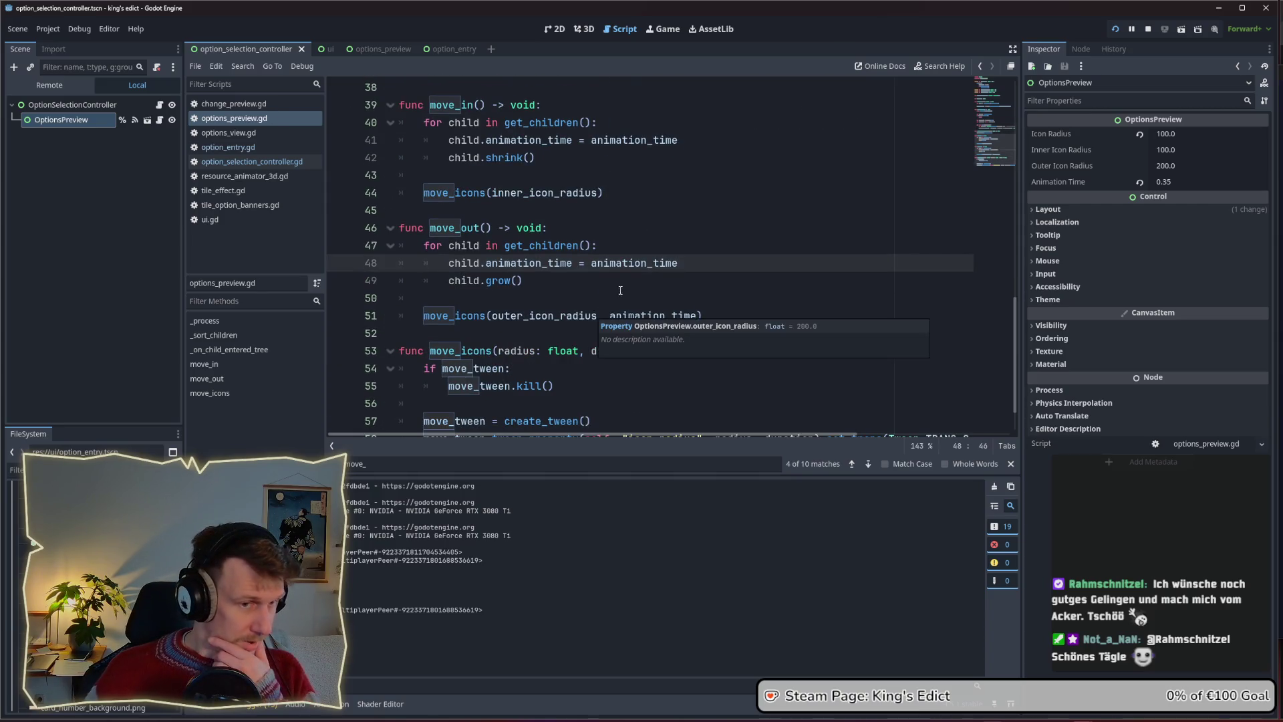
{"action": "mouse_move", "coordinate": [445, 319]}
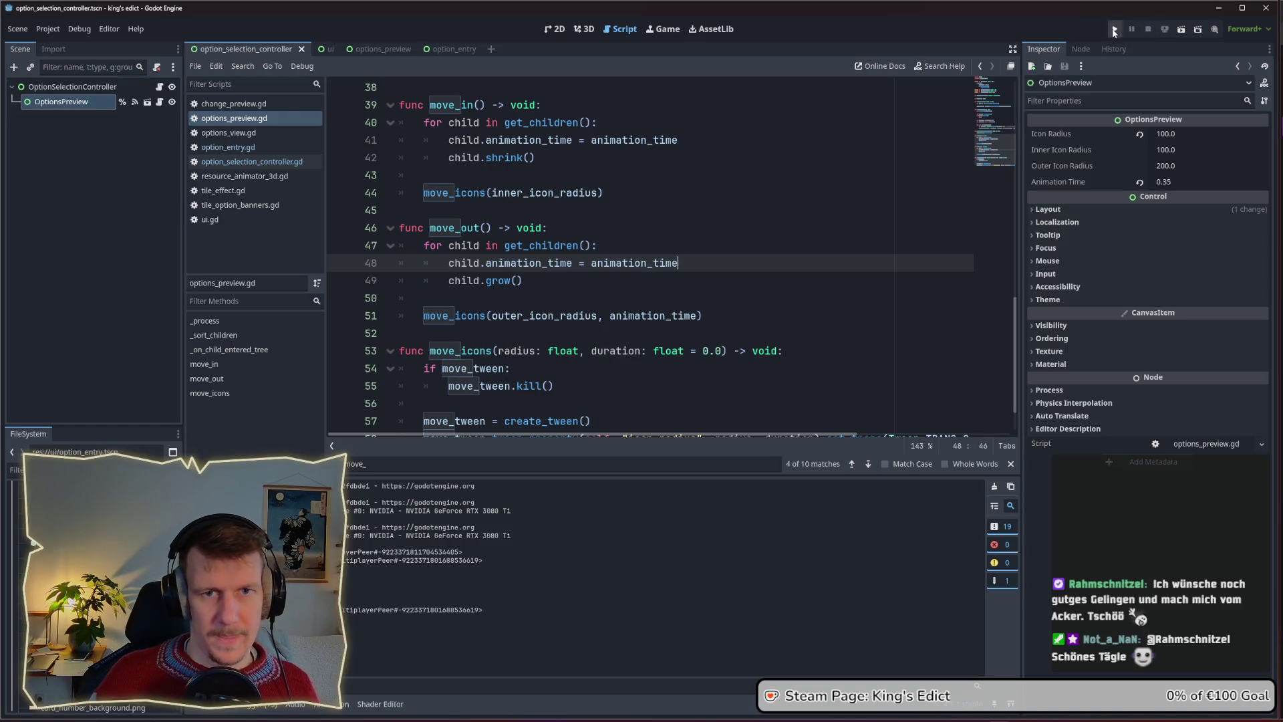
Run the game and create a hosted multiplayer game.
{"action": "left_click", "coordinate": [1149, 31]}
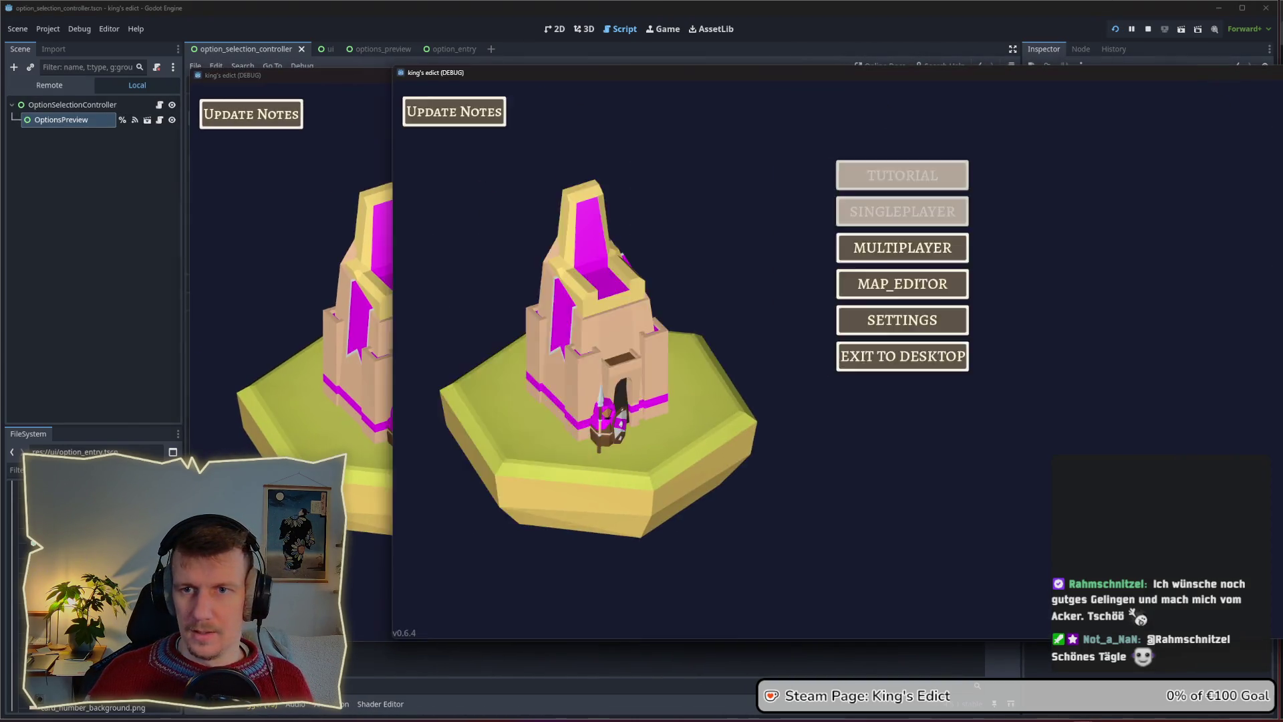
{"action": "left_click", "coordinate": [692, 261]}
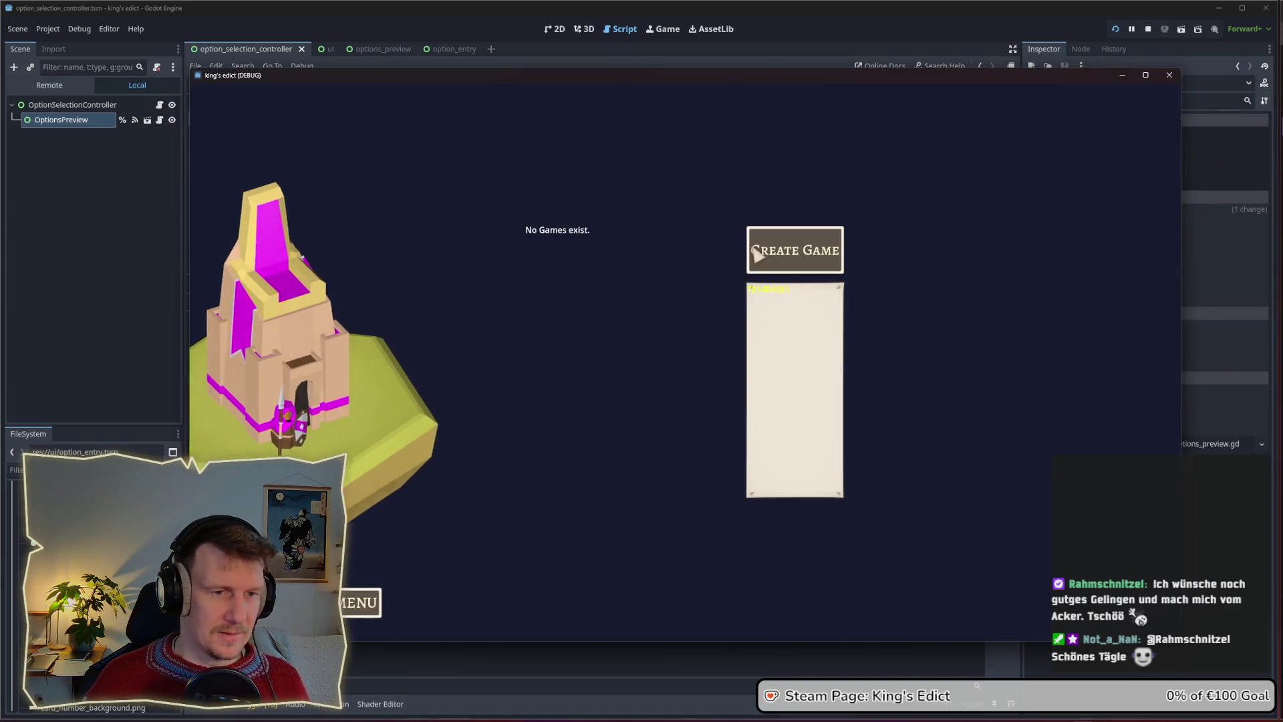
{"action": "left_click", "coordinate": [802, 252]}
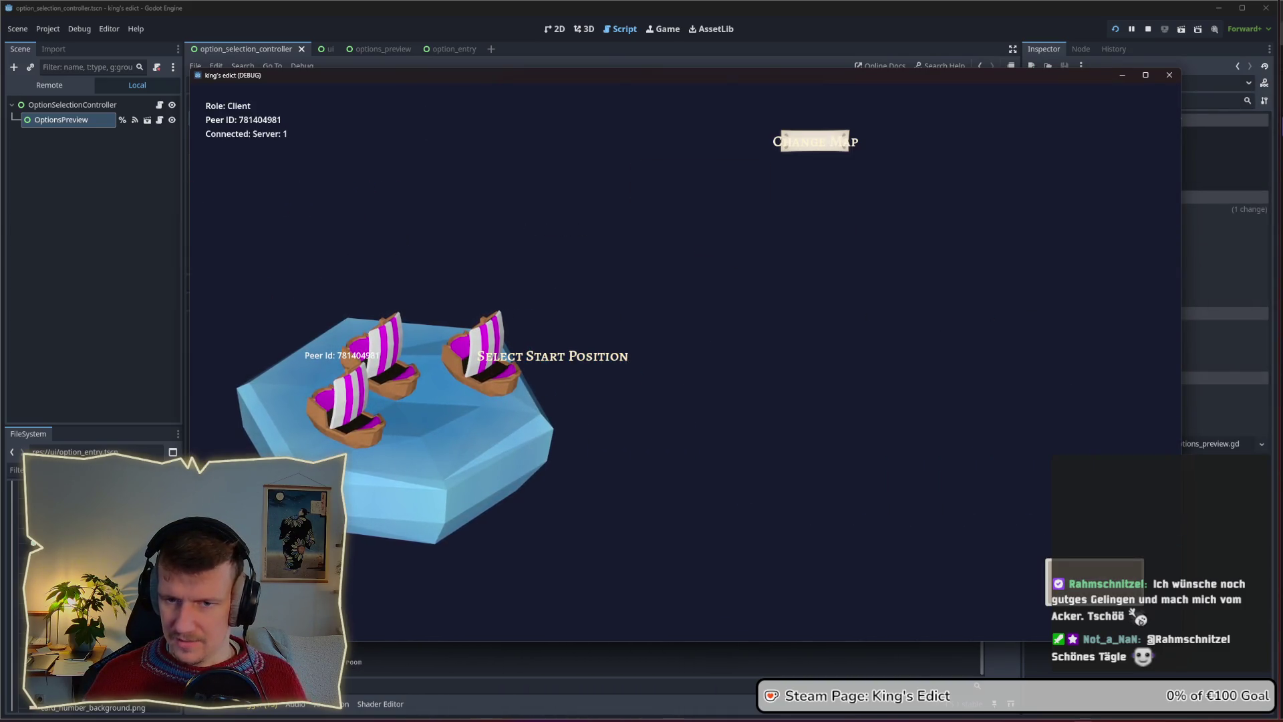
Choose the i_know_this_place map, pick a start position, and open a hex tile's build options.
{"action": "left_click", "coordinate": [801, 150]}
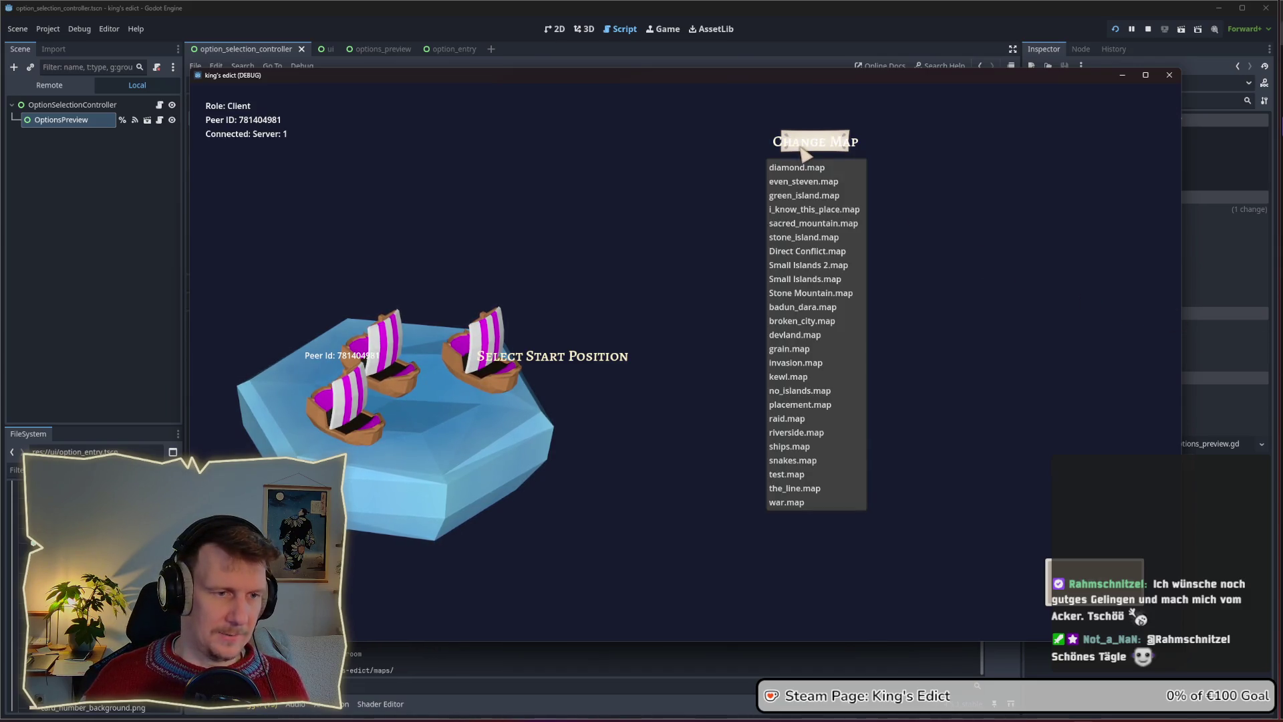
{"action": "left_click", "coordinate": [575, 355]}
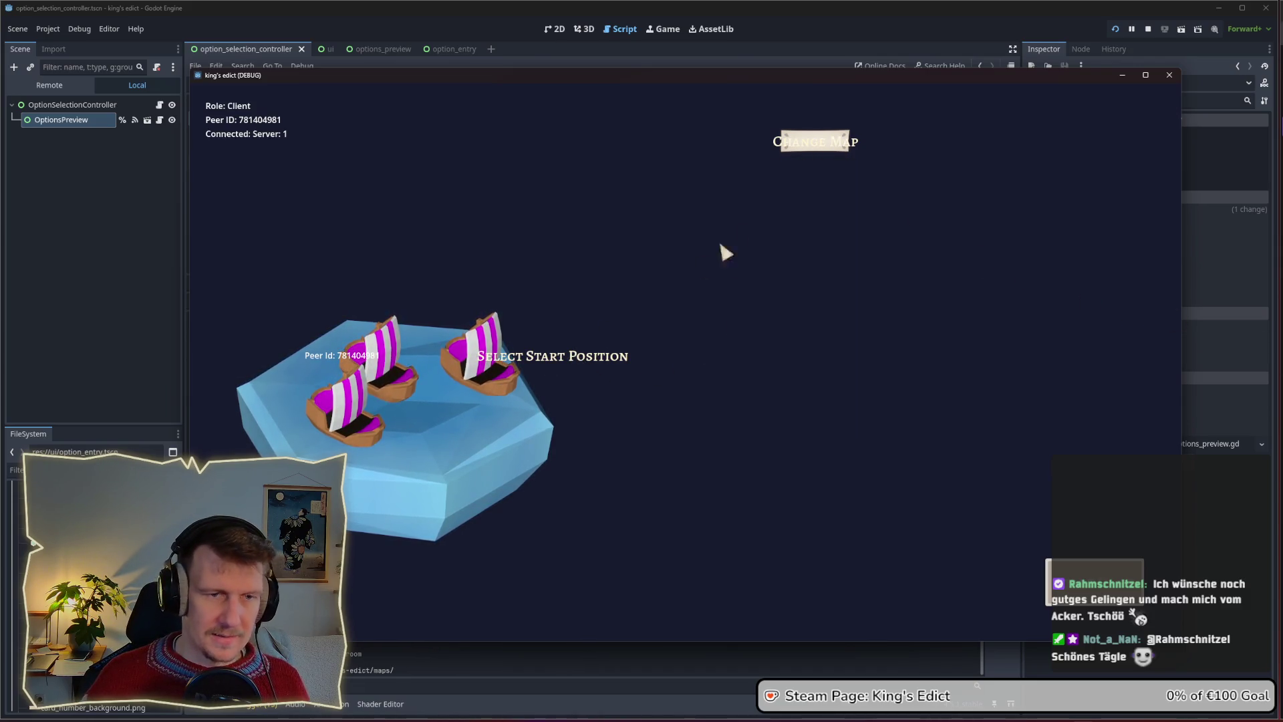
{"action": "left_click", "coordinate": [810, 153]}
{"action": "left_click", "coordinate": [796, 209]}
{"action": "left_click", "coordinate": [494, 390]}
{"action": "left_click", "coordinate": [476, 395]}
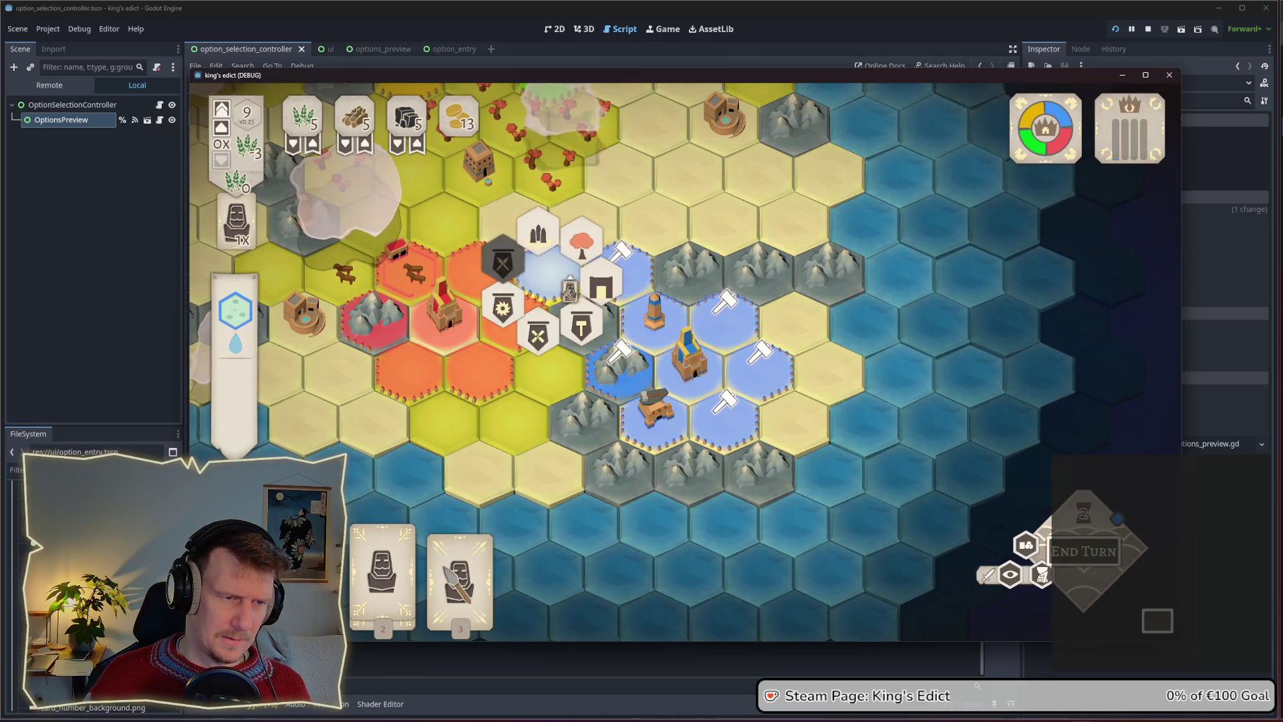
{"action": "left_click", "coordinate": [569, 290]}
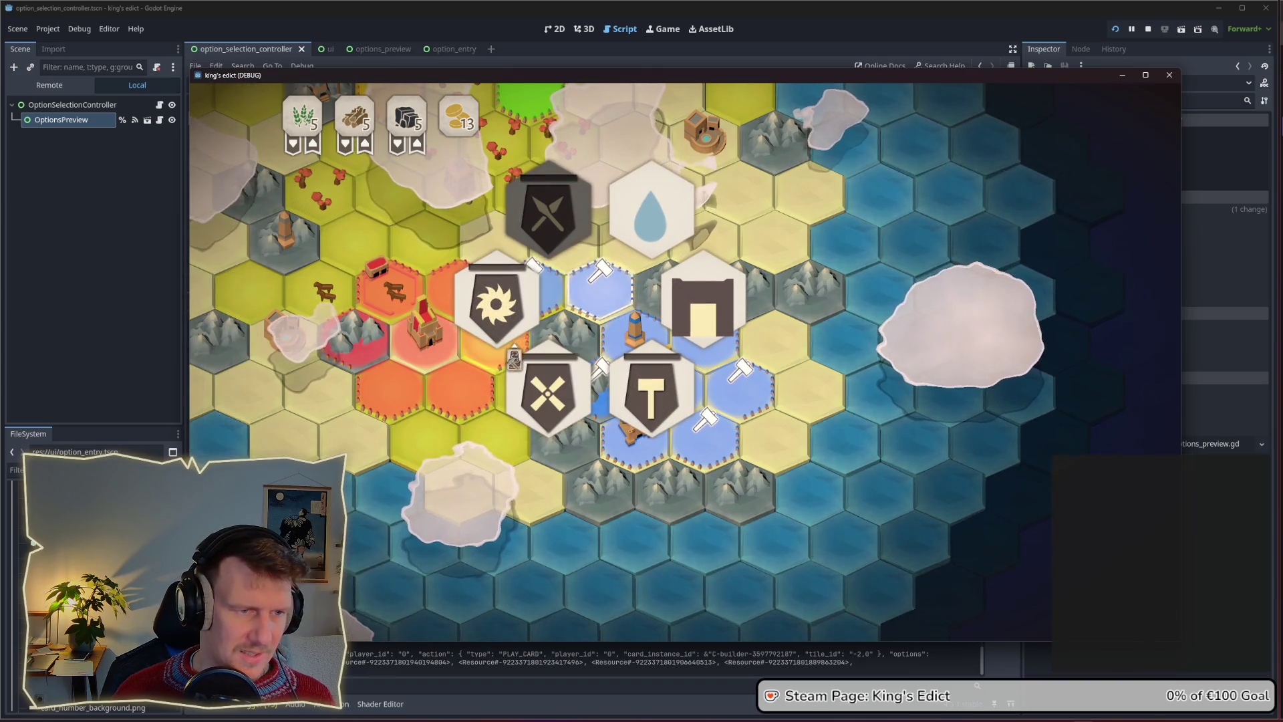
Build a mine on the mountain hex beside the blue territory.
{"action": "mouse_move", "coordinate": [496, 304]}
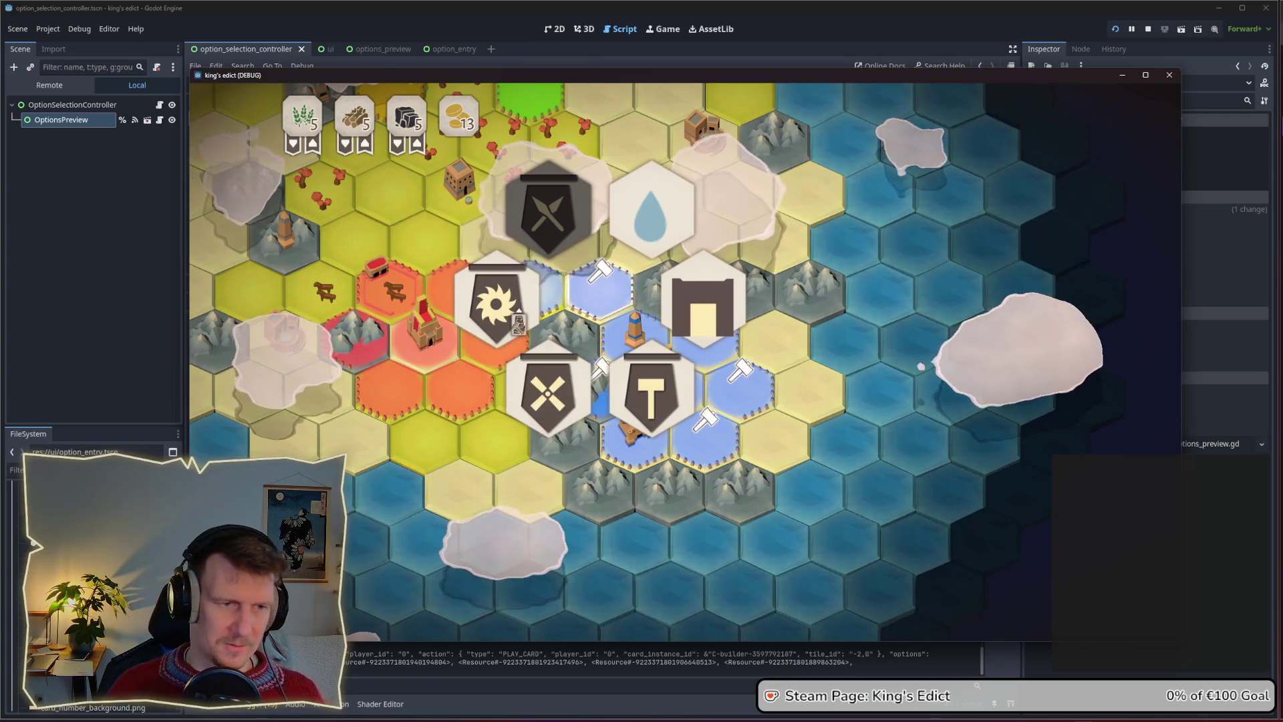
{"action": "left_click", "coordinate": [548, 393]}
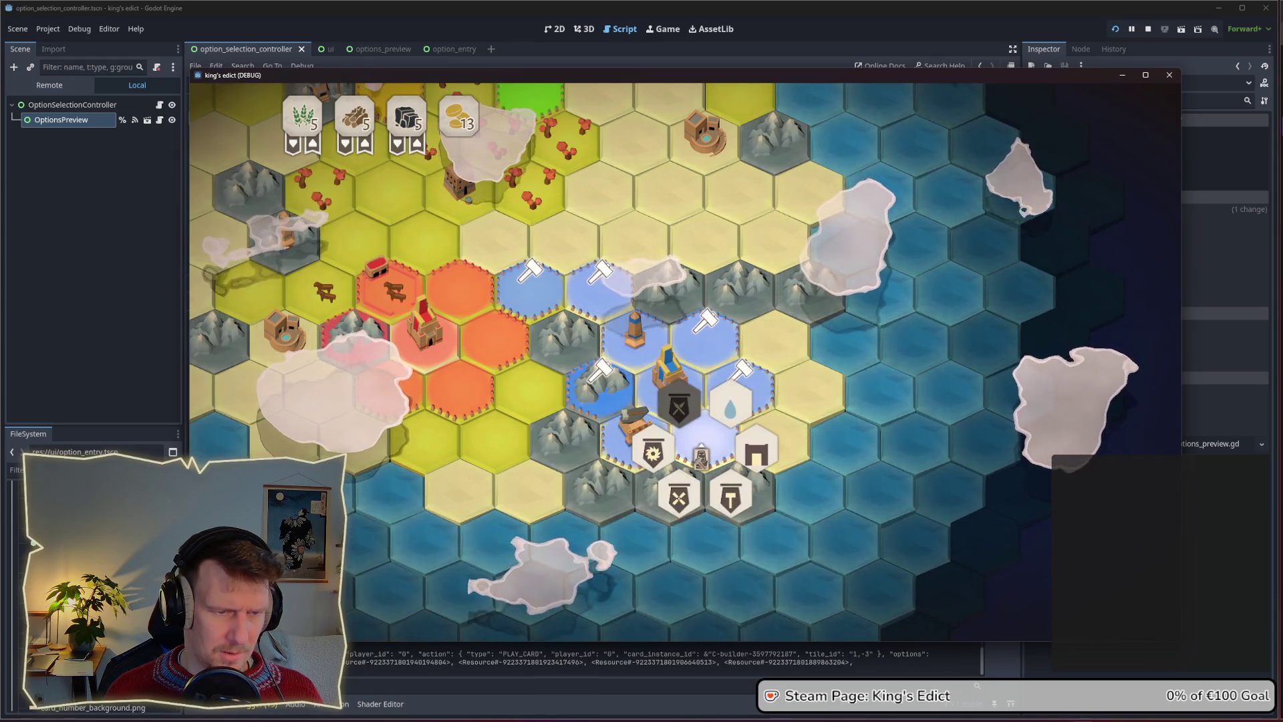
Stop the game and append .set_trans(Tween.TRANS_CUBIC) to option_entry.gd's size tween.
{"action": "left_click", "coordinate": [1148, 29]}
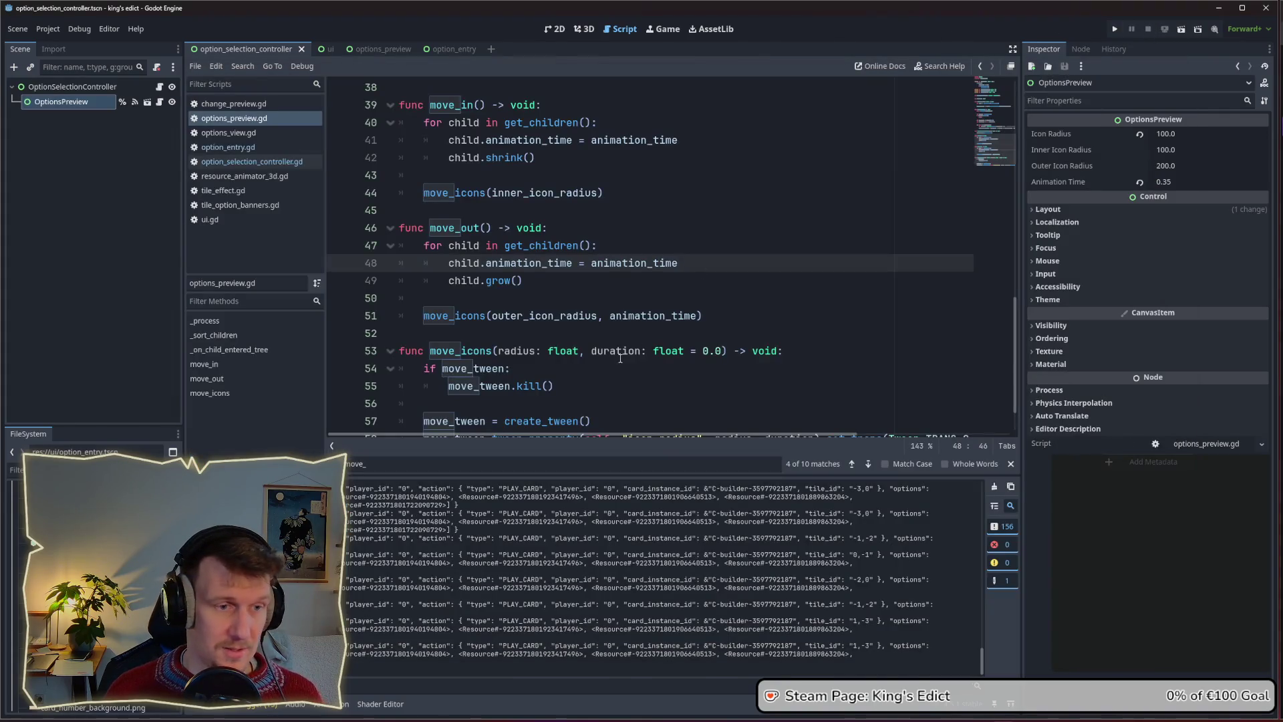
{"action": "left_click", "coordinate": [501, 281]}
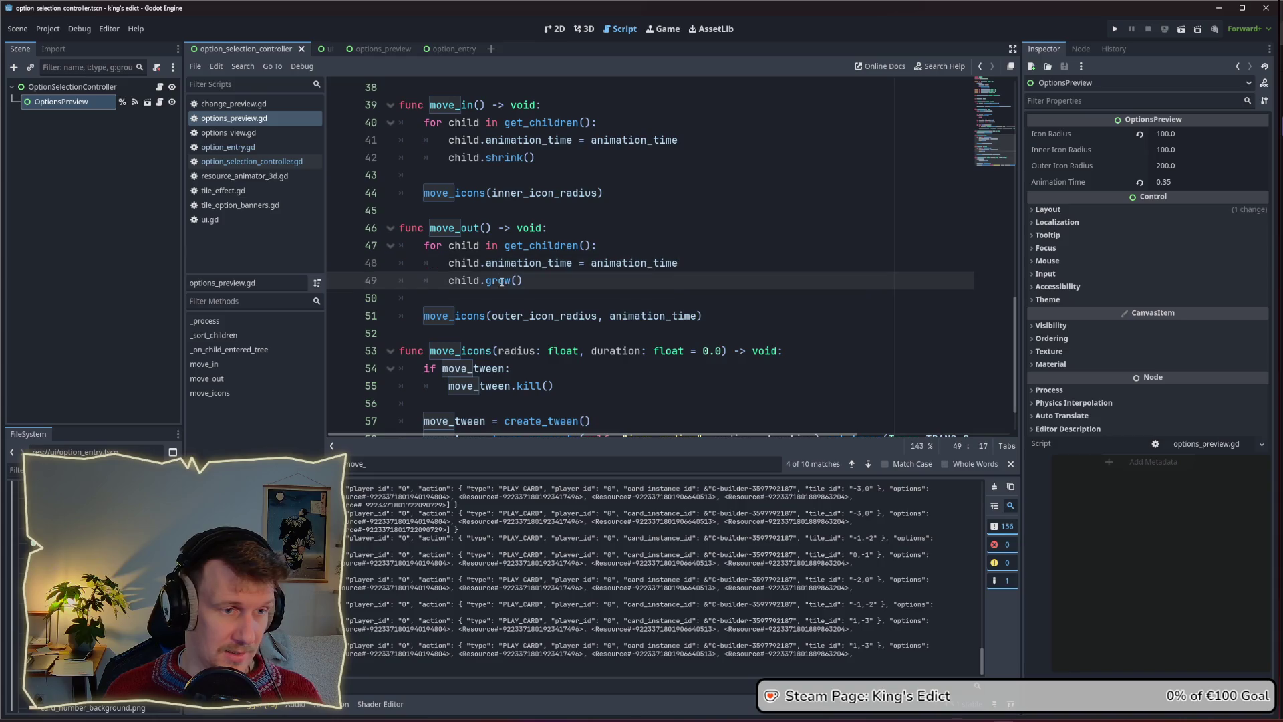
{"action": "left_click", "coordinate": [257, 147]}
{"action": "scroll", "coordinate": [821, 399], "scroll_direction": "down", "scroll_amount": 1}
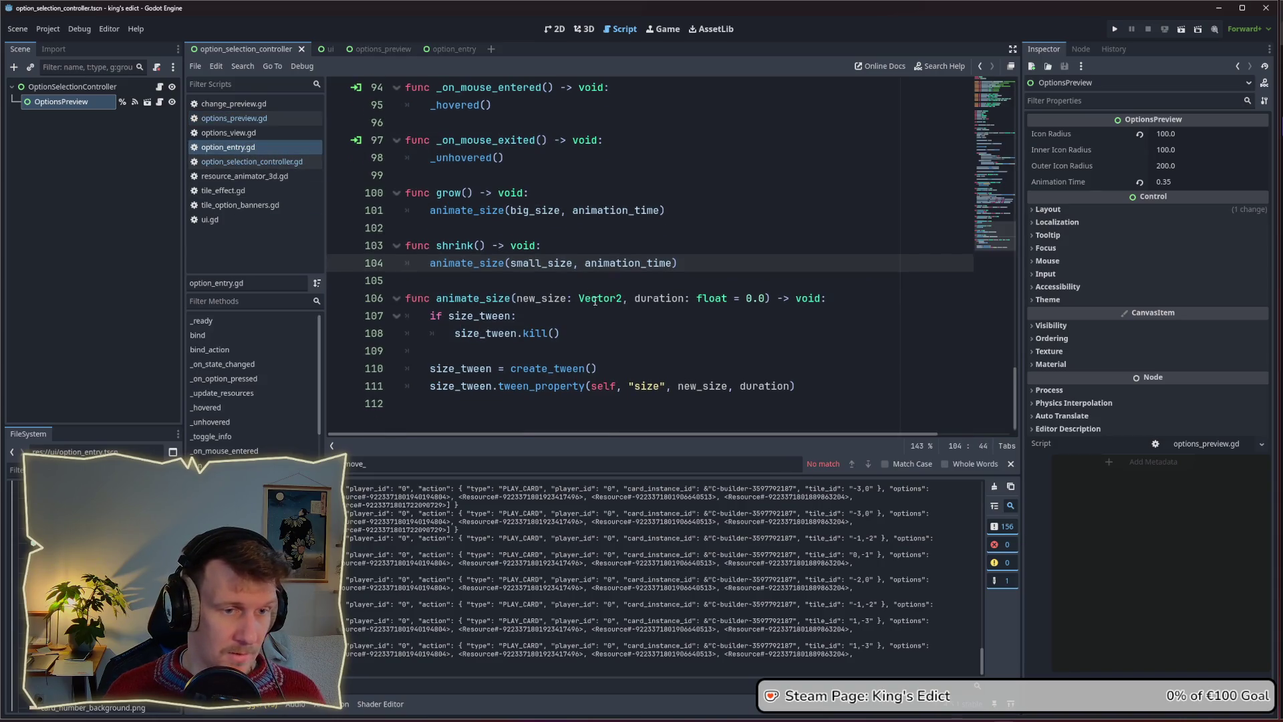
{"action": "left_click", "coordinate": [817, 387]}
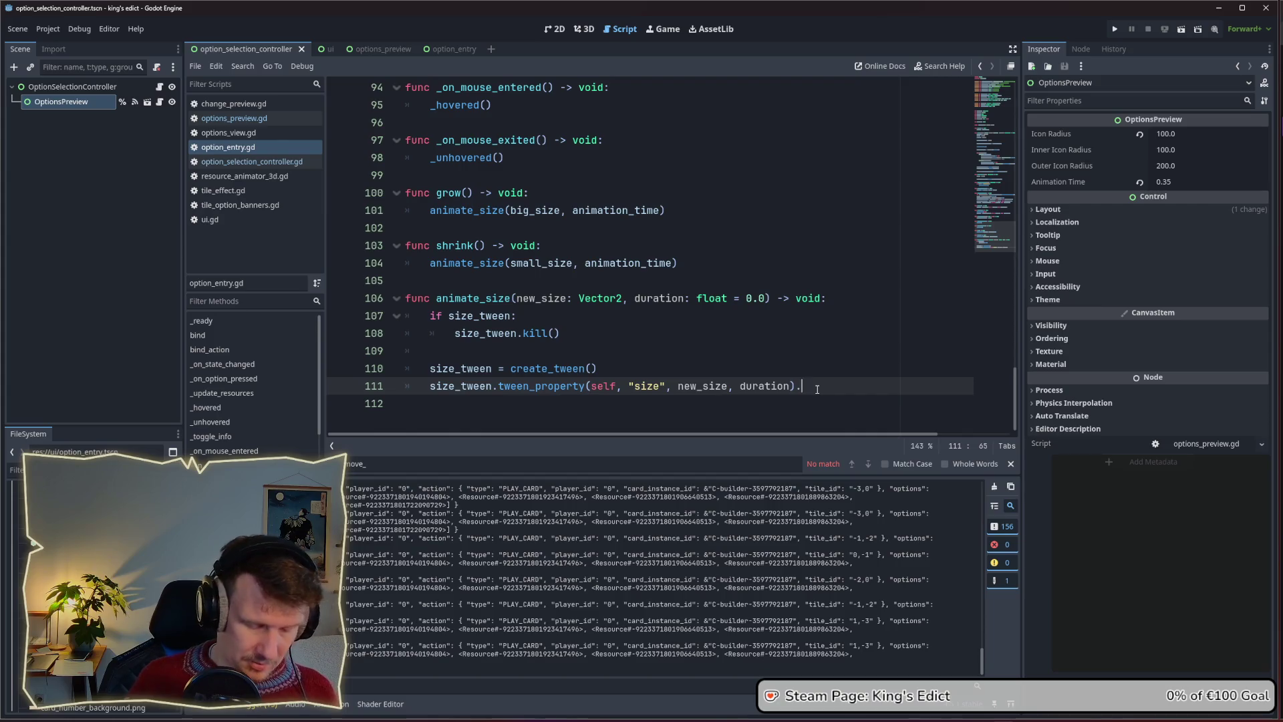
{"action": "type", "text": "set_tra"}
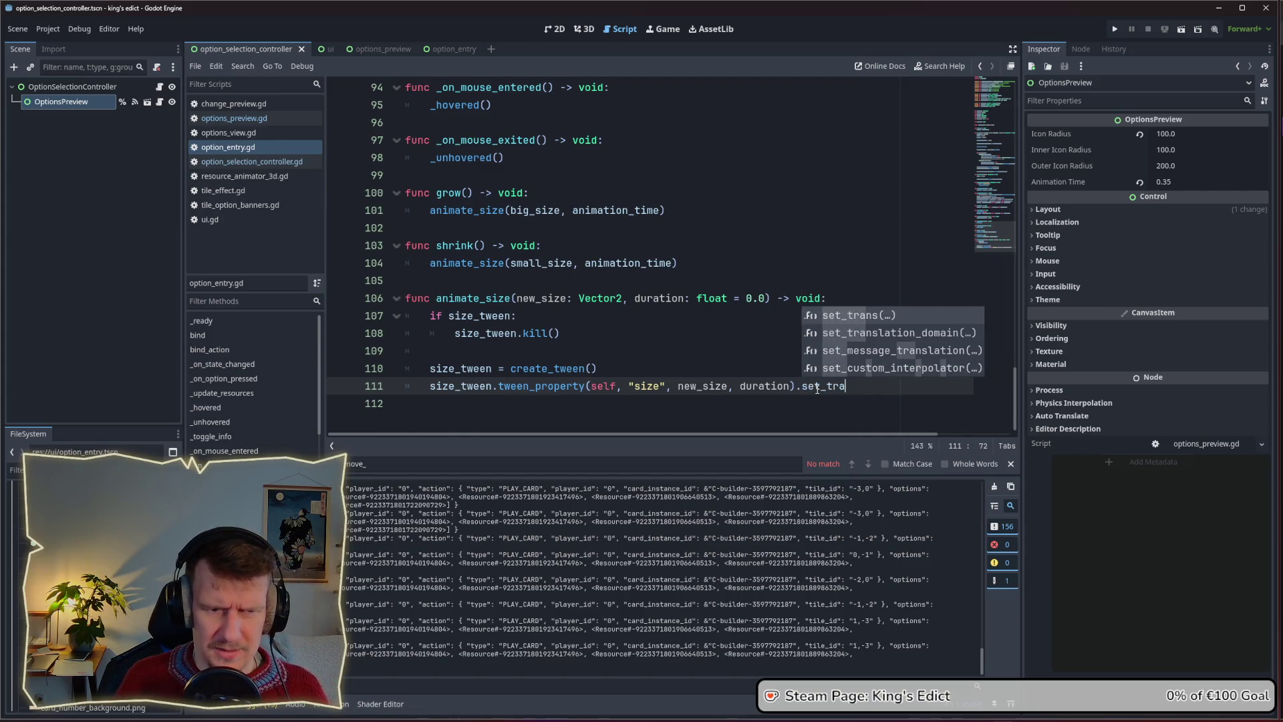
{"action": "key", "text": "Return"}
{"action": "key", "text": "Down"}
{"action": "key", "text": "Down"}
{"action": "key", "text": "Down"}
{"action": "key", "text": "Return"}
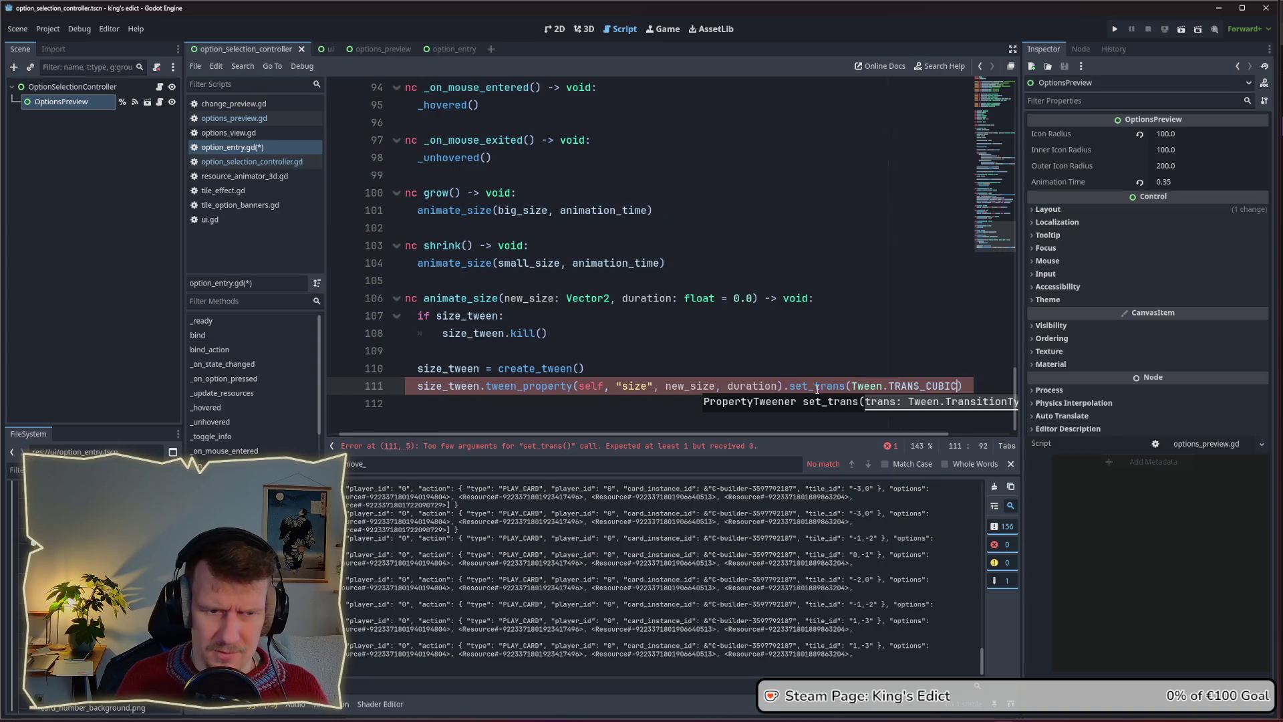
Add .set_ease(Tween.EASE_IN_OUT), save option_entry.gd, and relaunch the game.
{"action": "type", "text": ").set_"}
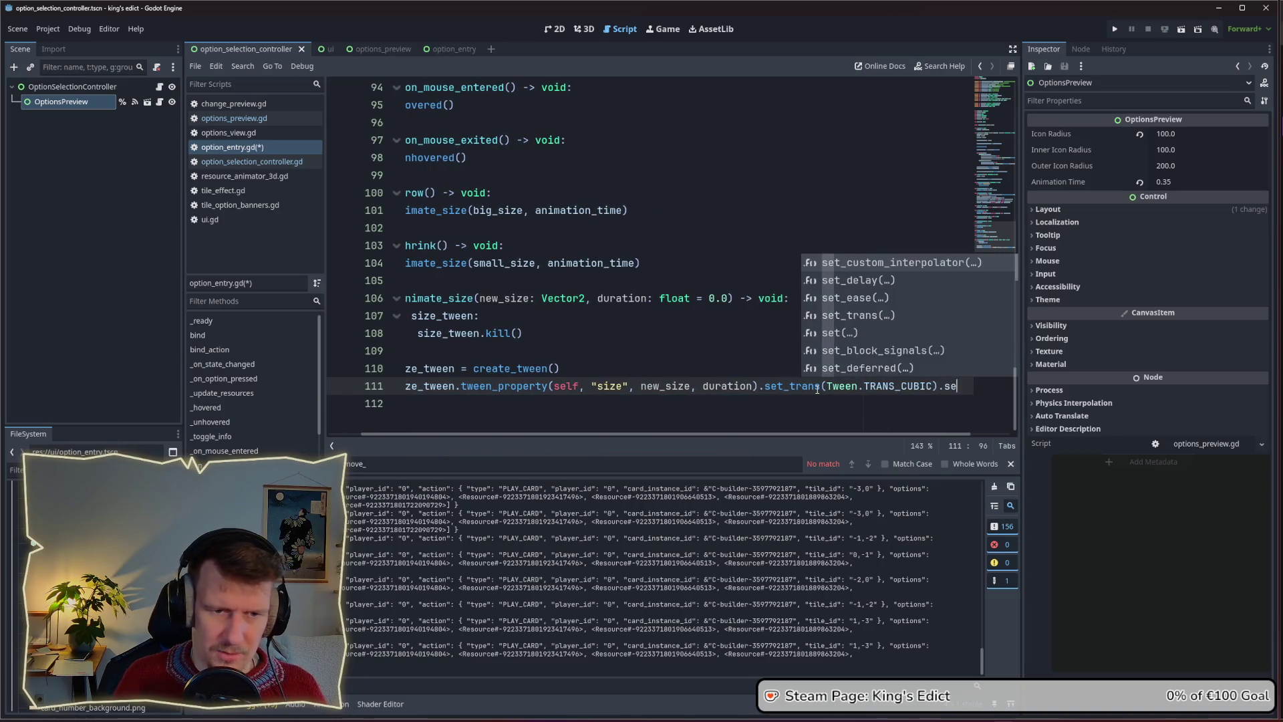
{"action": "type", "text": "ease"}
{"action": "key", "text": "Return"}
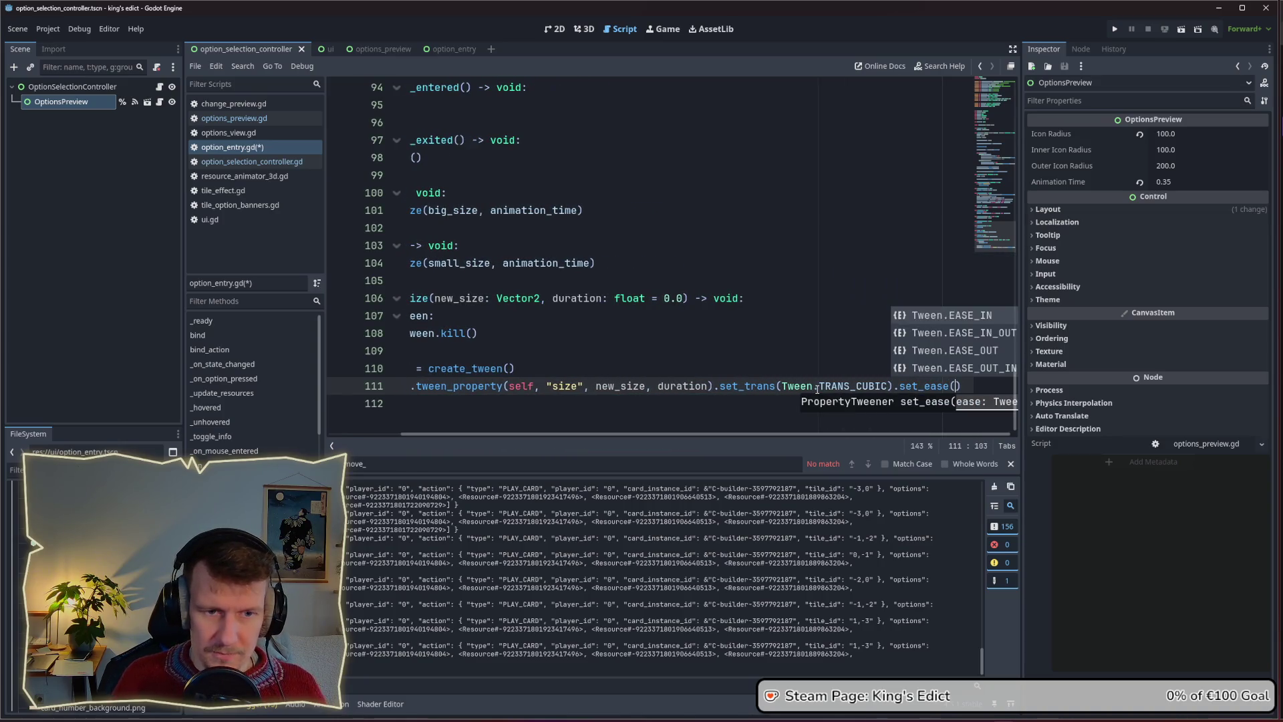
{"action": "key", "text": "Down"}
{"action": "key", "text": "Return"}
{"action": "key", "text": "ctrl+s"}
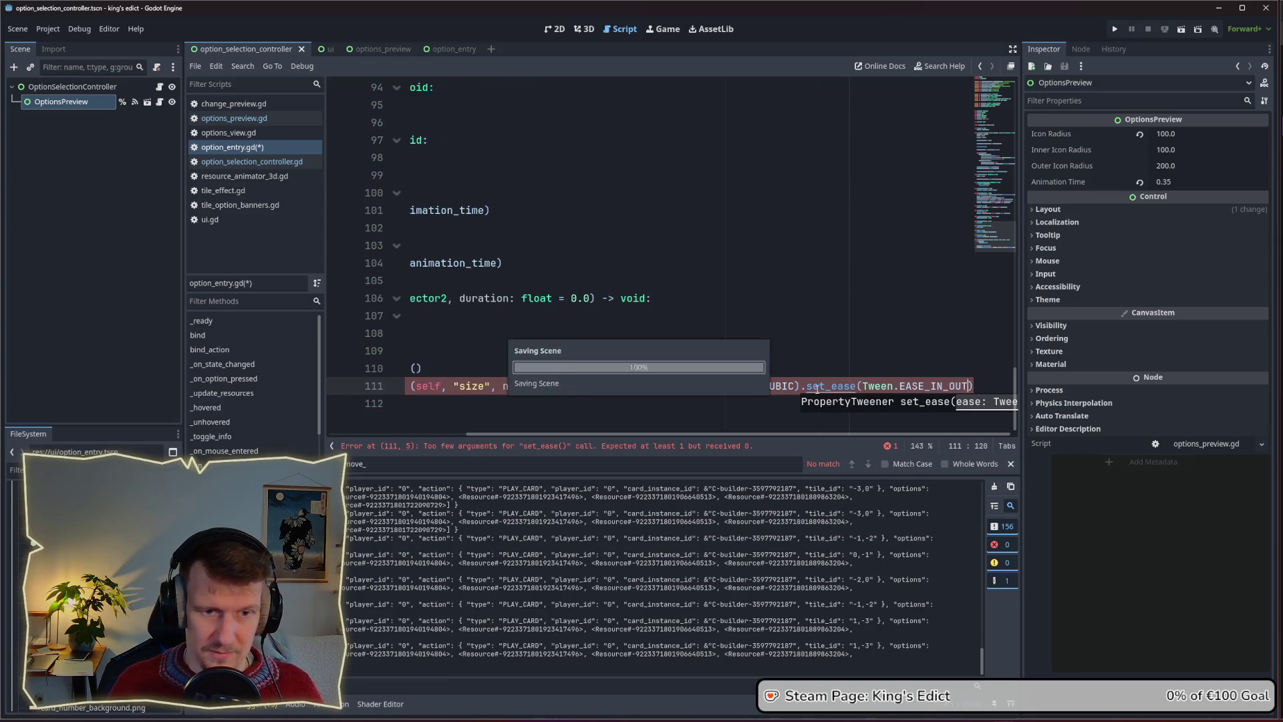
{"action": "left_click_drag", "start_coordinate": [616, 435], "coordinate": [478, 435]}
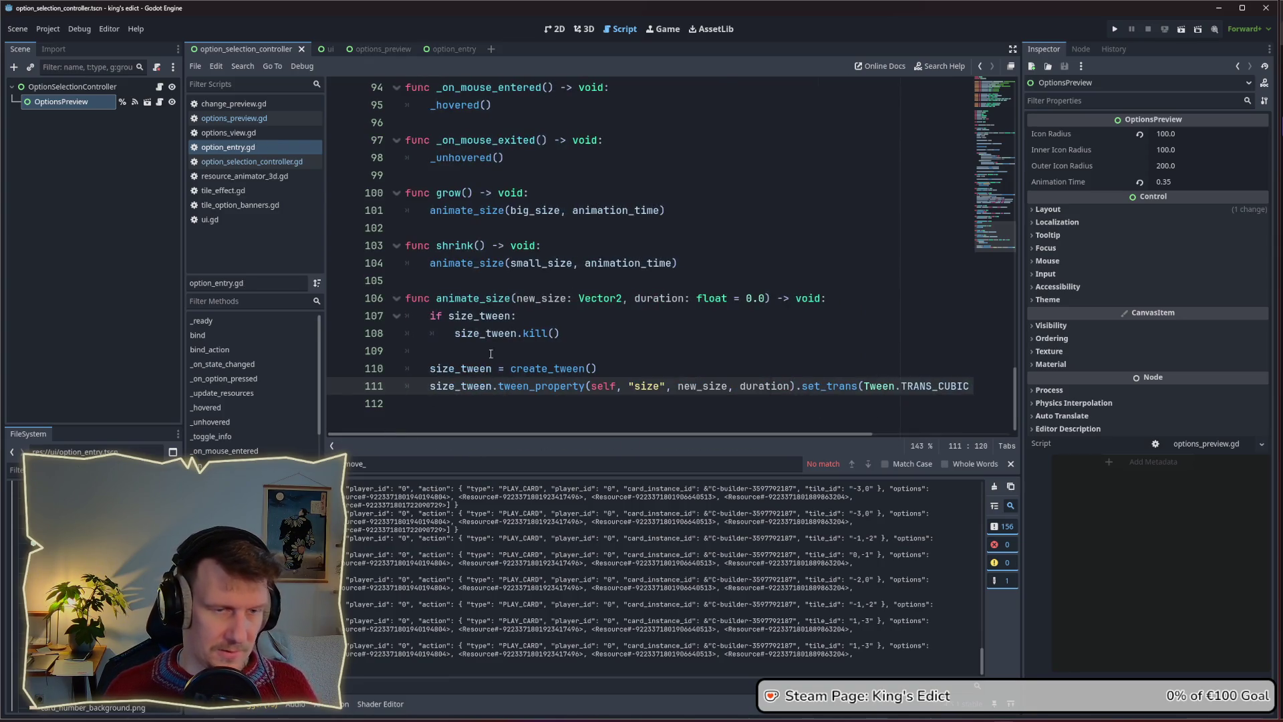
{"action": "left_click", "coordinate": [1114, 30]}
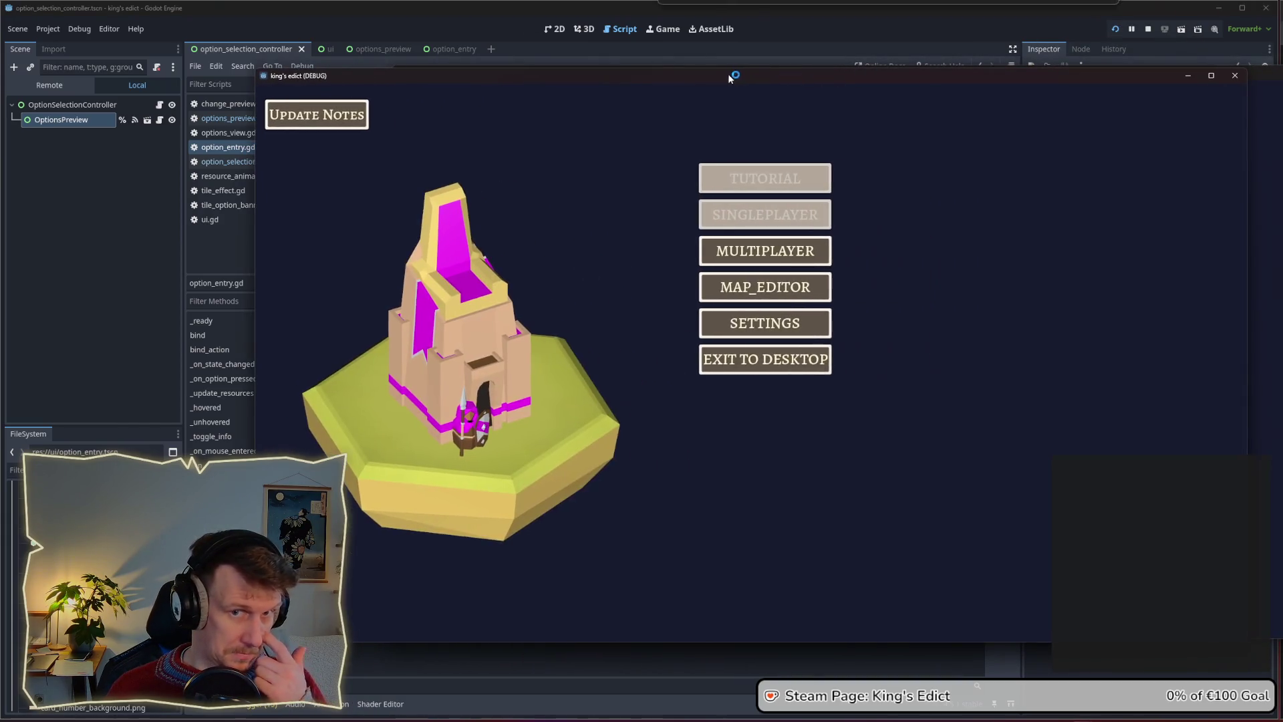
Start a match on i_know_this_place, build a tower on the blue hex, reopen its options.
{"action": "left_click", "coordinate": [768, 256]}
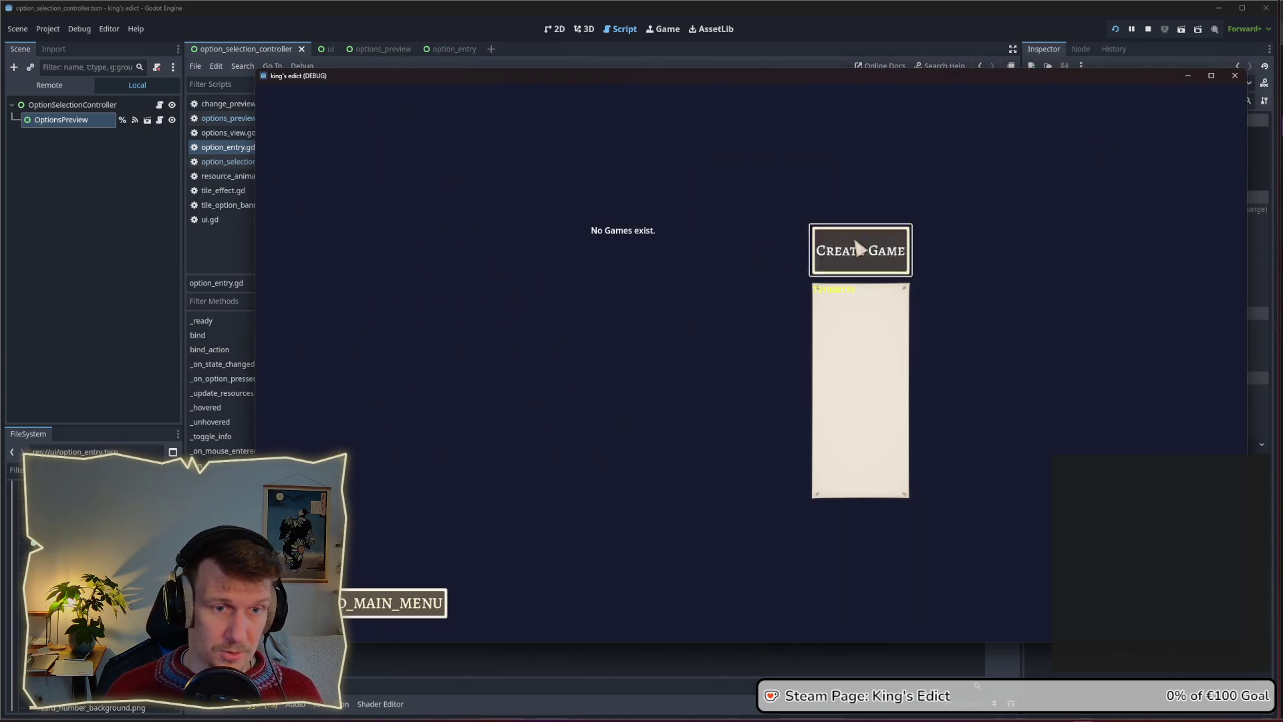
{"action": "left_click", "coordinate": [863, 212]}
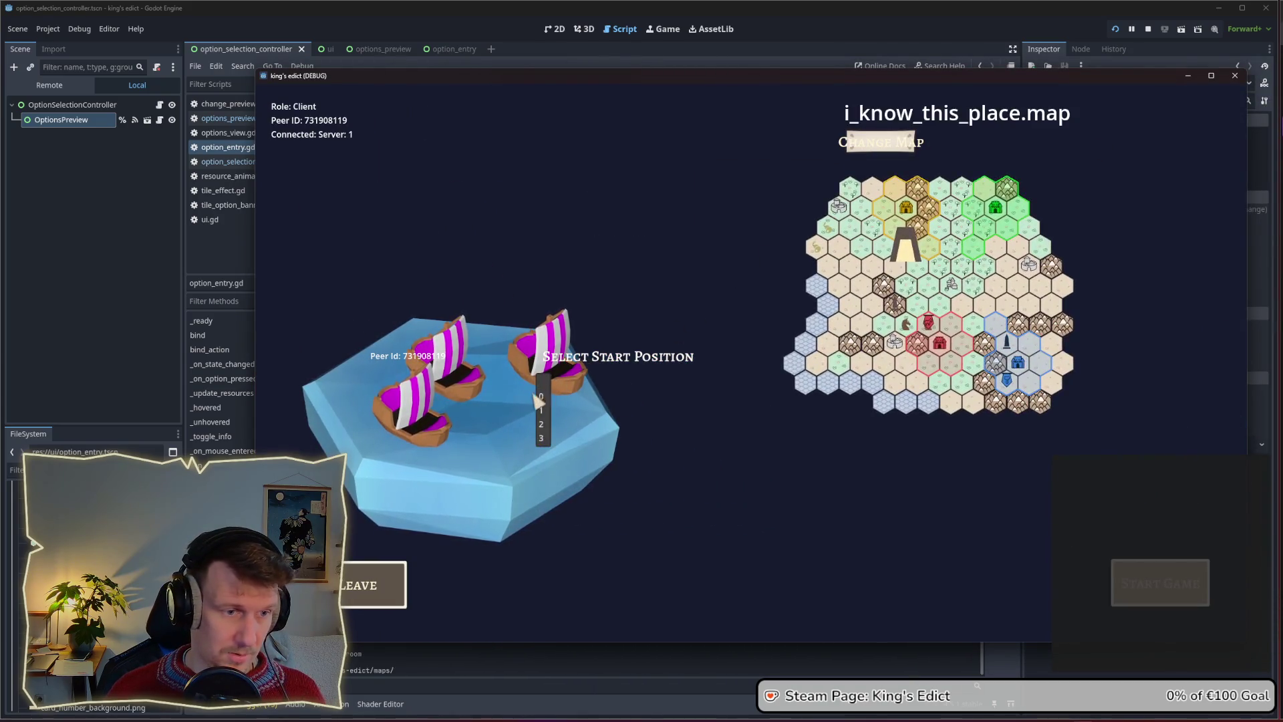
{"action": "left_click", "coordinate": [1155, 580]}
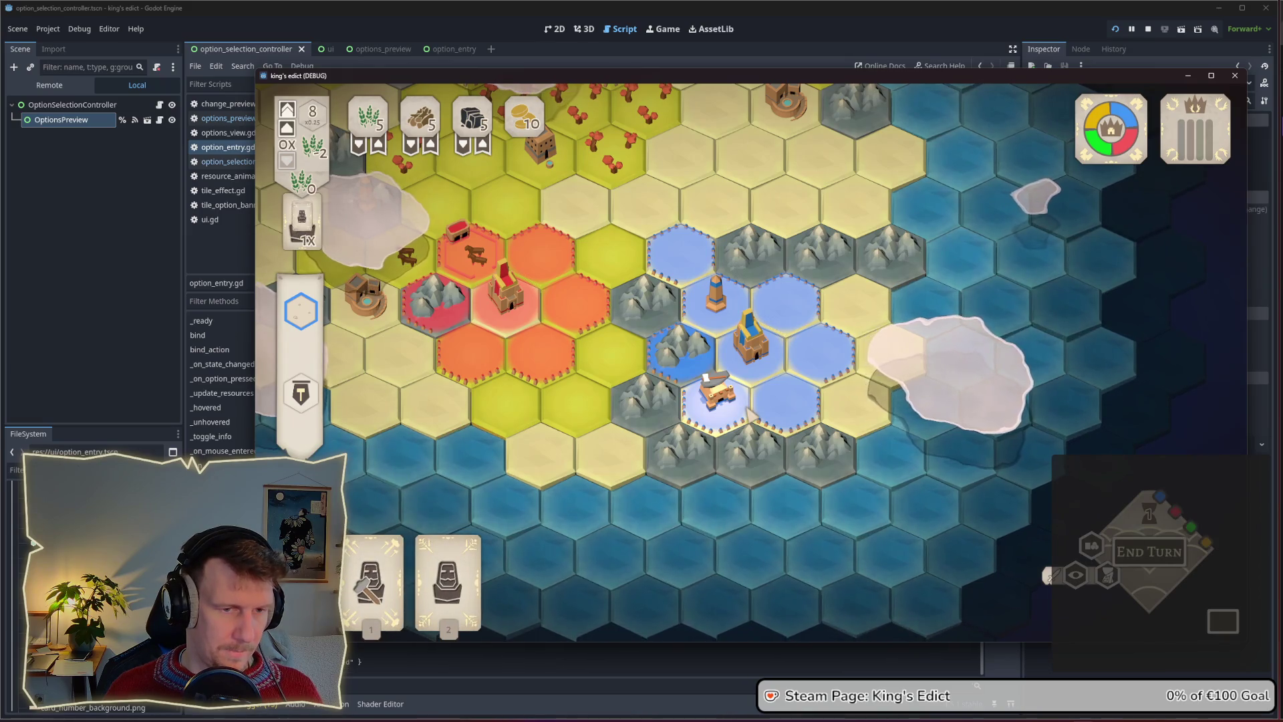
{"action": "left_click", "coordinate": [682, 251]}
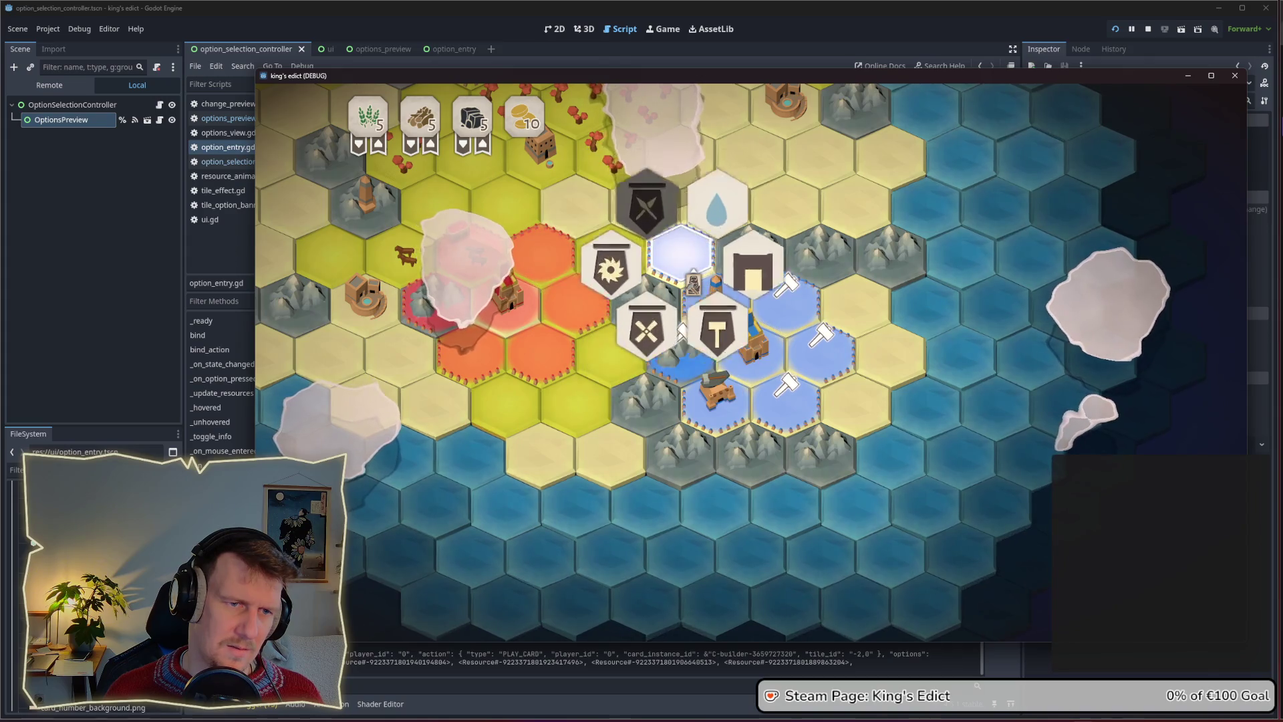
{"action": "scroll", "coordinate": [625, 200], "scroll_direction": "up", "scroll_amount": 3}
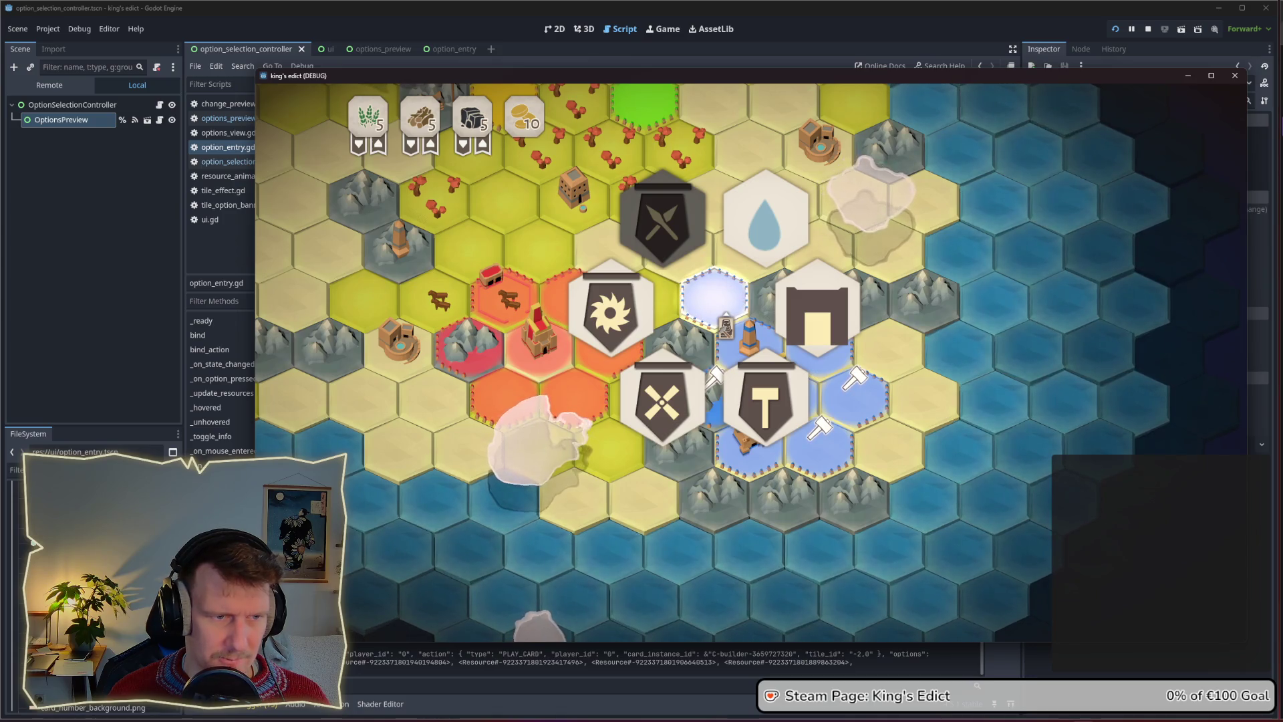
{"action": "left_click", "coordinate": [765, 401]}
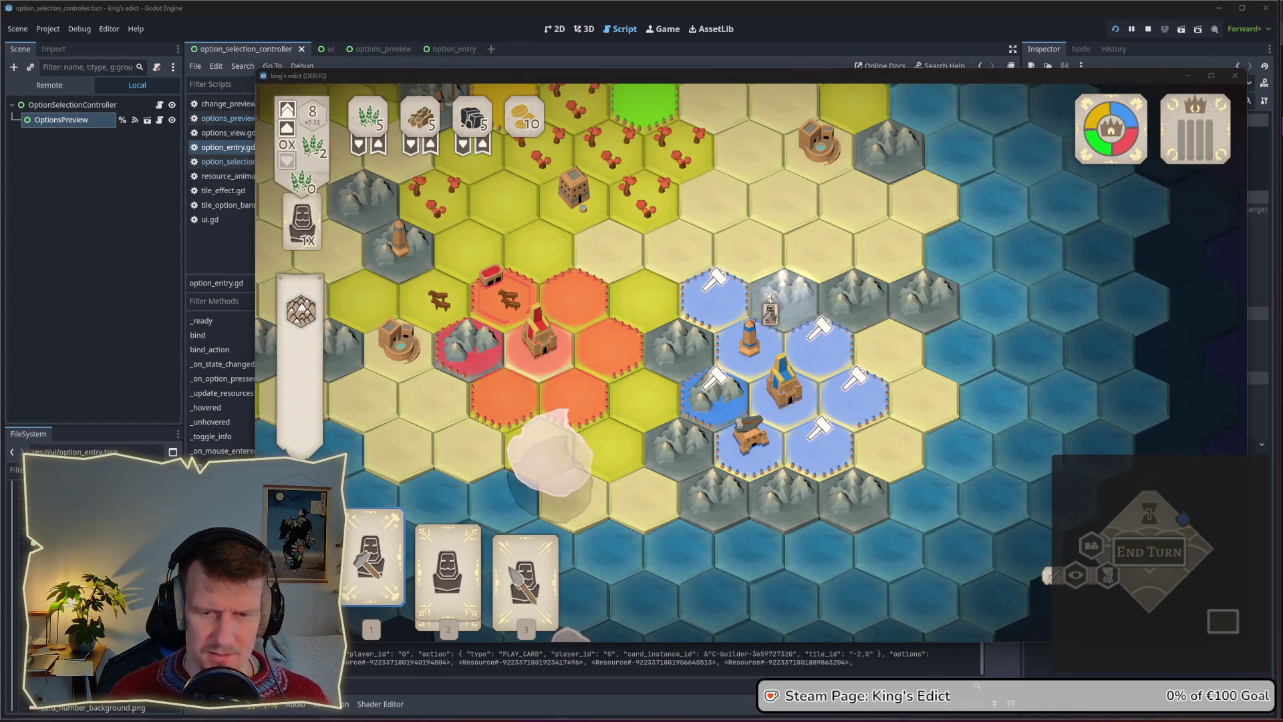
{"action": "left_click", "coordinate": [721, 289]}
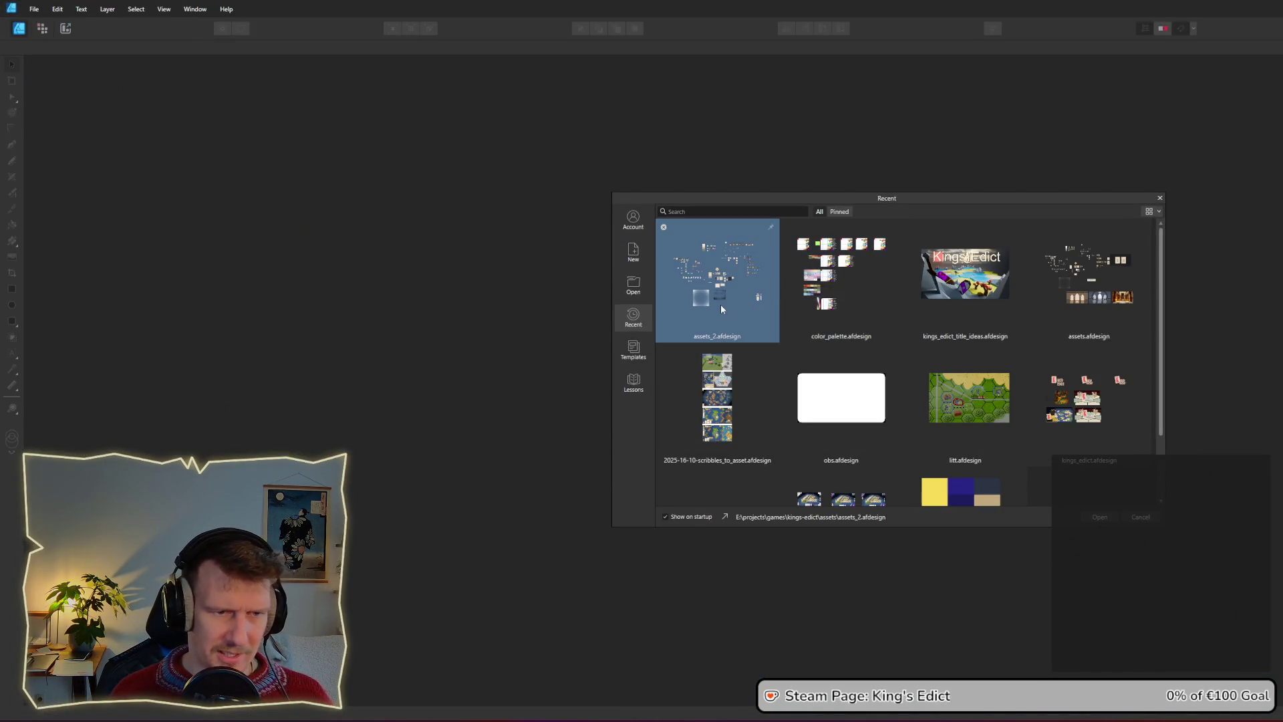
Open assets_2 and remove the bevel from the blacksmith shield and top bar.
{"action": "left_click", "coordinate": [707, 271]}
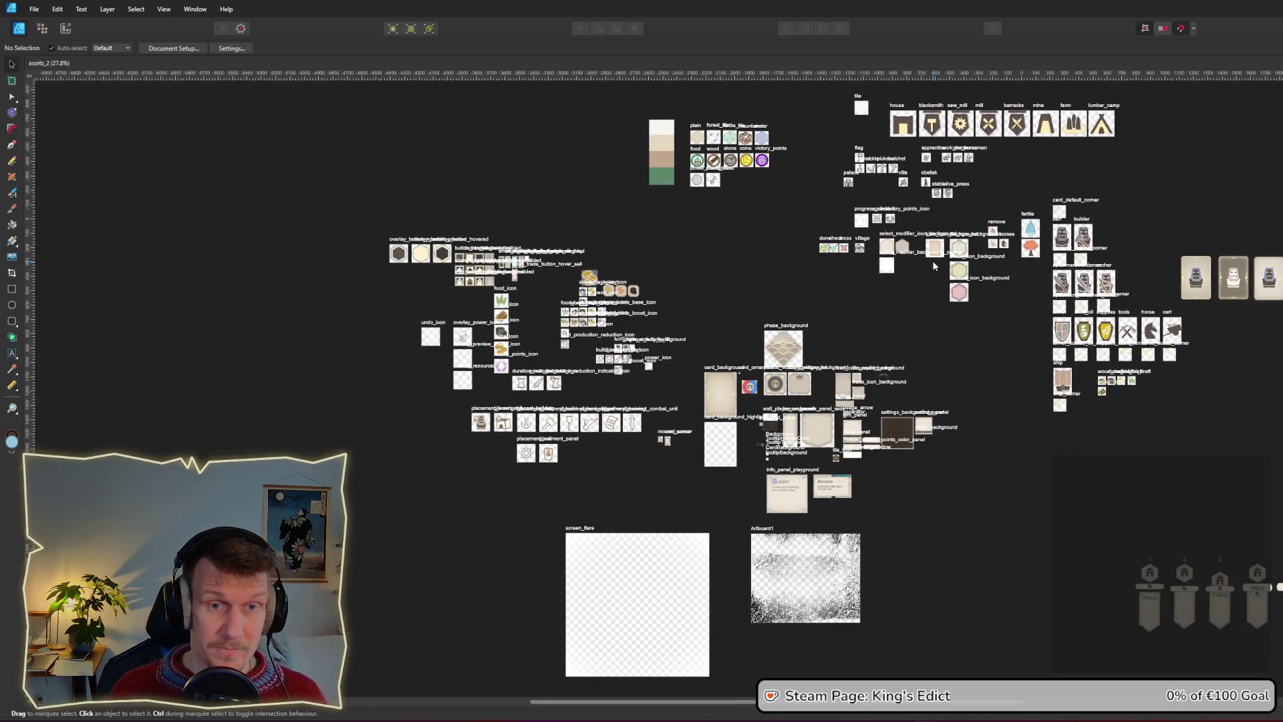
{"action": "scroll", "coordinate": [985, 167], "scroll_direction": "up", "scroll_amount": 10}
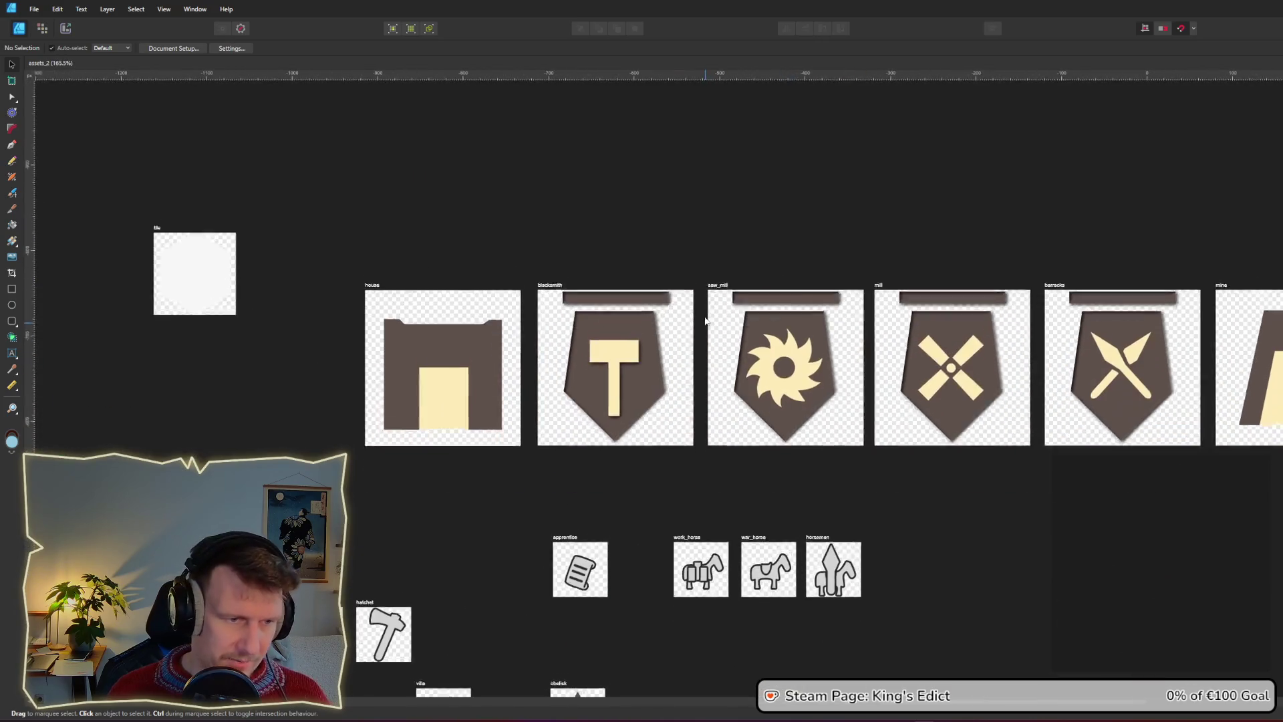
{"action": "scroll", "coordinate": [674, 320], "scroll_direction": "up", "scroll_amount": 2}
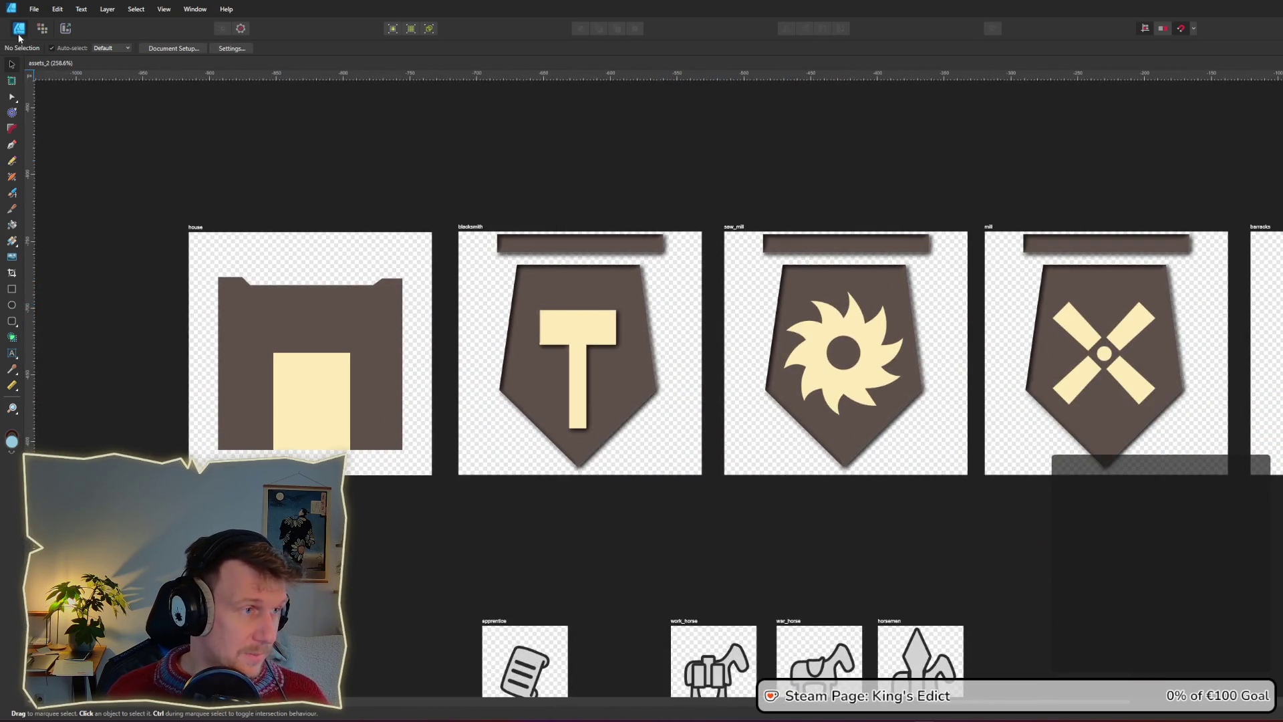
{"action": "left_click", "coordinate": [631, 361]}
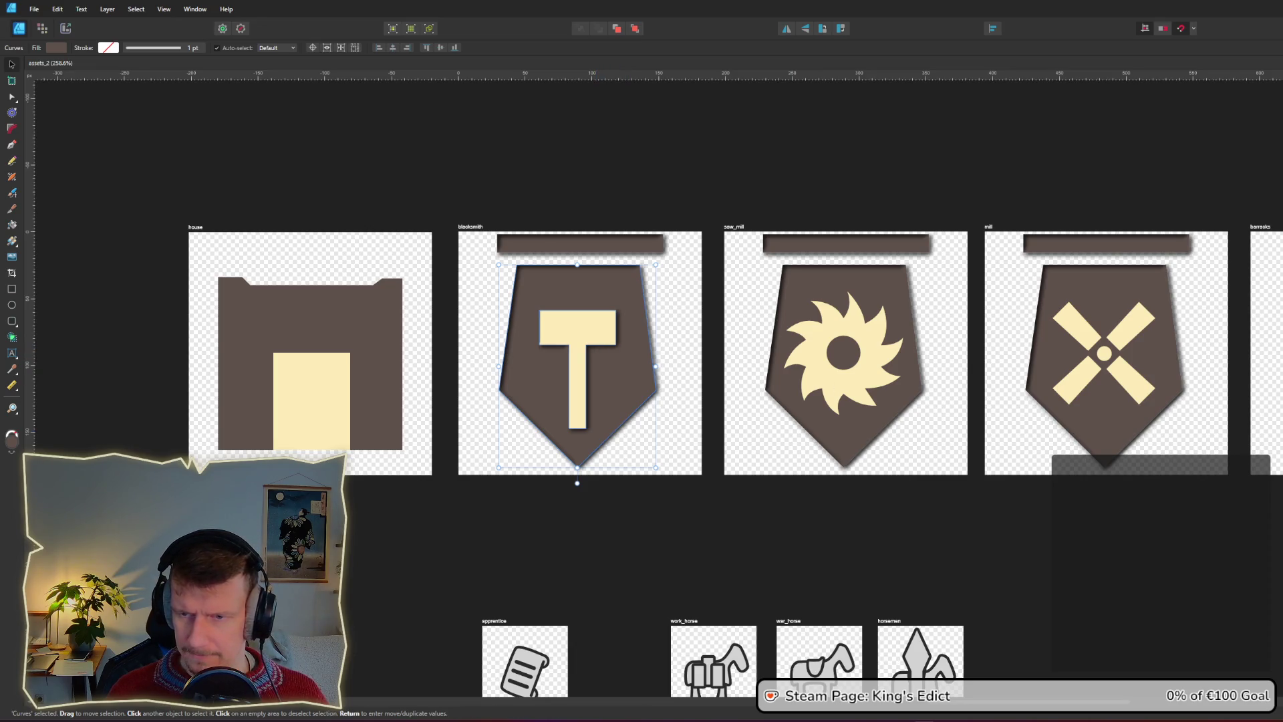
{"action": "left_click", "coordinate": [580, 244]}
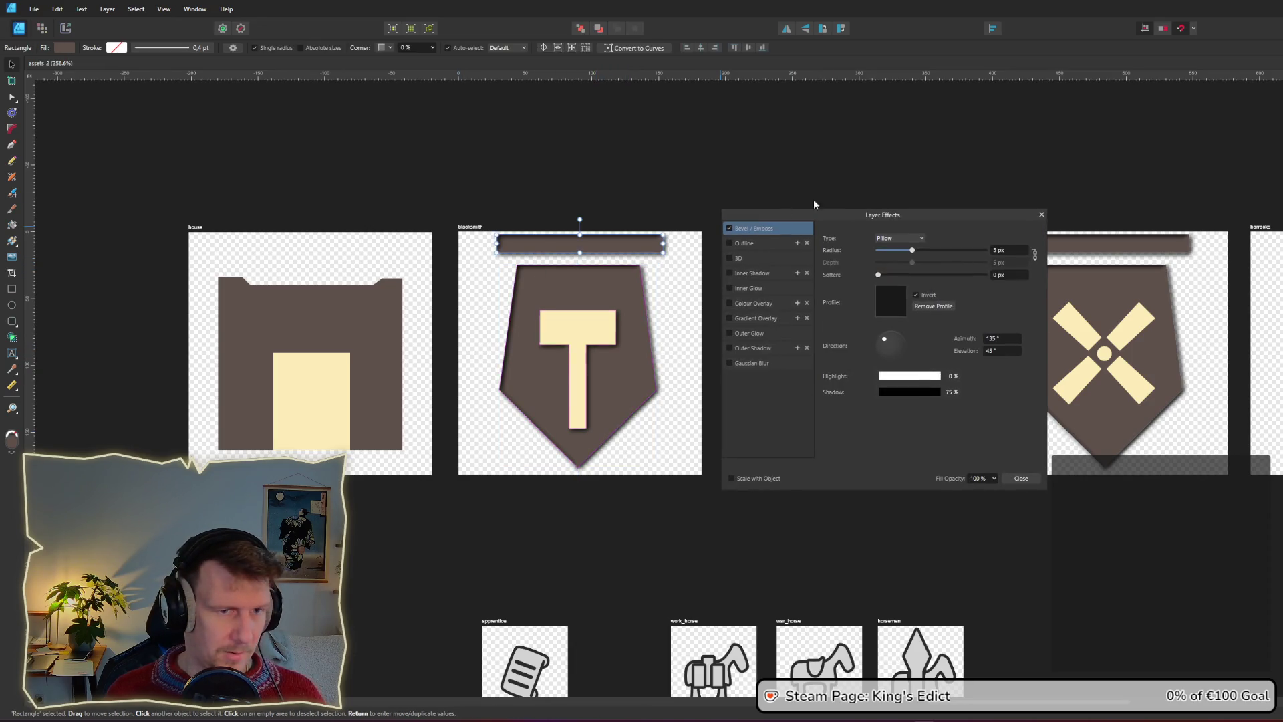
{"action": "left_click", "coordinate": [729, 229]}
{"action": "key", "text": "ctrl+z"}
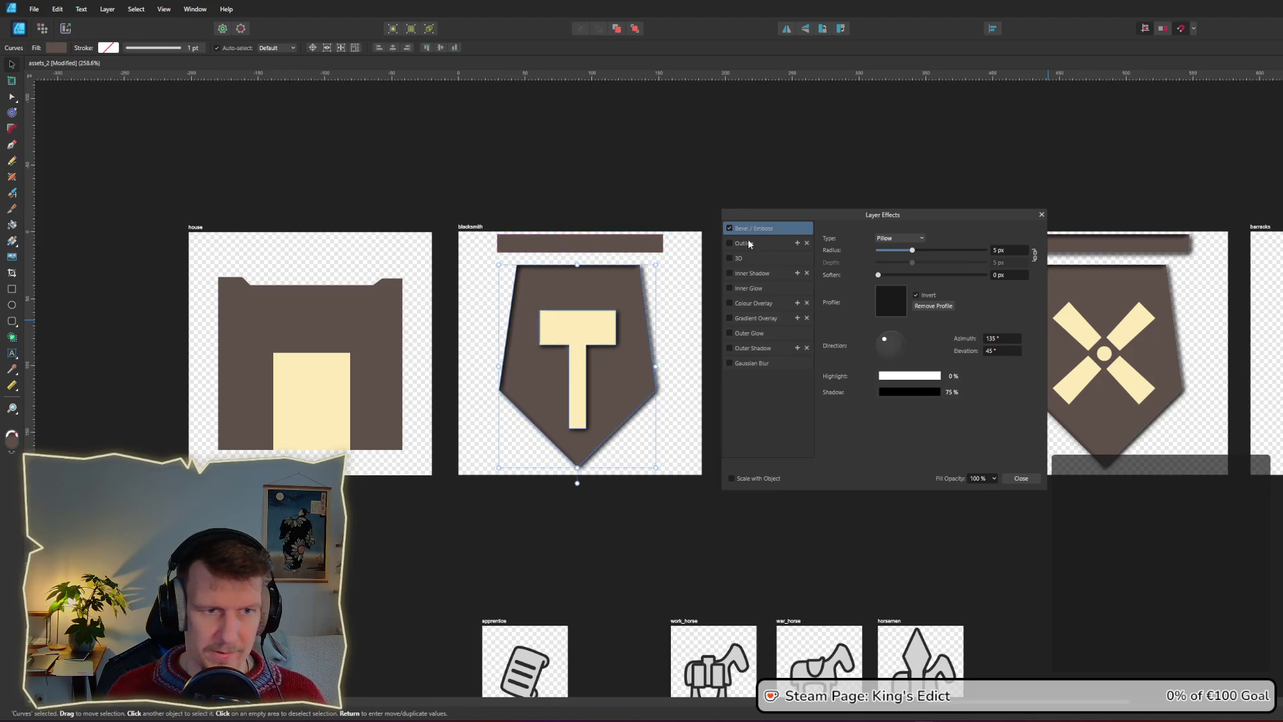
{"action": "left_click", "coordinate": [729, 228]}
{"action": "left_click", "coordinate": [1126, 208]}
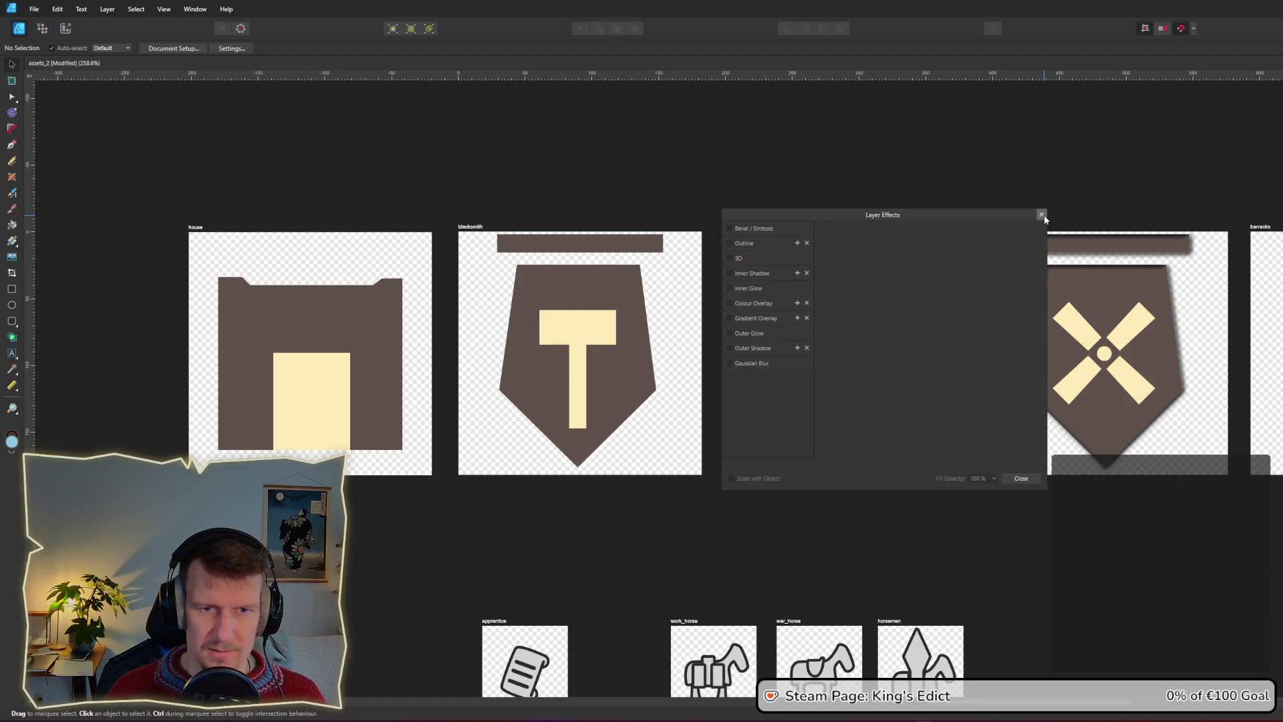
{"action": "left_click", "coordinate": [1042, 215]}
{"action": "key", "text": "Tab"}
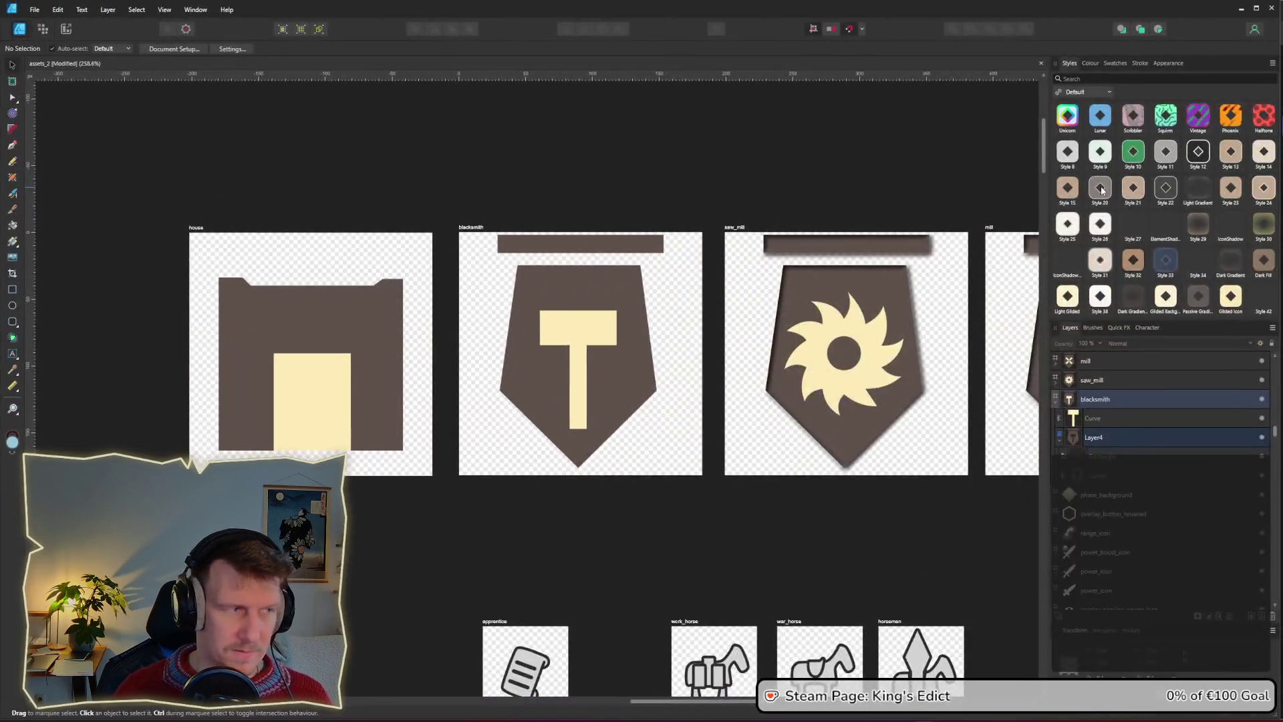
Remove the bevel from the saw_mill shield and top bar.
{"action": "left_click", "coordinate": [903, 304]}
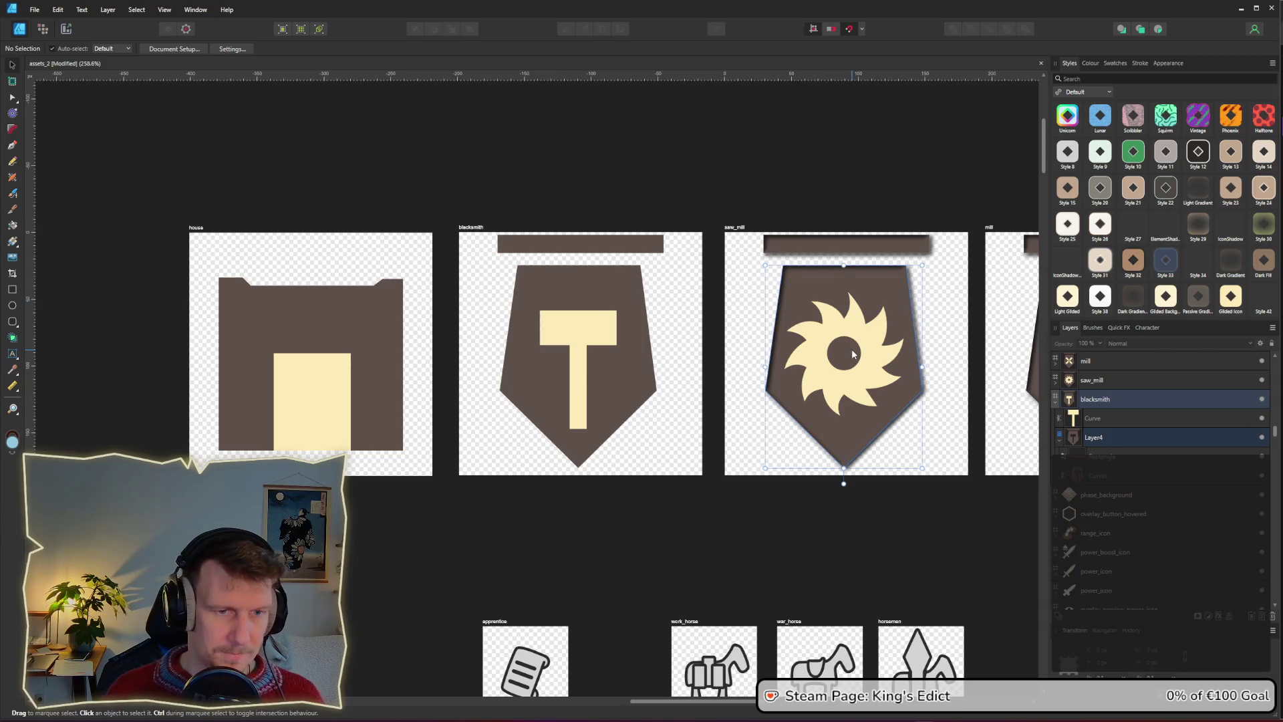
{"action": "left_click", "coordinate": [1242, 437]}
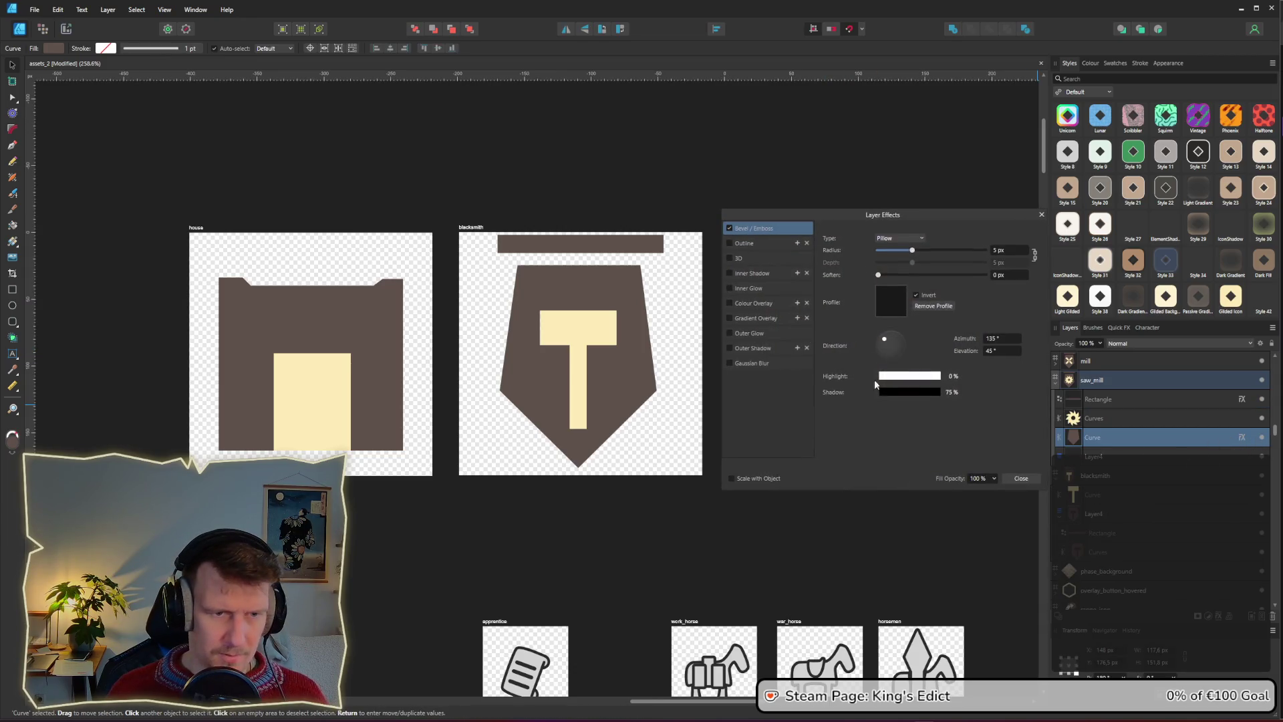
{"action": "left_click", "coordinate": [1234, 401]}
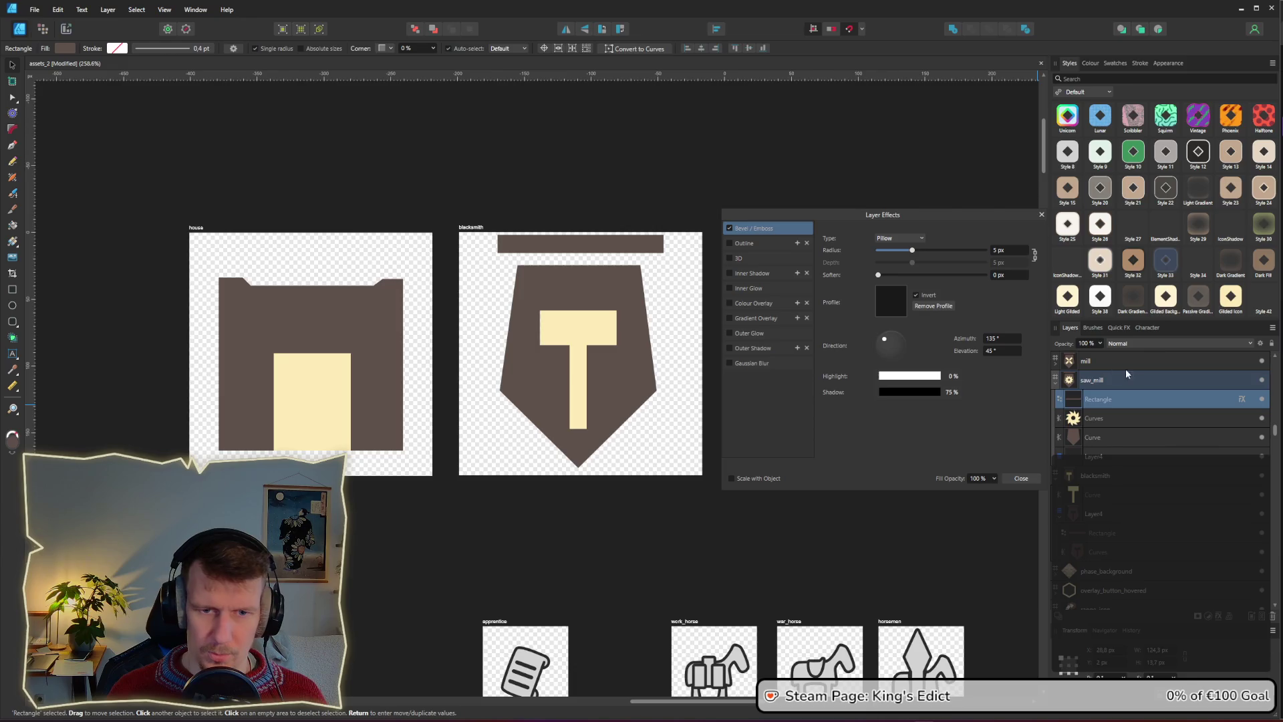
{"action": "left_click", "coordinate": [814, 177]}
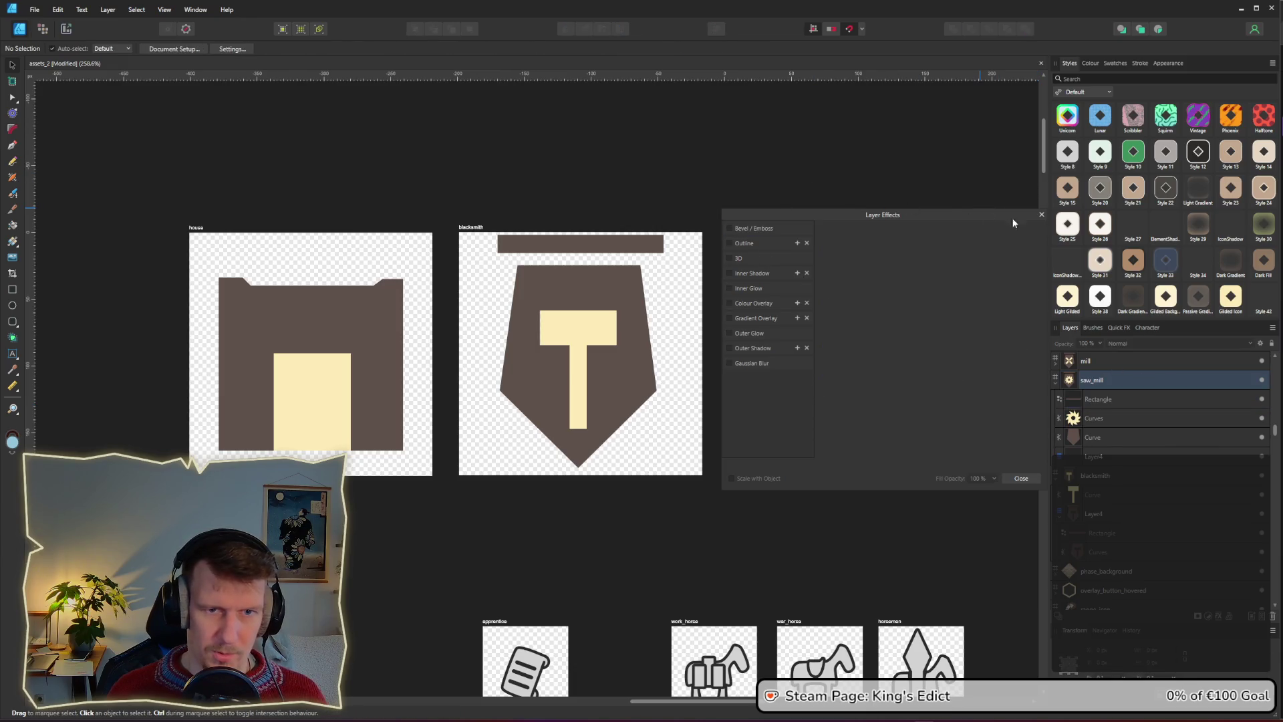
{"action": "left_click", "coordinate": [1042, 215]}
{"action": "scroll", "coordinate": [522, 166], "scroll_direction": "right", "scroll_amount": 6}
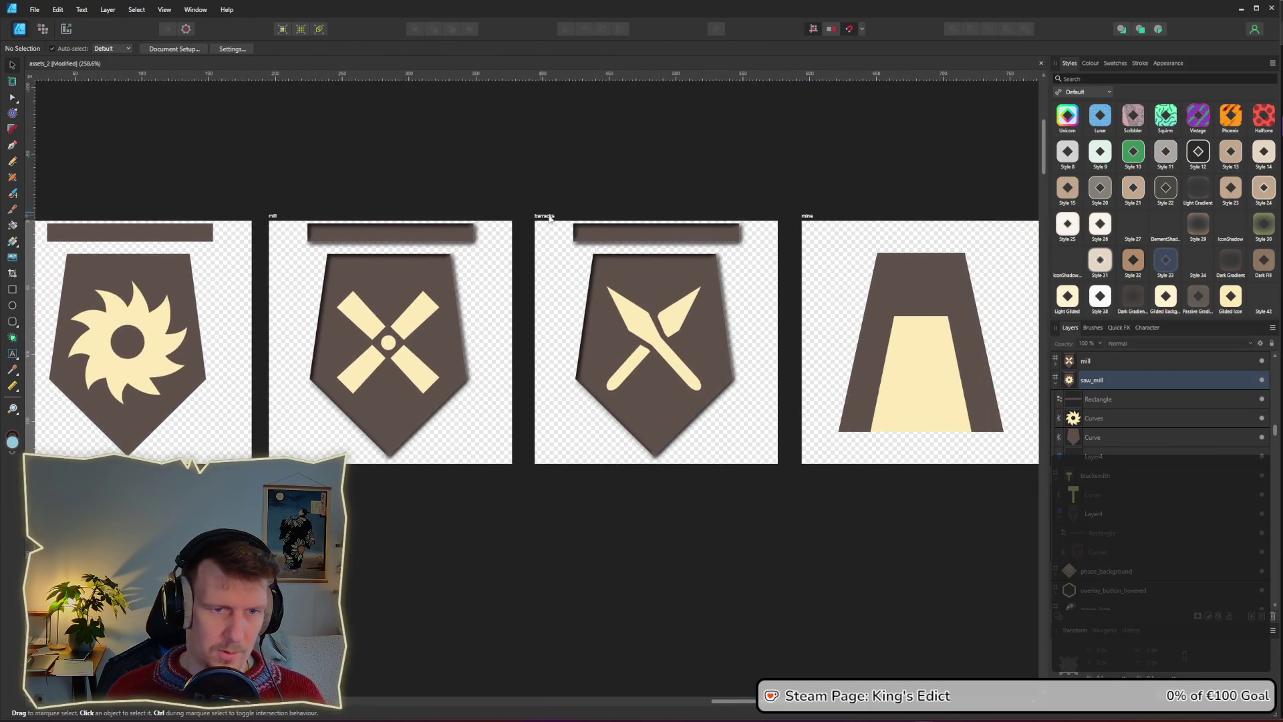
{"action": "scroll", "coordinate": [564, 229], "scroll_direction": "down", "scroll_amount": 3}
{"action": "scroll", "coordinate": [567, 244], "scroll_direction": "left", "scroll_amount": 3}
{"action": "scroll", "coordinate": [571, 259], "scroll_direction": "up", "scroll_amount": 1}
Remove the bevel from the mill shield and top bar.
{"action": "left_click", "coordinate": [599, 320]}
{"action": "left_click", "coordinate": [1243, 438]}
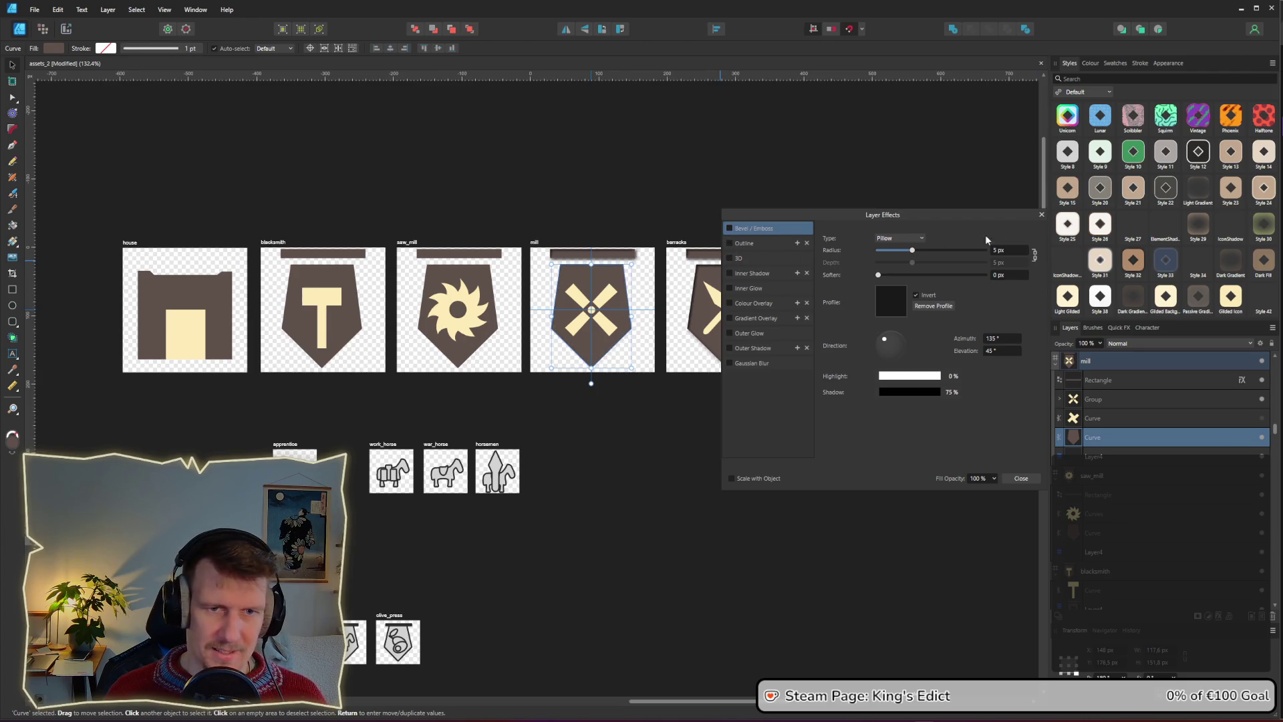
{"action": "left_click", "coordinate": [1041, 215]}
{"action": "left_click", "coordinate": [1096, 380]}
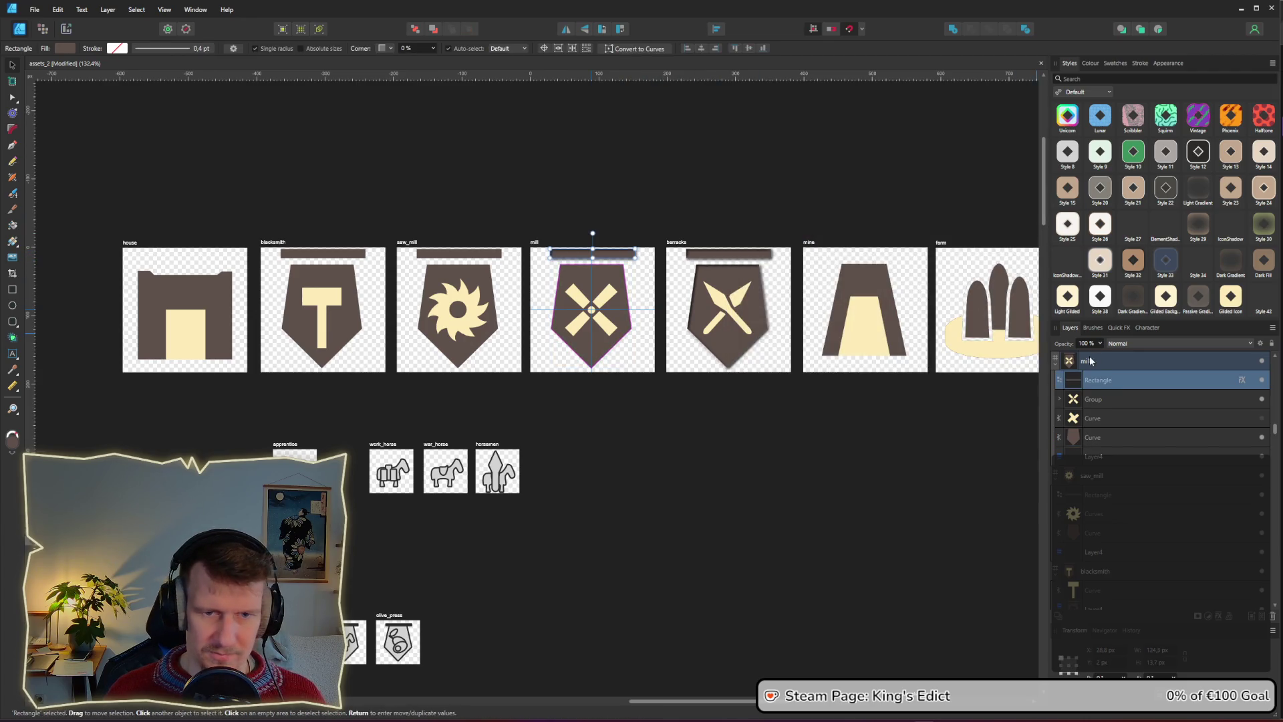
{"action": "left_click", "coordinate": [1242, 379]}
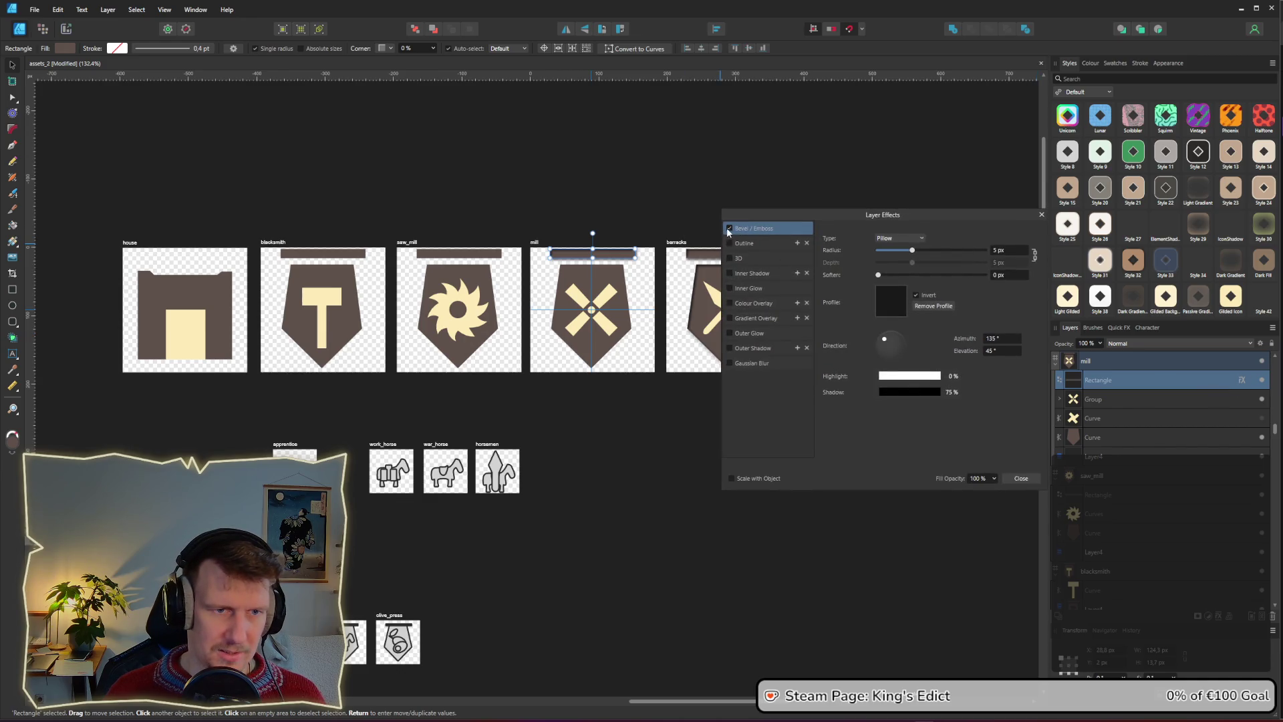
{"action": "left_click", "coordinate": [1041, 215]}
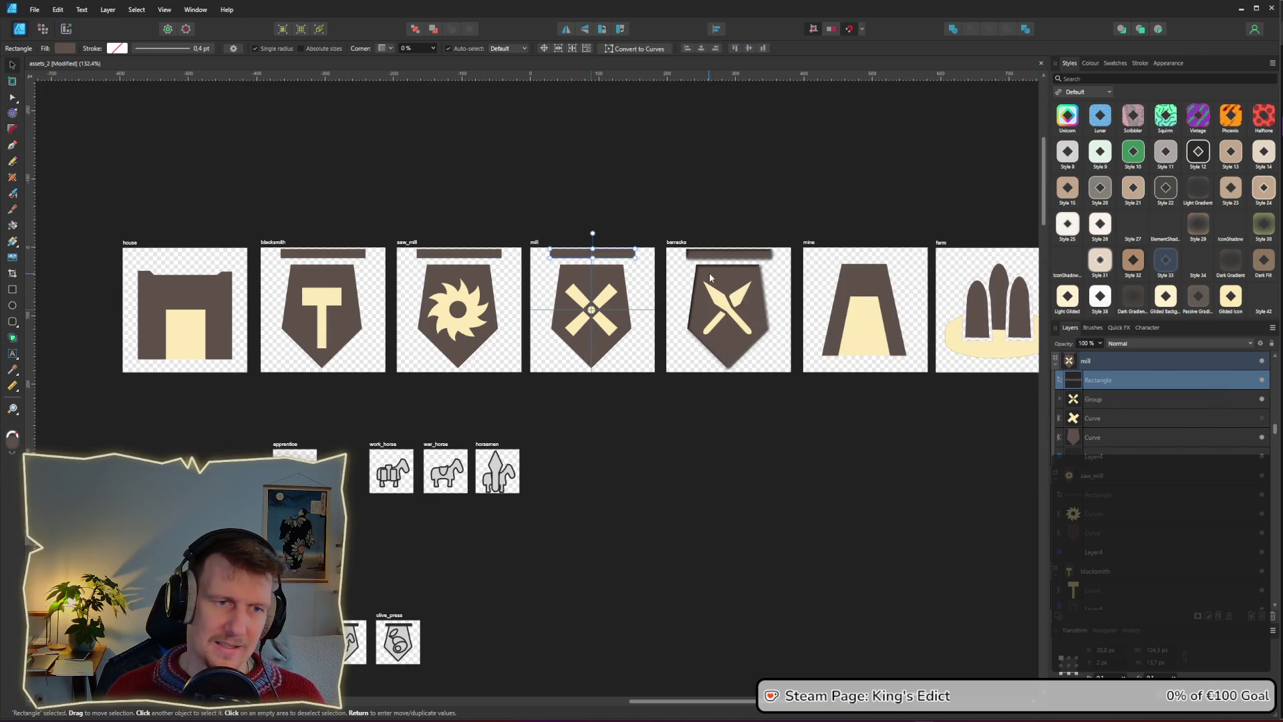
Remove the bevel from the barracks shield and top bar.
{"action": "left_click", "coordinate": [711, 277]}
{"action": "left_click", "coordinate": [1242, 419]}
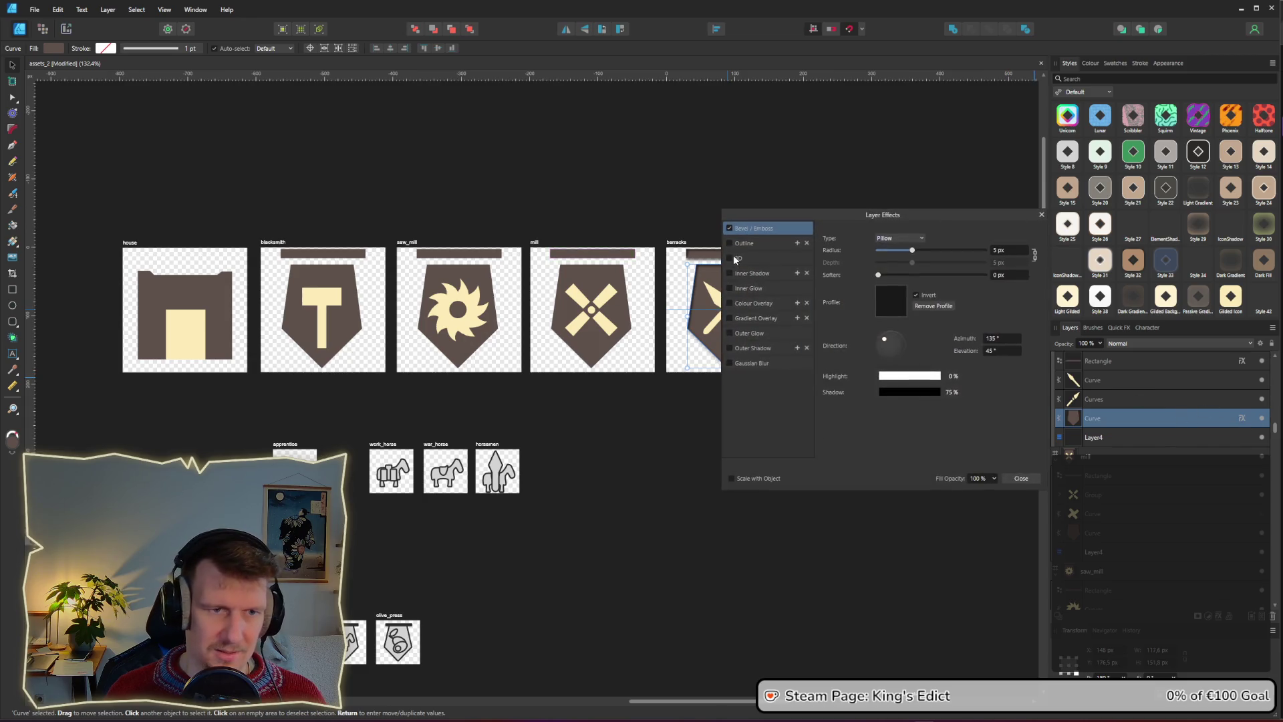
{"action": "left_click", "coordinate": [1042, 216]}
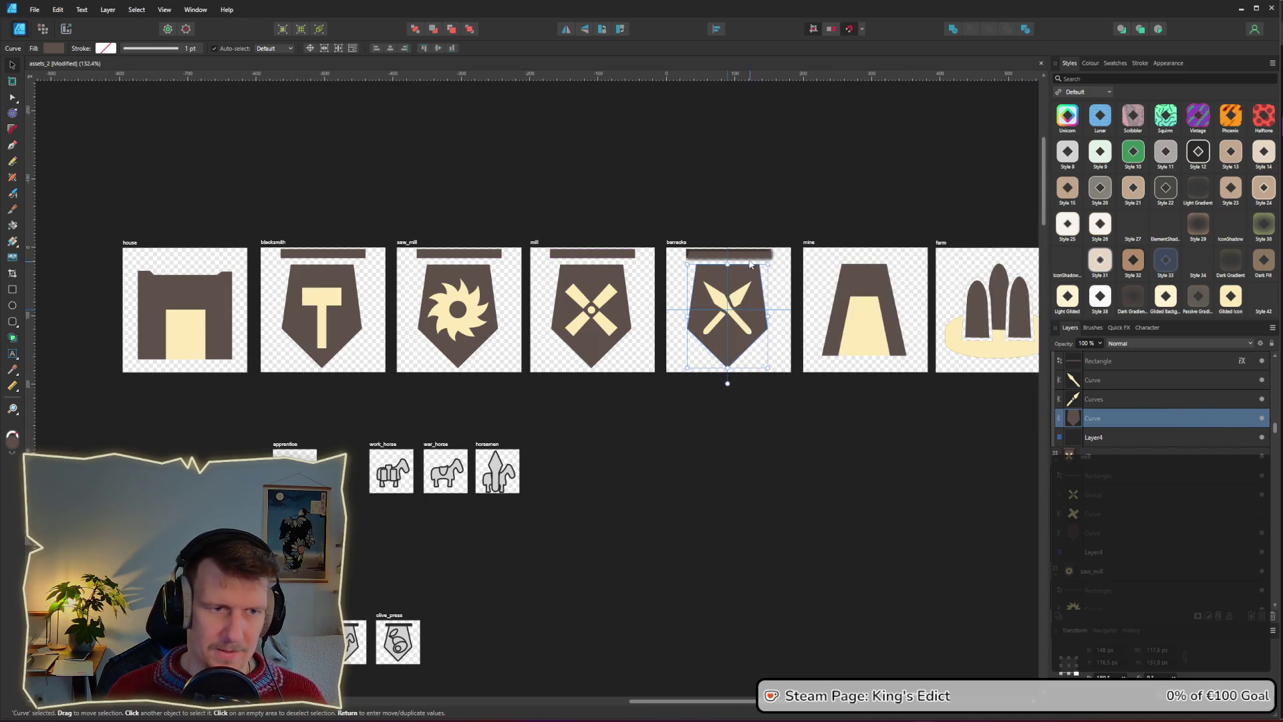
{"action": "left_click", "coordinate": [1241, 361]}
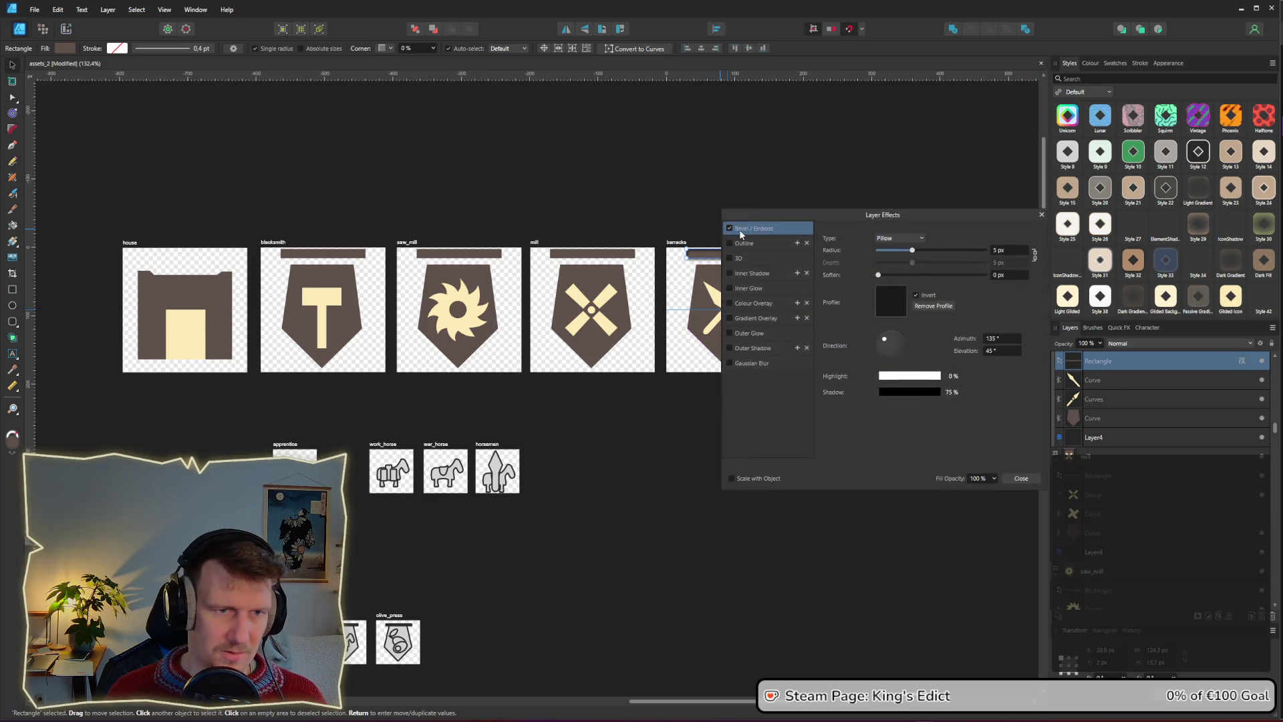
{"action": "left_click", "coordinate": [1041, 215]}
{"action": "scroll", "coordinate": [824, 231], "scroll_direction": "right", "scroll_amount": 5}
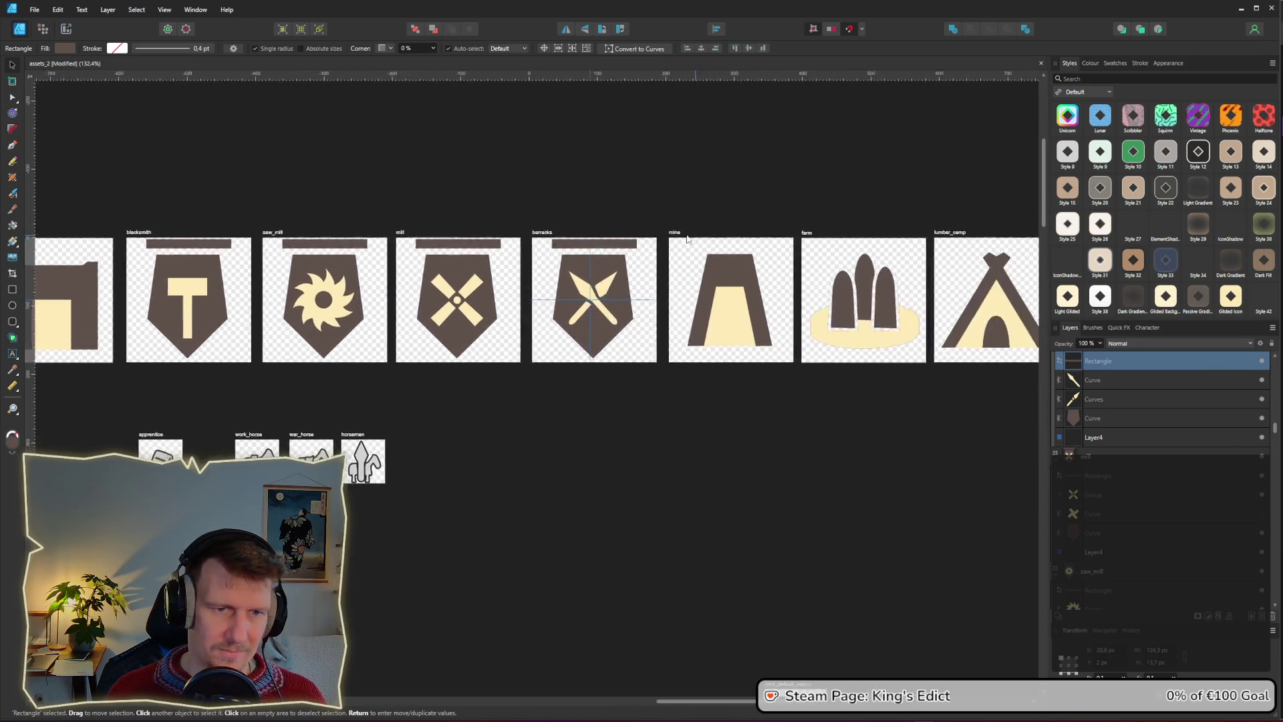
{"action": "scroll", "coordinate": [389, 250], "scroll_direction": "down", "scroll_amount": 3}
{"action": "scroll", "coordinate": [181, 150], "scroll_direction": "left", "scroll_amount": 4}
{"action": "scroll", "coordinate": [181, 150], "scroll_direction": "up", "scroll_amount": 1}
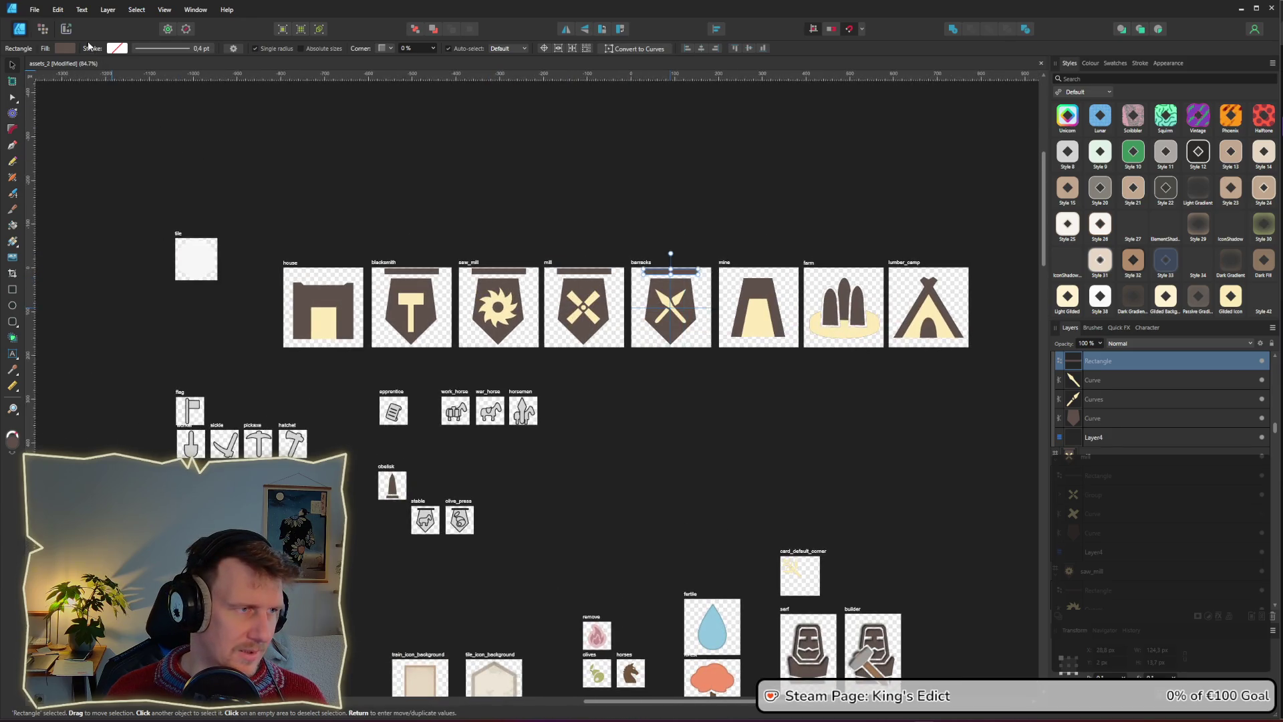
{"action": "left_click", "coordinate": [66, 29]}
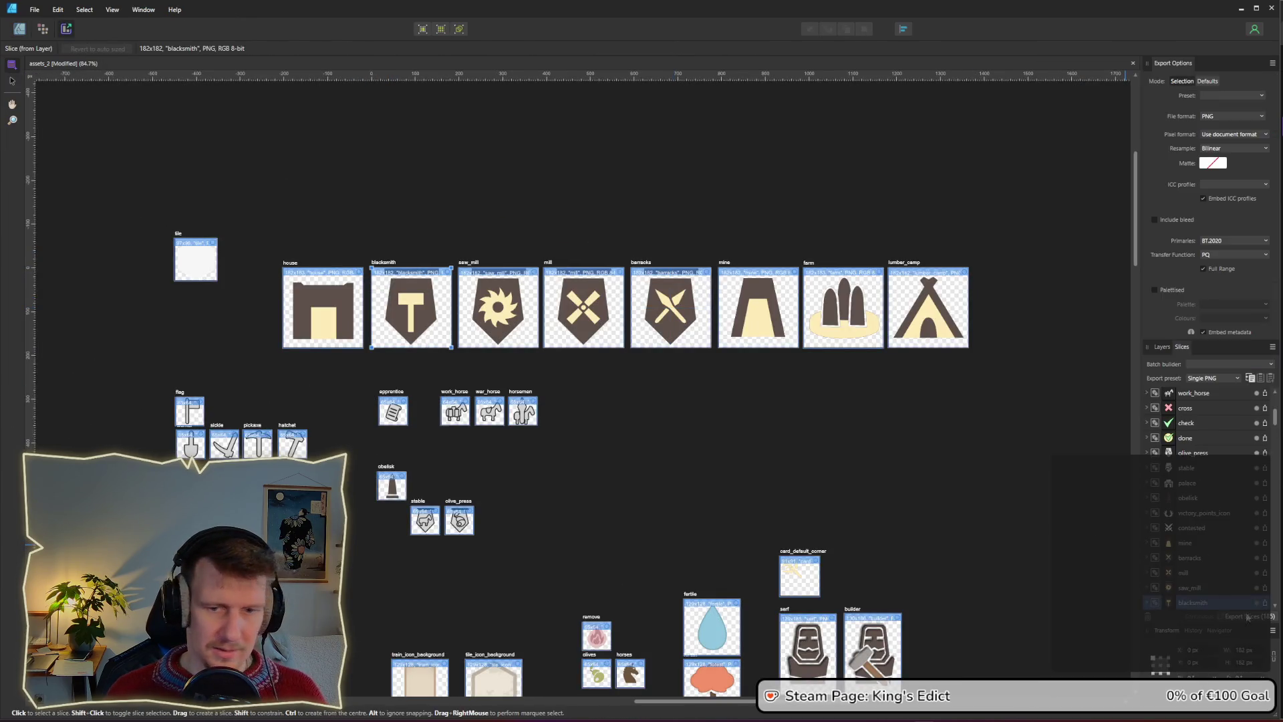
Re-export the saw_mill, barracks and mine slices and check the building options in-game.
{"action": "left_click", "coordinate": [1264, 588]}
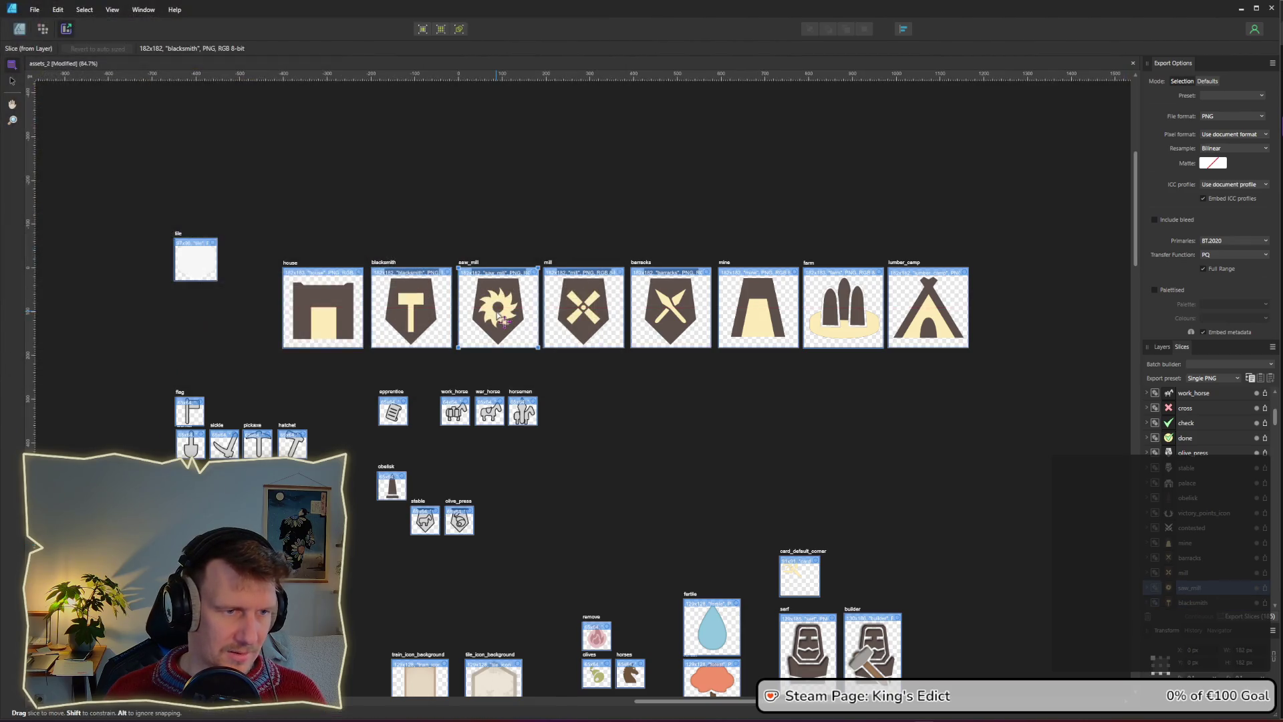
{"action": "left_click", "coordinate": [1268, 558]}
{"action": "left_click", "coordinate": [1265, 542]}
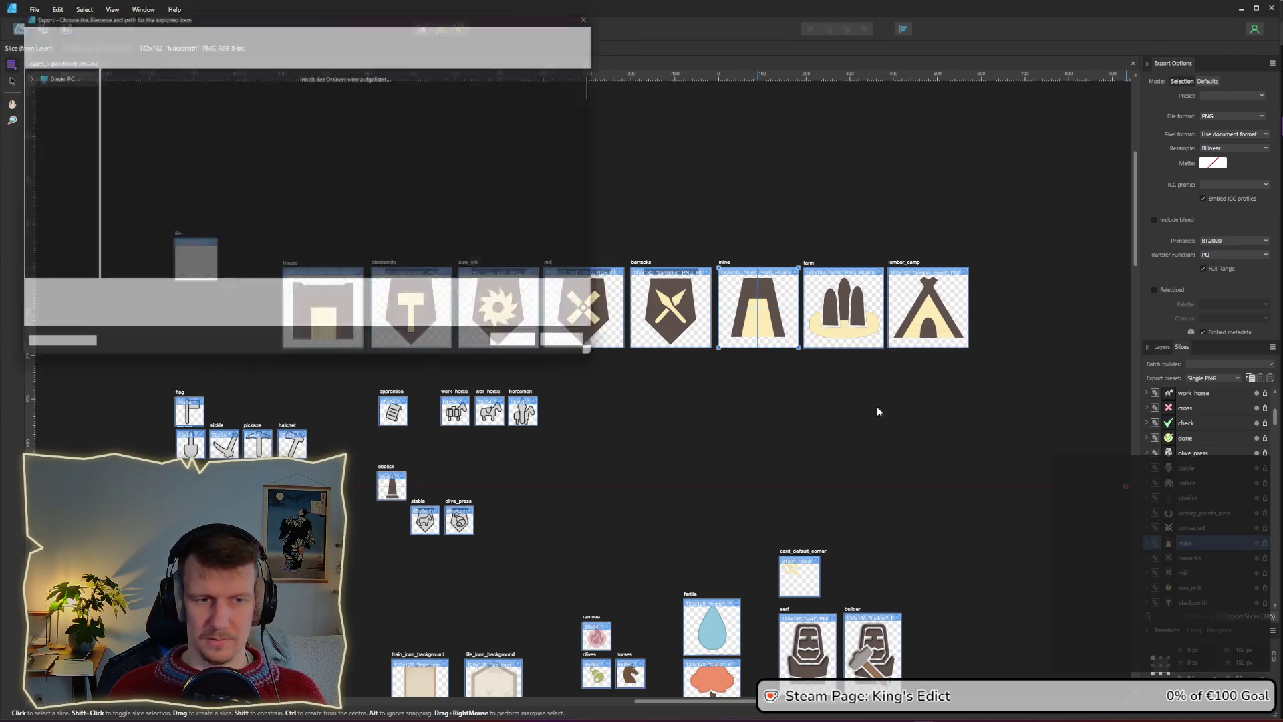
{"action": "key", "text": "alt+Tab"}
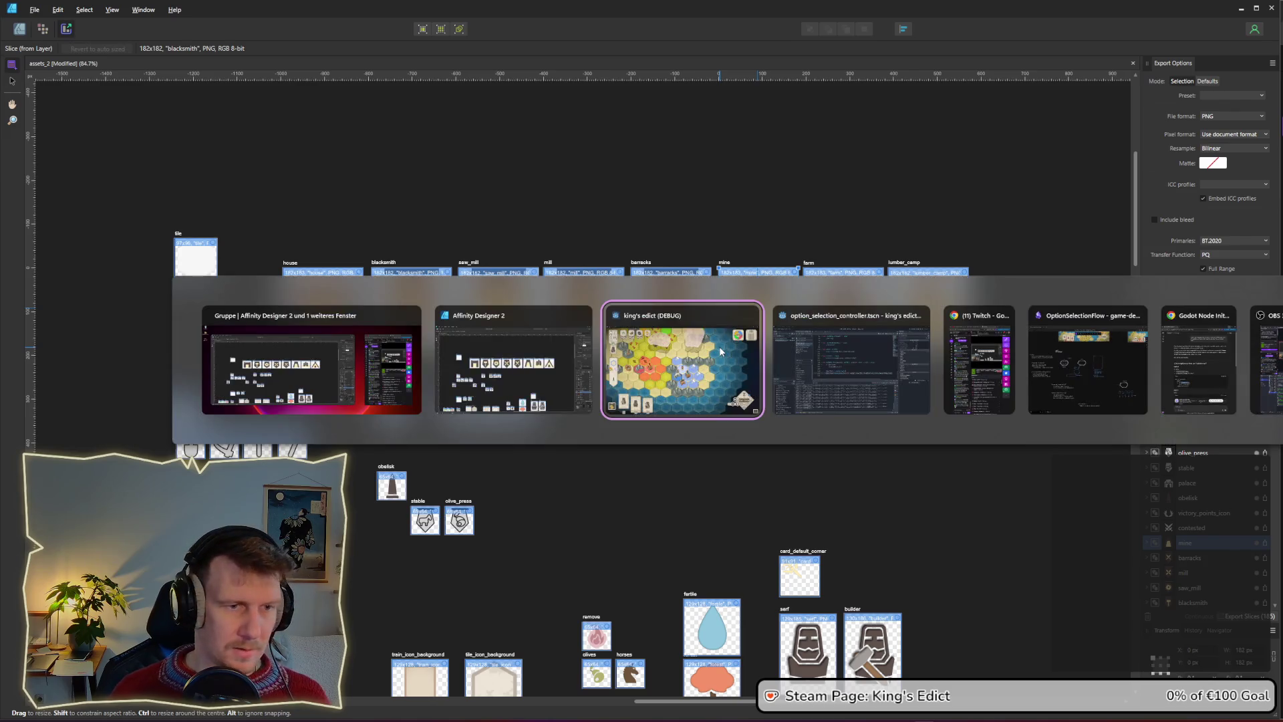
{"action": "key", "text": "Tab"}
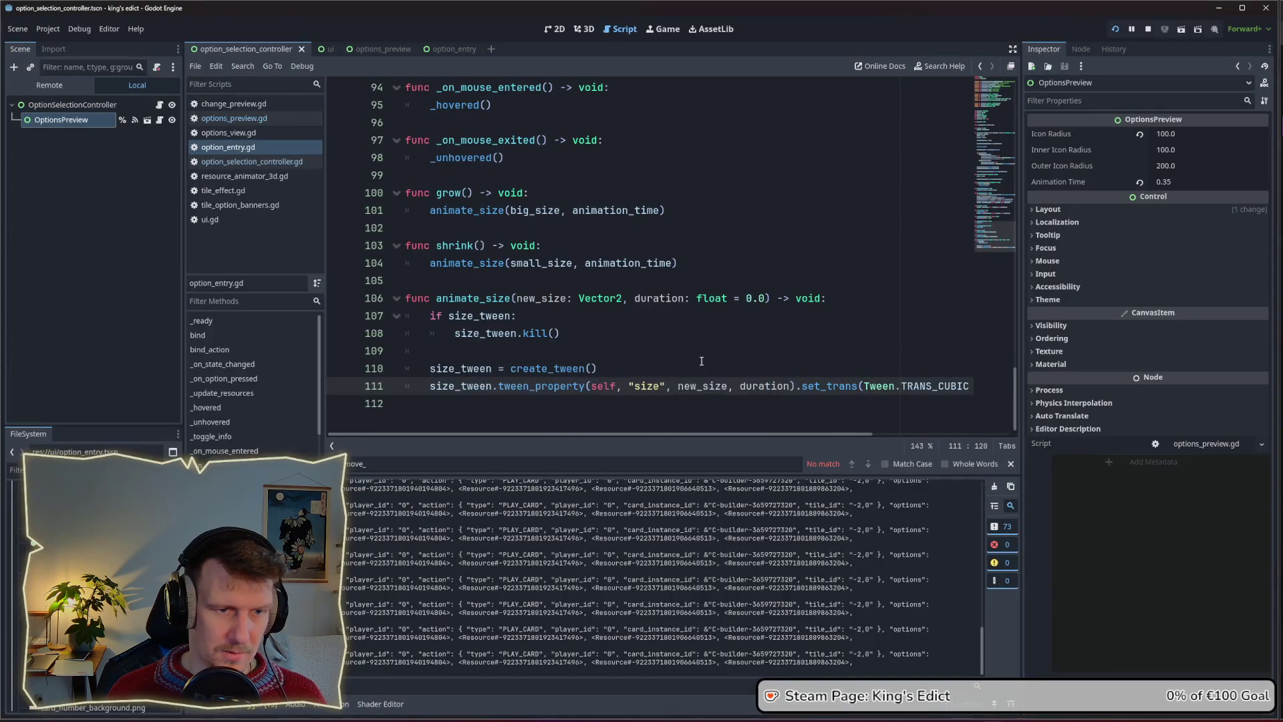
{"action": "key", "text": "alt+Tab"}
{"action": "key", "text": "Tab"}
{"action": "key", "text": "Tab"}
{"action": "left_click", "coordinate": [695, 326]}
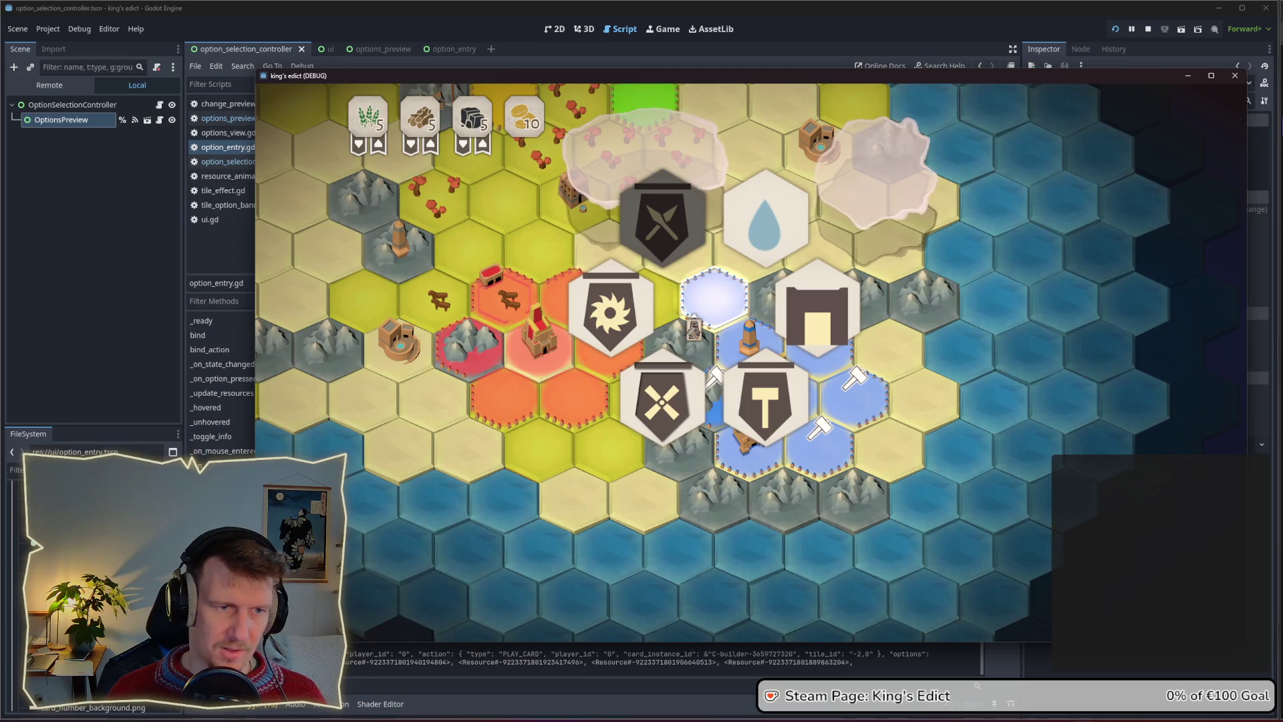
Re-export the mill slice as mill.png and recheck the icons in the running game.
{"action": "key", "text": "alt+Tab"}
{"action": "key", "text": "Tab"}
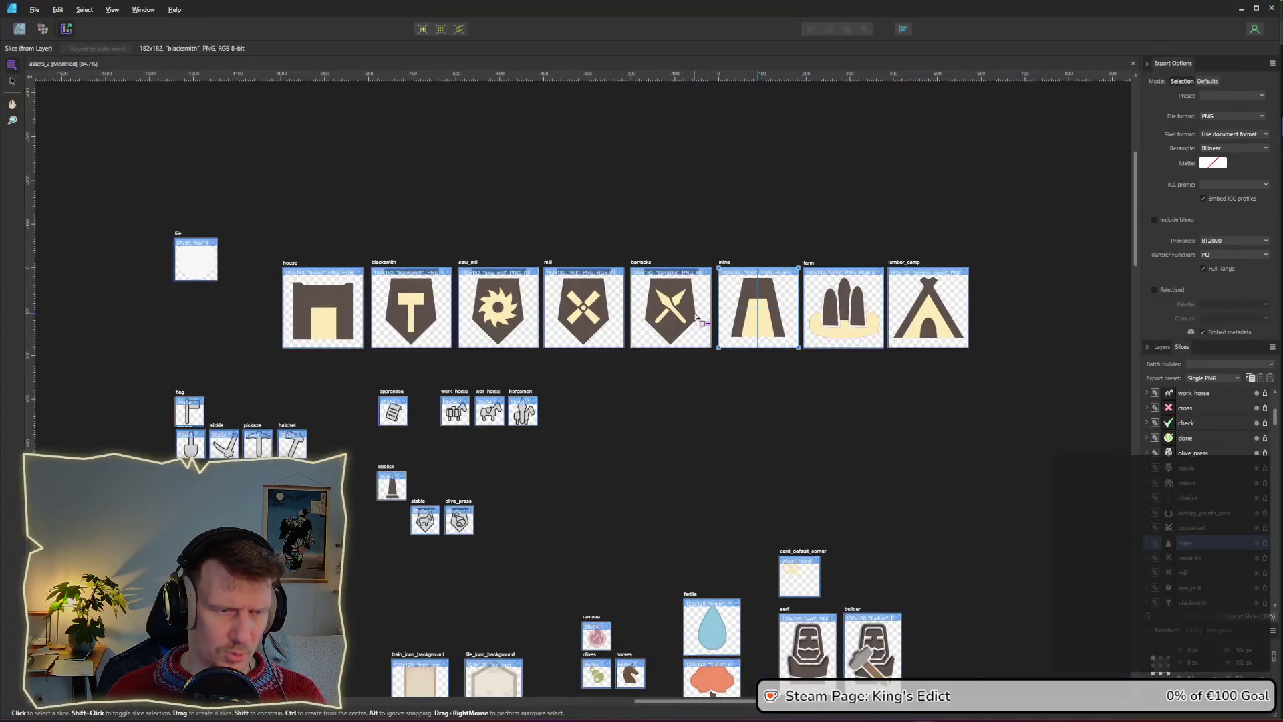
{"action": "left_click", "coordinate": [561, 303]}
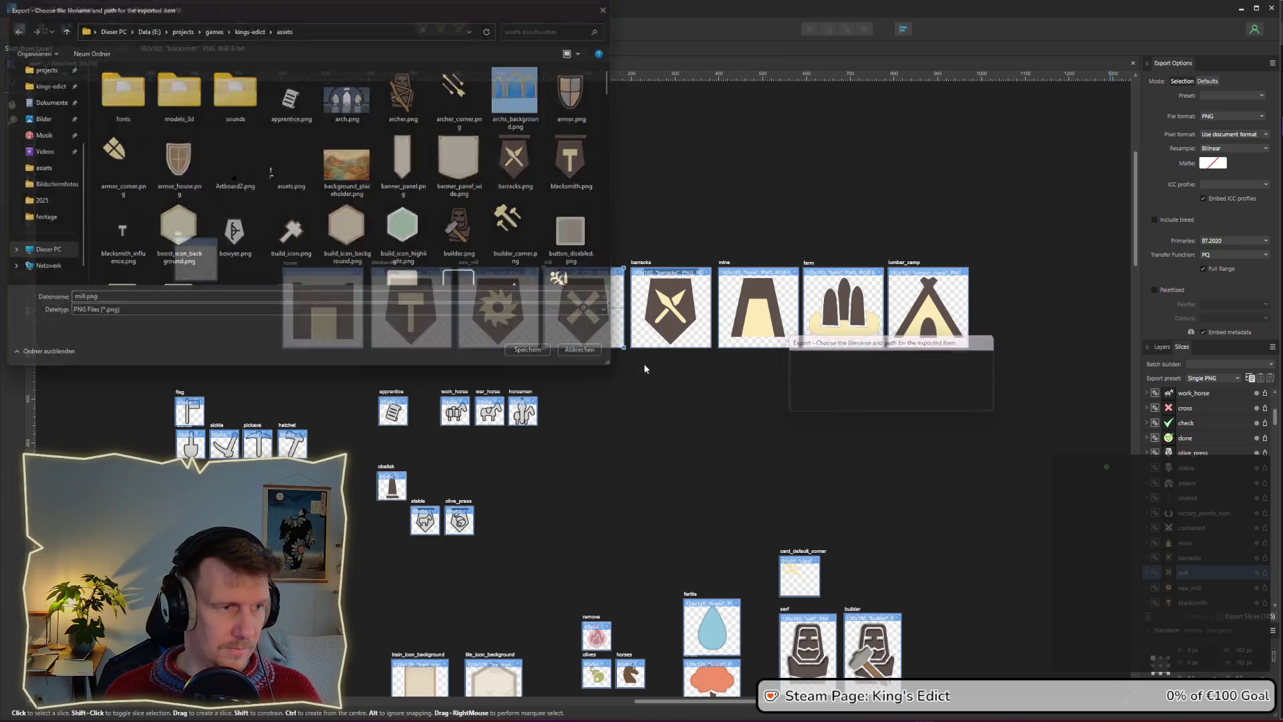
{"action": "key", "text": "Escape"}
{"action": "key", "text": "alt+Tab"}
{"action": "key", "text": "Tab"}
{"action": "key", "text": "alt+Tab"}
{"action": "key", "text": "Tab"}
{"action": "key", "text": "Tab"}
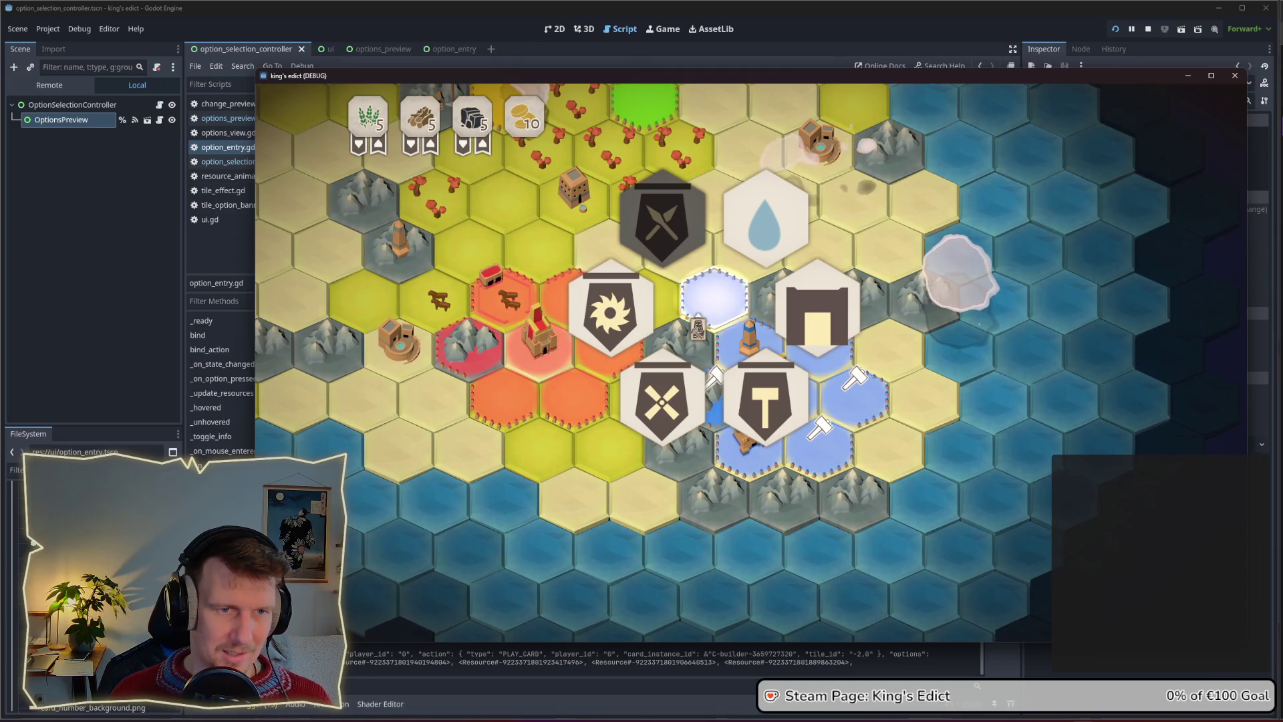
{"action": "key", "text": "alt+Tab"}
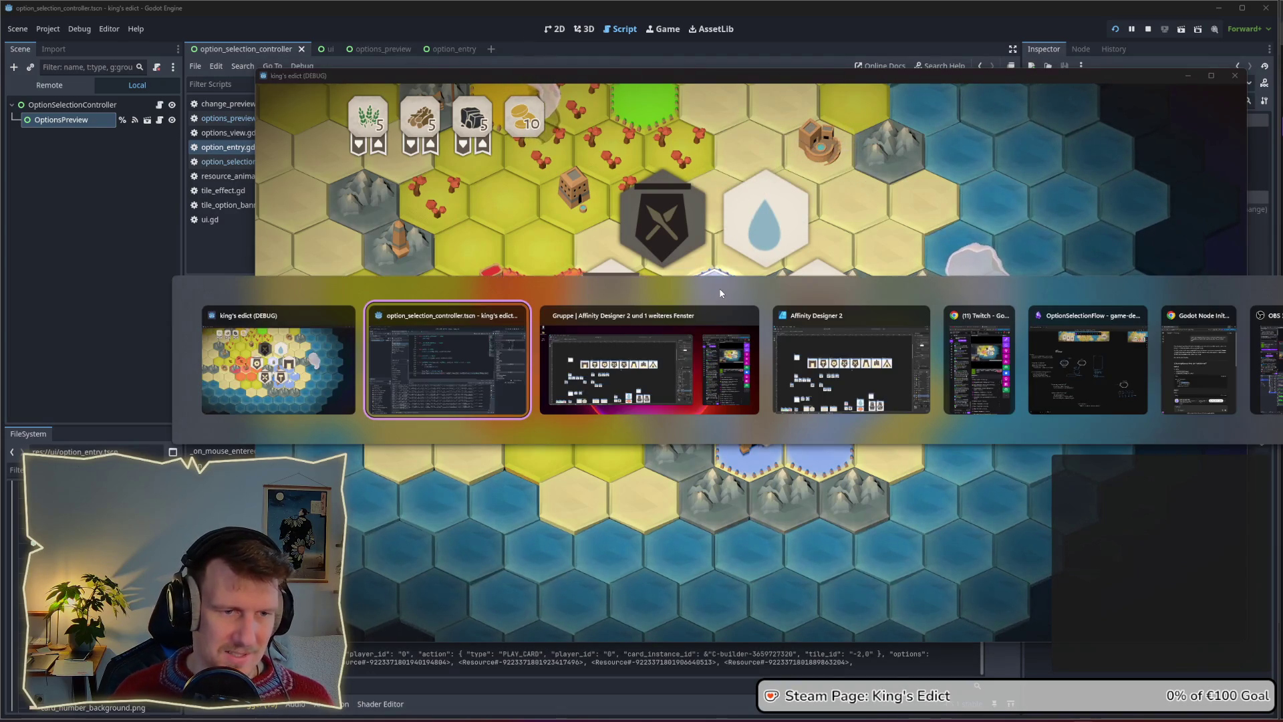
{"action": "scroll", "coordinate": [538, 355], "scroll_direction": "down", "scroll_amount": 3}
{"action": "scroll", "coordinate": [538, 355], "scroll_direction": "left", "scroll_amount": 4}
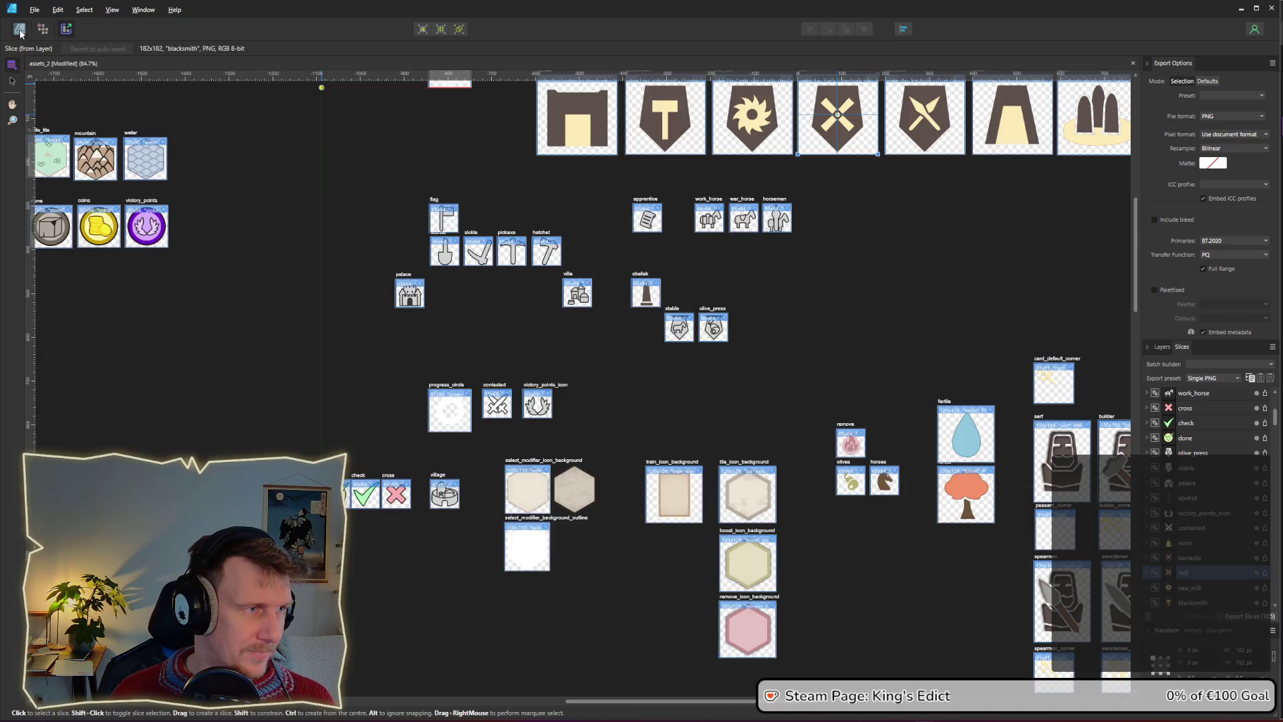
In the Designer persona, zoom in on and select the fertile water-drop artboard, then switch to Godot.
{"action": "left_click", "coordinate": [19, 31]}
{"action": "scroll", "coordinate": [691, 383], "scroll_direction": "up", "scroll_amount": 5}
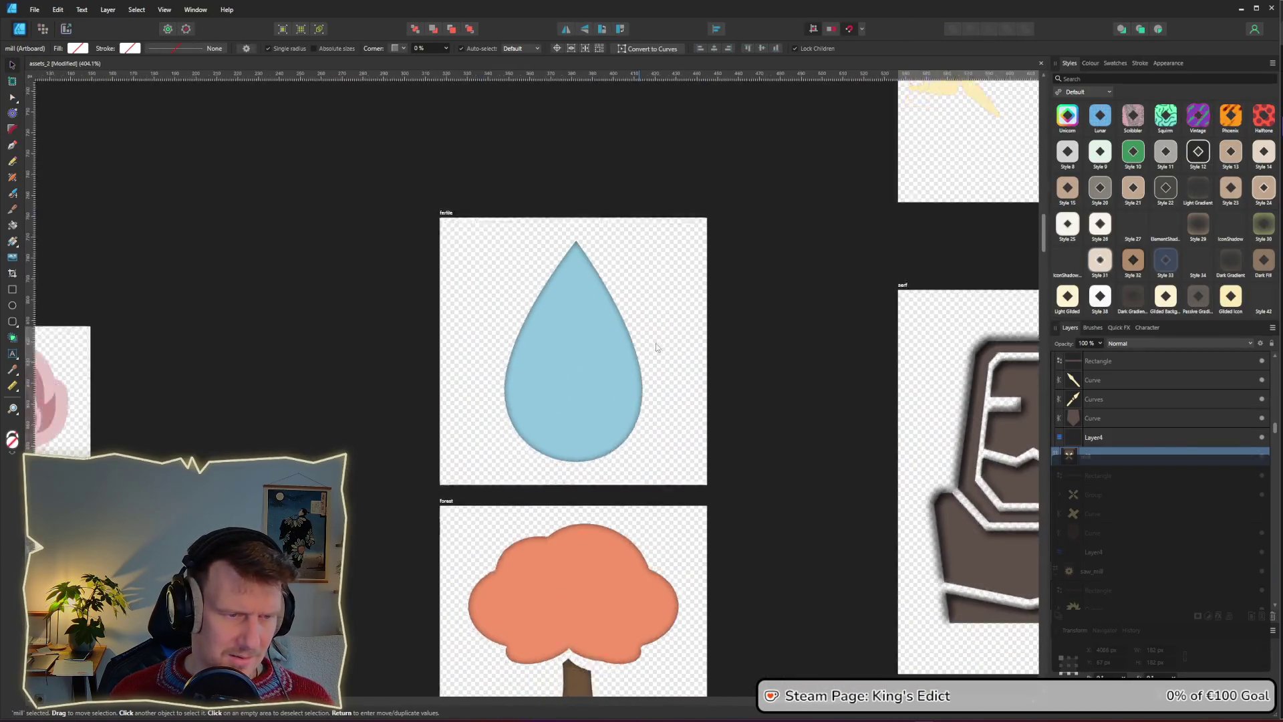
{"action": "scroll", "coordinate": [644, 360], "scroll_direction": "down", "scroll_amount": 1}
{"action": "left_click", "coordinate": [551, 164]}
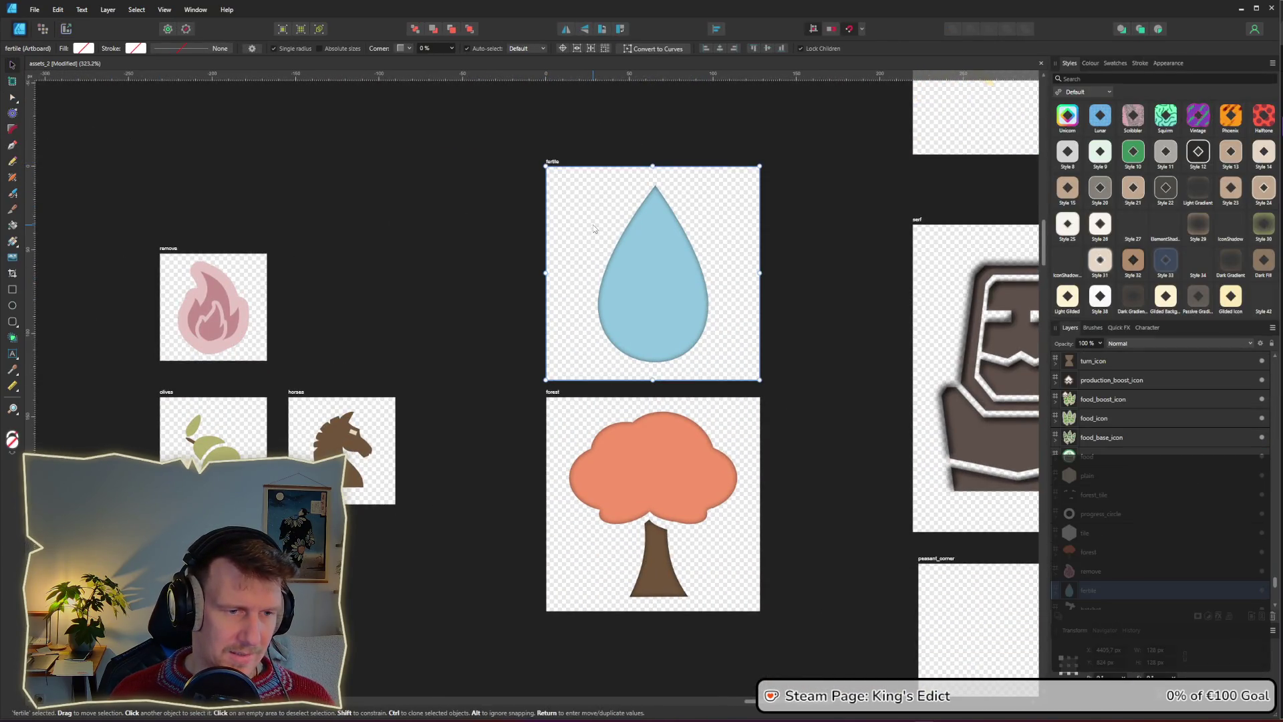
{"action": "scroll", "coordinate": [591, 227], "scroll_direction": "down", "scroll_amount": 3}
{"action": "scroll", "coordinate": [591, 228], "scroll_direction": "down", "scroll_amount": 1}
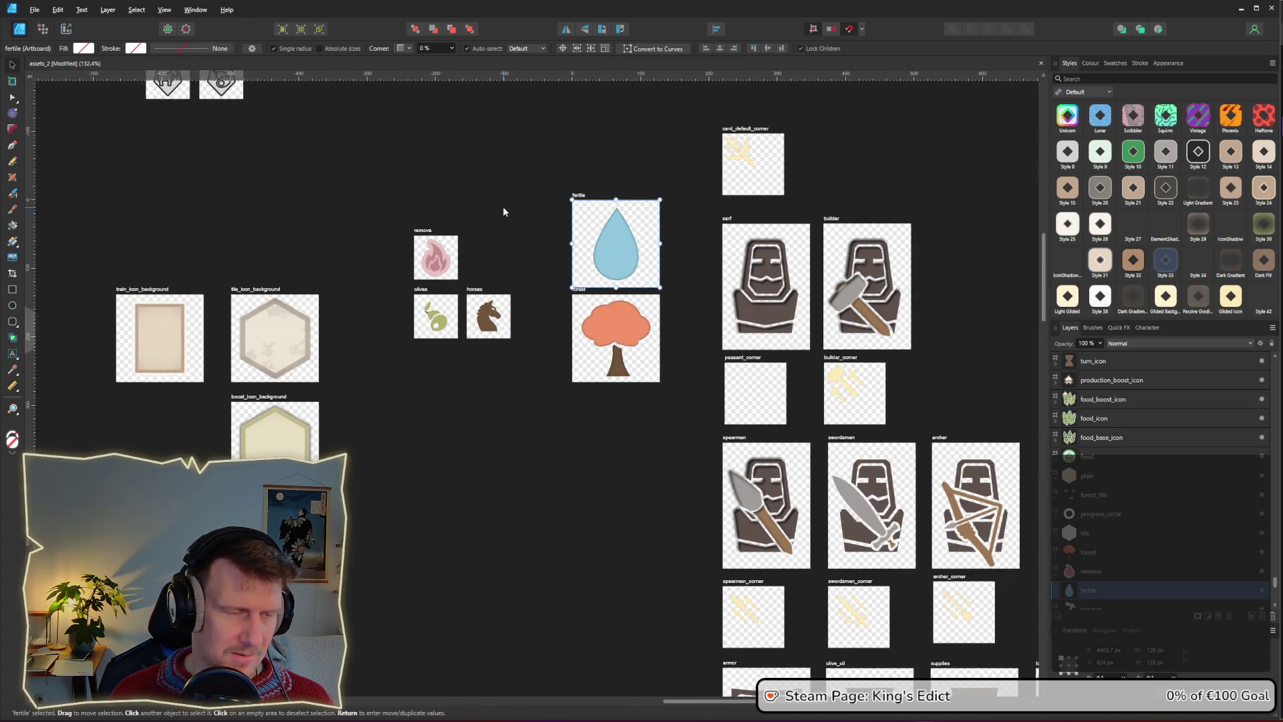
{"action": "key", "text": "alt+Tab"}
{"action": "key", "text": "alt+Tab"}
{"action": "key", "text": "alt+Tab"}
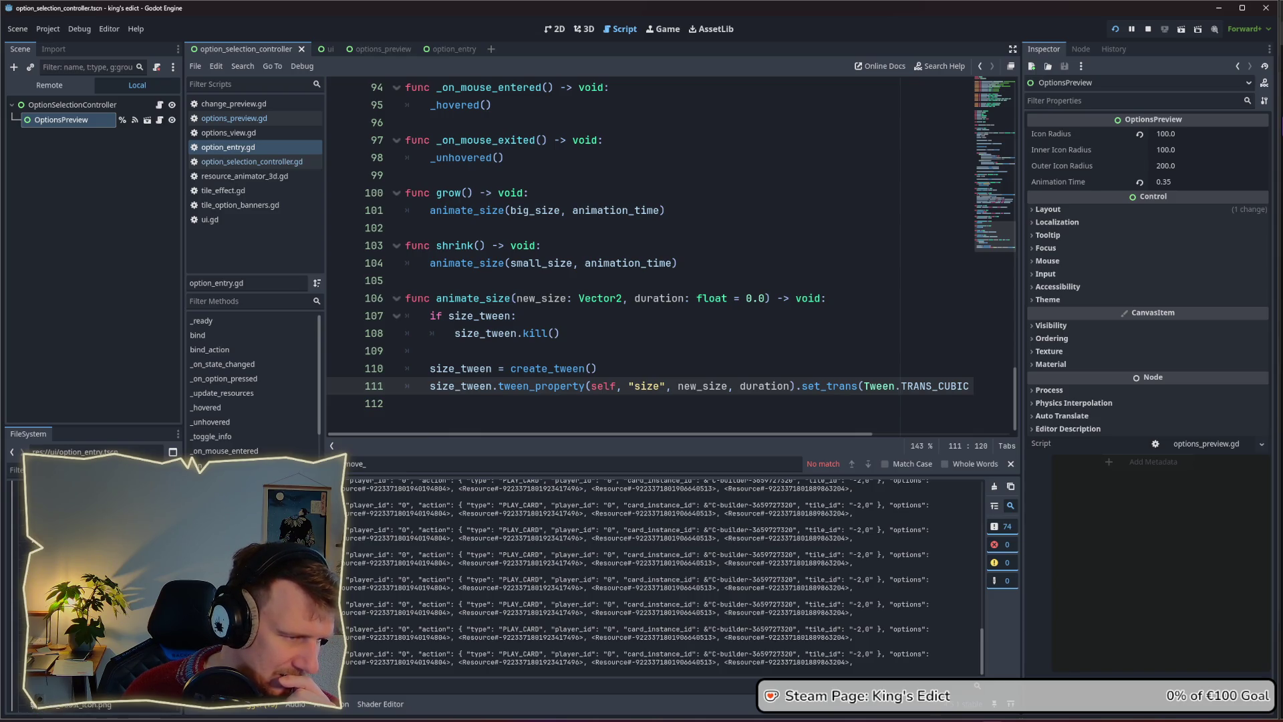
Compare the fertile.png and irrigation.png previews, then bring up Affinity's Export persona slices.
{"action": "left_click", "coordinate": [60, 693]}
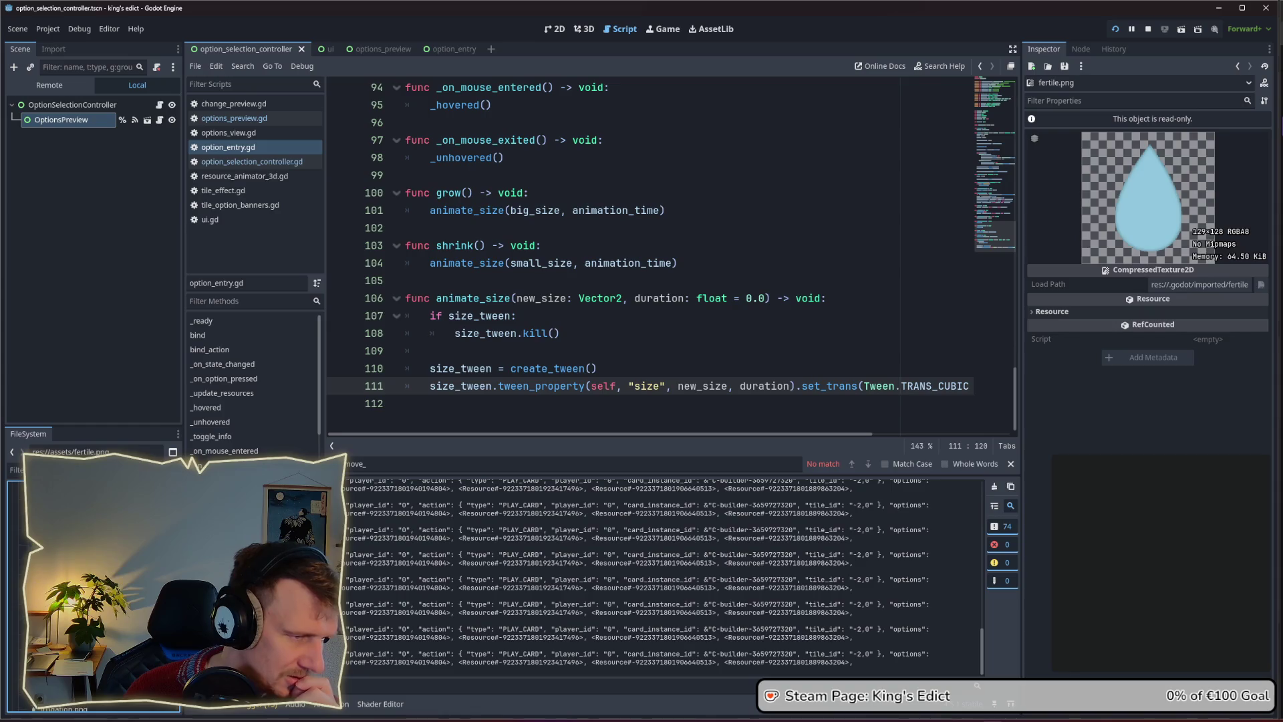
{"action": "key", "text": "Down"}
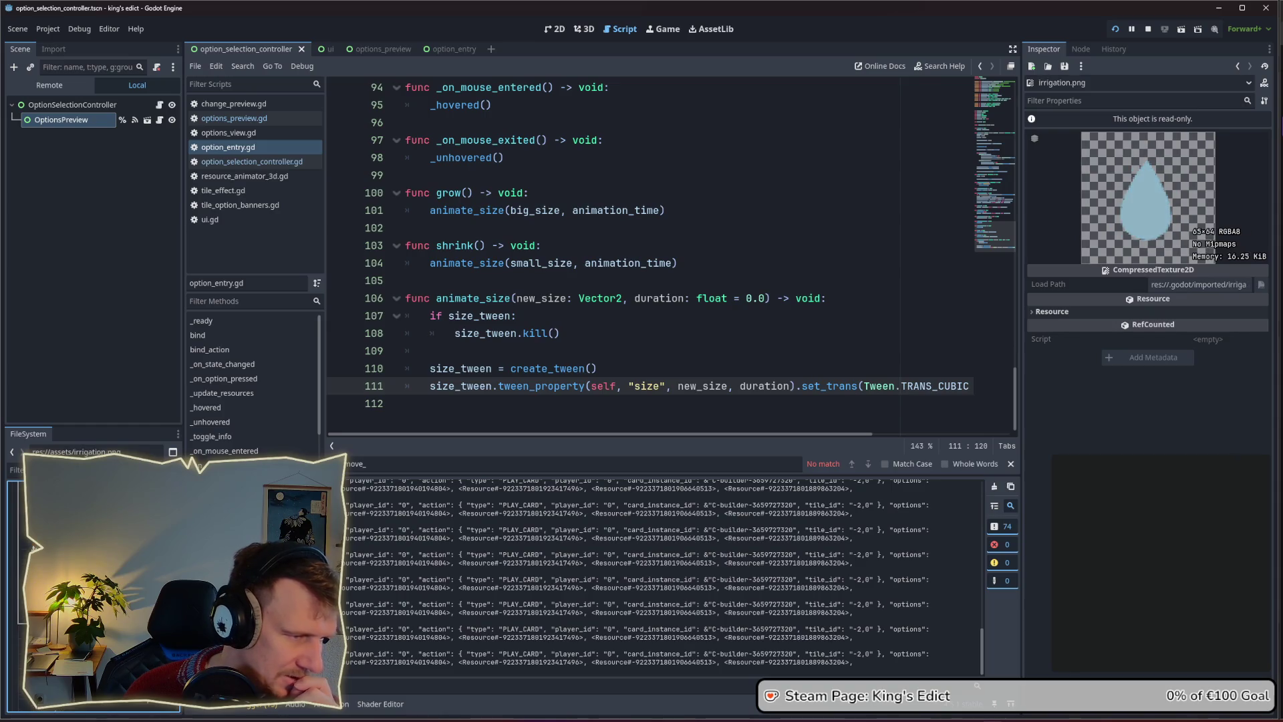
{"action": "key", "text": "alt+Tab"}
{"action": "key", "text": "alt+Tab"}
{"action": "key", "text": "alt+Tab"}
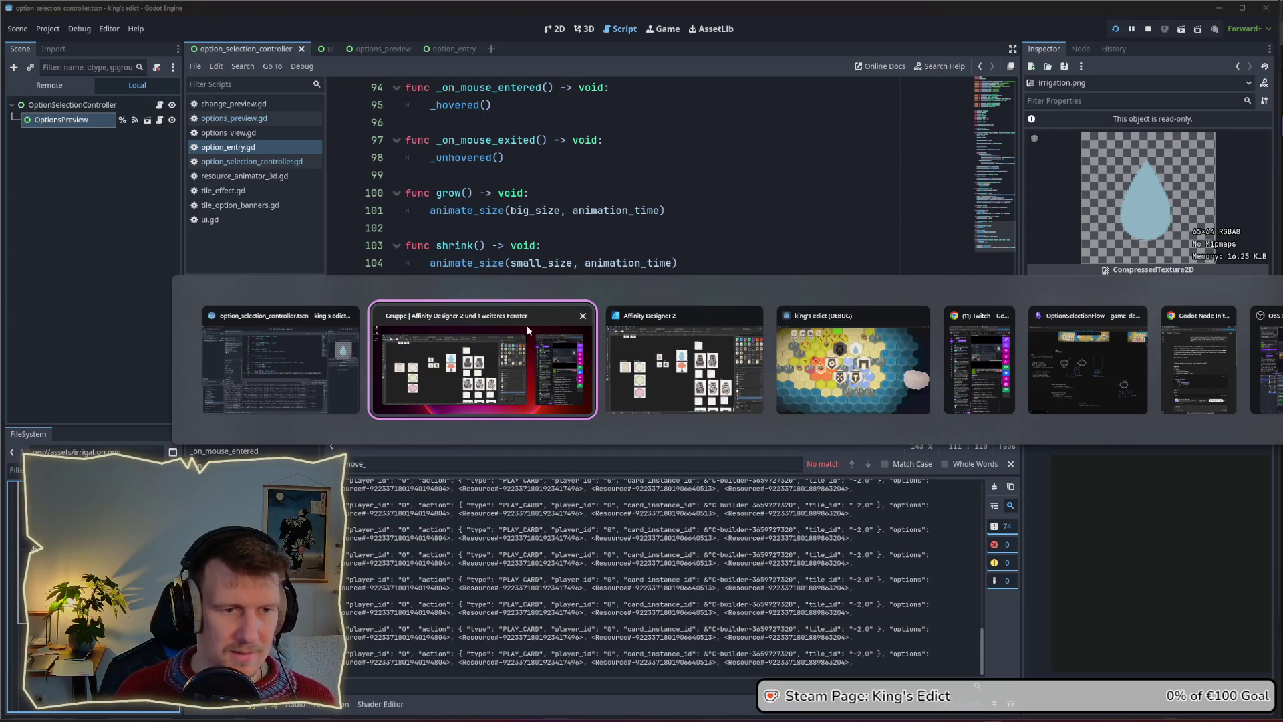
{"action": "left_click", "coordinate": [520, 359]}
{"action": "left_click", "coordinate": [66, 28]}
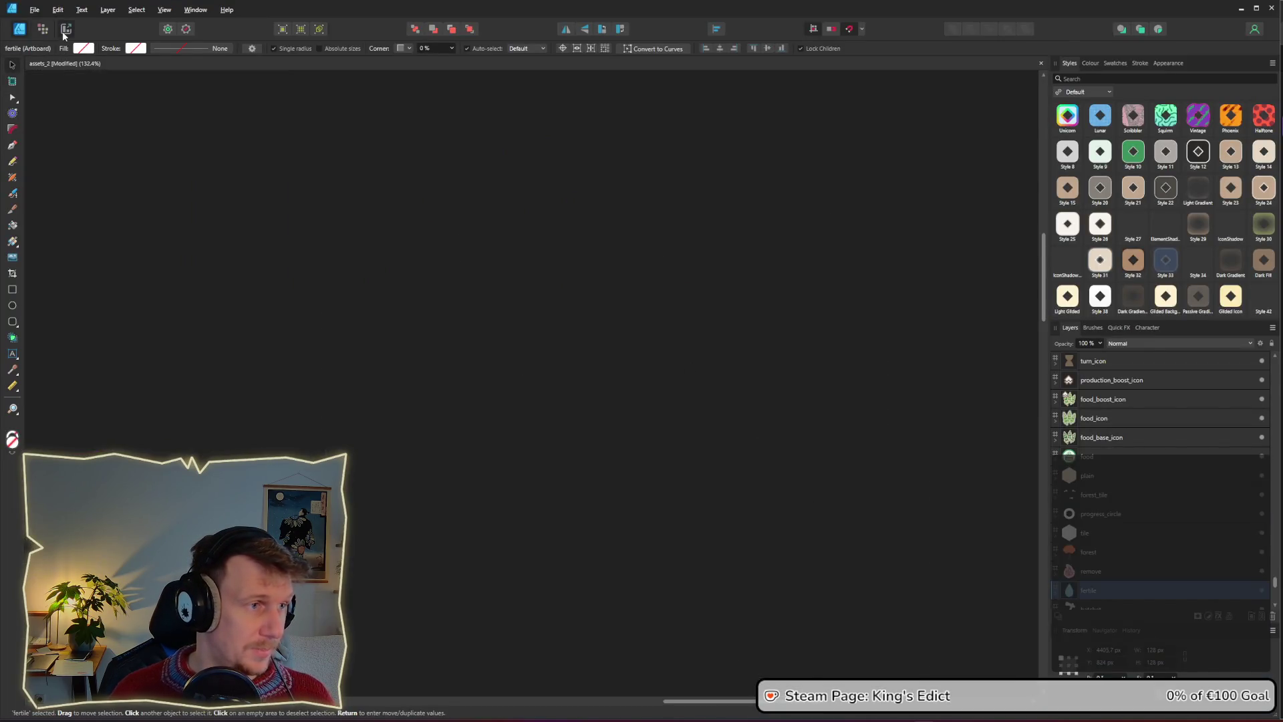
{"action": "scroll", "coordinate": [1212, 567], "scroll_direction": "down", "scroll_amount": 5}
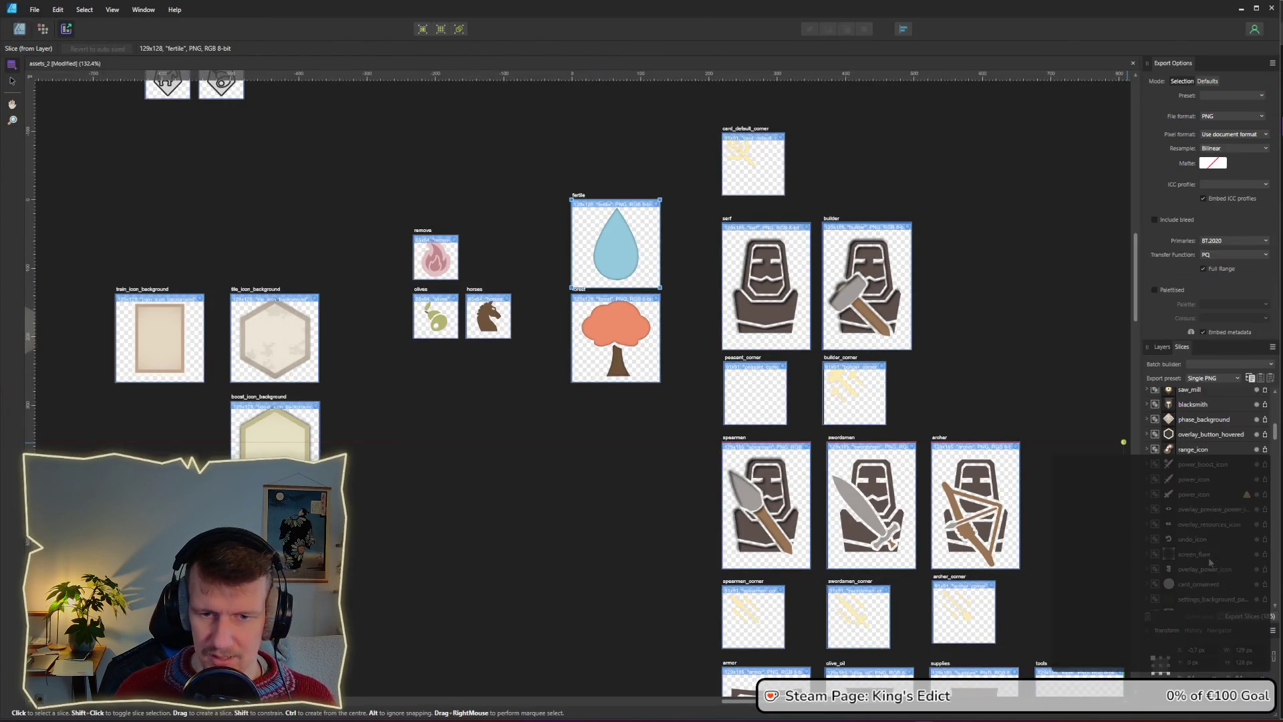
Export the fertile slice as irrigation.png, overwriting the existing file in the assets folder.
{"action": "scroll", "coordinate": [1262, 600], "scroll_direction": "down", "scroll_amount": 5}
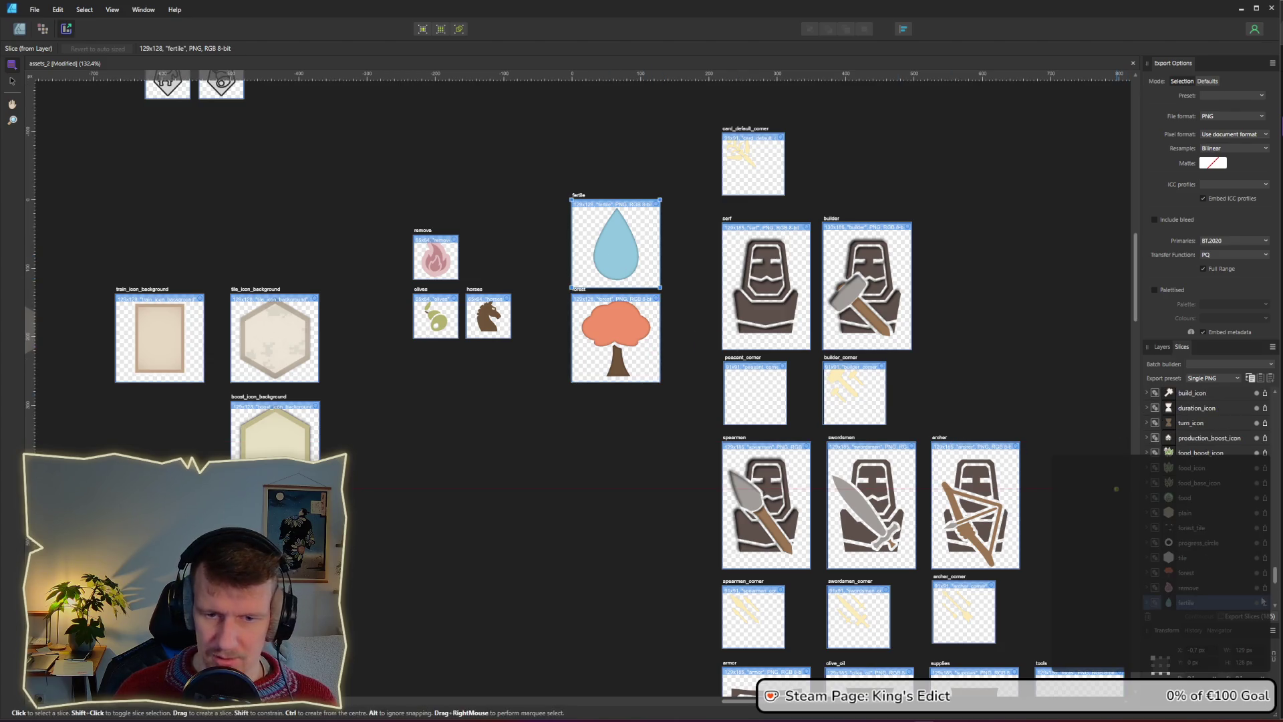
{"action": "left_click", "coordinate": [1268, 603]}
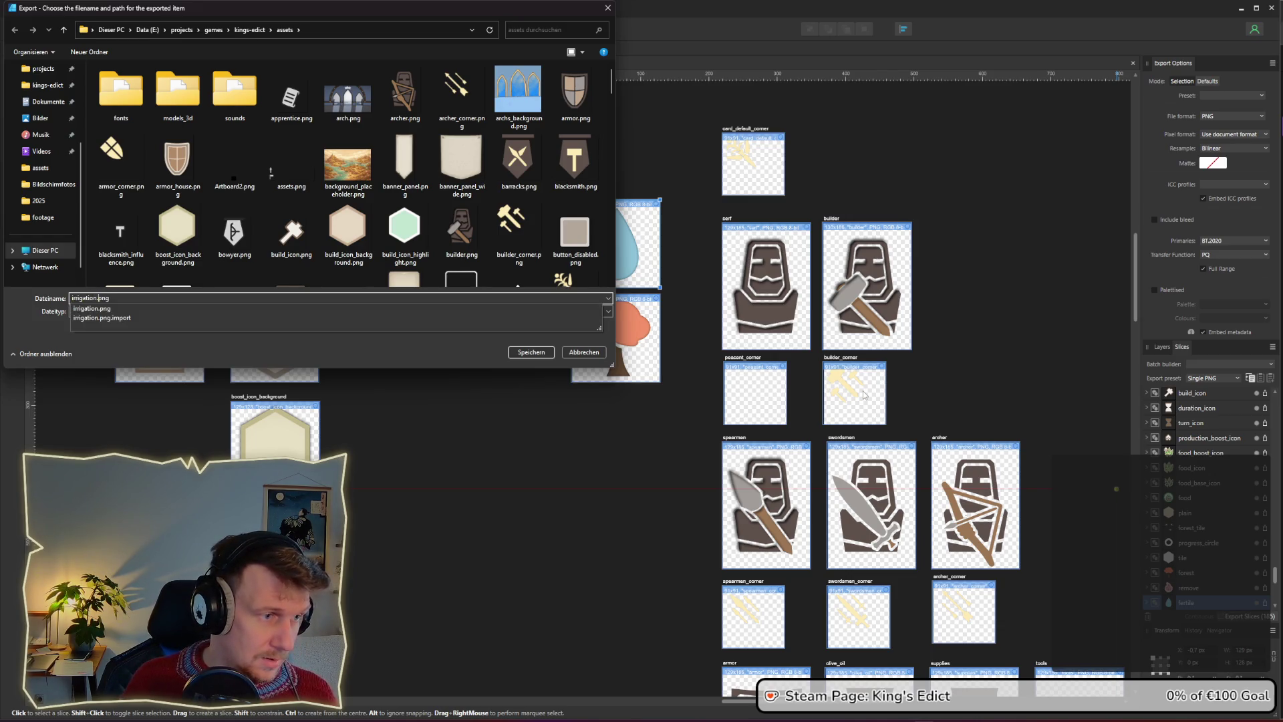
{"action": "key", "text": "Return"}
{"action": "key", "text": "Return"}
{"action": "key", "text": "alt+Tab"}
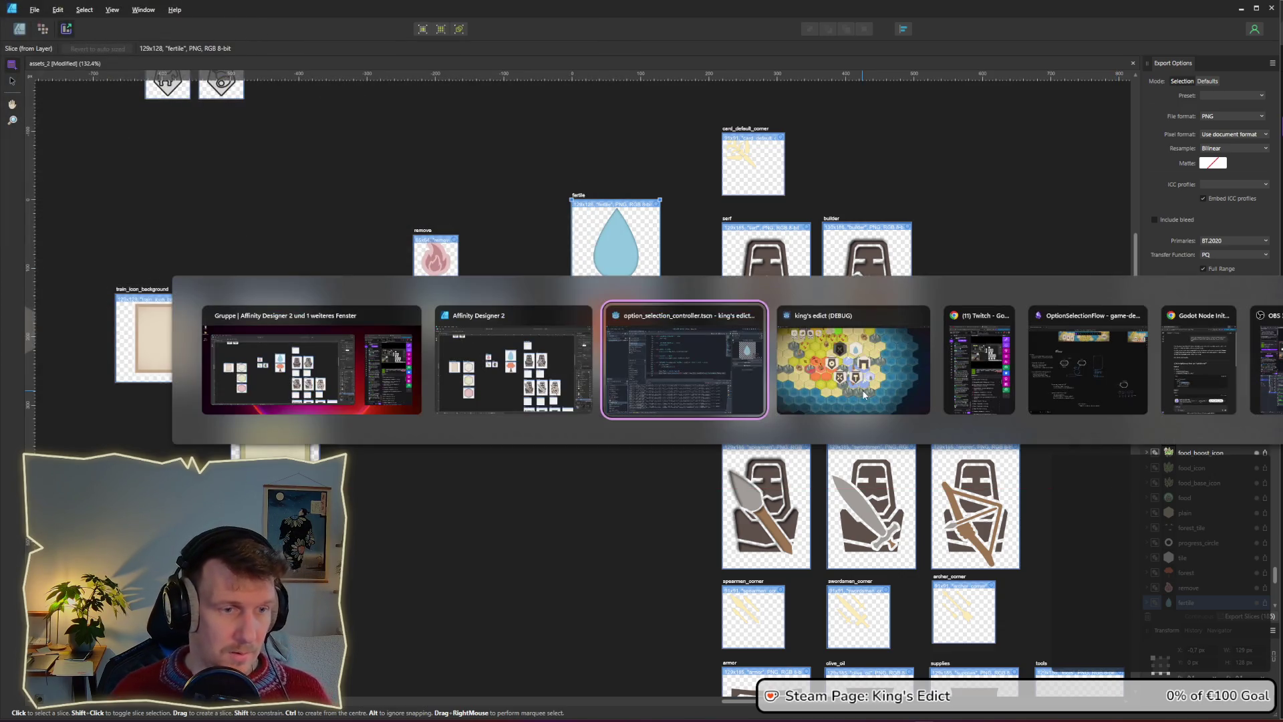
Place the worker on the hex near the tower in the running King's Edict game.
{"action": "left_click", "coordinate": [863, 394]}
{"action": "left_click_drag", "start_coordinate": [809, 377], "coordinate": [733, 324]}
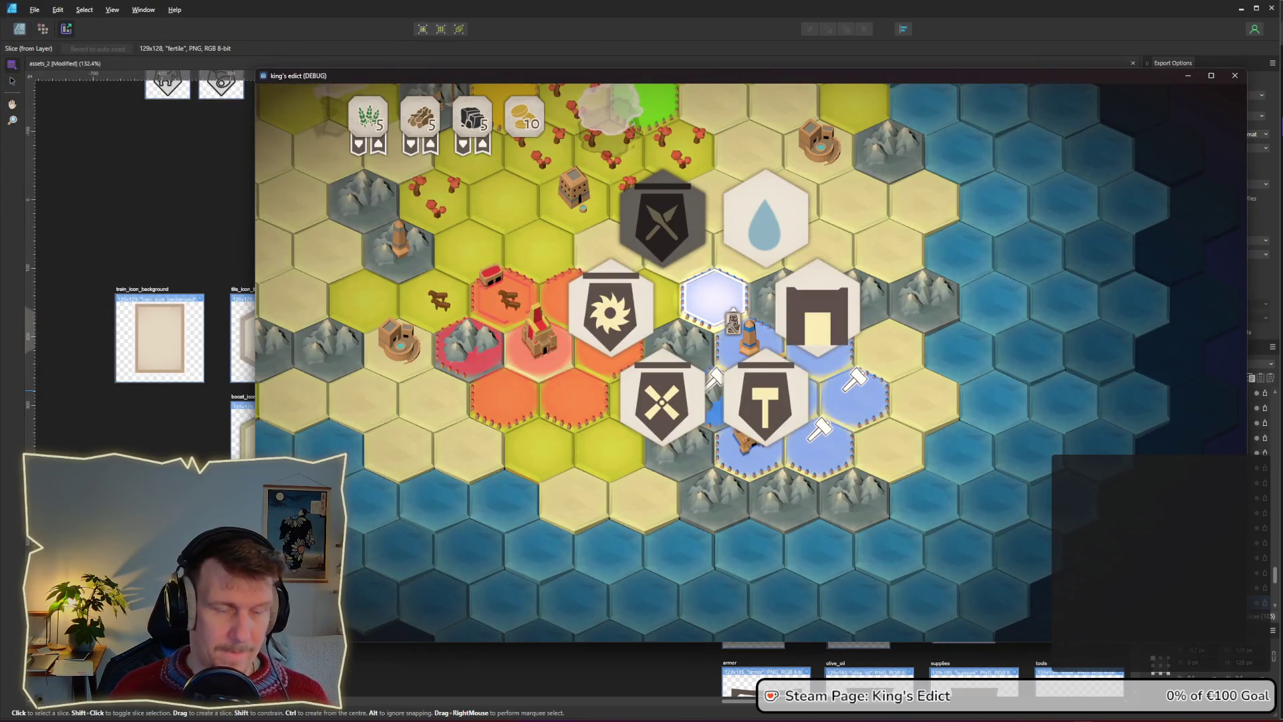
{"action": "key", "text": "alt+Tab"}
{"action": "key", "text": "alt+Tab"}
{"action": "key", "text": "alt+Tab"}
{"action": "left_click", "coordinate": [449, 355]}
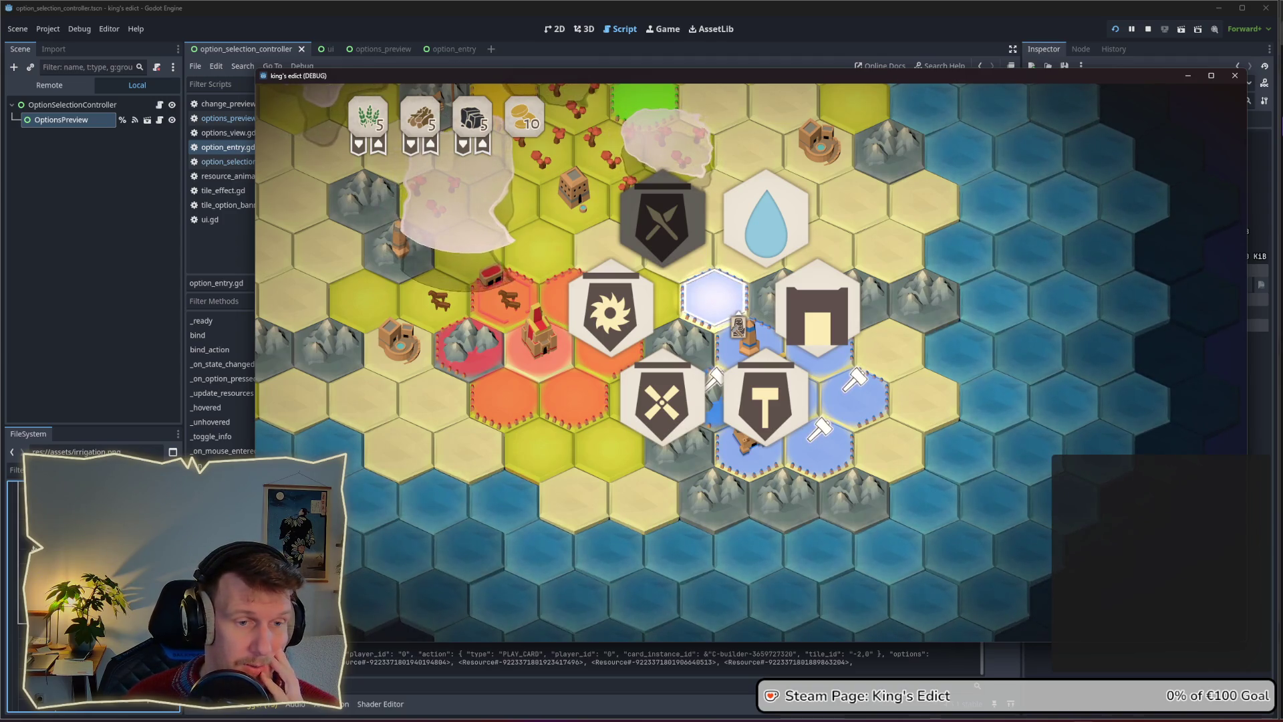
Check the Barracks and House option info cards, then return to Affinity Designer.
{"action": "mouse_move", "coordinate": [656, 249]}
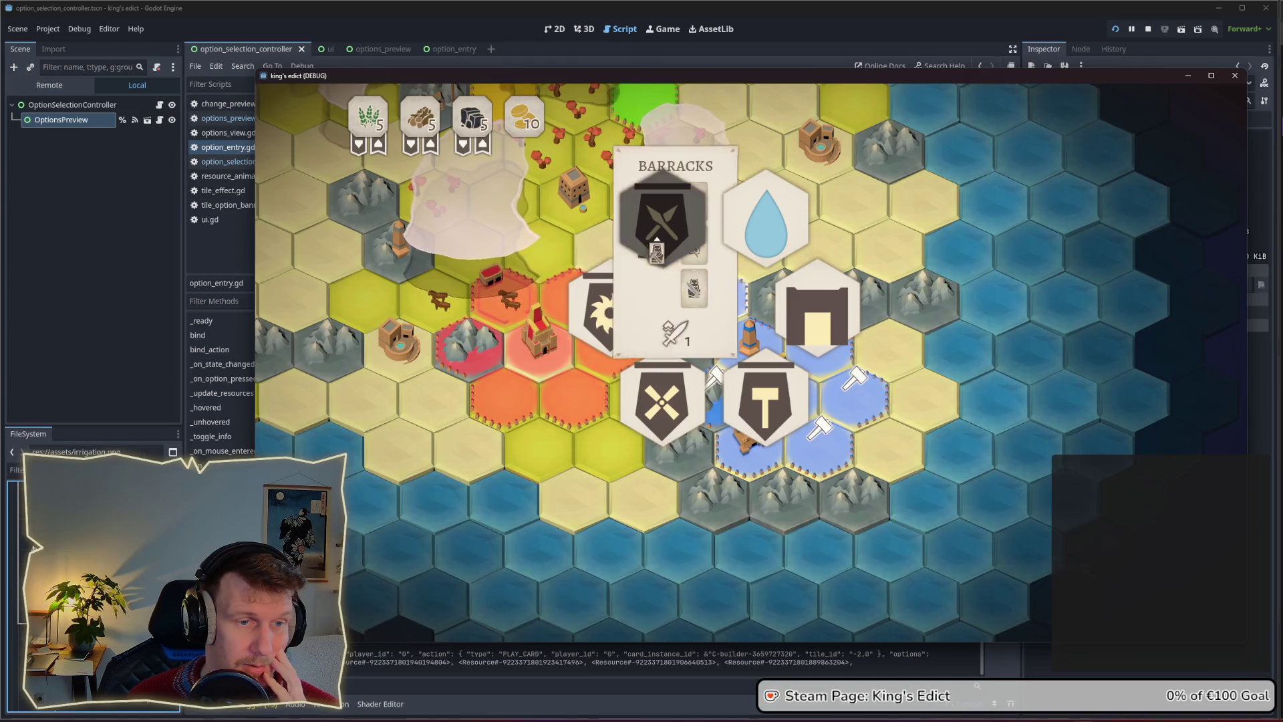
{"action": "mouse_move", "coordinate": [822, 323]}
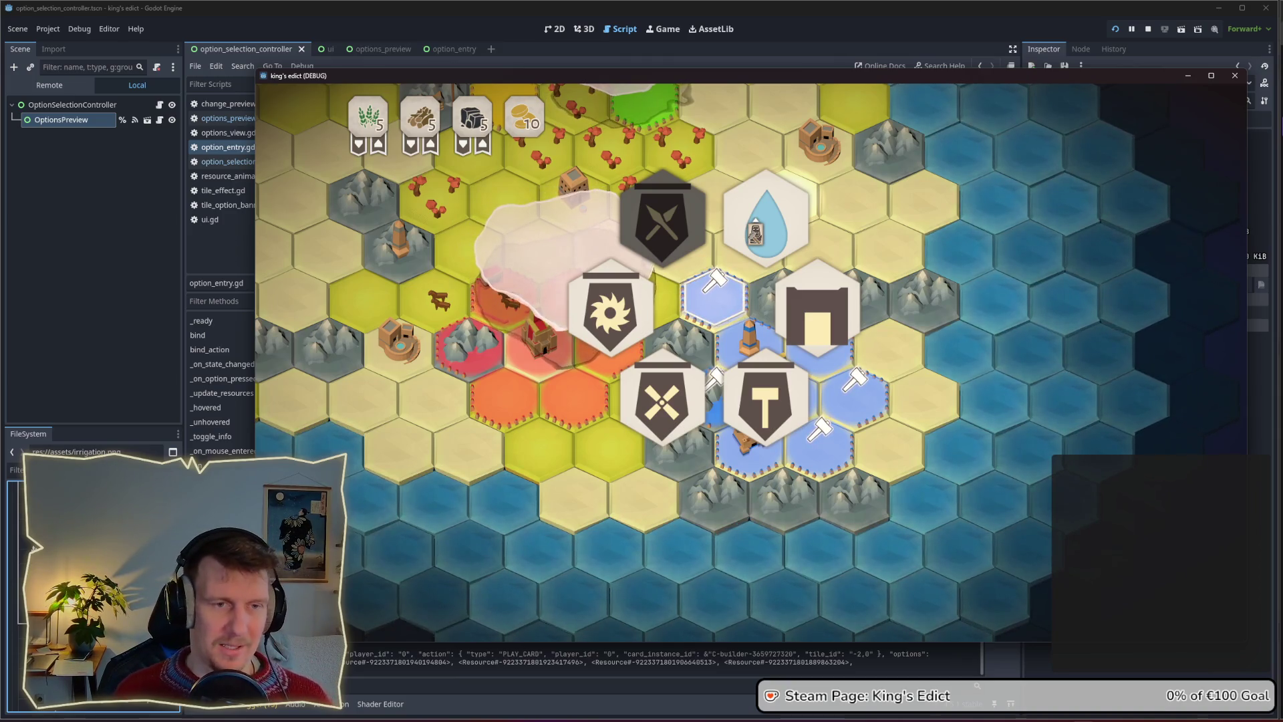
{"action": "key", "text": "alt+Tab"}
{"action": "key", "text": "alt+Tab"}
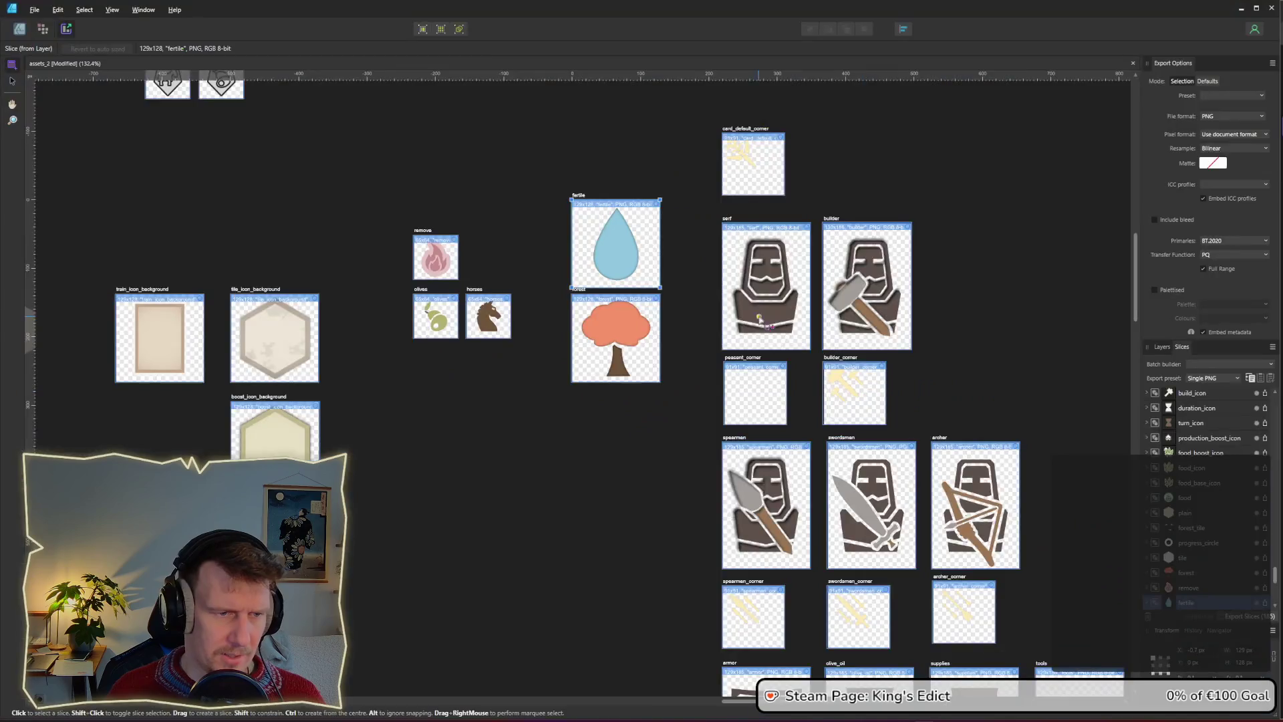
Select the house icon group and enable an Inner Shadow, dragging out its radius.
{"action": "scroll", "coordinate": [760, 211], "scroll_direction": "up", "scroll_amount": 3}
{"action": "scroll", "coordinate": [760, 211], "scroll_direction": "right", "scroll_amount": 3}
{"action": "left_click", "coordinate": [19, 29]}
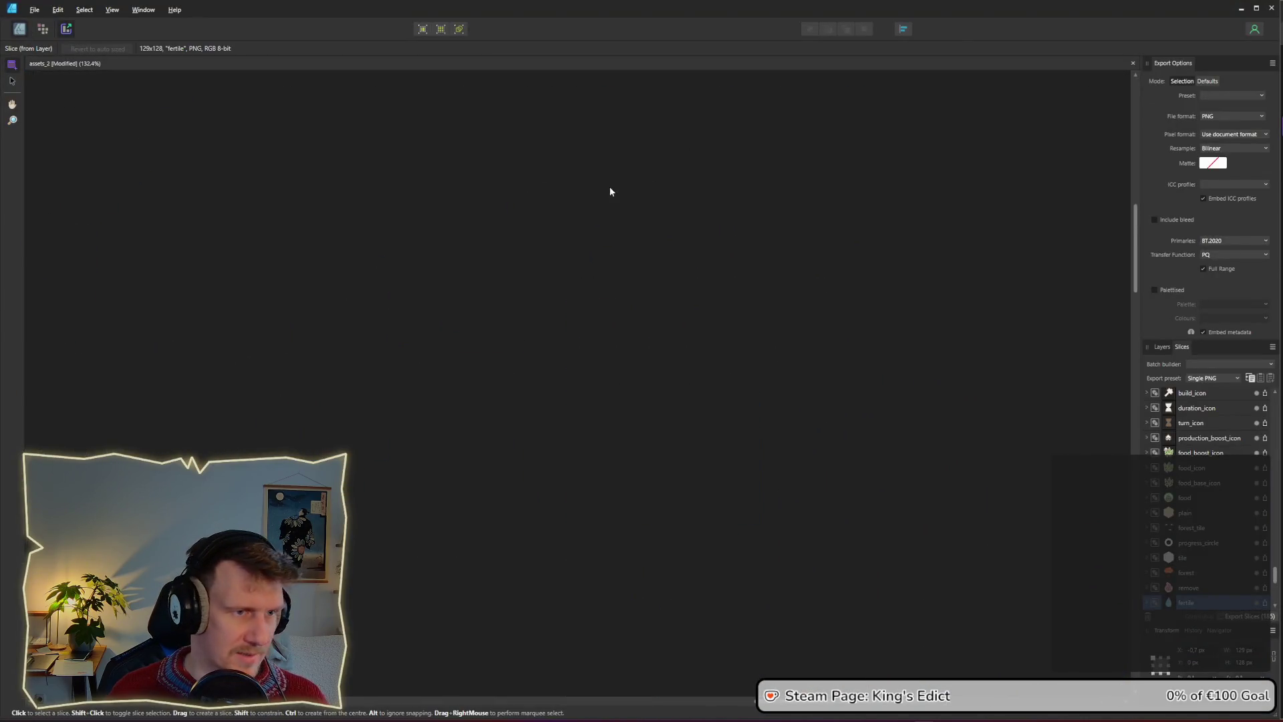
{"action": "scroll", "coordinate": [286, 267], "scroll_direction": "down", "scroll_amount": 3}
{"action": "scroll", "coordinate": [371, 341], "scroll_direction": "up", "scroll_amount": 8}
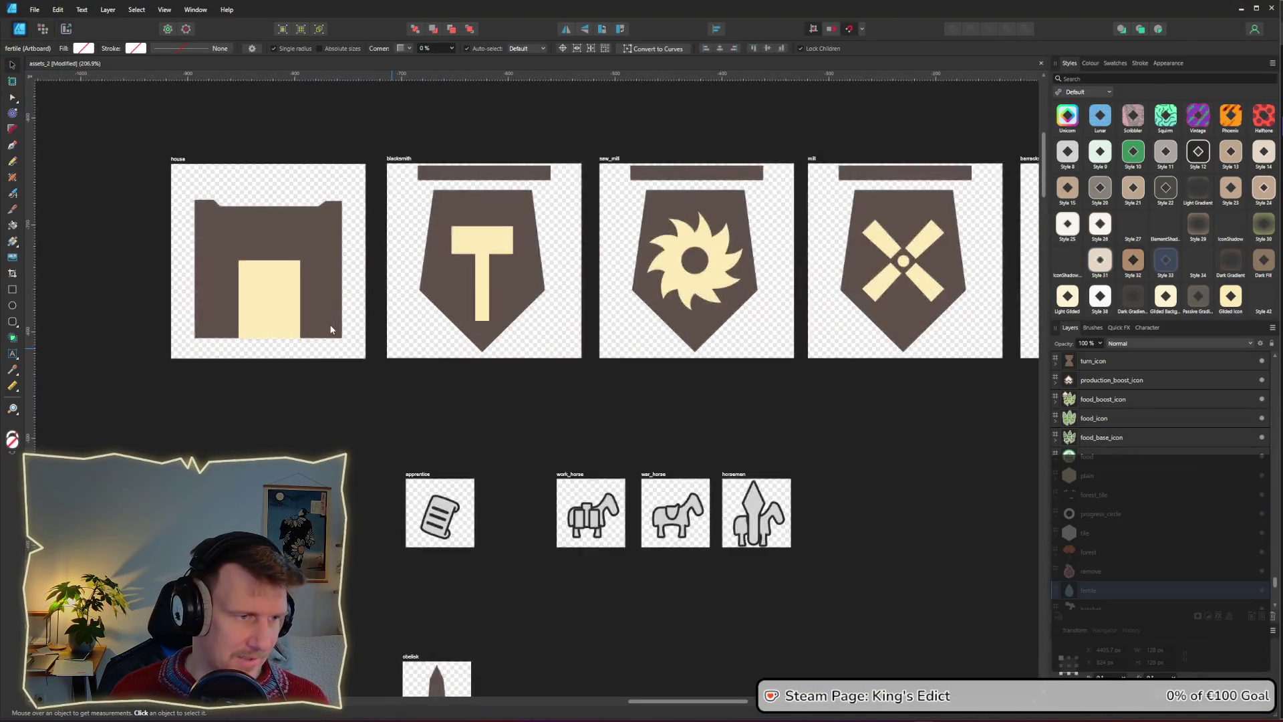
{"action": "left_click", "coordinate": [395, 229]}
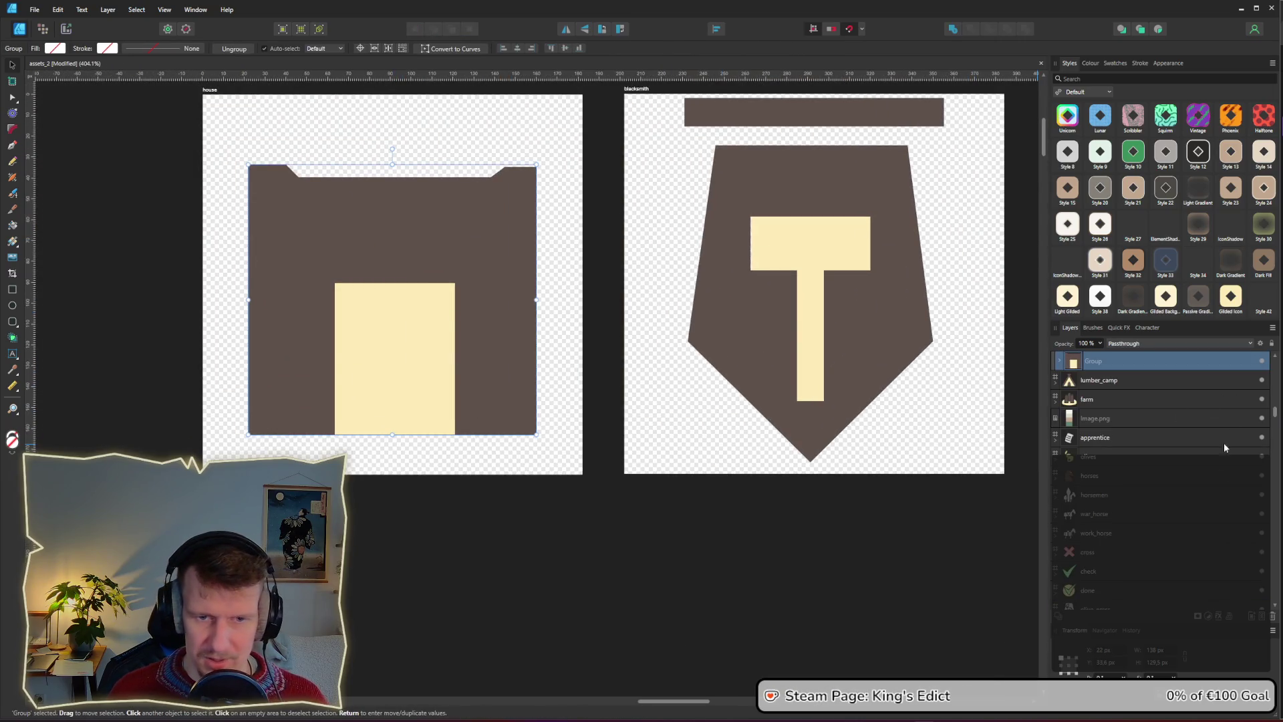
{"action": "left_click", "coordinate": [1221, 617]}
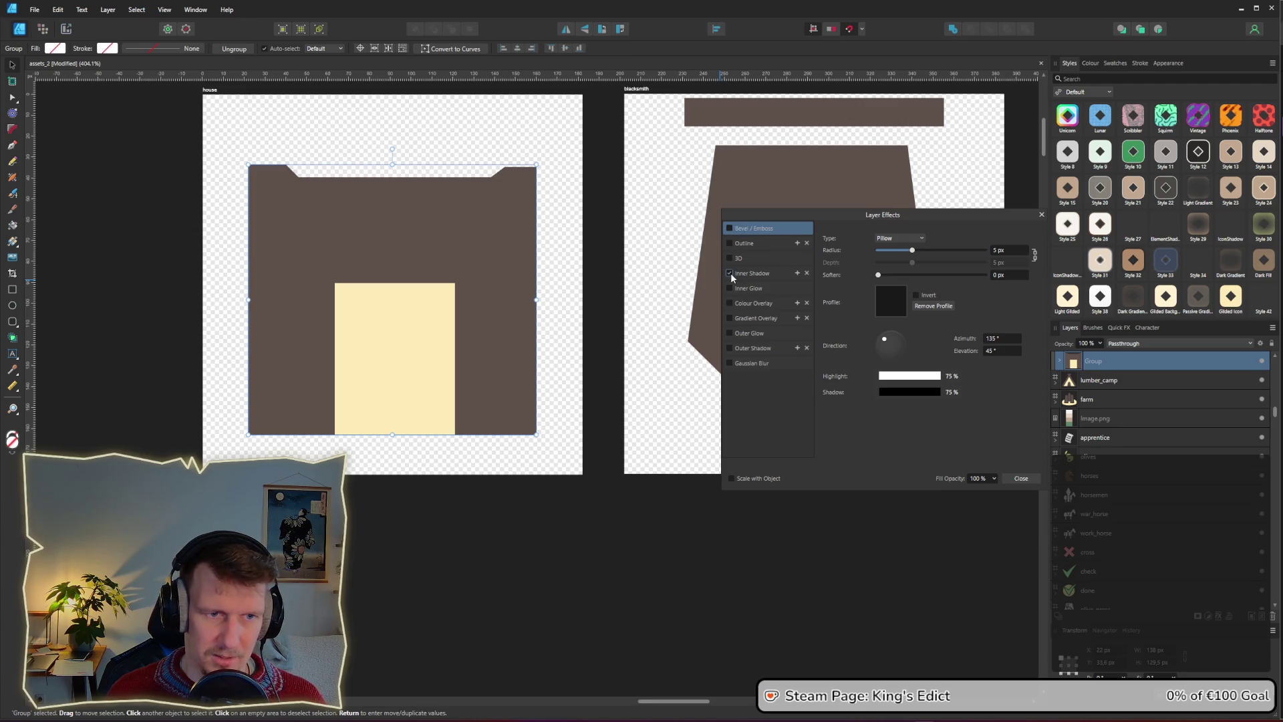
{"action": "left_click", "coordinate": [752, 273]}
{"action": "mouse_move", "coordinate": [879, 268]}
{"action": "left_mouse_down"}
{"action": "mouse_move", "coordinate": [929, 265]}
{"action": "mouse_move", "coordinate": [885, 287]}
{"action": "mouse_move", "coordinate": [956, 292]}
{"action": "left_mouse_up"}
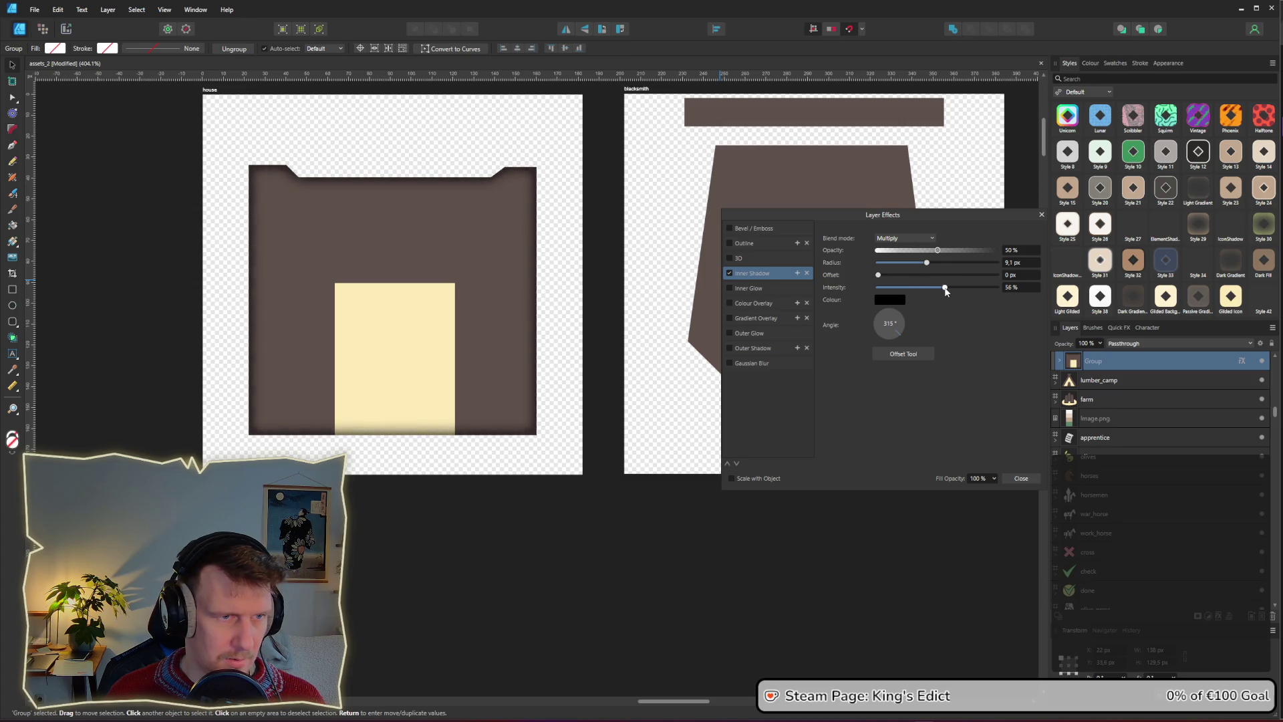
Make the inner shadow a saturated dark brown, preview it, and close Layer Effects.
{"action": "scroll", "coordinate": [588, 322], "scroll_direction": "down", "scroll_amount": 6}
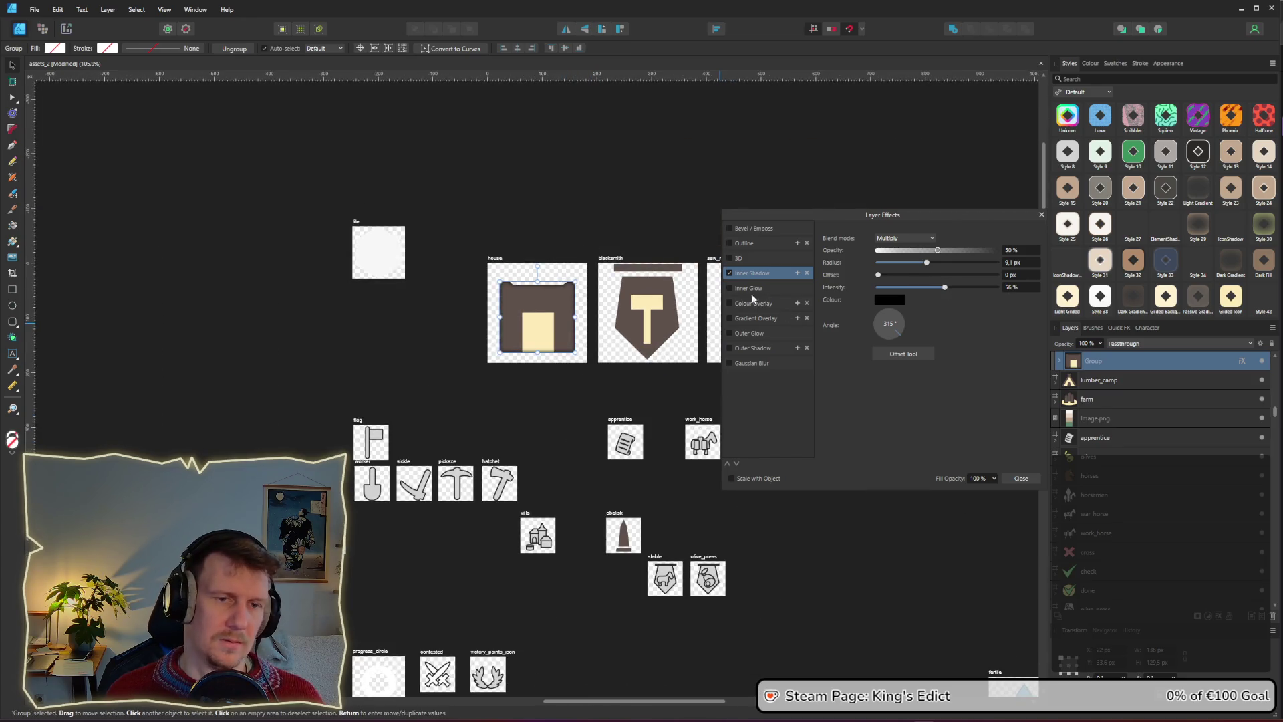
{"action": "scroll", "coordinate": [668, 301], "scroll_direction": "up", "scroll_amount": 5}
{"action": "scroll", "coordinate": [668, 300], "scroll_direction": "down", "scroll_amount": 3}
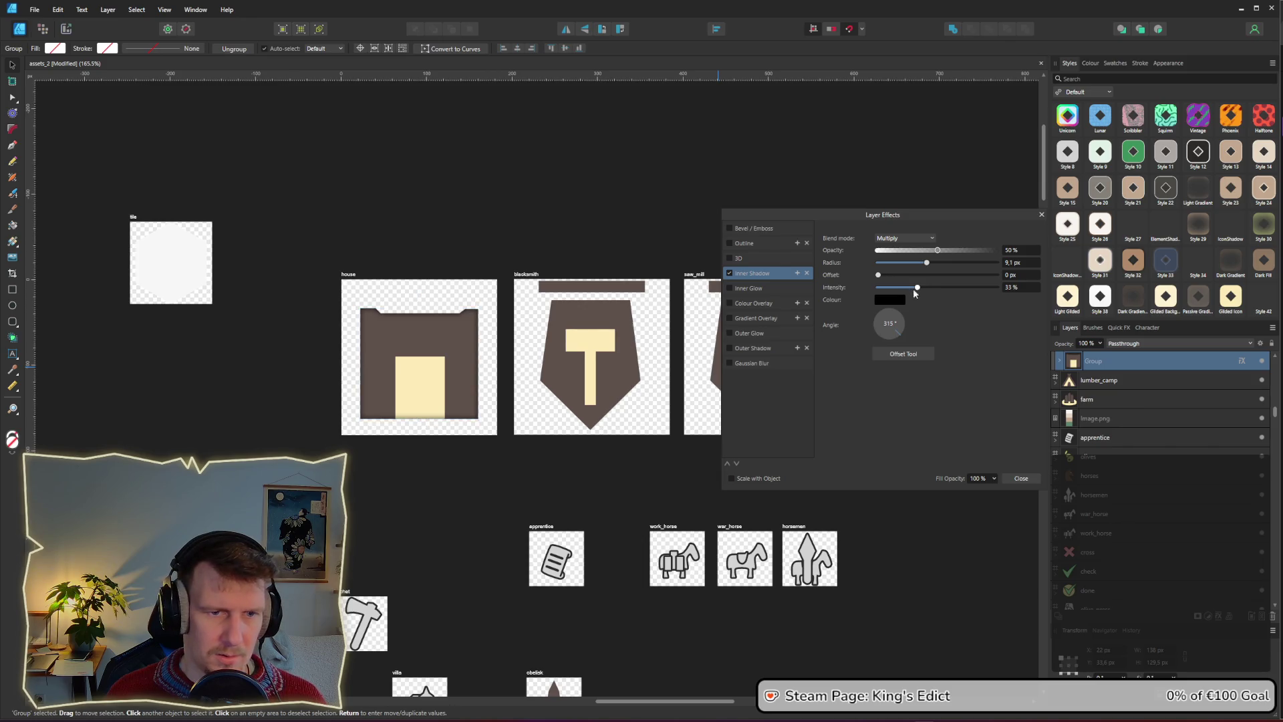
{"action": "left_click", "coordinate": [889, 299]}
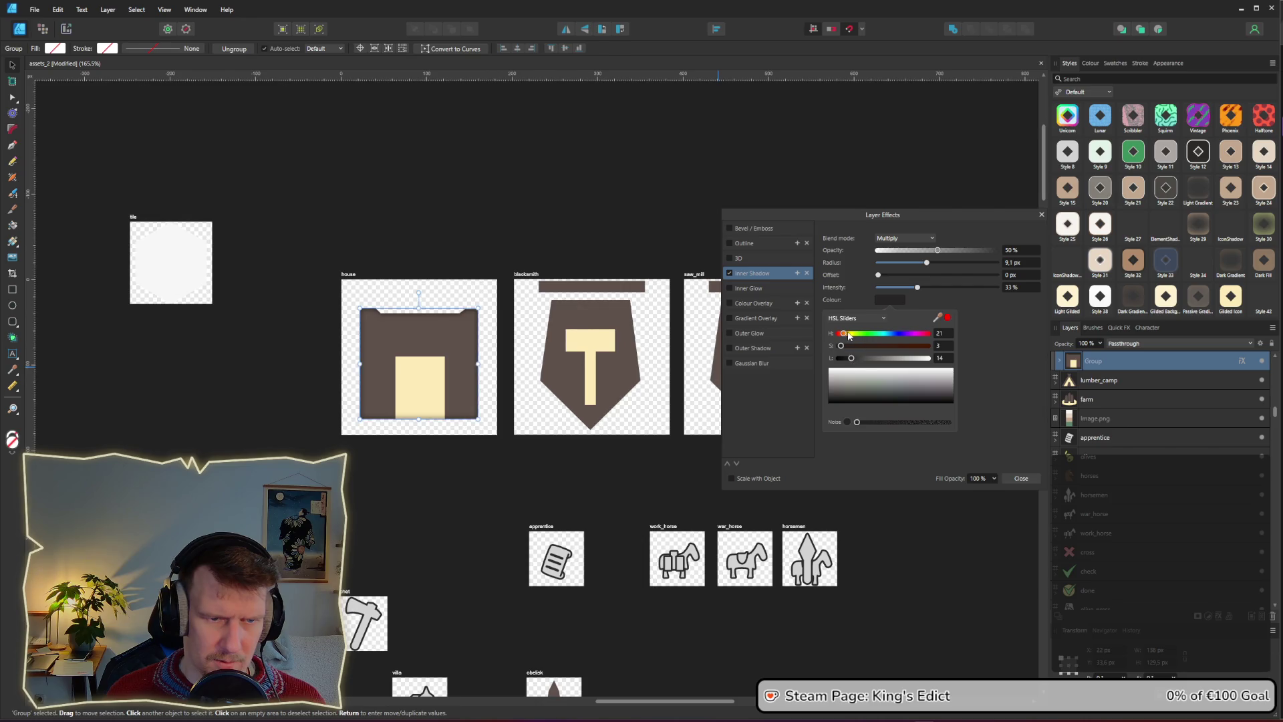
{"action": "left_click_drag", "start_coordinate": [853, 352], "coordinate": [888, 356]}
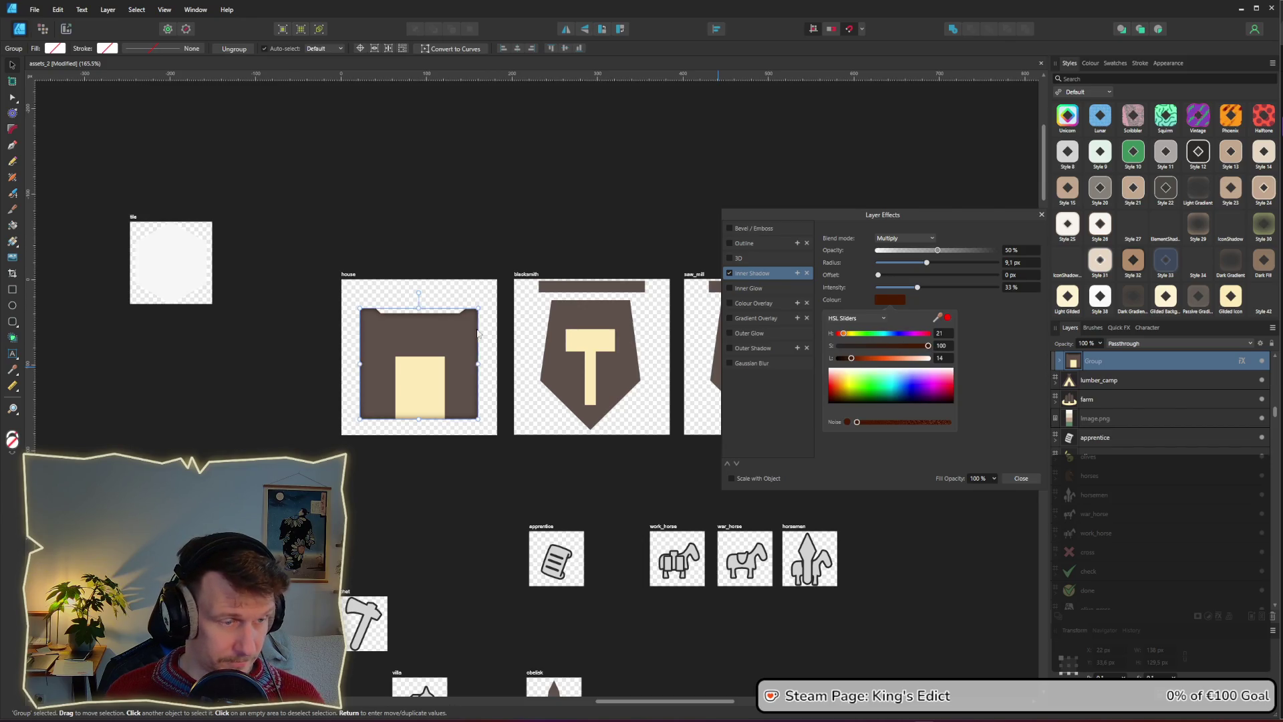
{"action": "left_click", "coordinate": [379, 451]}
{"action": "scroll", "coordinate": [402, 420], "scroll_direction": "up", "scroll_amount": 5}
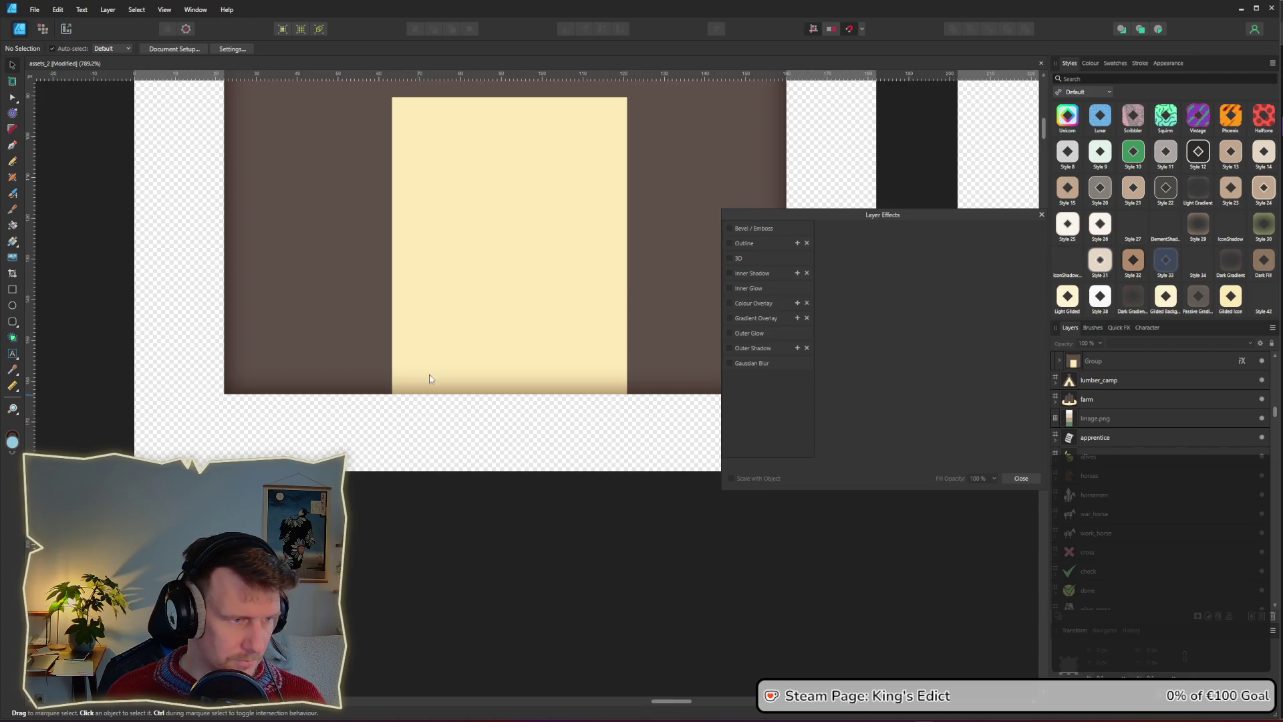
{"action": "scroll", "coordinate": [421, 396], "scroll_direction": "down", "scroll_amount": 4}
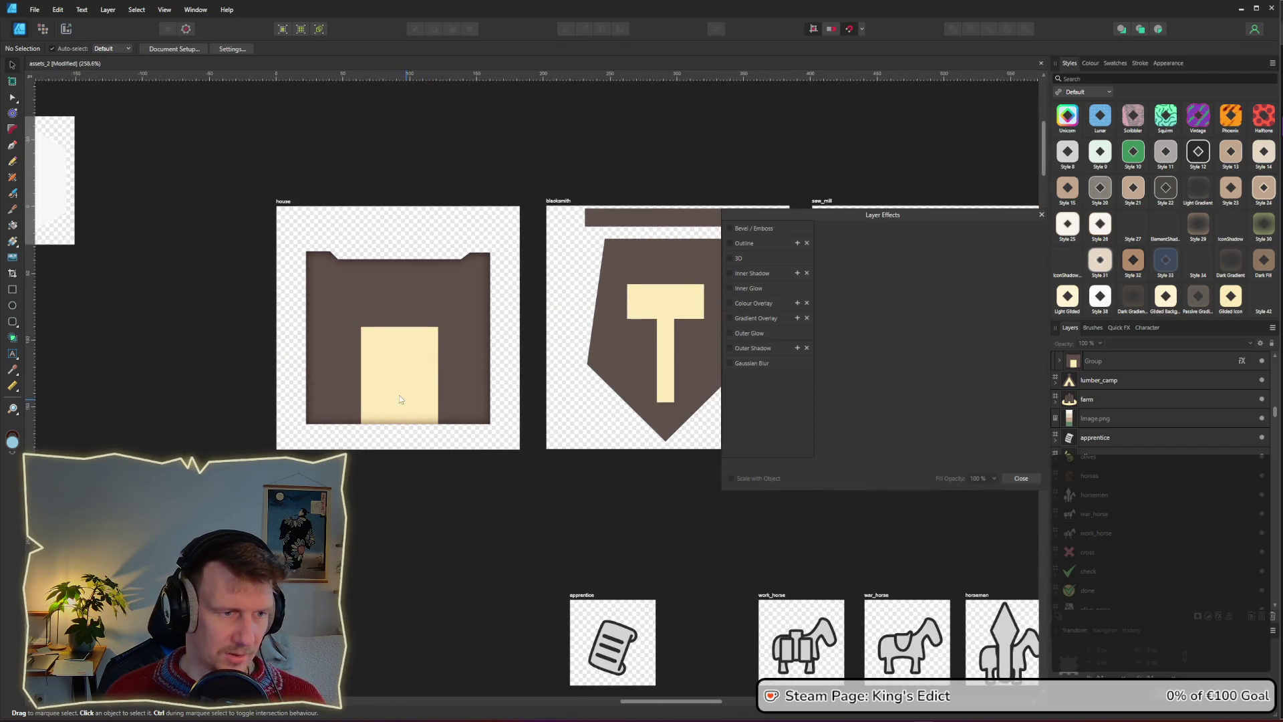
{"action": "scroll", "coordinate": [410, 167], "scroll_direction": "down", "scroll_amount": 4}
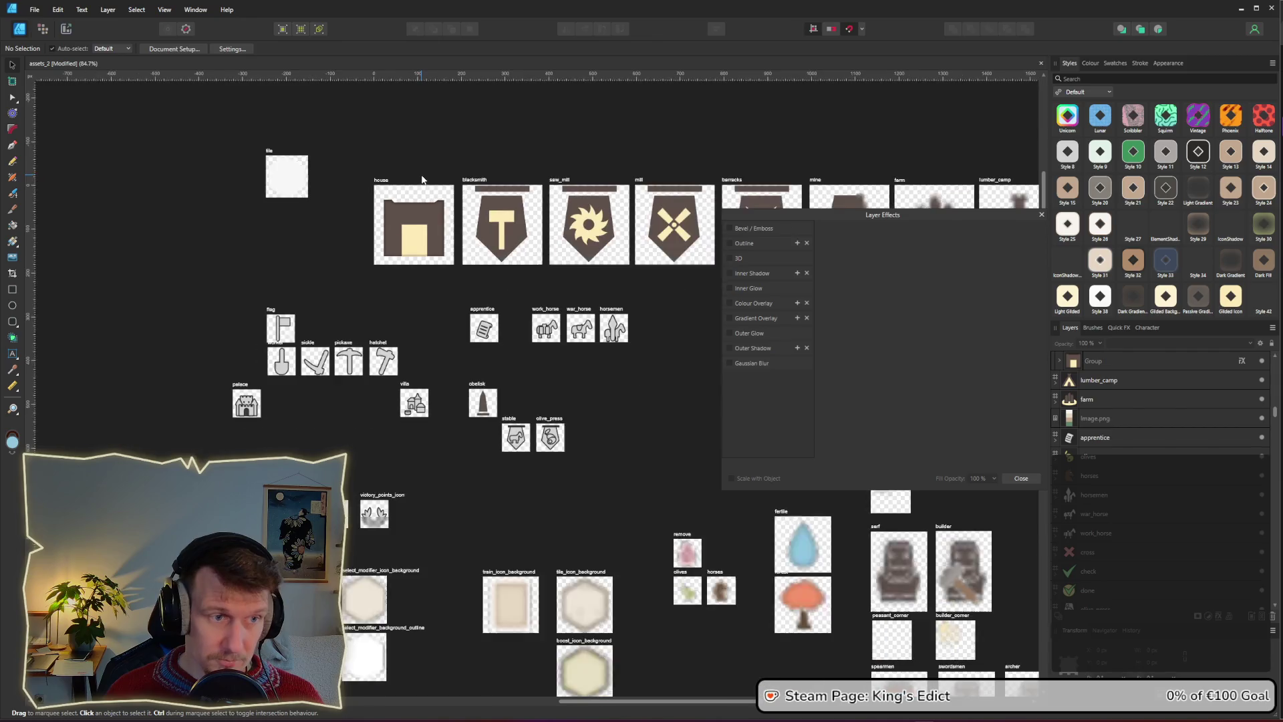
{"action": "left_click", "coordinate": [1042, 215]}
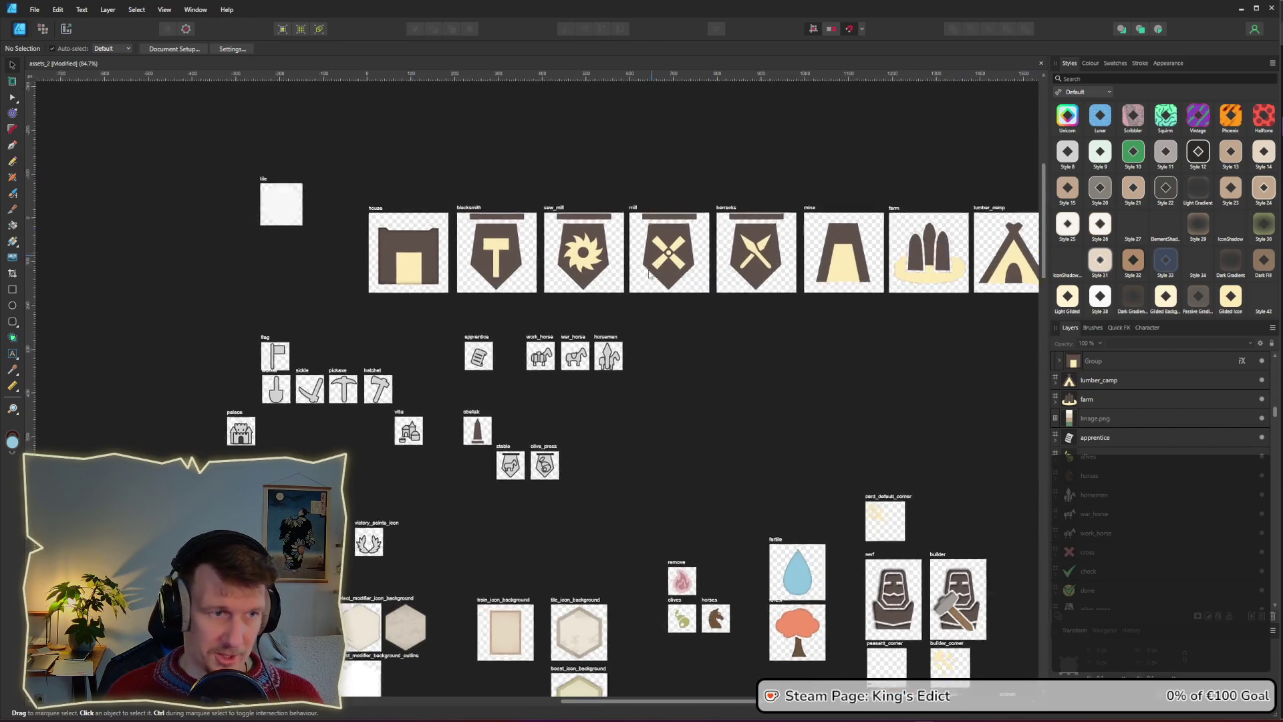
{"action": "scroll", "coordinate": [490, 187], "scroll_direction": "up", "scroll_amount": 4}
Export the house slice as PNG, replacing the existing house.png.
{"action": "left_click", "coordinate": [66, 28]}
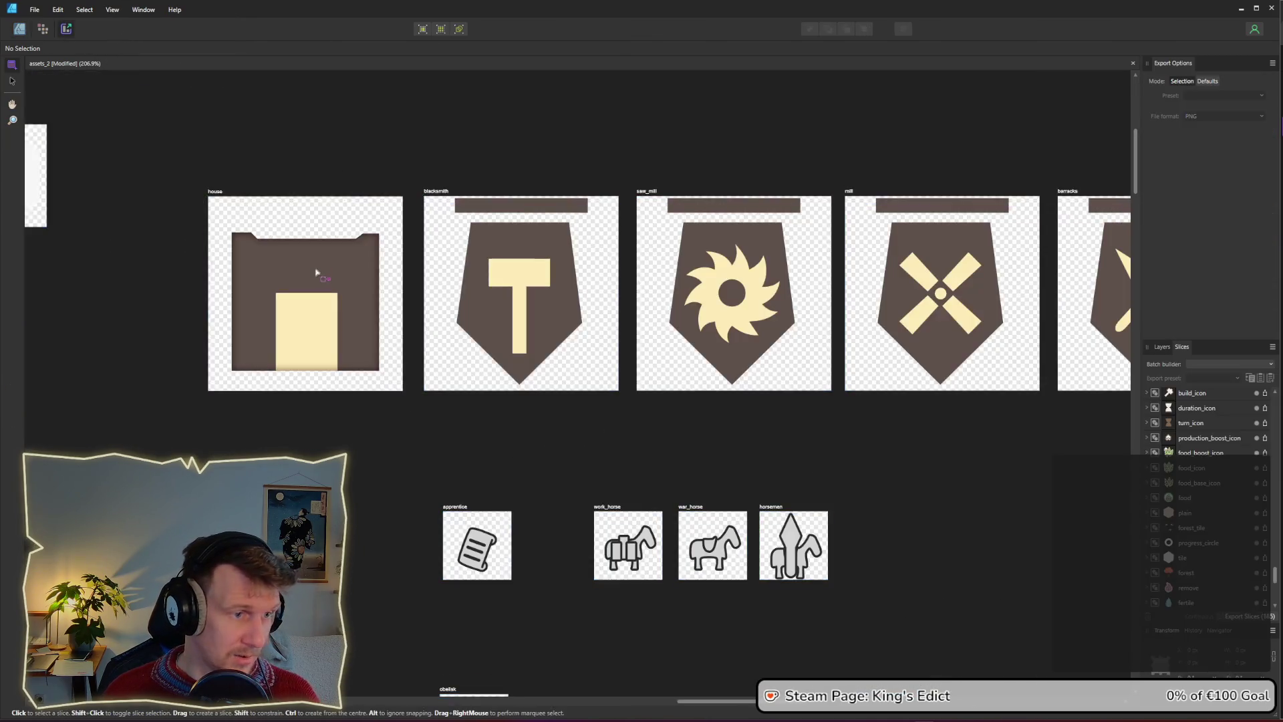
{"action": "left_click", "coordinate": [1268, 395]}
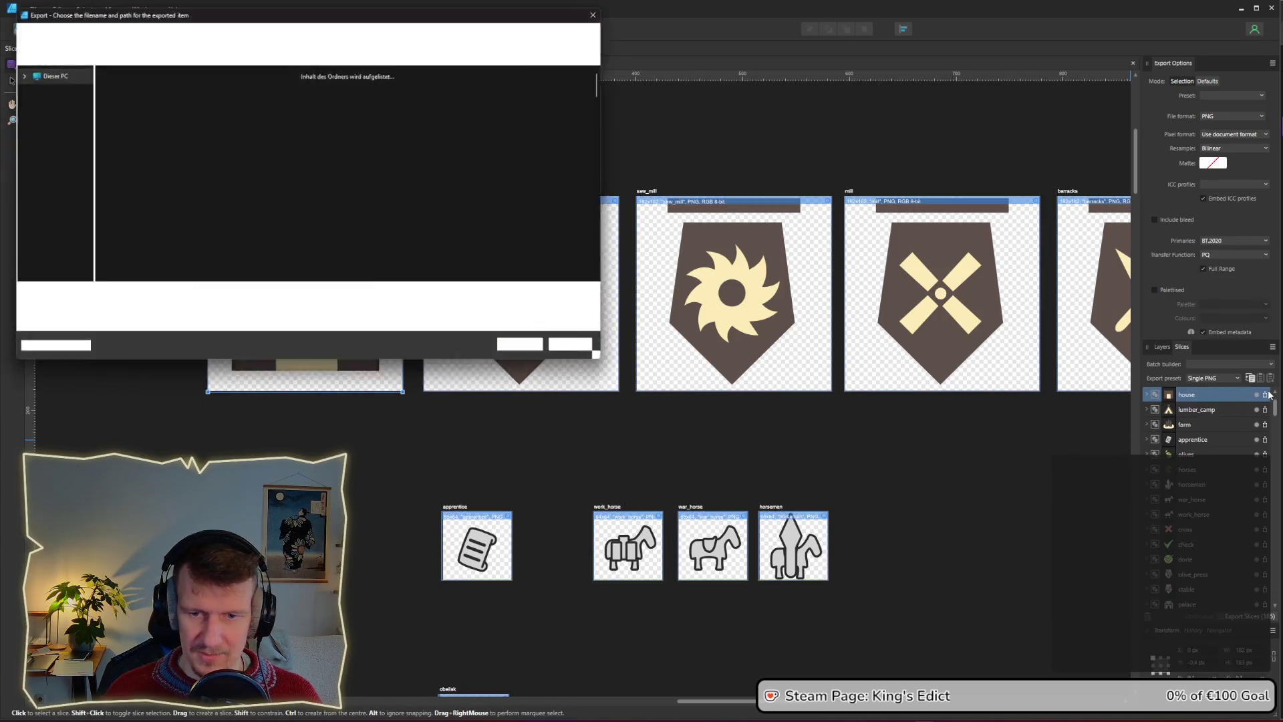
{"action": "key", "text": "Return"}
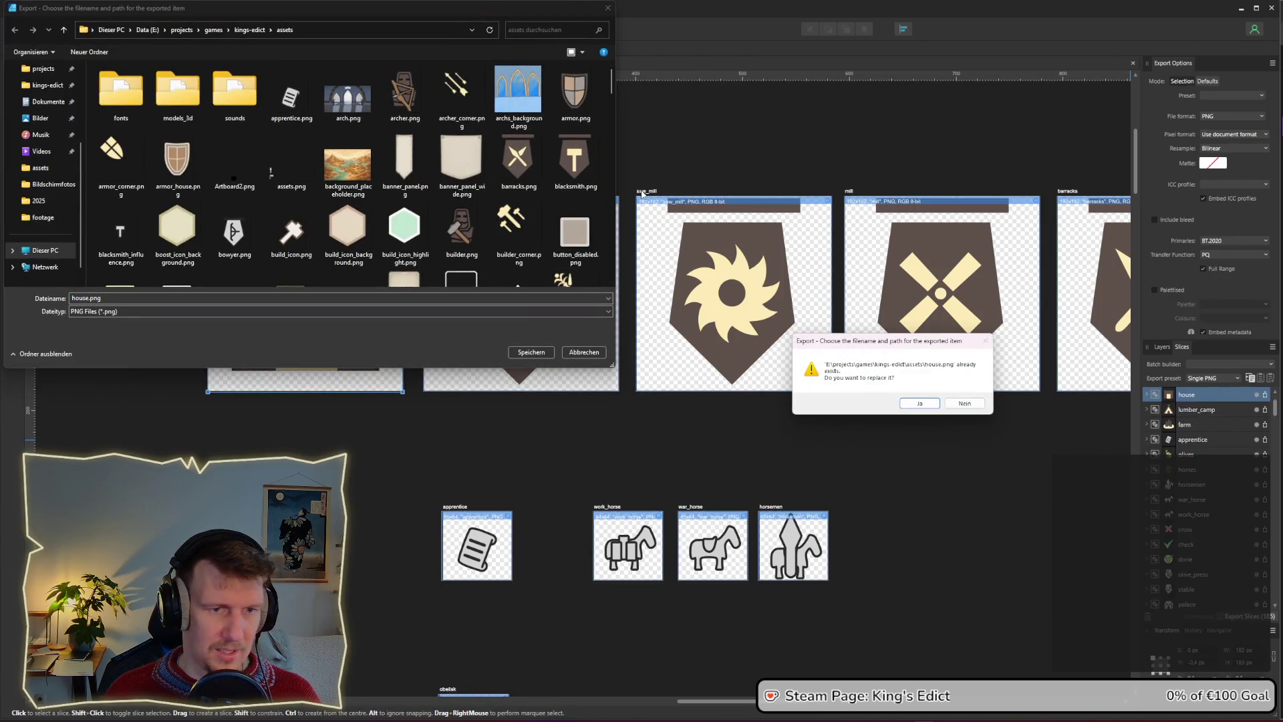
{"action": "key", "text": "Return"}
{"action": "key", "text": "alt+Tab"}
{"action": "key", "text": "Escape"}
Look at the shaded house option in the running King's Edict game, then return to Affinity.
{"action": "key", "text": "alt+Tab"}
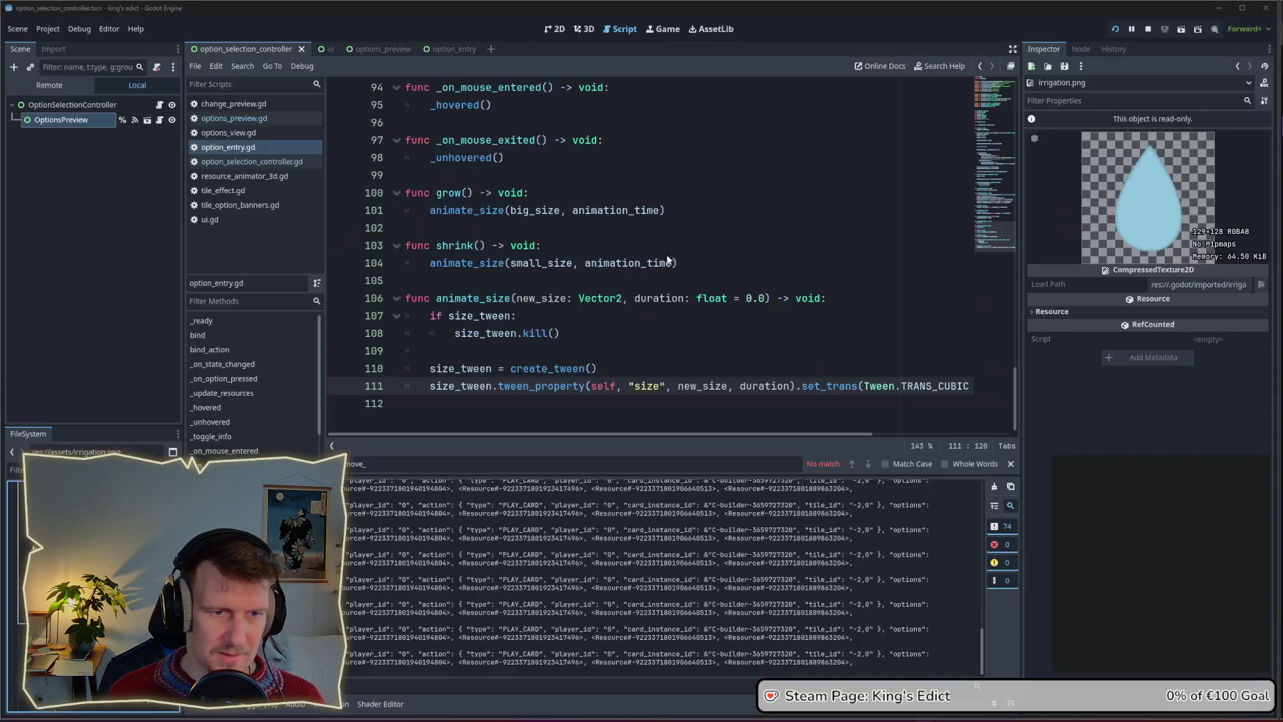
{"action": "key", "text": "alt+Tab"}
{"action": "key", "text": "alt+Tab"}
{"action": "key", "text": "alt+Tab"}
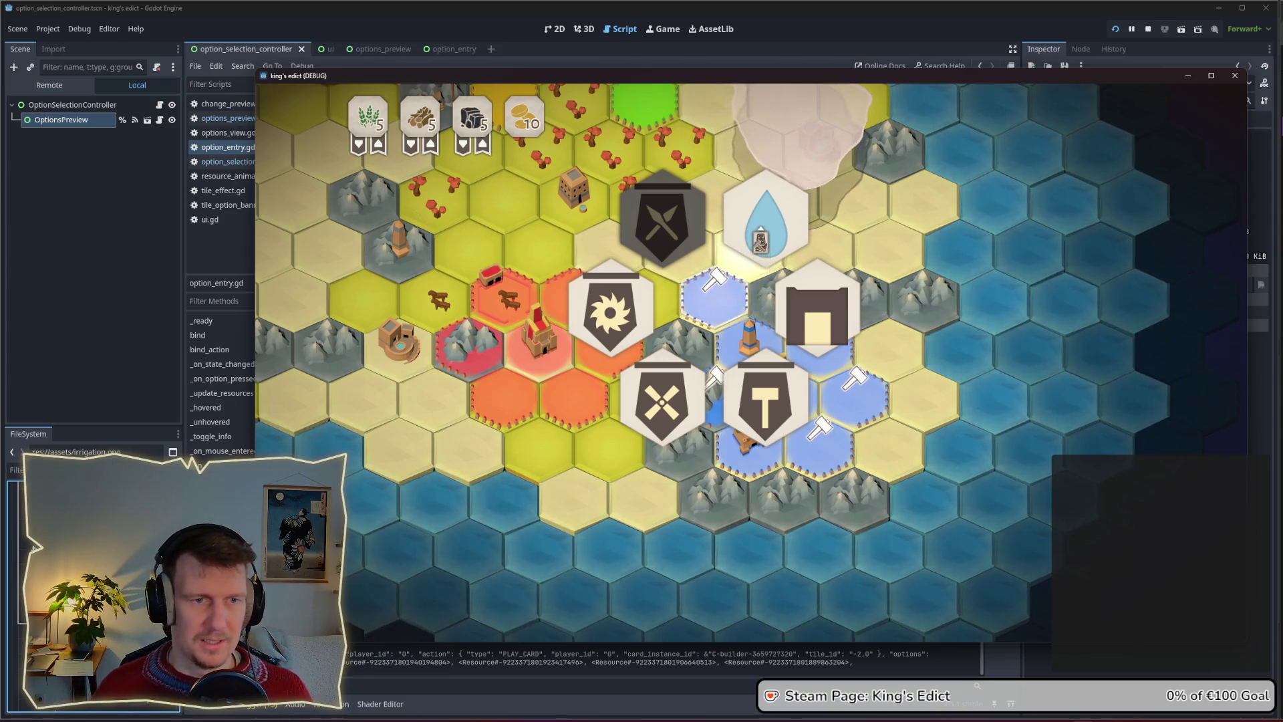
{"action": "key", "text": "alt+Tab"}
{"action": "key", "text": "alt+Tab"}
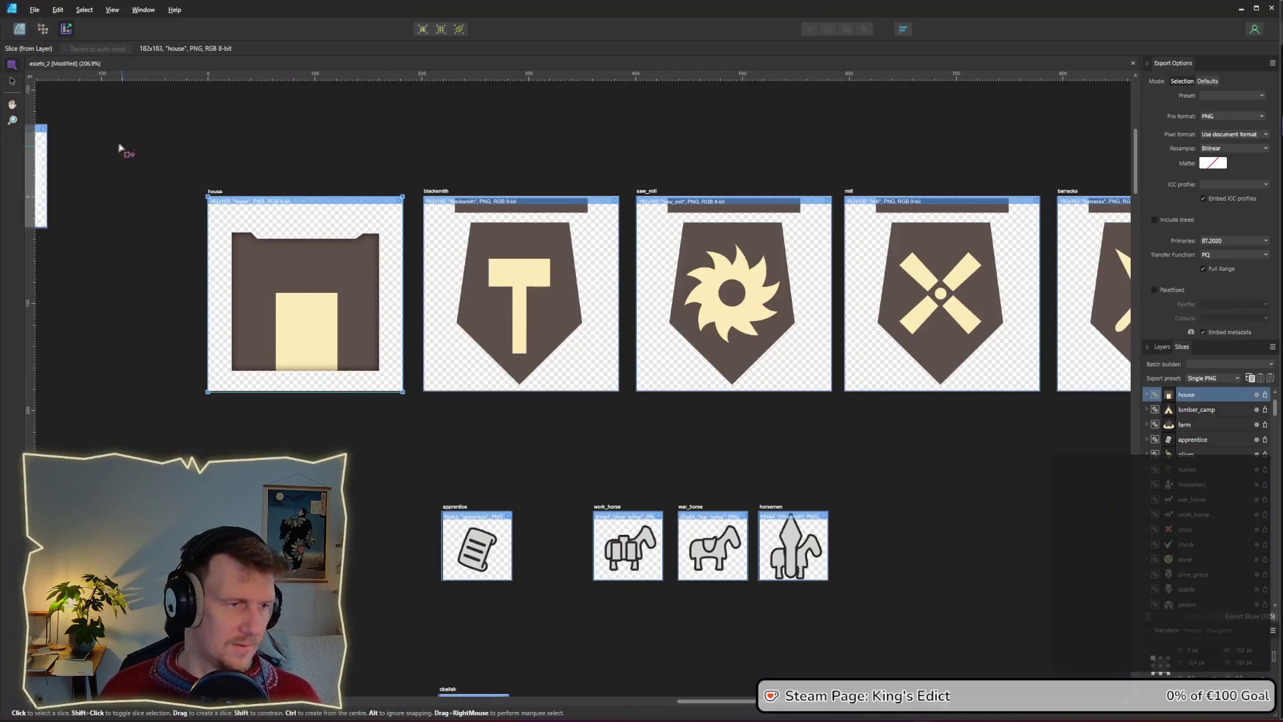
Soften the house's inner shadow to 3.4 px radius and 16% intensity.
{"action": "left_click", "coordinate": [19, 29]}
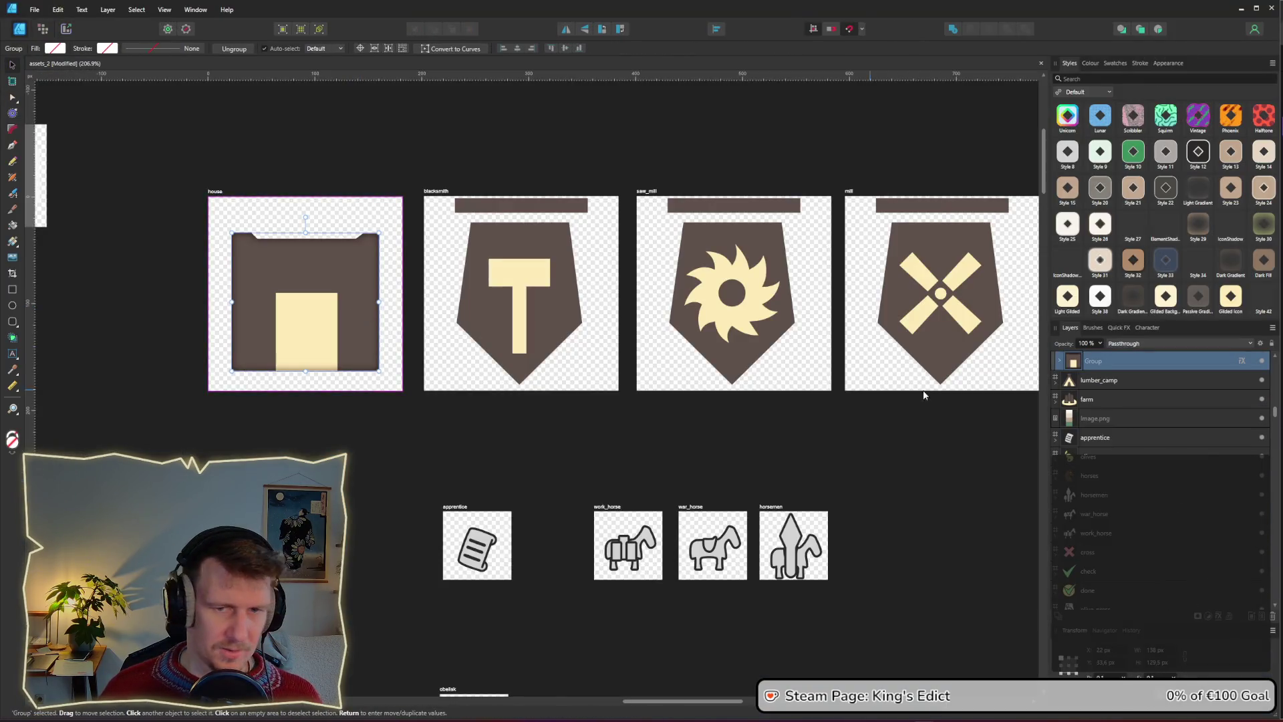
{"action": "left_click", "coordinate": [1243, 361]}
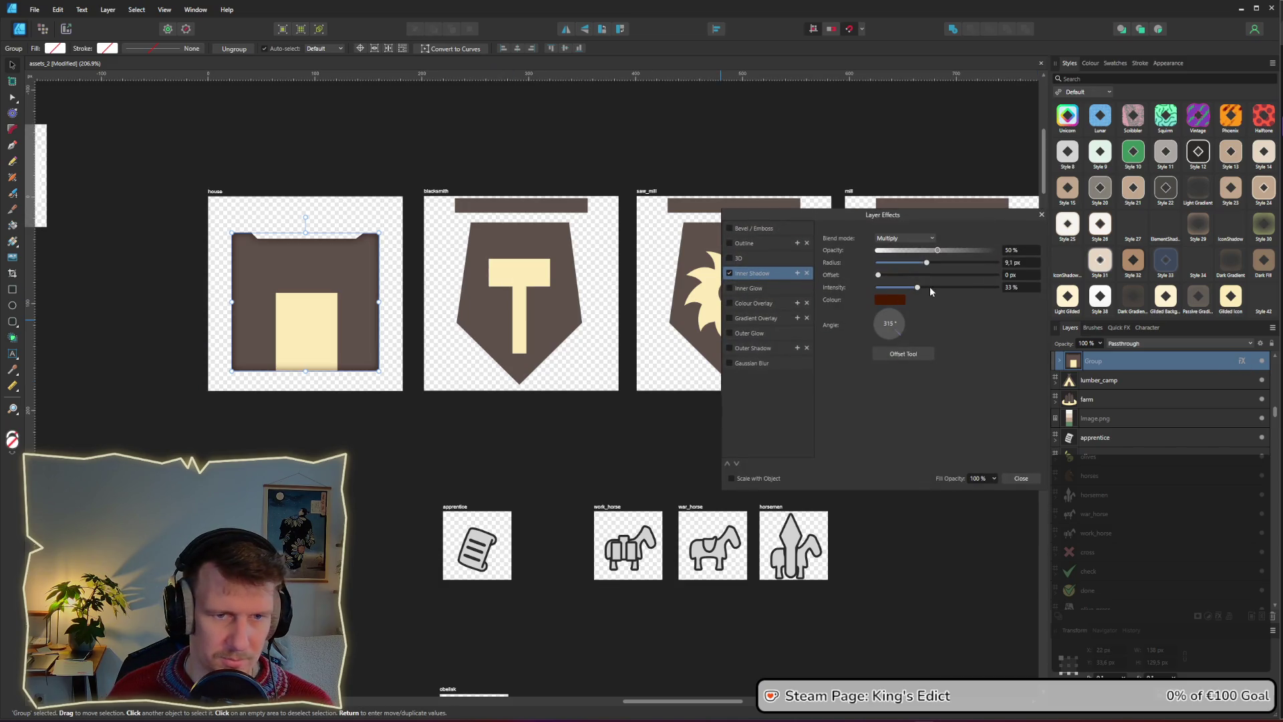
{"action": "left_click_drag", "start_coordinate": [925, 267], "coordinate": [918, 266]}
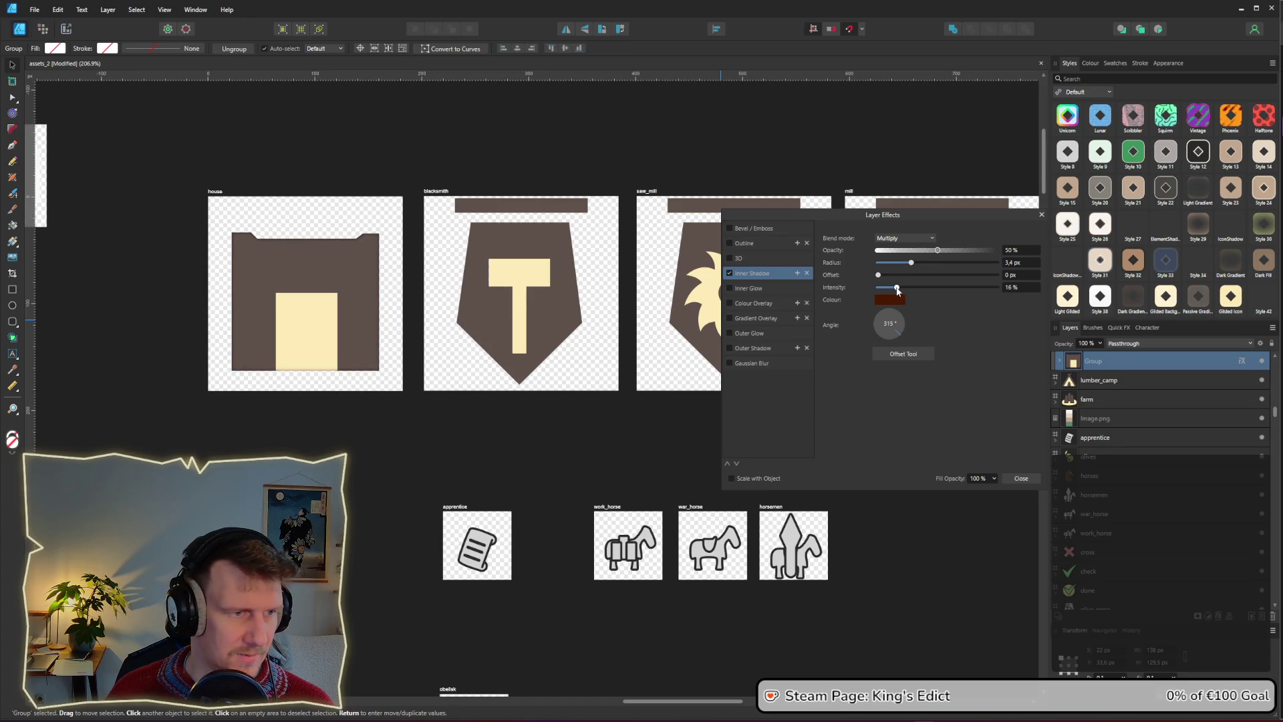
{"action": "left_click", "coordinate": [335, 127]}
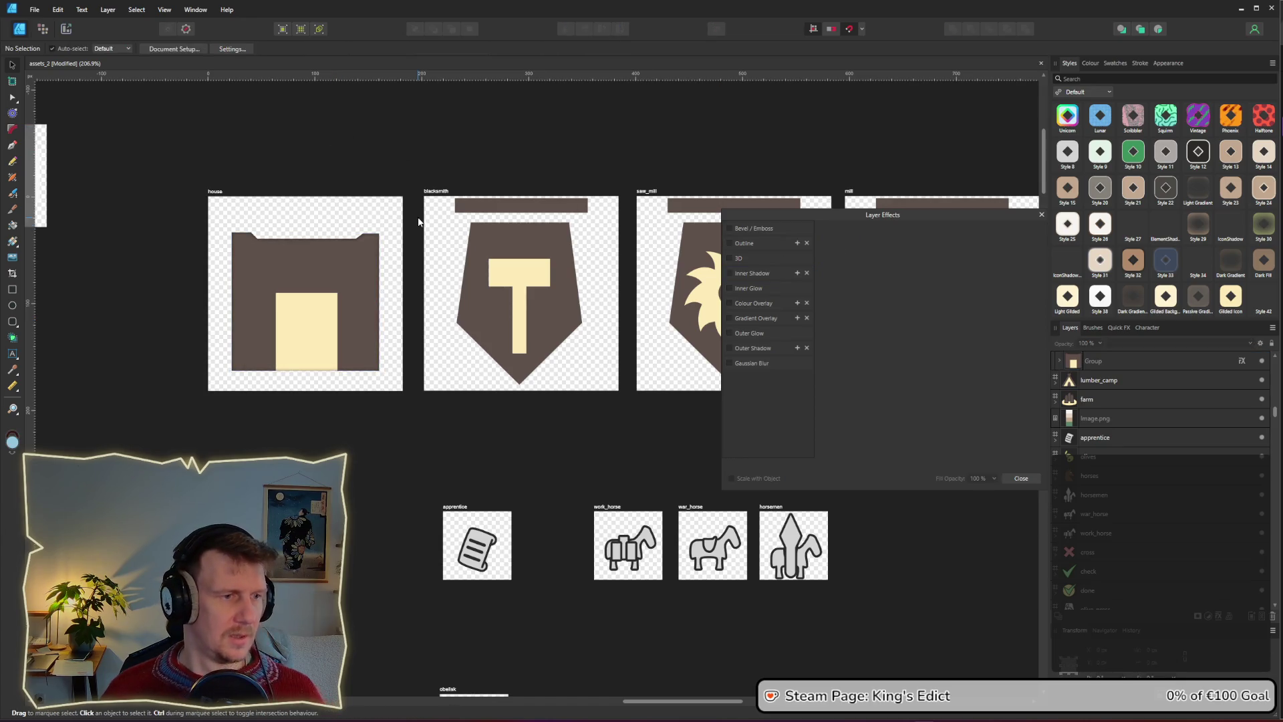
{"action": "left_click", "coordinate": [1040, 216]}
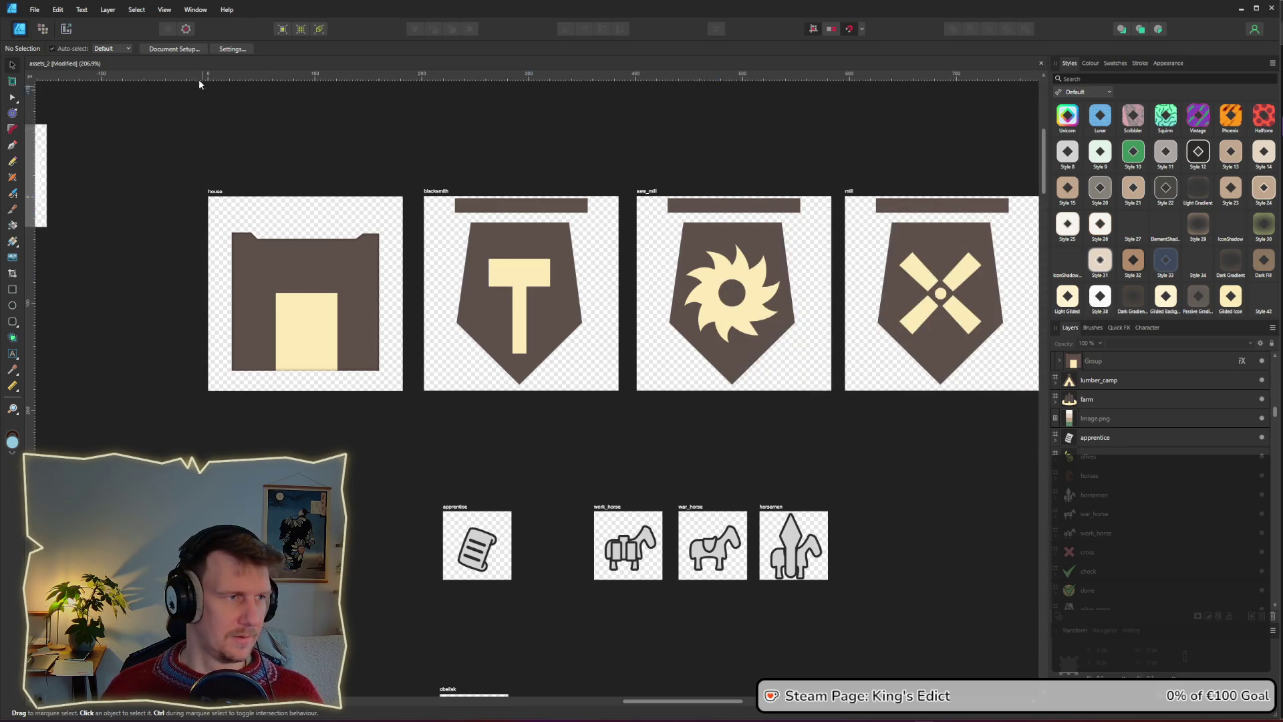
Re-export the house slice, overwriting house.png.
{"action": "left_click", "coordinate": [65, 28]}
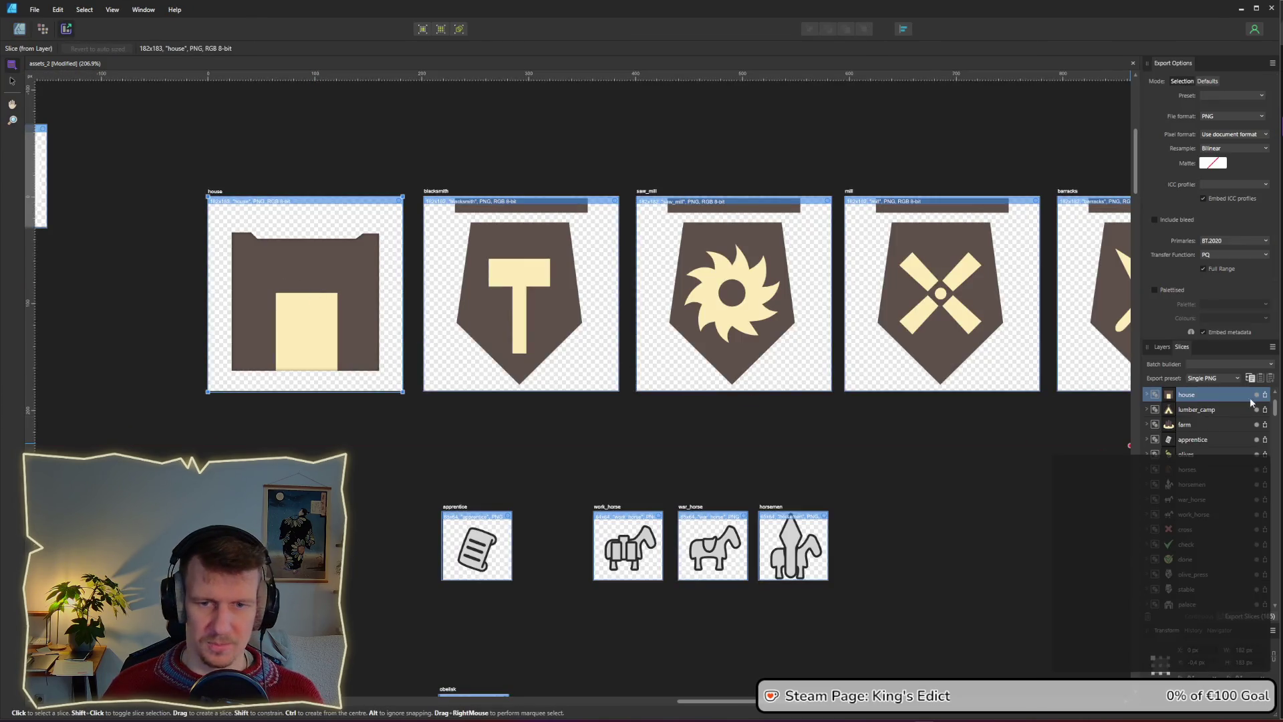
{"action": "left_click", "coordinate": [1267, 400]}
{"action": "key", "text": "Return"}
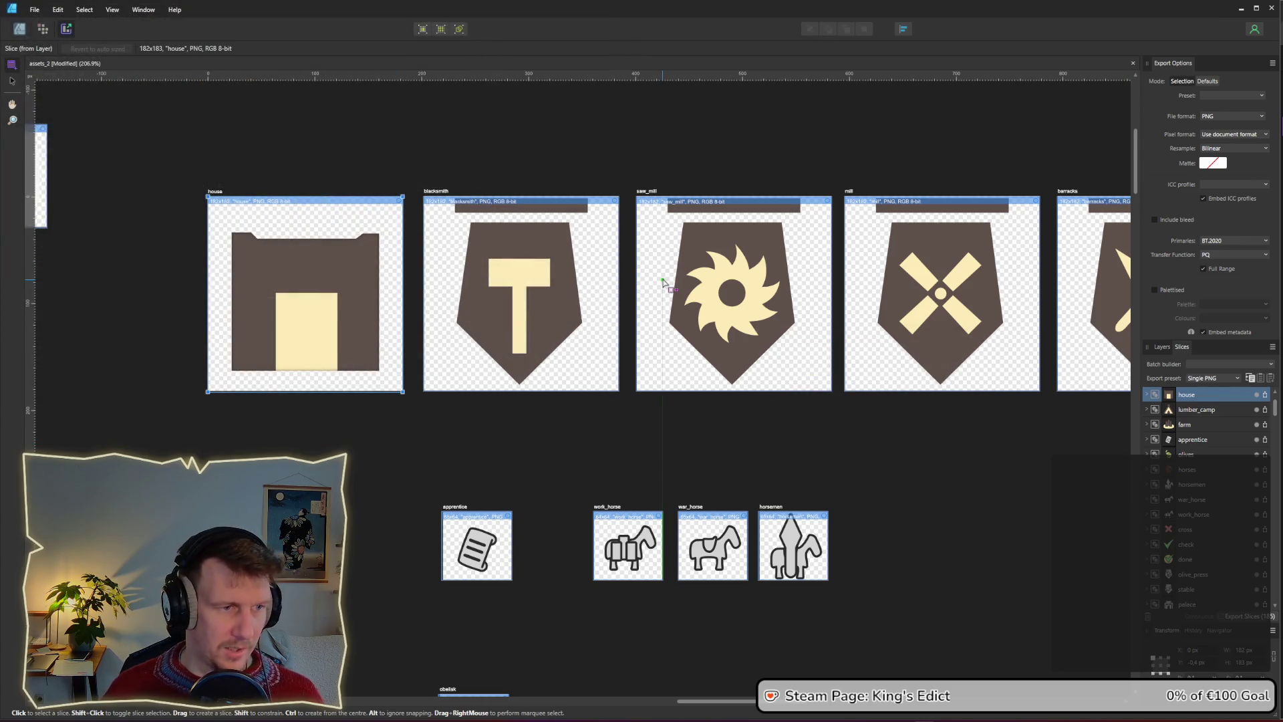
{"action": "key", "text": "alt+Tab"}
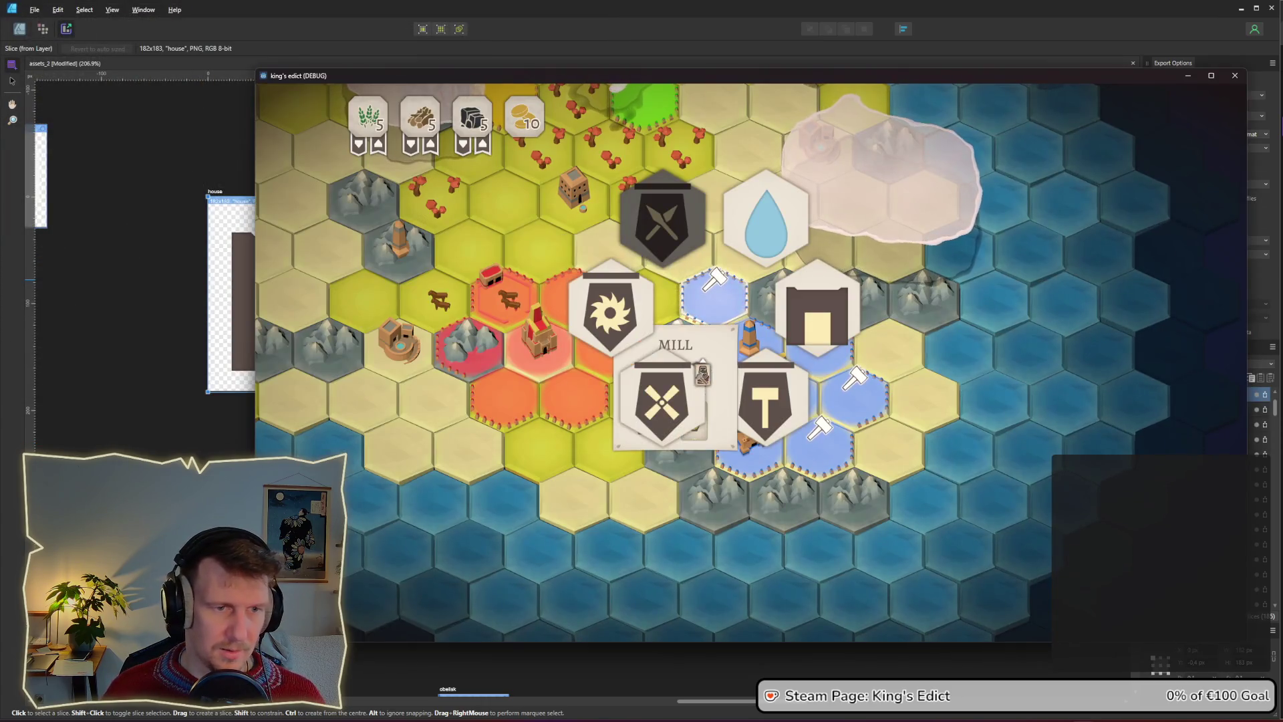
Let the Godot editor reimport the updated house.png, then check the icon in the running game.
{"action": "key", "text": "alt+Tab"}
{"action": "key", "text": "Tab"}
{"action": "key", "text": "Tab"}
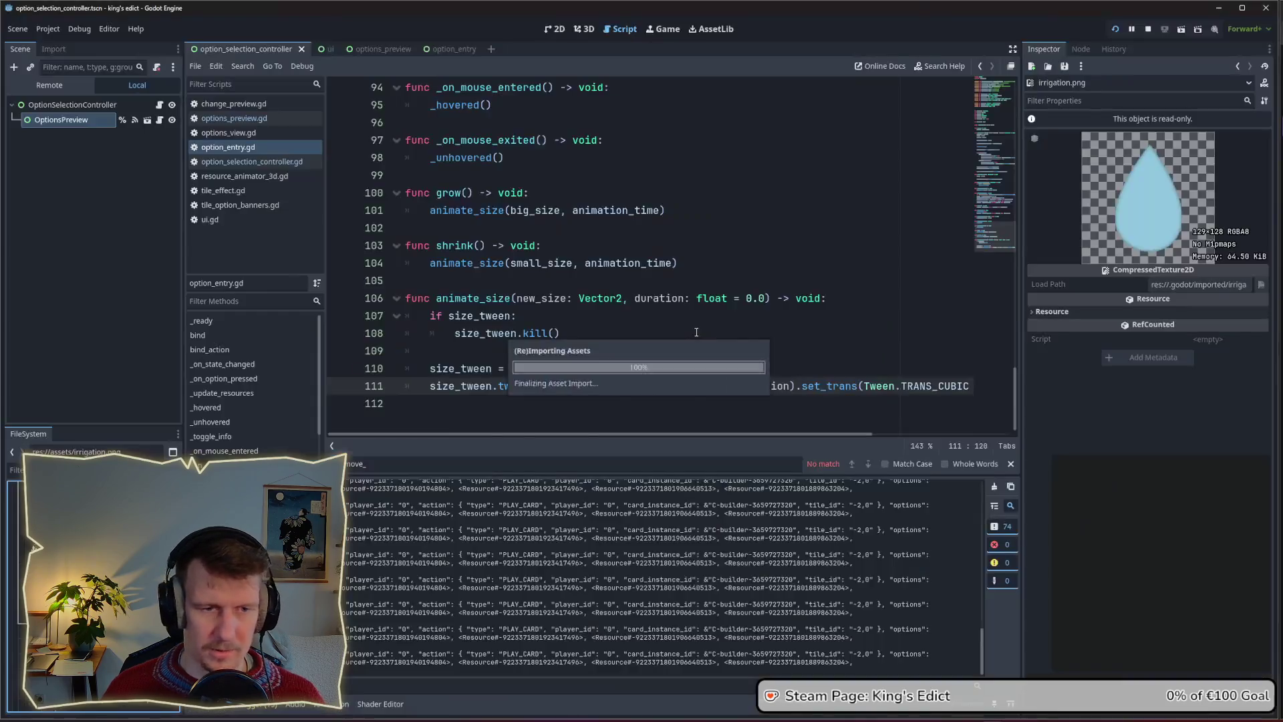
{"action": "key", "text": "alt+Tab"}
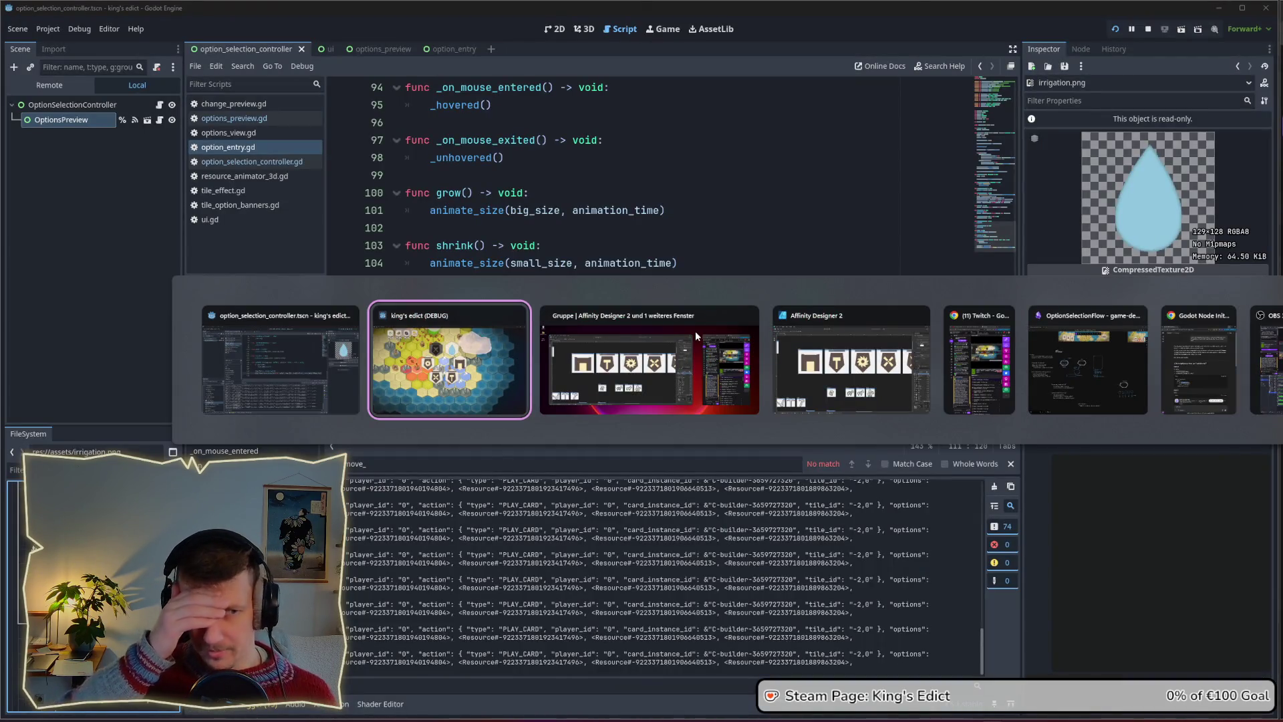